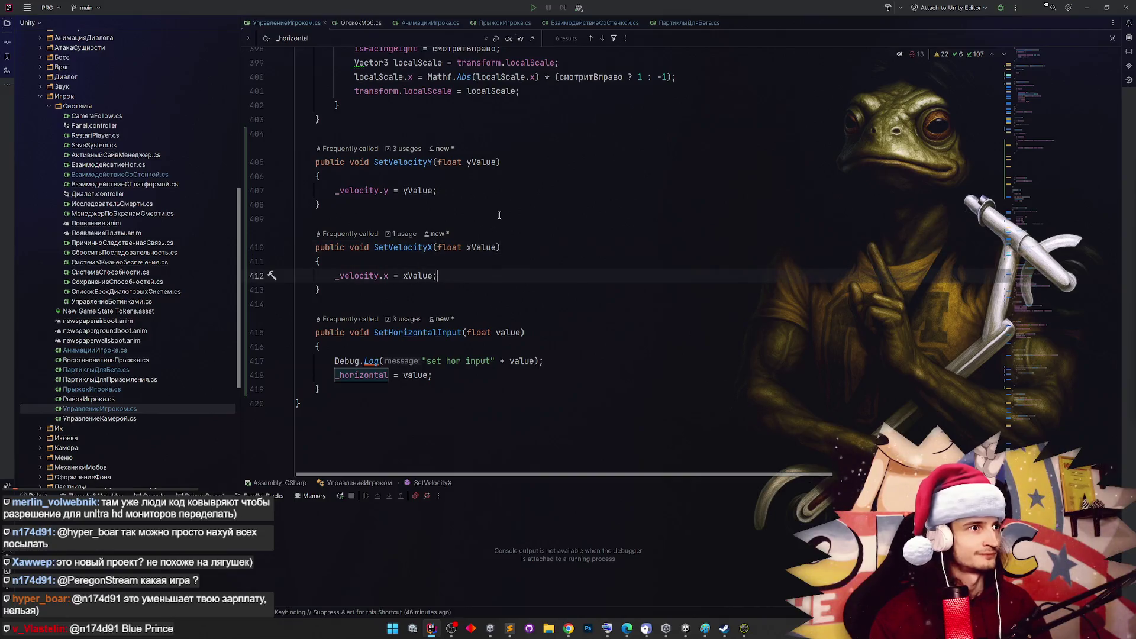
Review the player-turning code near line 310 of АнимацииИгрока.cs, then return to УправлениеИгроком.cs
click(358, 22)
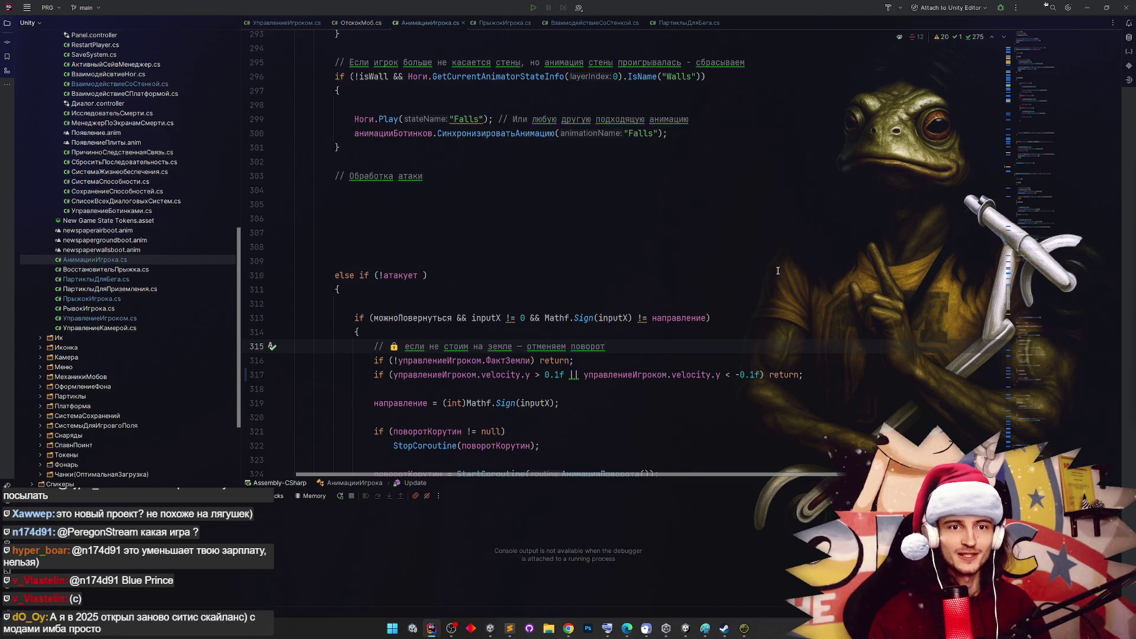
scroll(778, 270, down, 2)
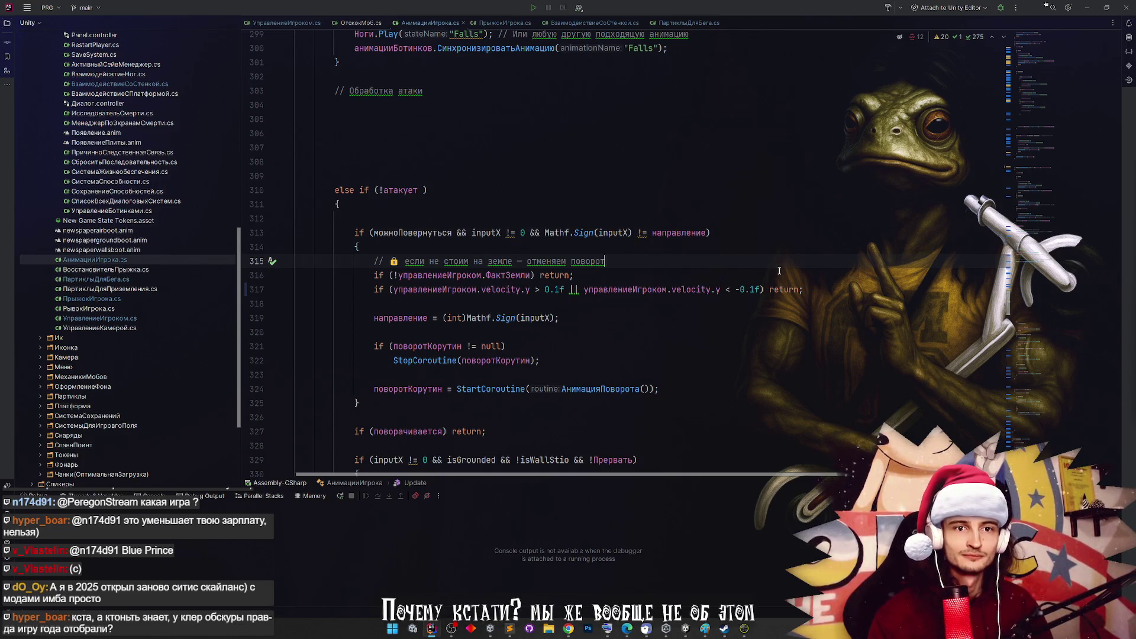
scroll(779, 270, down, 1)
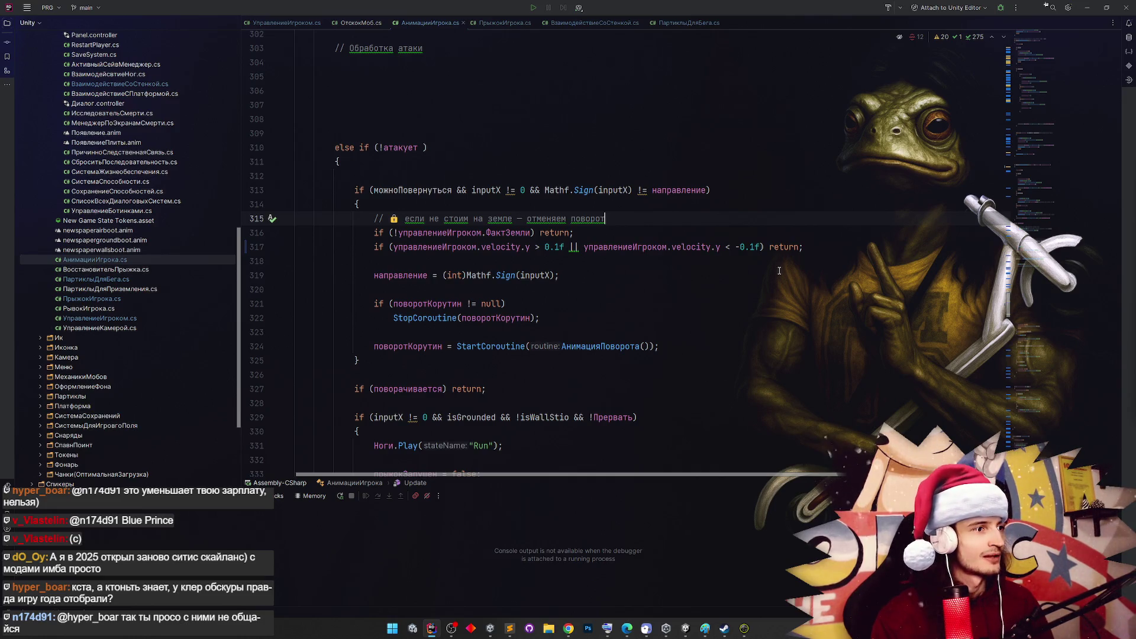
key(ctrl+Tab)
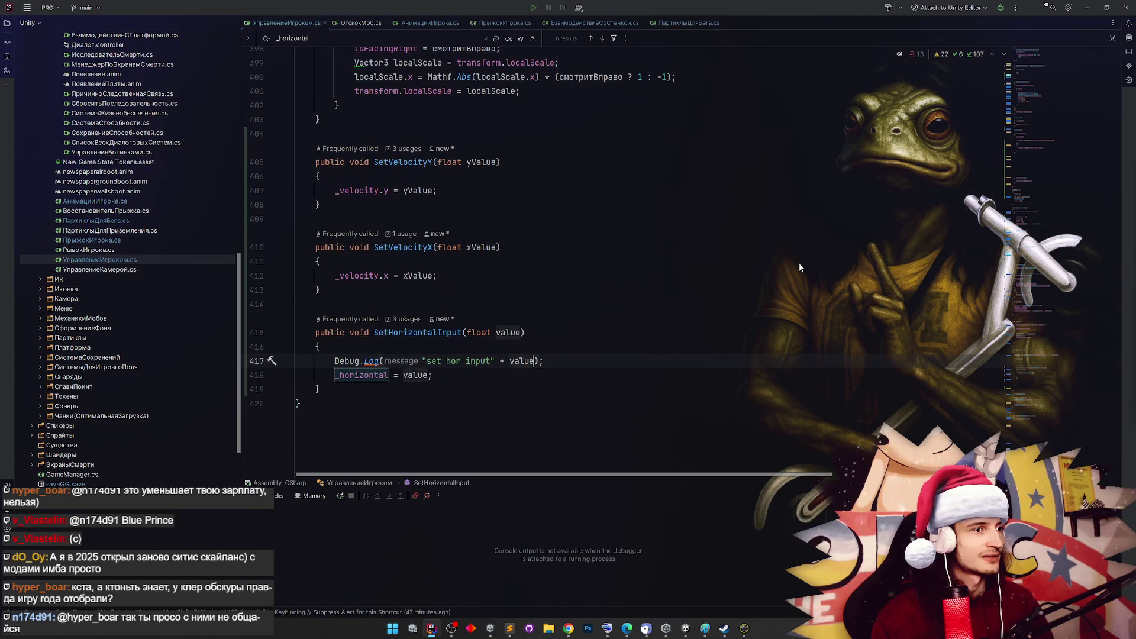
Change SetVelocityX on line 114 to use -wallJumpDirection, then switch back to Unity
key(ctrl+alt+Left)
click(558, 212)
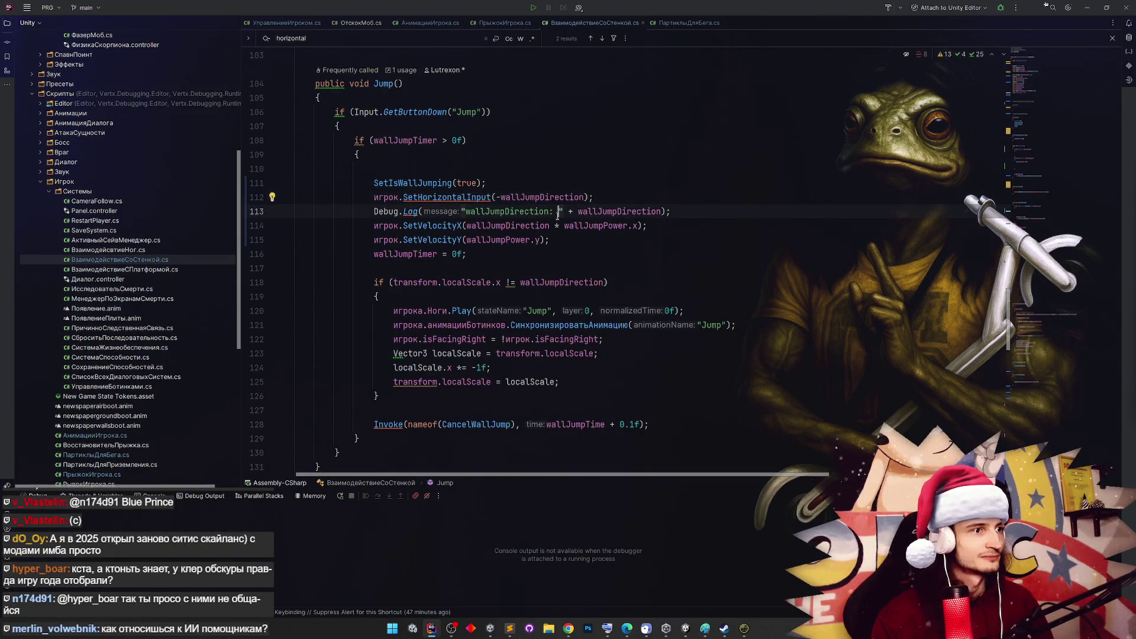
click(467, 225)
text(-)
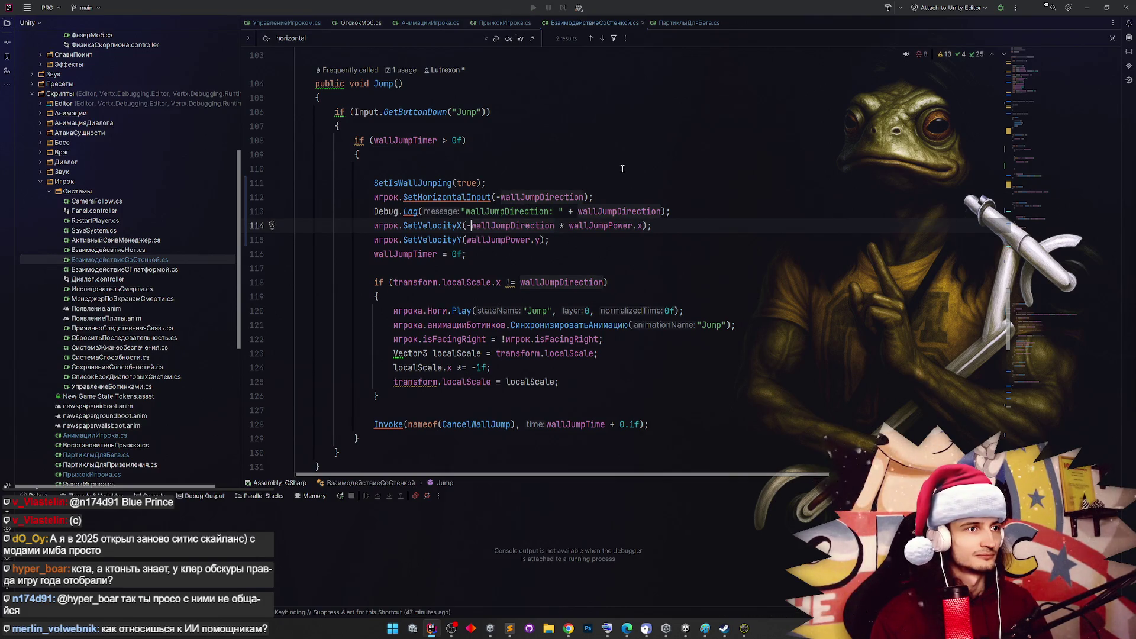
click(1087, 7)
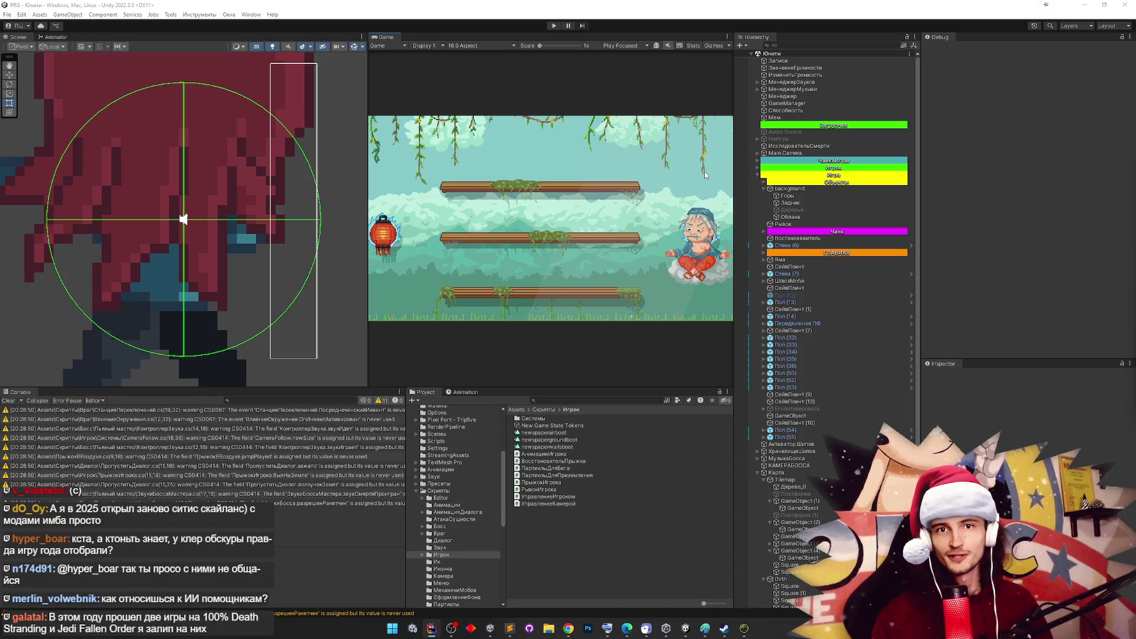
Clear the Console's compile warnings, drag the Scene/Game splitter left, and switch to Chrome
click(7, 400)
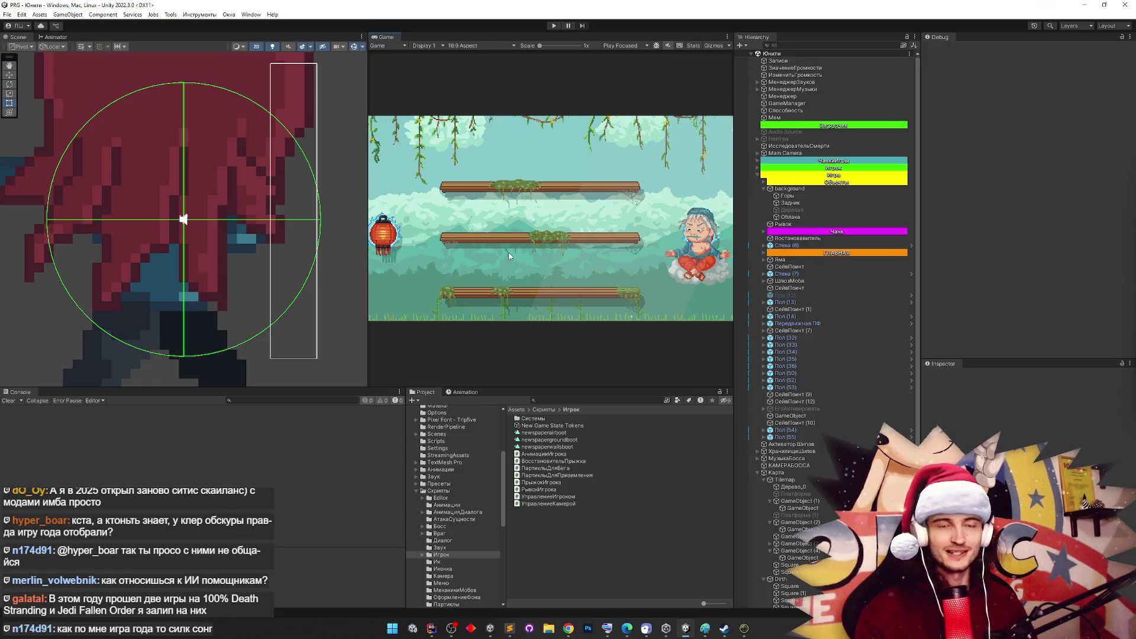
drag(366, 194, 303, 195)
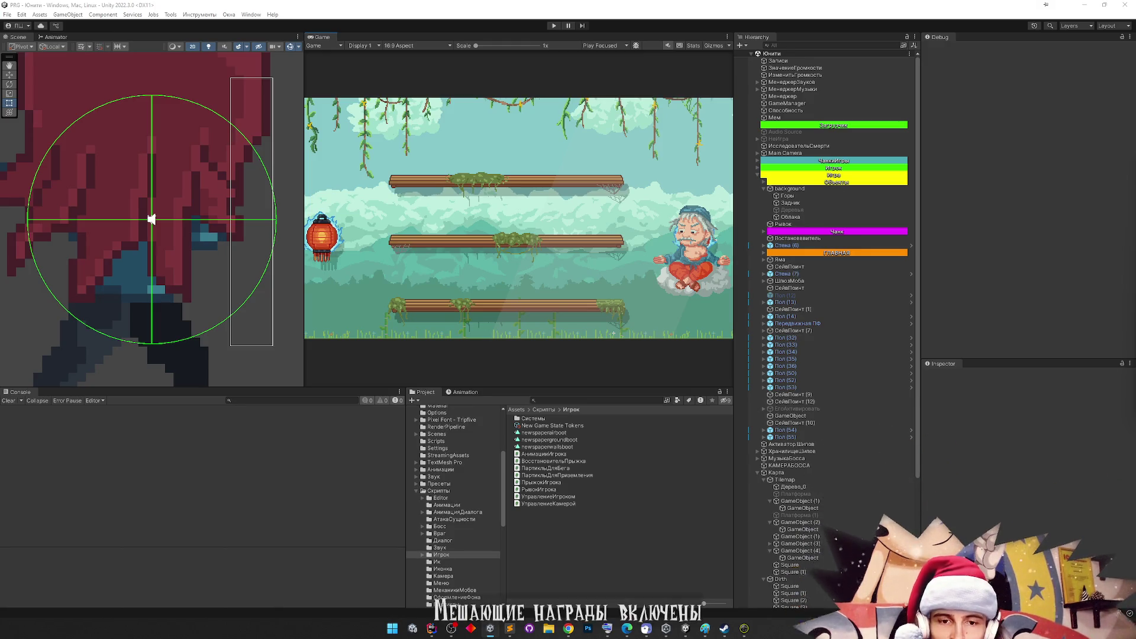
key(alt+Tab)
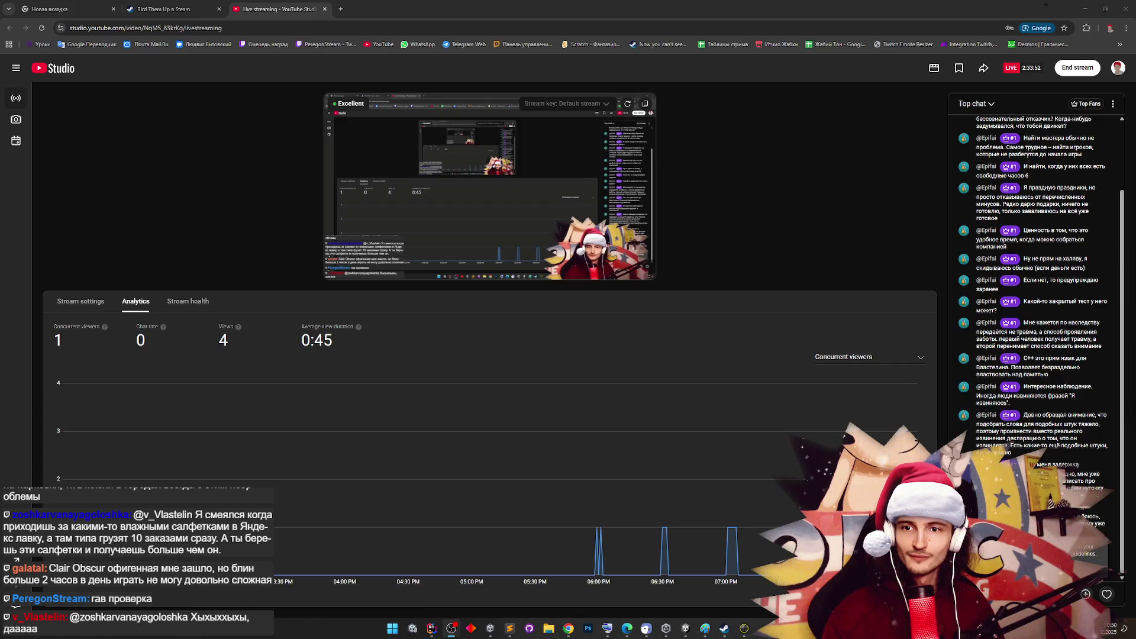
Open the DonationAlerts dashboard from its bookmark in a new tab
mouse_move(641, 159)
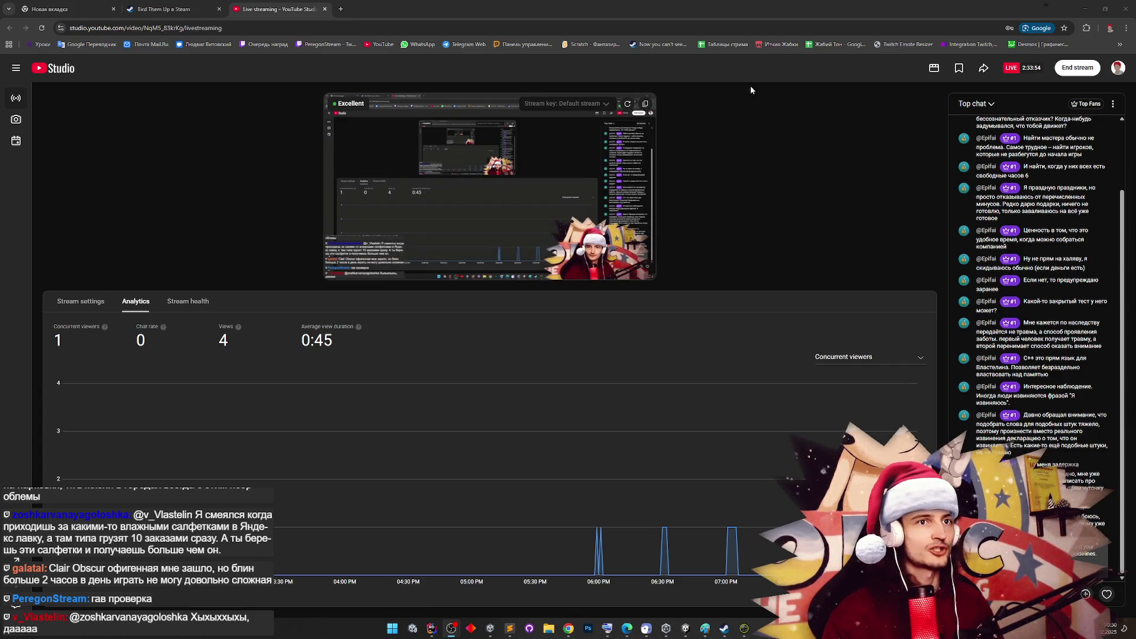
click(501, 45)
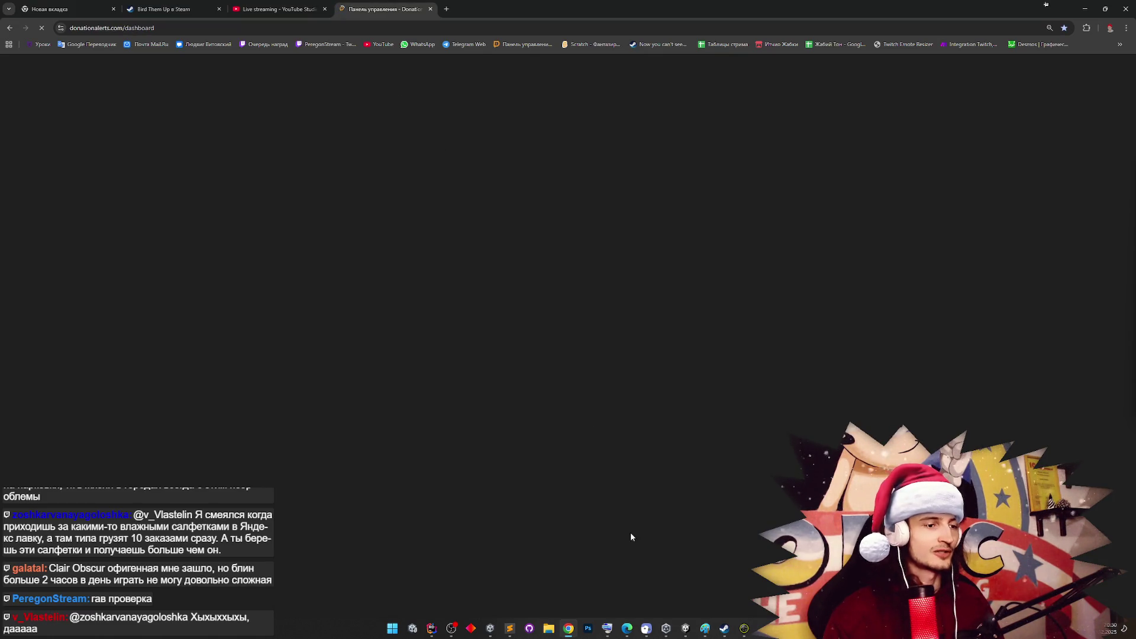
Add 'починить алерты о донатах' below the first мини делишки note, minimise Sublime, and dismiss the Kick popup
click(510, 627)
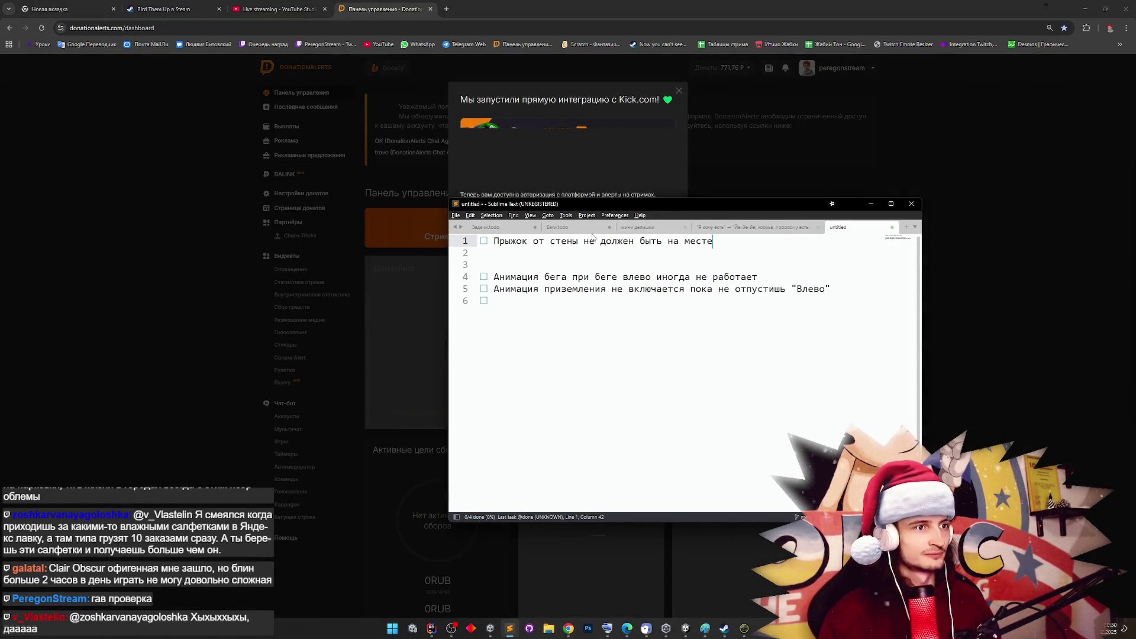
click(606, 232)
click(638, 227)
click(551, 241)
key(Return)
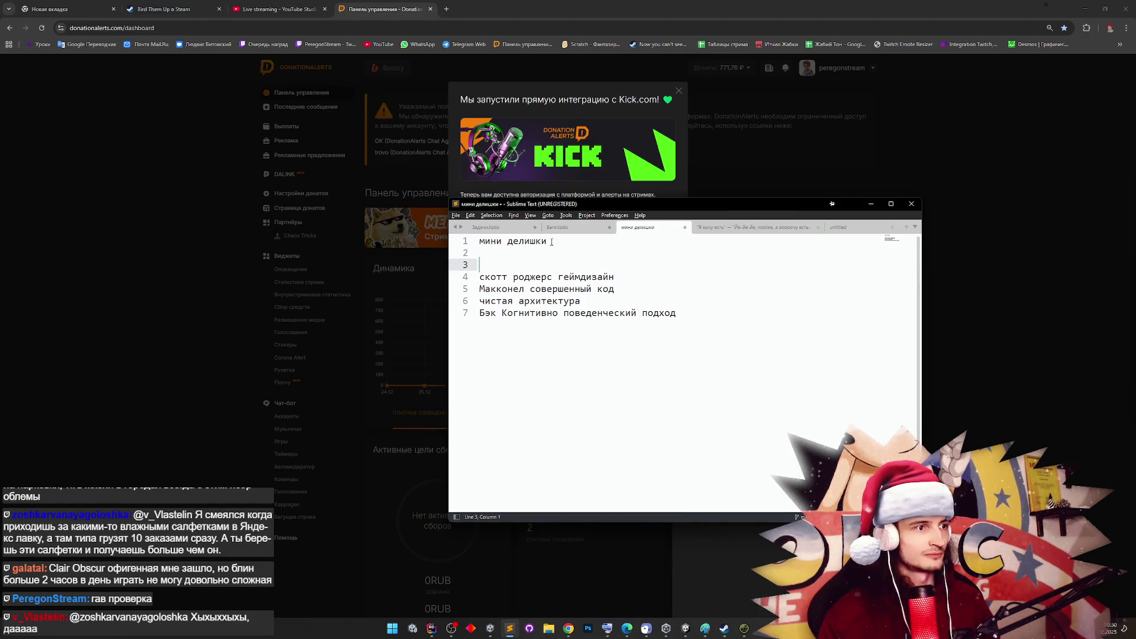
text(починит)
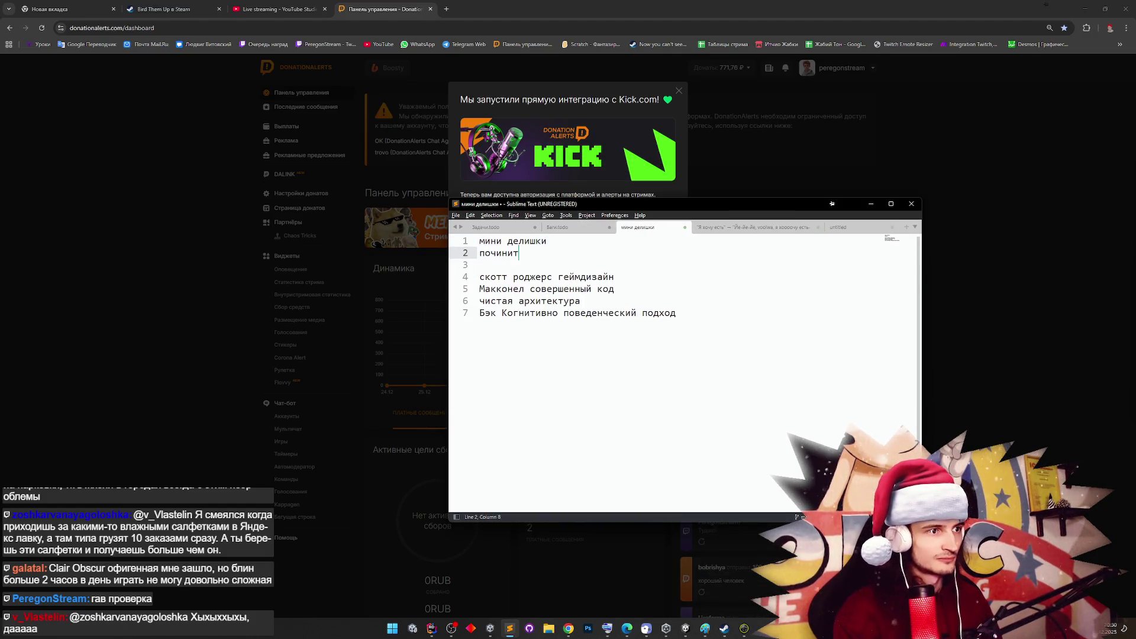
text(ь алерты о донатах)
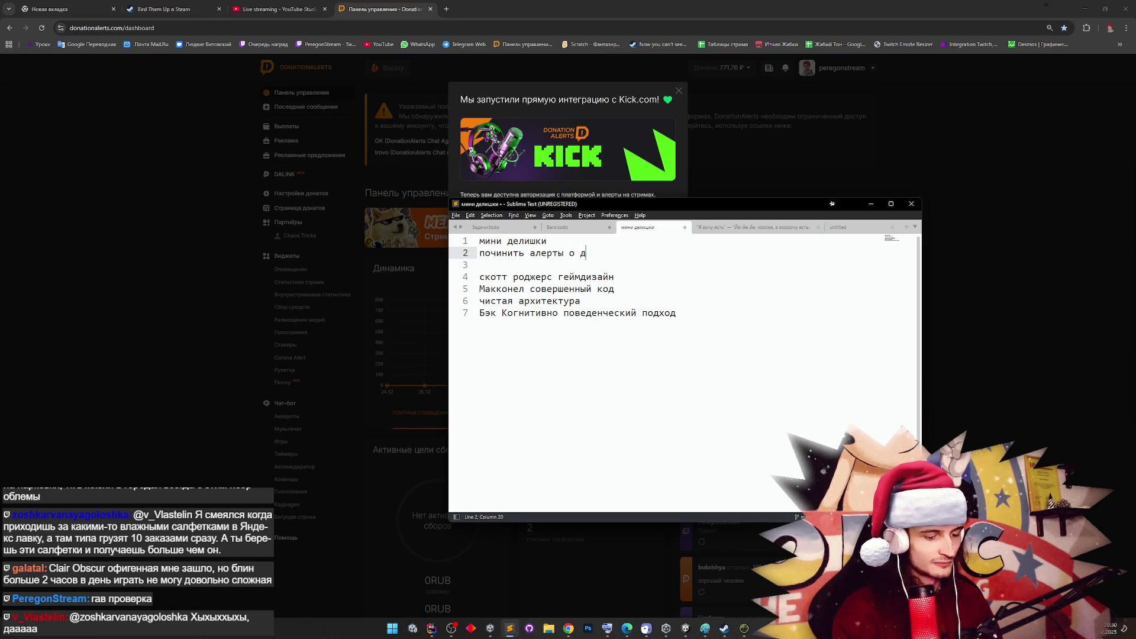
click(871, 204)
click(678, 91)
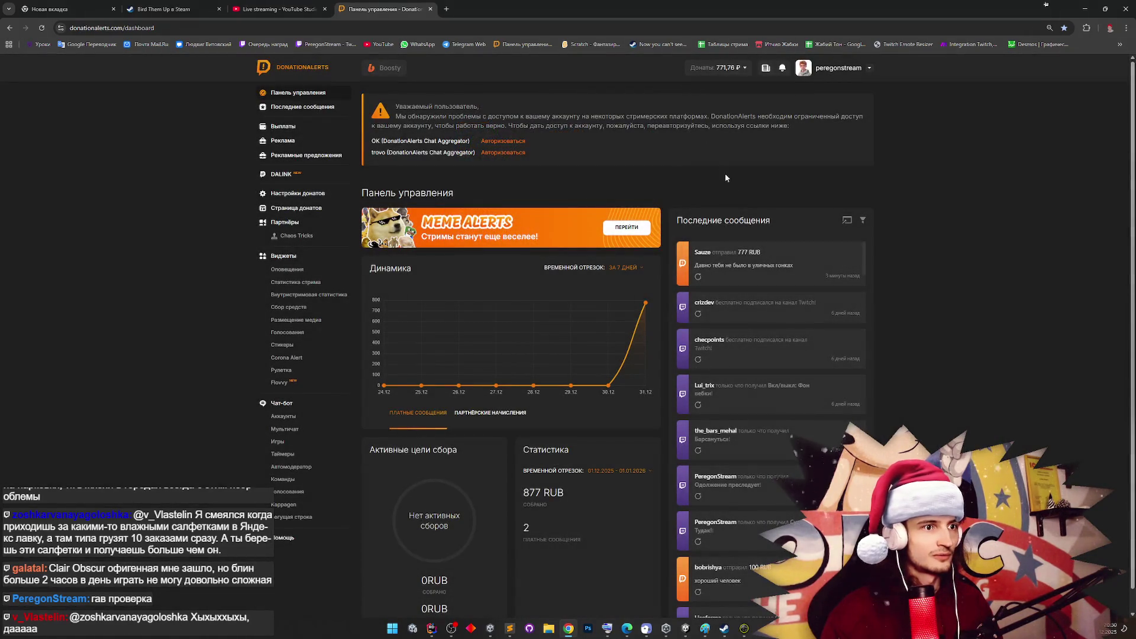
Zoom the DonationAlerts dashboard page in with Ctrl+scroll
ctrl+scroll(915, 270, up, 9)
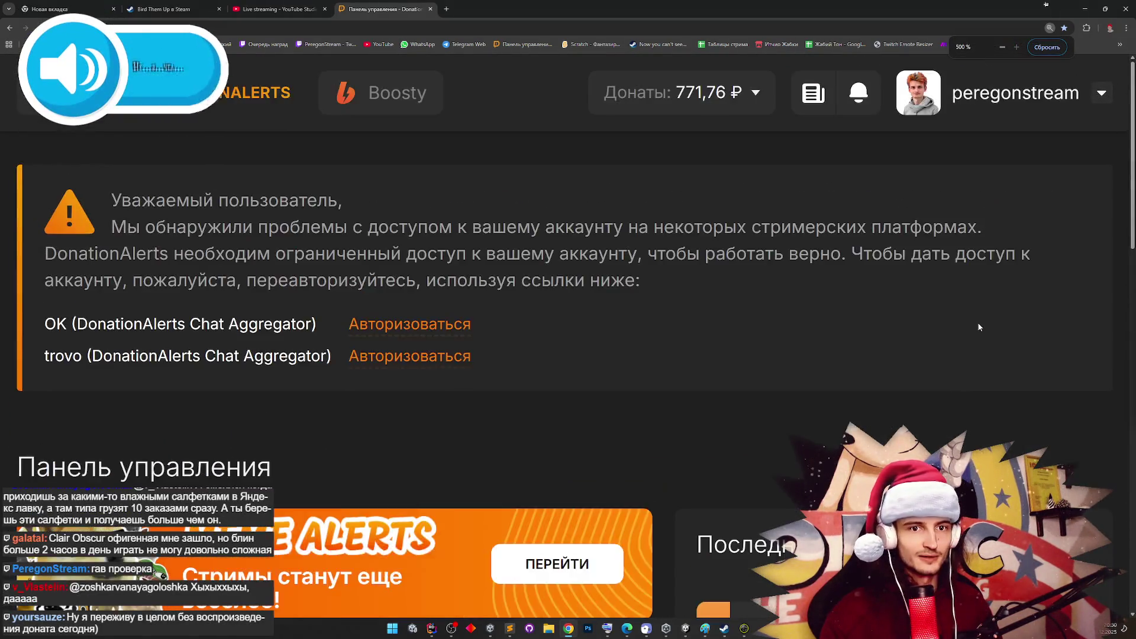
scroll(879, 283, down, 10)
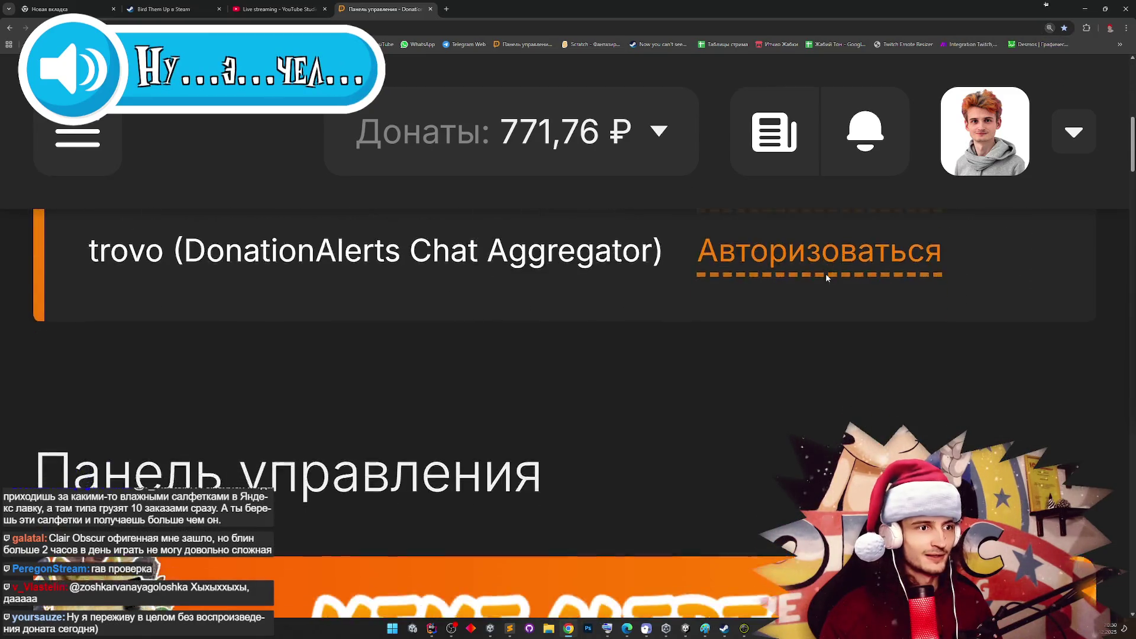
ctrl+scroll(797, 269, down, 2)
scroll(639, 307, down, 2)
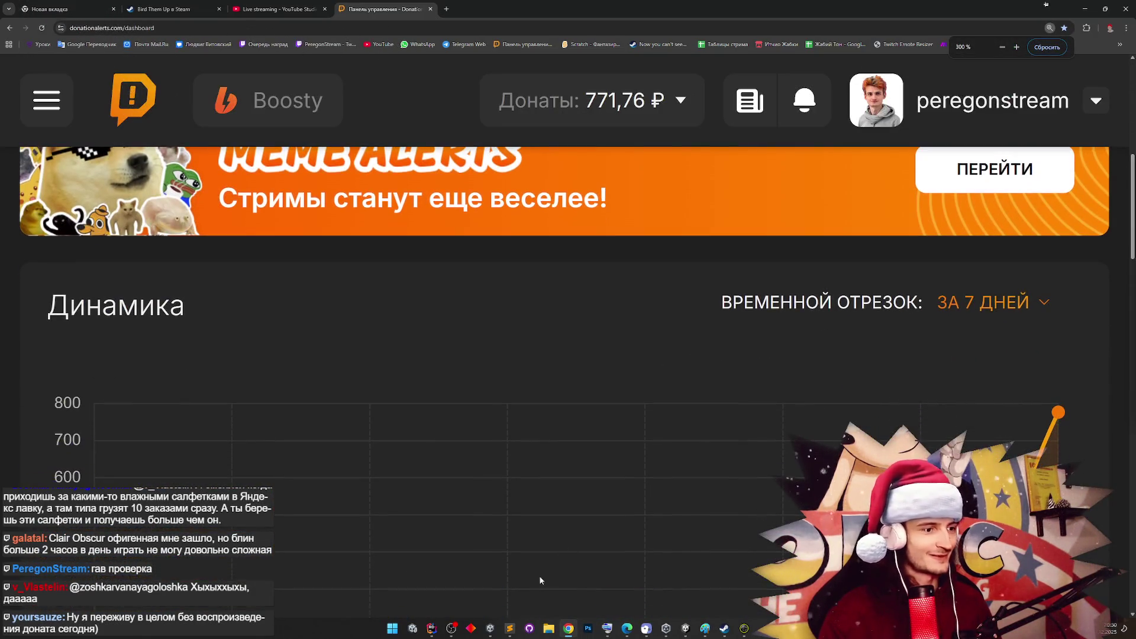
ctrl+scroll(638, 303, down, 7)
ctrl+scroll(997, 160, up, 6)
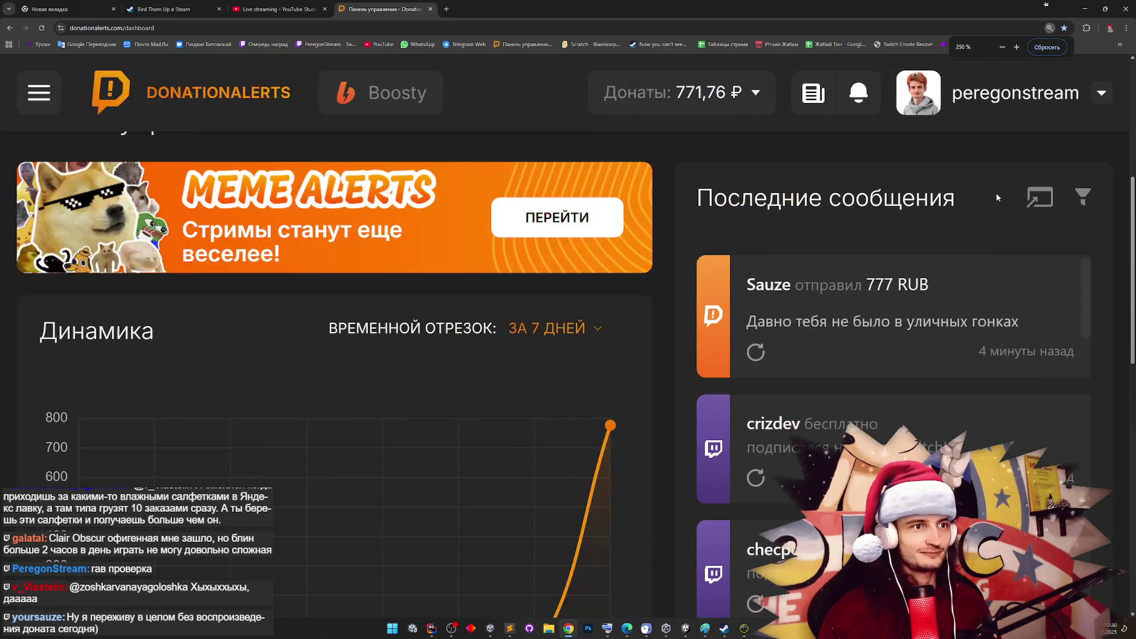
Resize and position the browser window to the left of Unity's Hierarchy
drag(947, 7, 438, 59)
mouse_move(507, 278)
mouse_down()
mouse_move(521, 333)
mouse_move(965, 562)
mouse_move(1135, 563)
mouse_up()
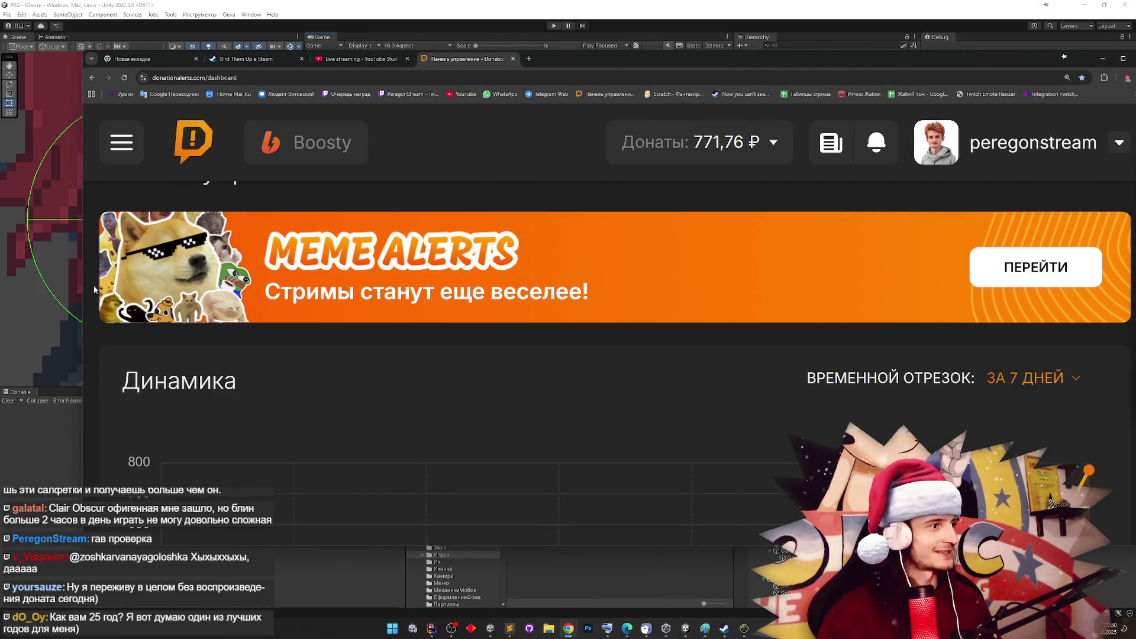
drag(83, 291, 651, 291)
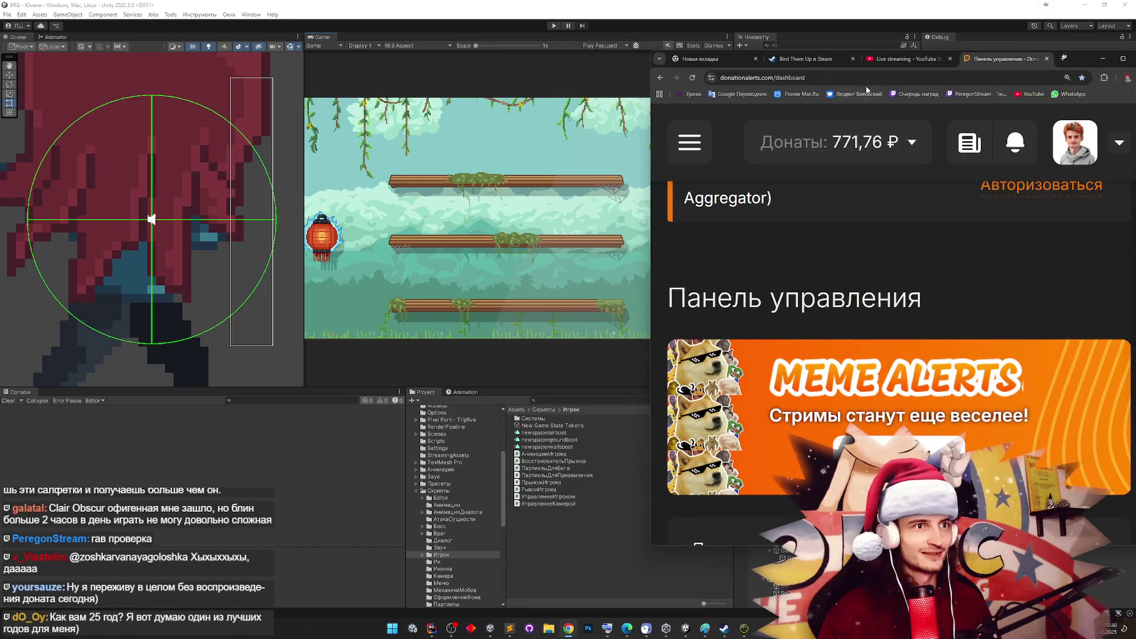
drag(1051, 66, 352, 108)
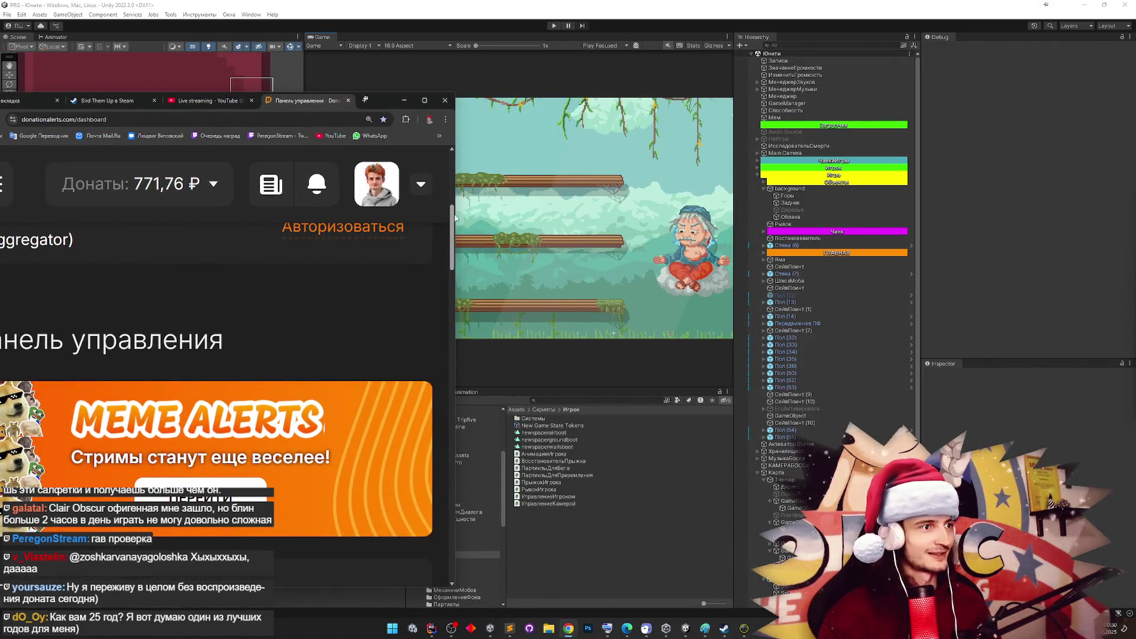
mouse_move(454, 219)
mouse_down()
mouse_move(1135, 220)
mouse_move(1132, 269)
mouse_up()
drag(977, 106, 567, 54)
drag(561, 20, 566, 19)
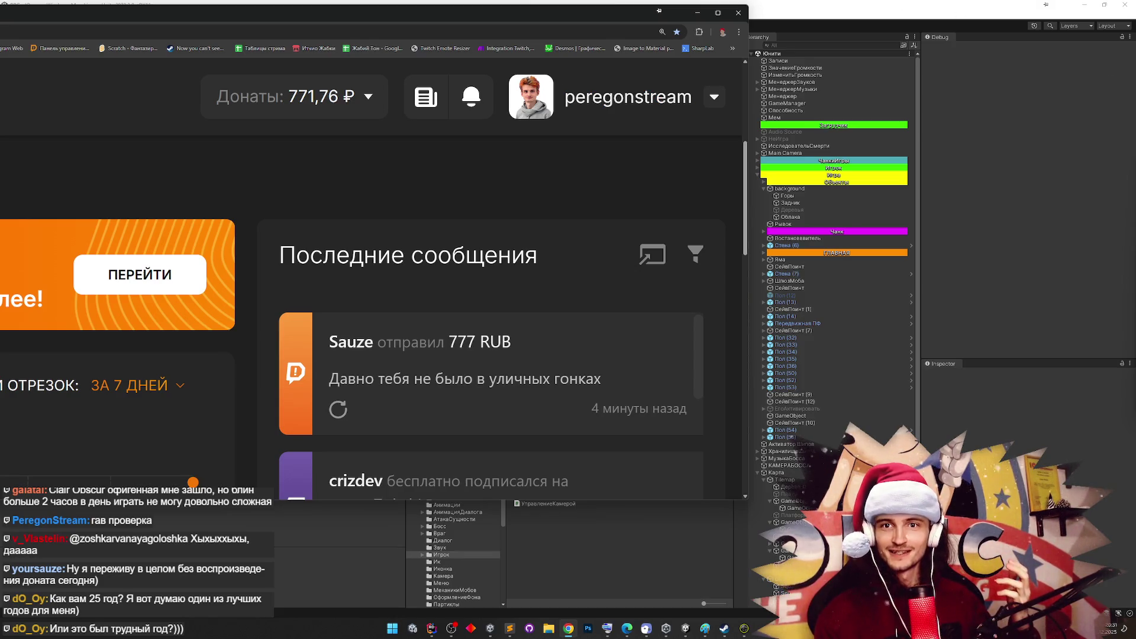
Drag the DonationAlerts window down and right to reveal Unity's toolbar
key(alt+Tab)
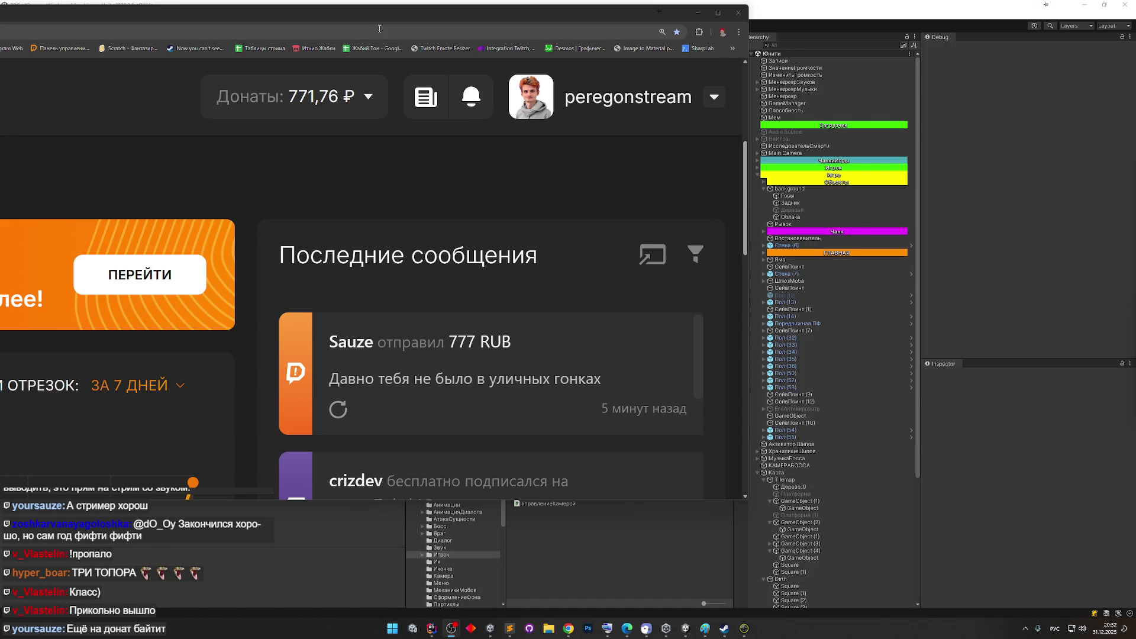
drag(385, 17, 595, 88)
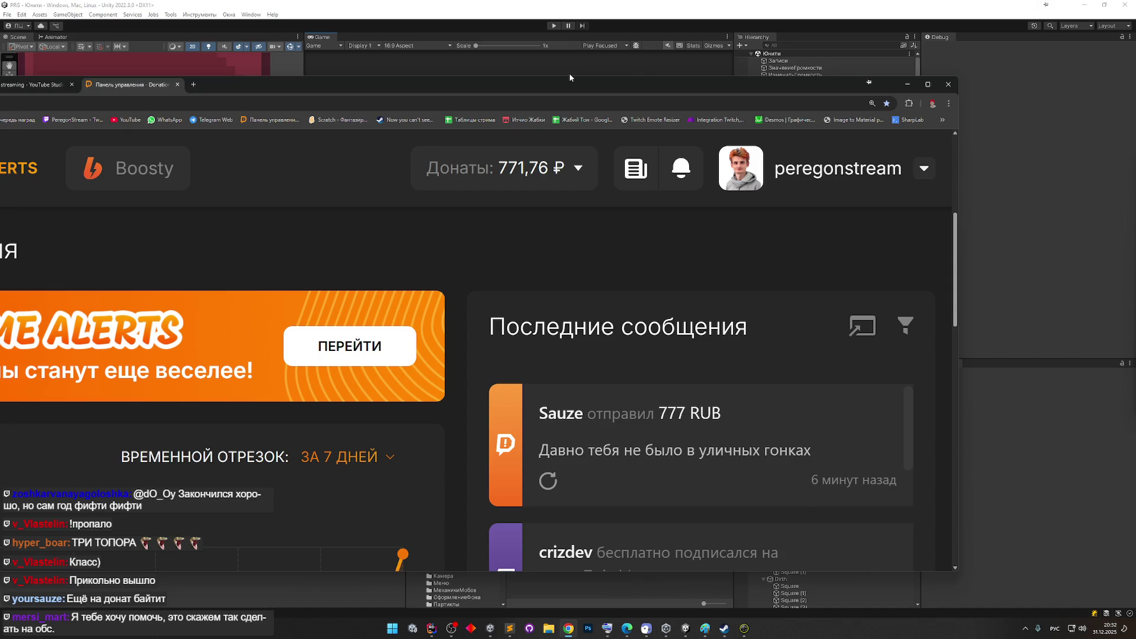
Close the DonationAlerts tab and minimise the browser to reveal Unity
drag(243, 84, 269, 83)
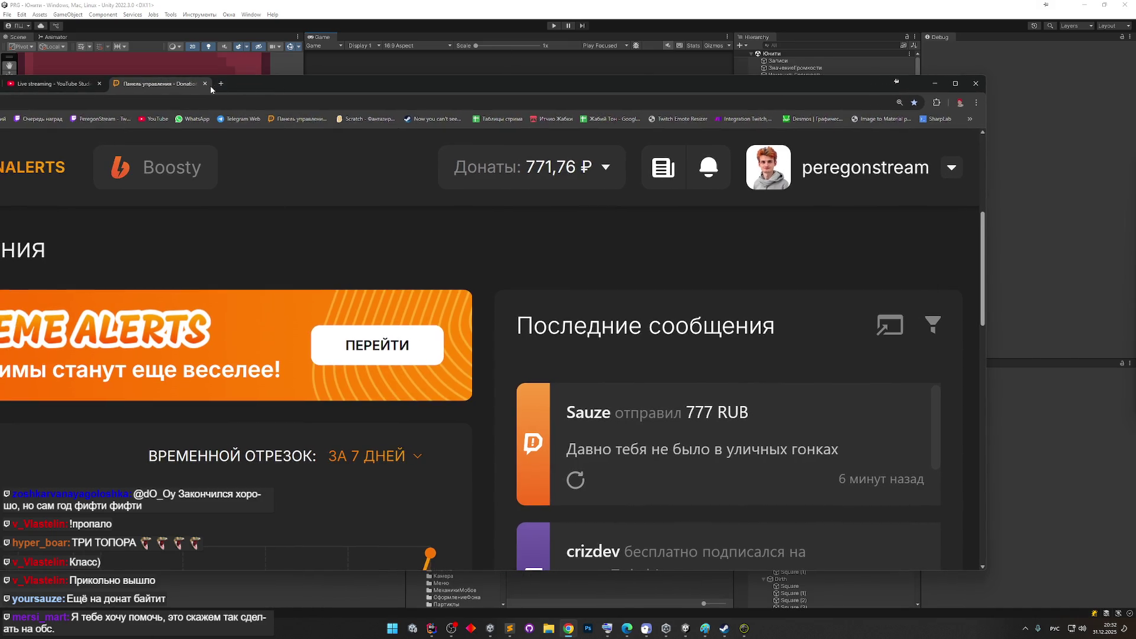
click(204, 84)
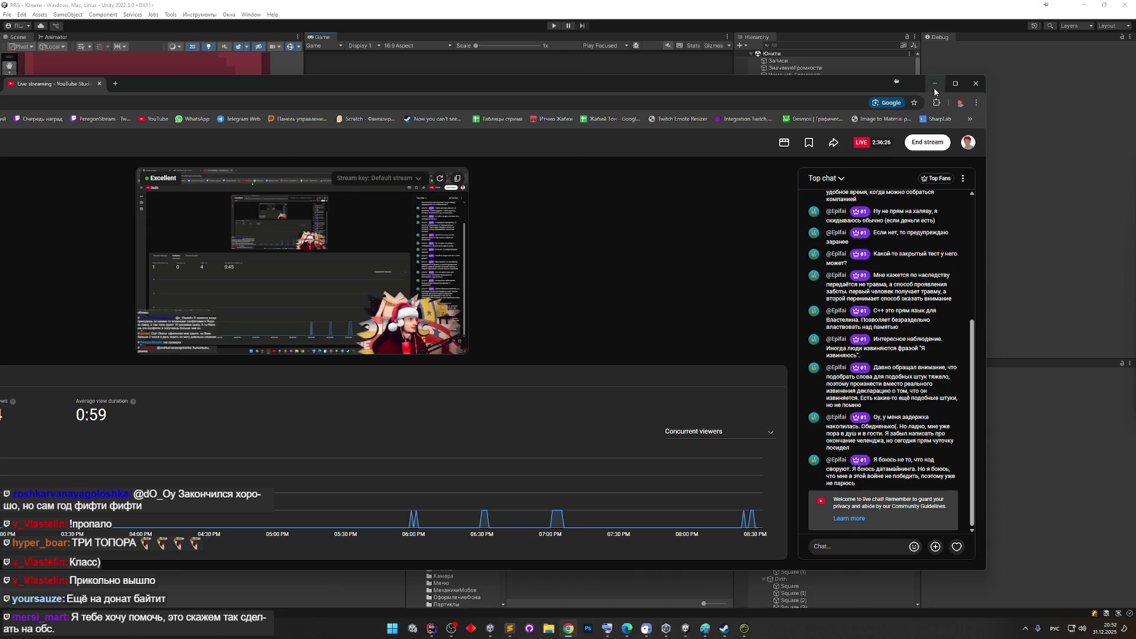
click(934, 83)
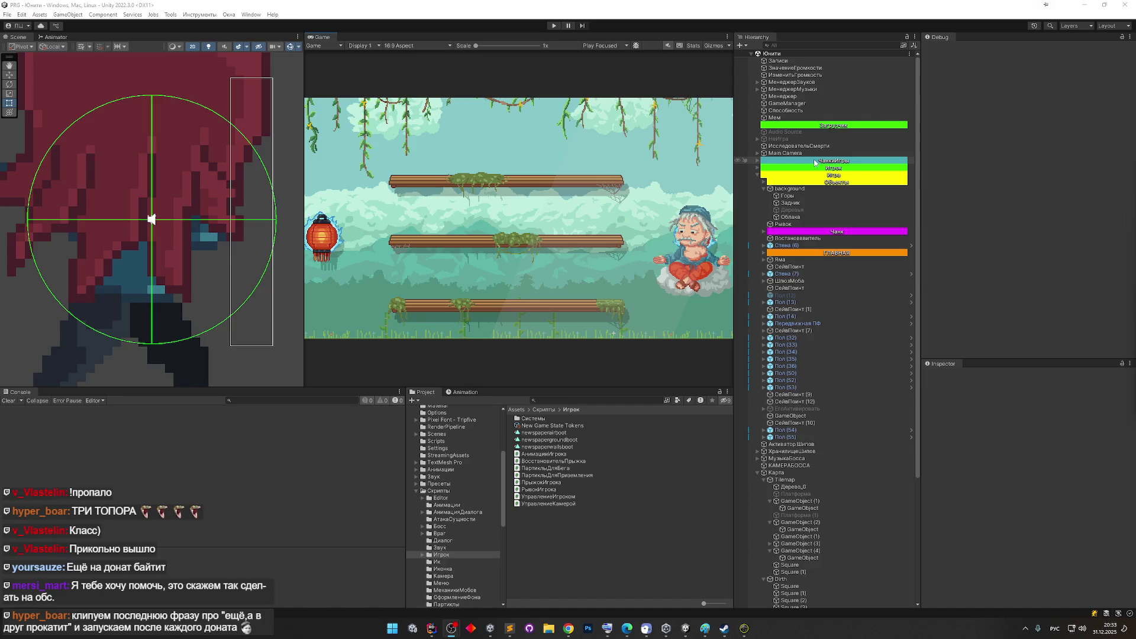
drag(734, 234, 713, 237)
click(432, 628)
click(432, 628)
key(ctrl+p)
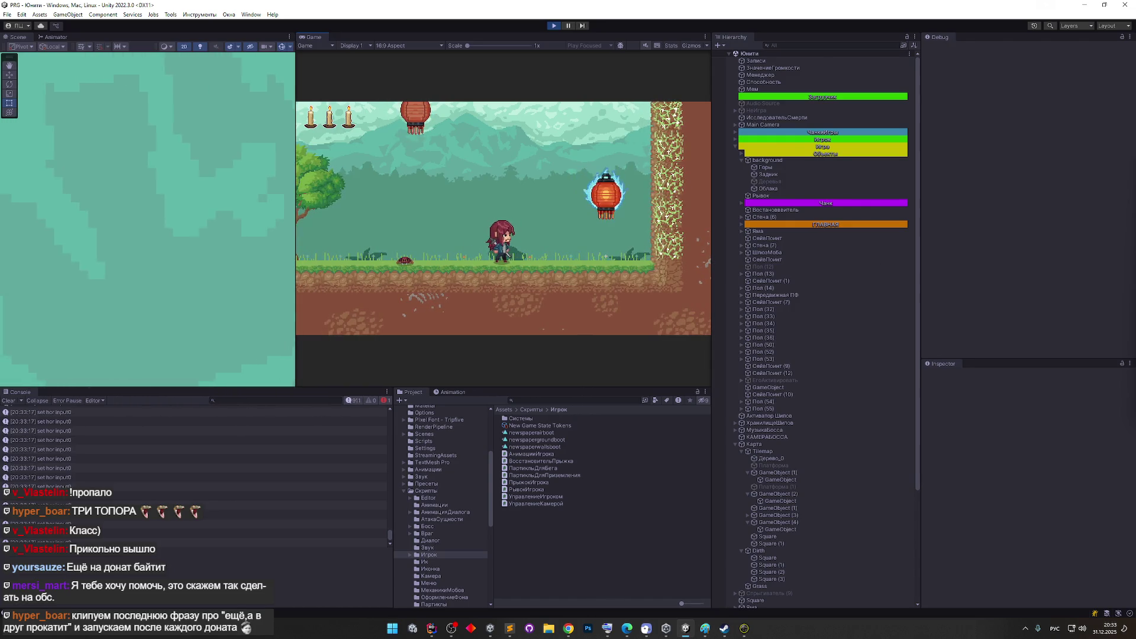
key(alt+Tab)
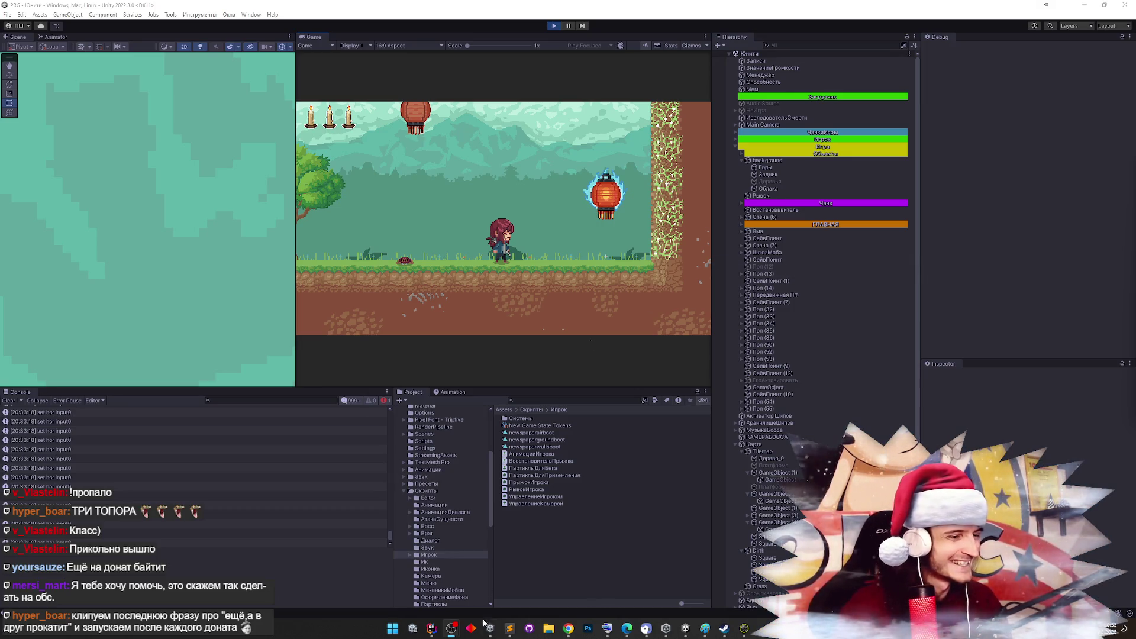
mouse_move(486, 636)
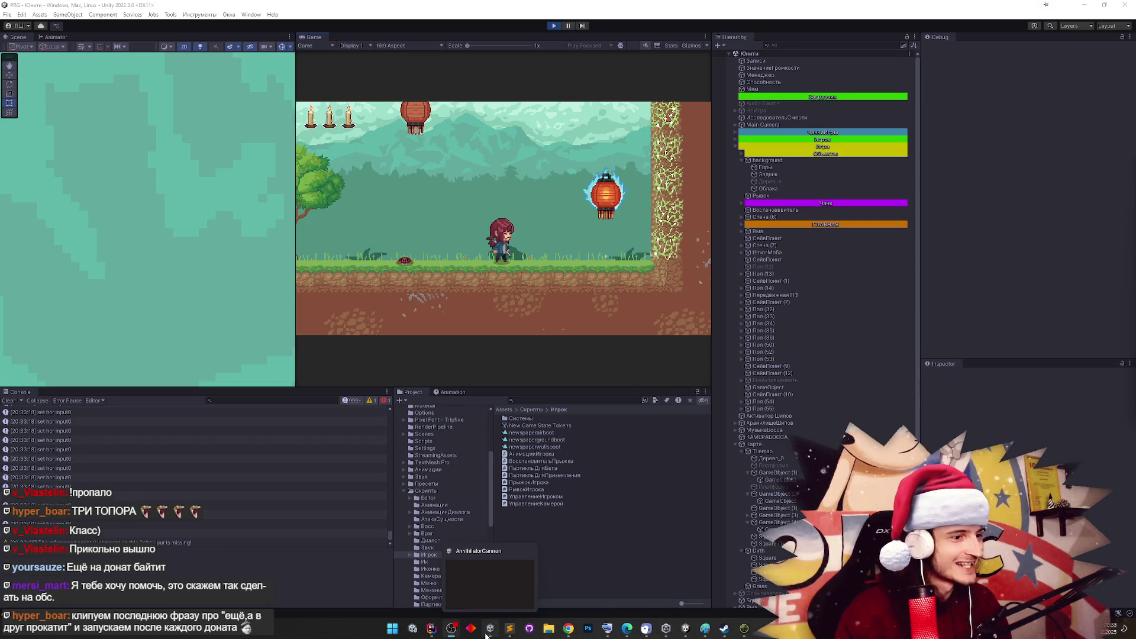
Minimise the Unity editor and close the Steam store window
click(486, 633)
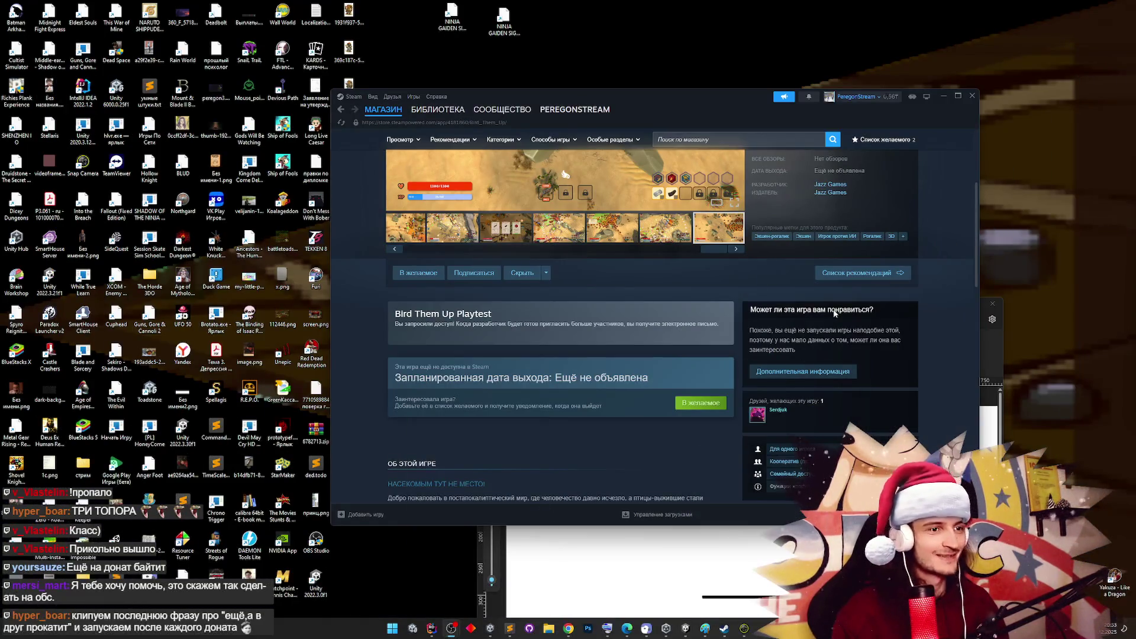
click(971, 96)
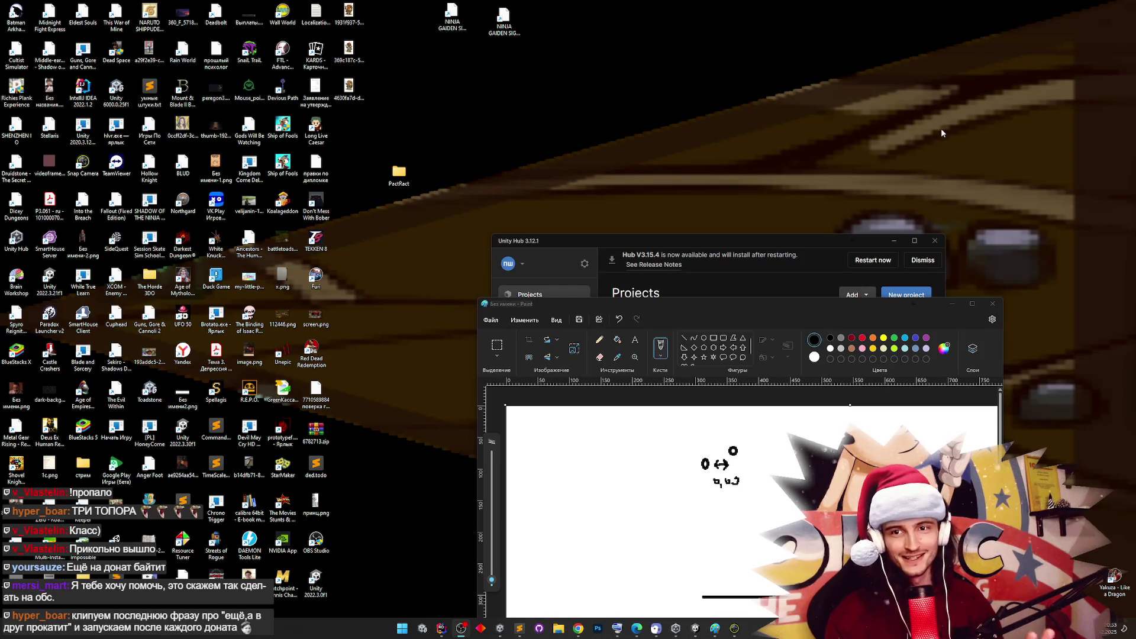
mouse_move(508, 631)
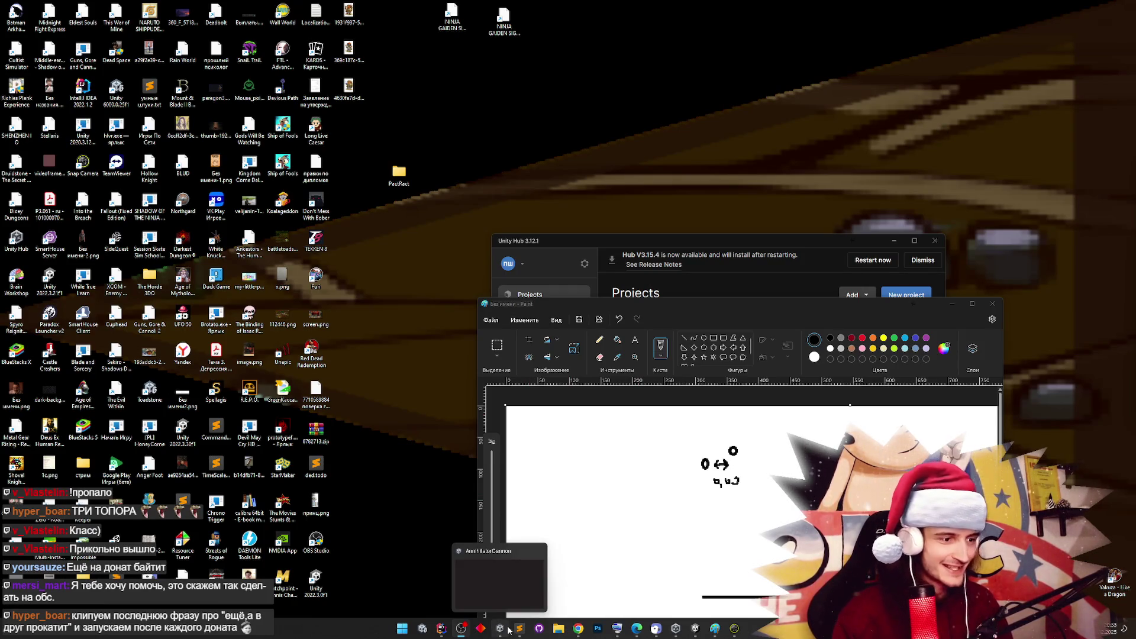
mouse_move(675, 629)
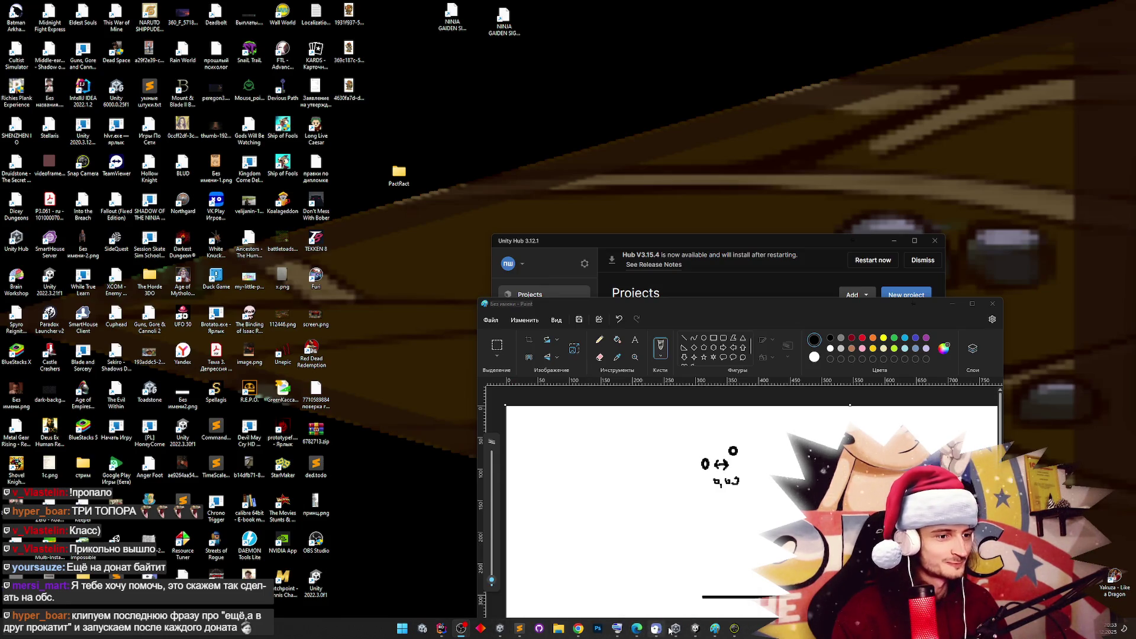
Open the Annihilator-cannon project from Unity Hub's Projects list, then minimise the Hub
click(676, 628)
scroll(717, 436, down, 2)
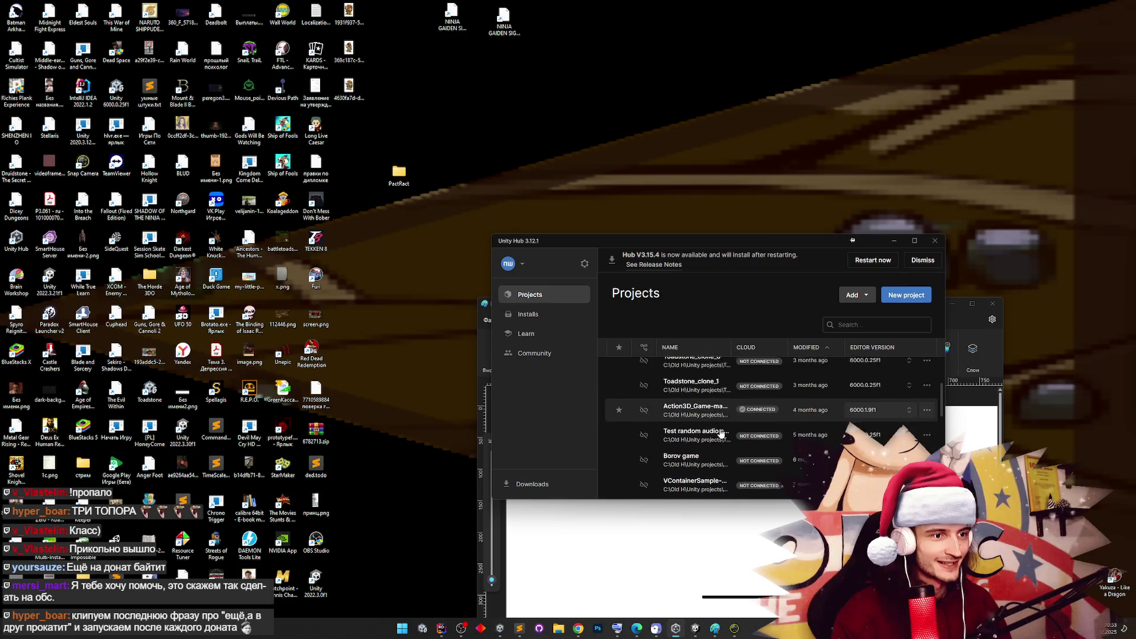
scroll(716, 435, down, 5)
click(710, 431)
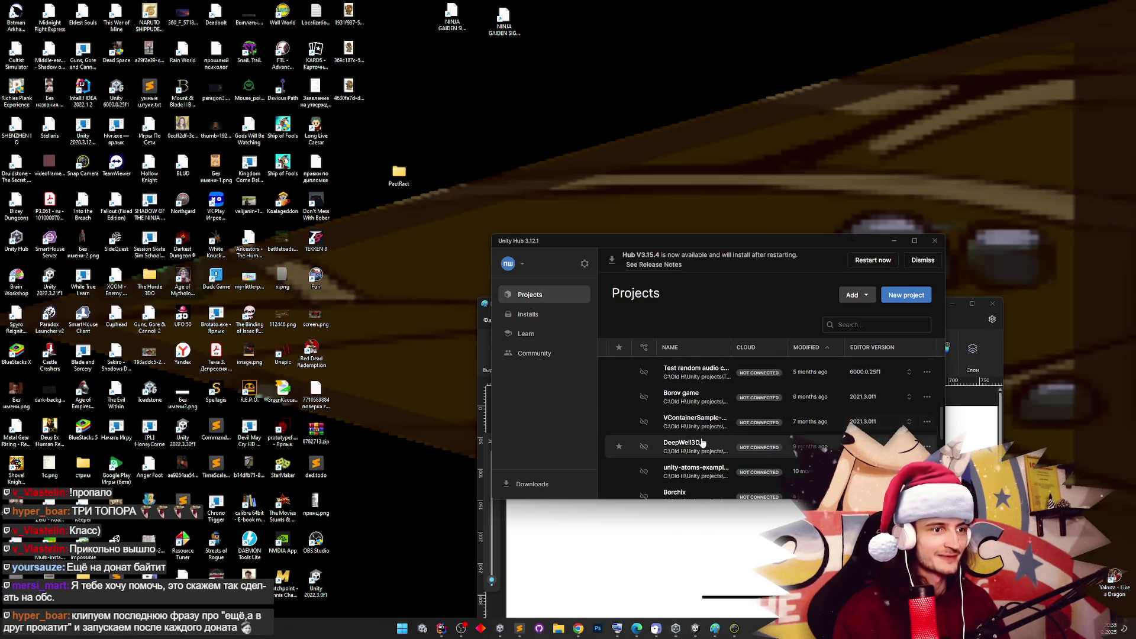
click(675, 628)
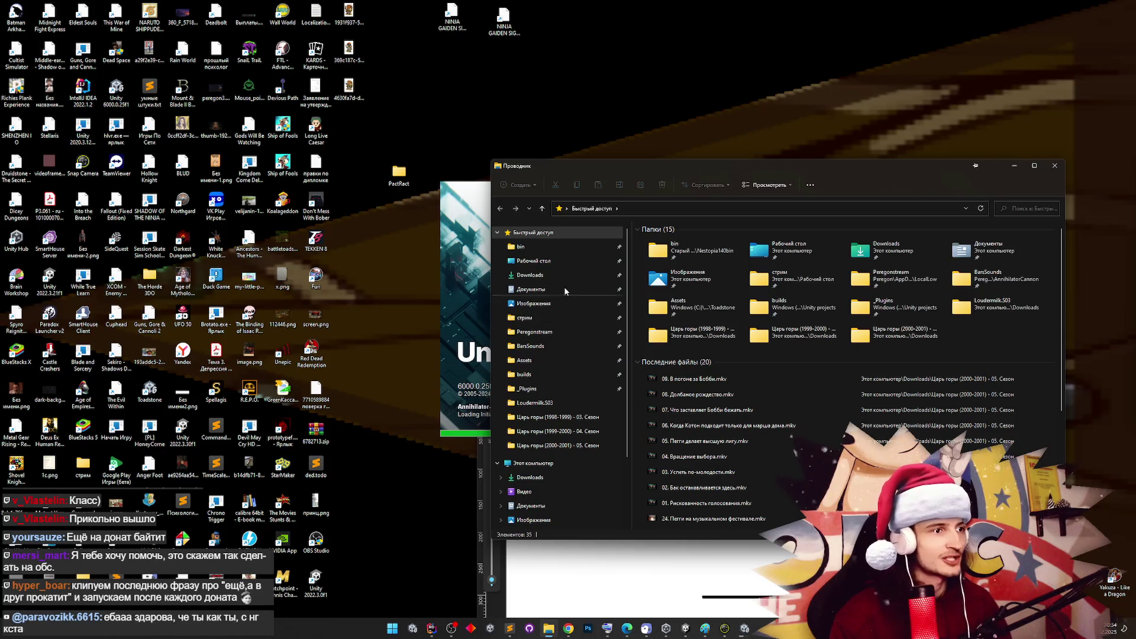
Open Player.log from the LocalLow AnnihilatorCannon data folder in Sublime Text
click(539, 331)
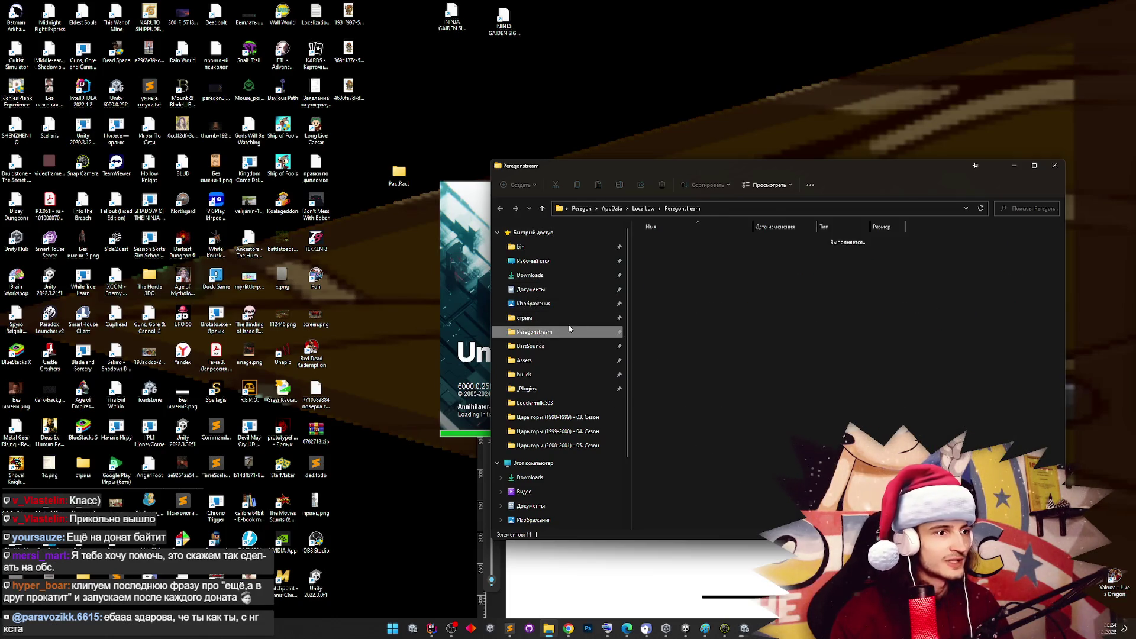
double_click(679, 242)
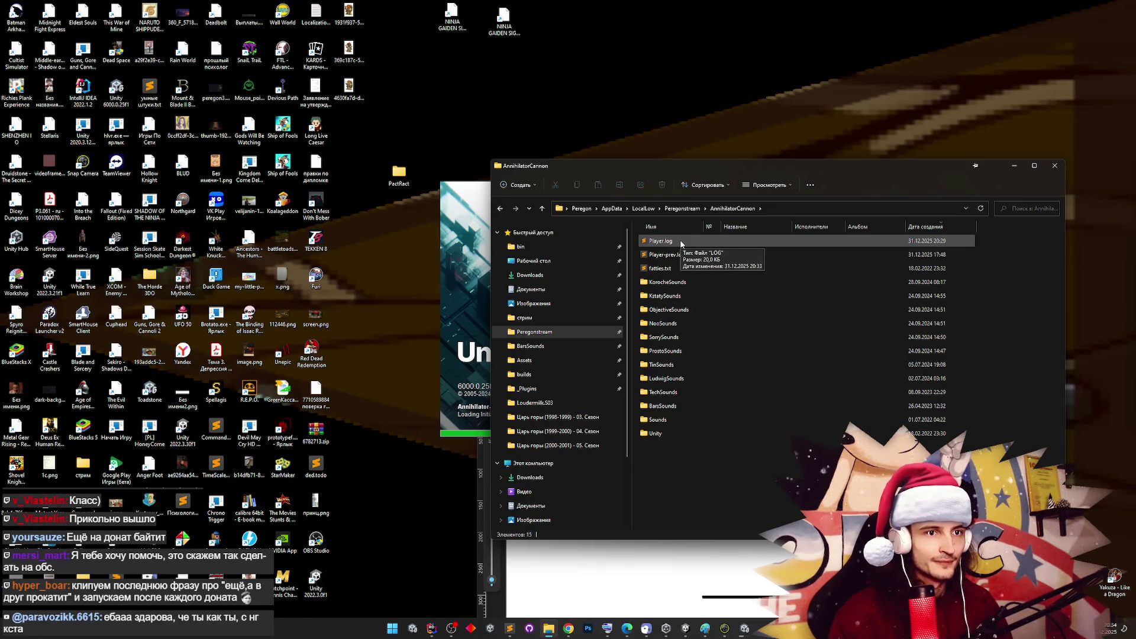
double_click(680, 242)
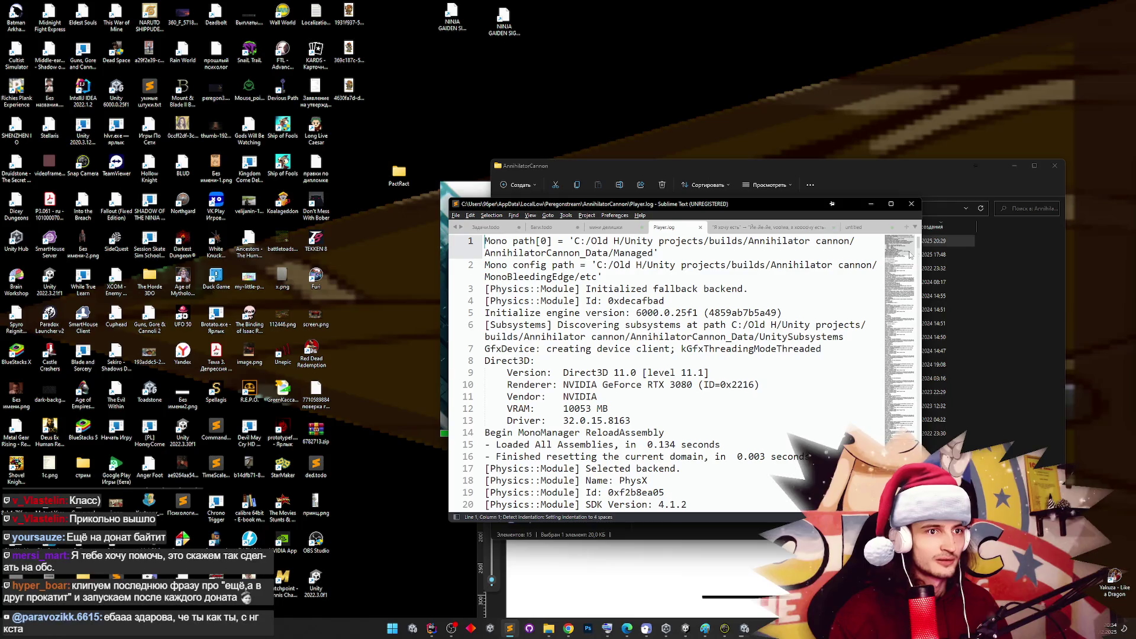
Scroll through Player.log to around line 250
click(905, 309)
drag(905, 310, 881, 442)
scroll(864, 441, down, 2)
scroll(864, 441, down, 20)
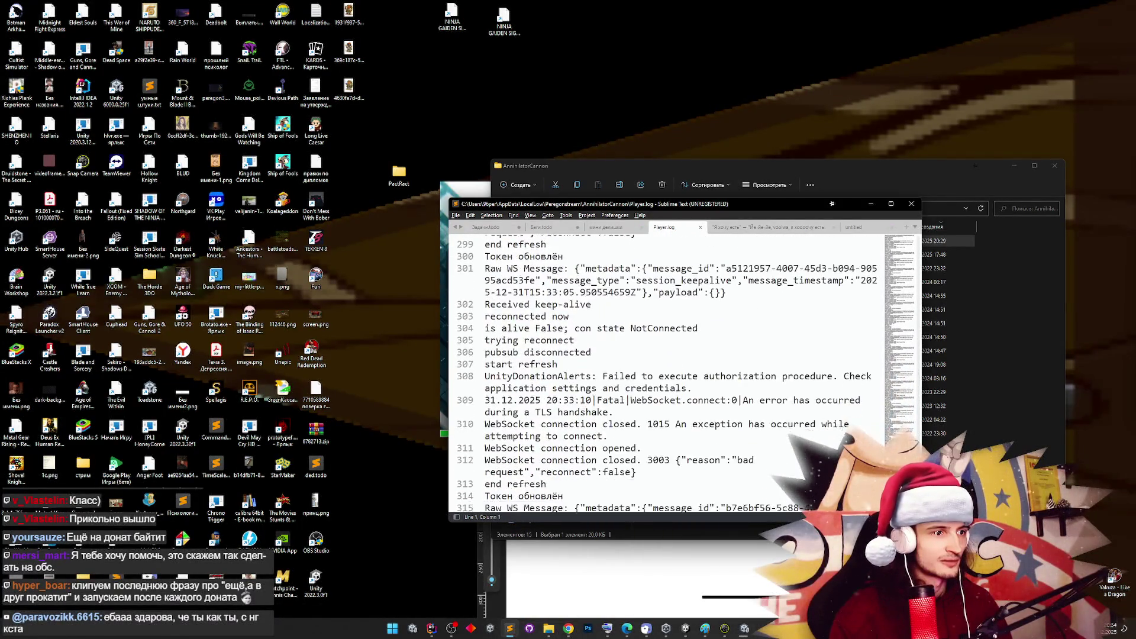
scroll(863, 440, up, 3)
scroll(877, 430, up, 20)
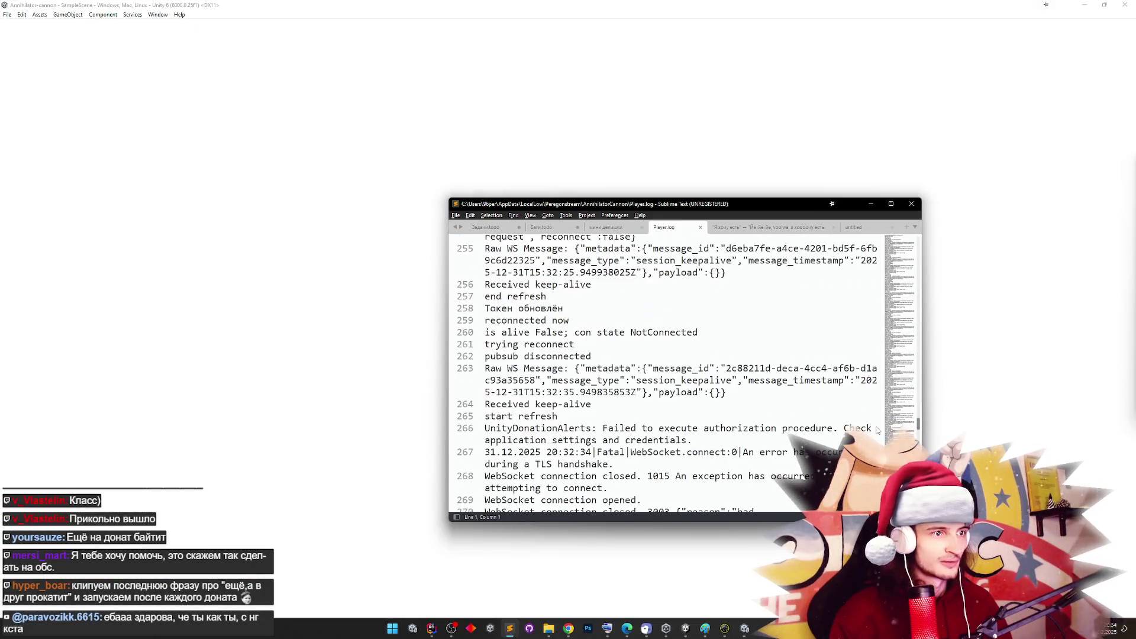
scroll(878, 430, up, 4)
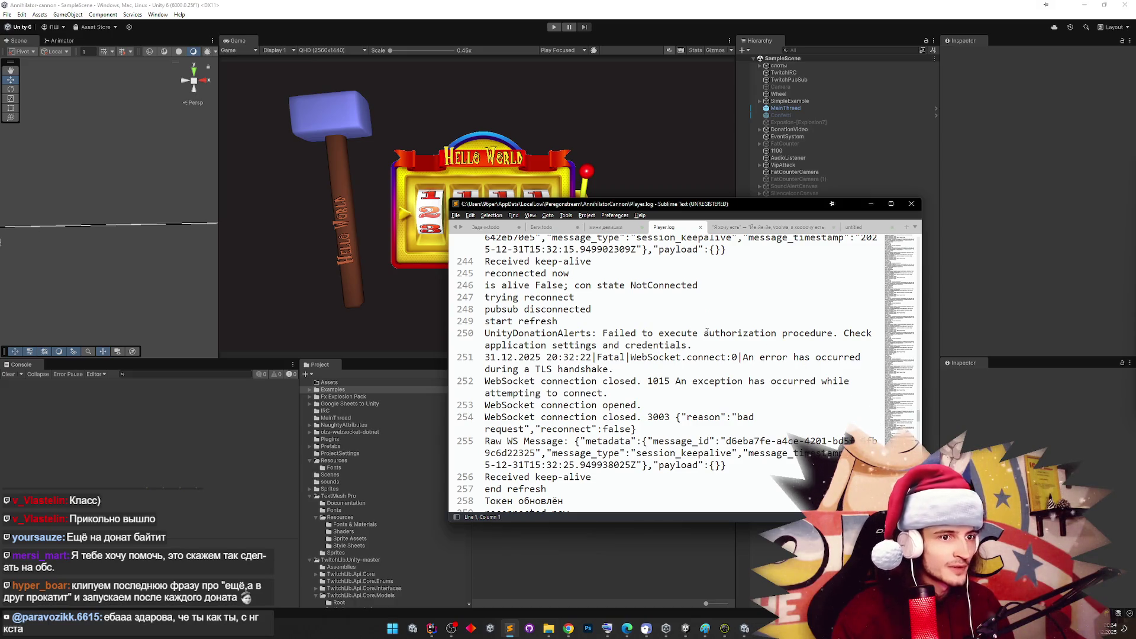
Highlight the UnityDonationAlerts authorization failure on line 250, then minimize Sublime Text
double_click(567, 333)
click(603, 333)
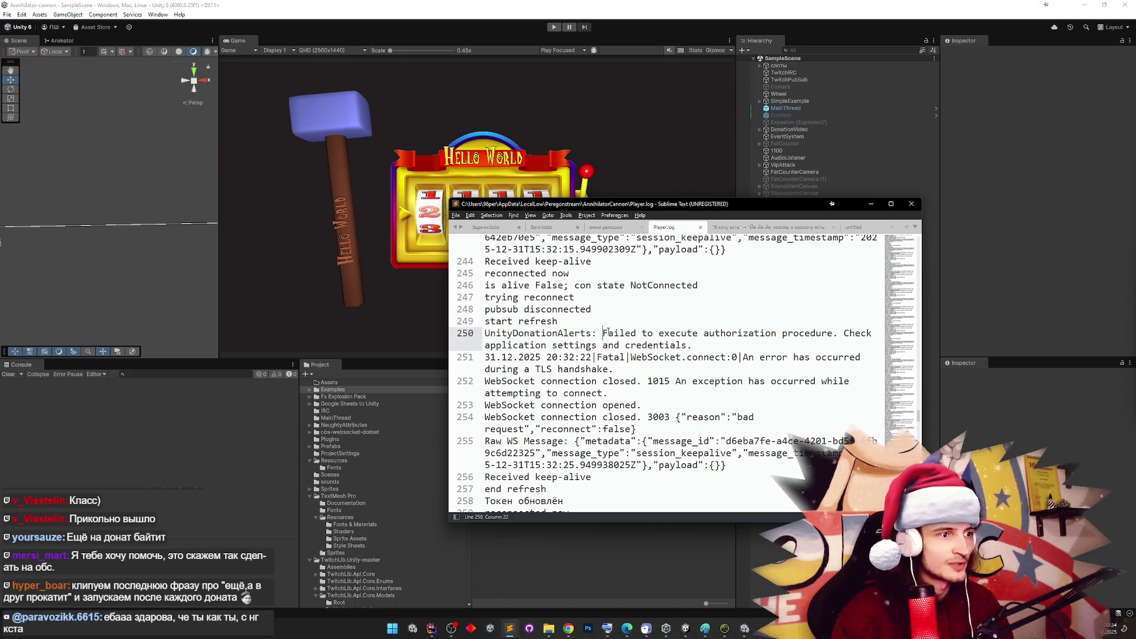
click(870, 204)
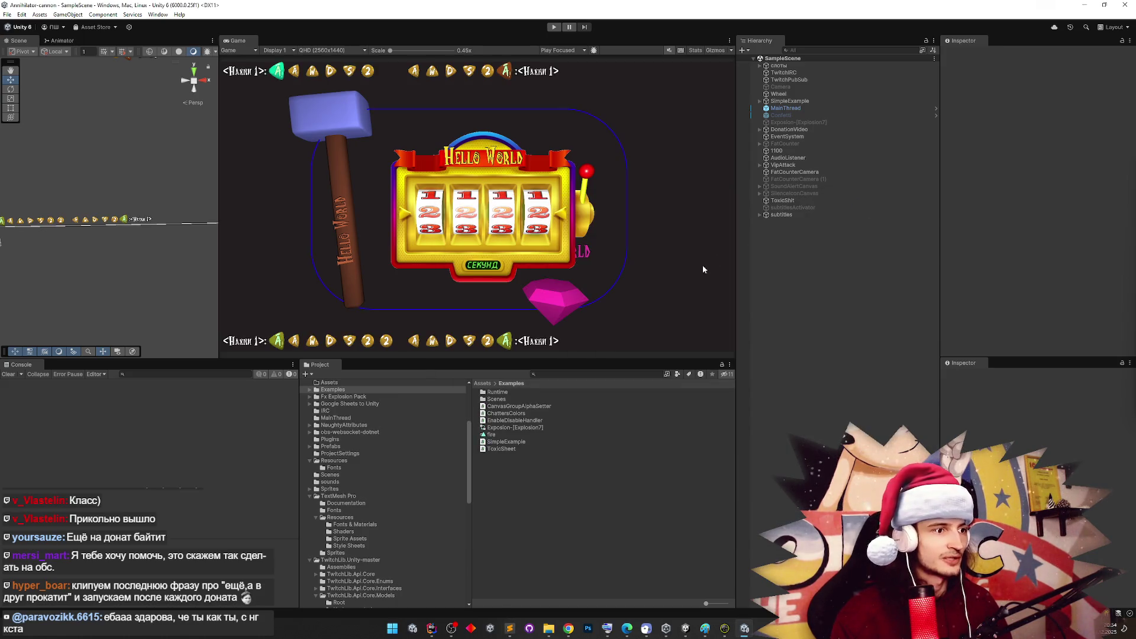
Widen the Hierarchy panel and run SampleScene in Play mode with Ctrl+P
drag(734, 279, 690, 278)
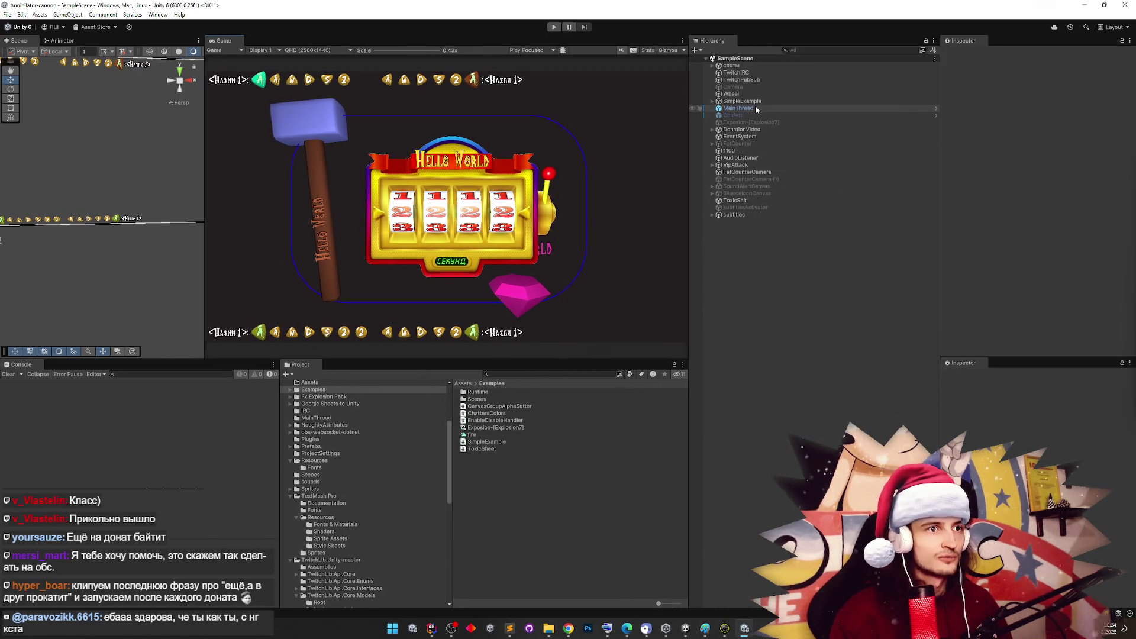
key(ctrl+p)
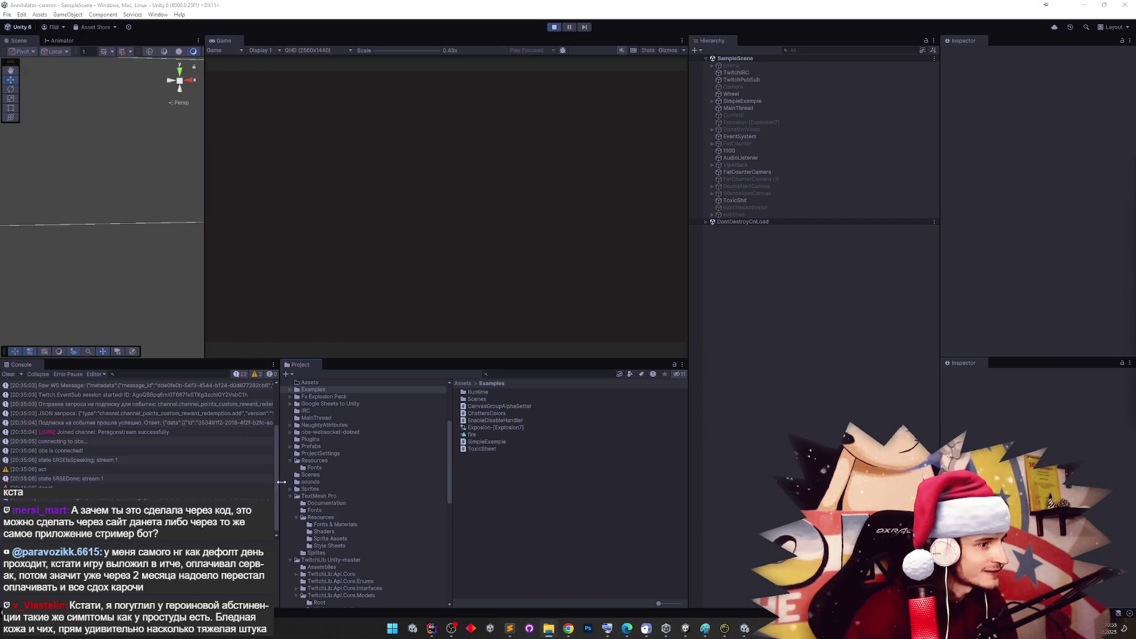
Scroll the play-mode Console log, enlarge the Console panel and focus its search field
scroll(274, 485, up, 2)
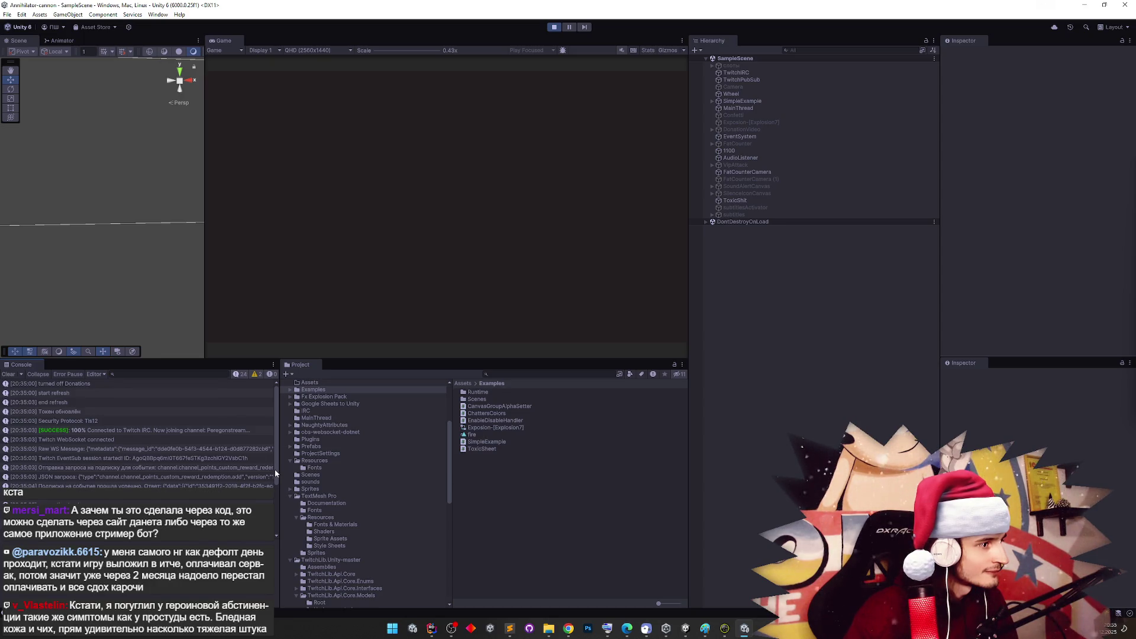
scroll(272, 473, down, 2)
scroll(264, 499, down, 3)
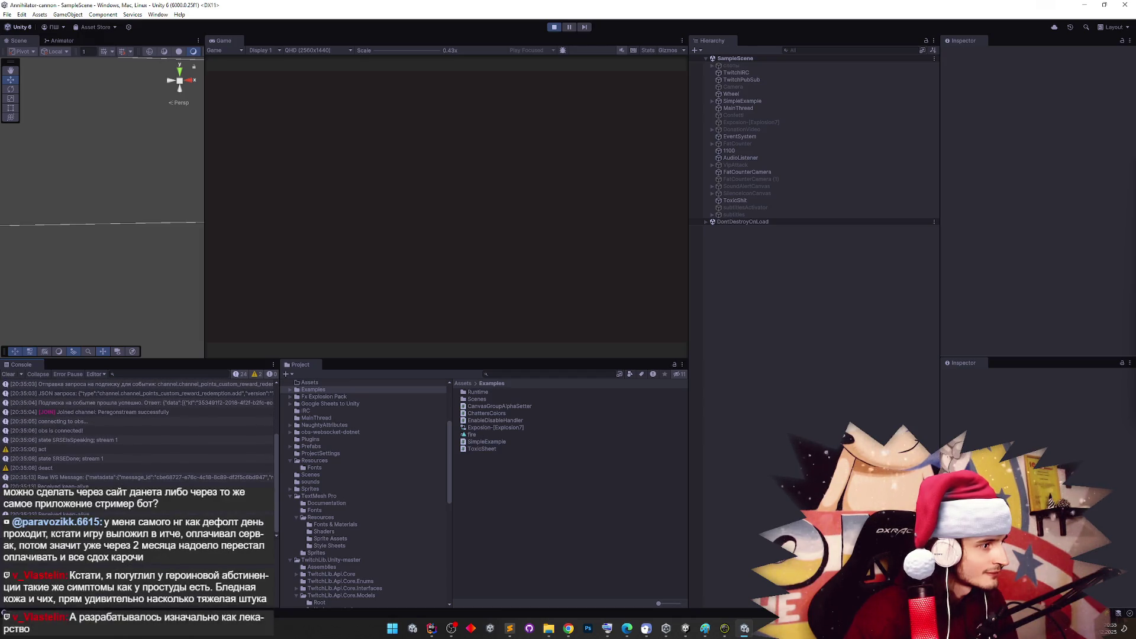
drag(282, 506, 386, 506)
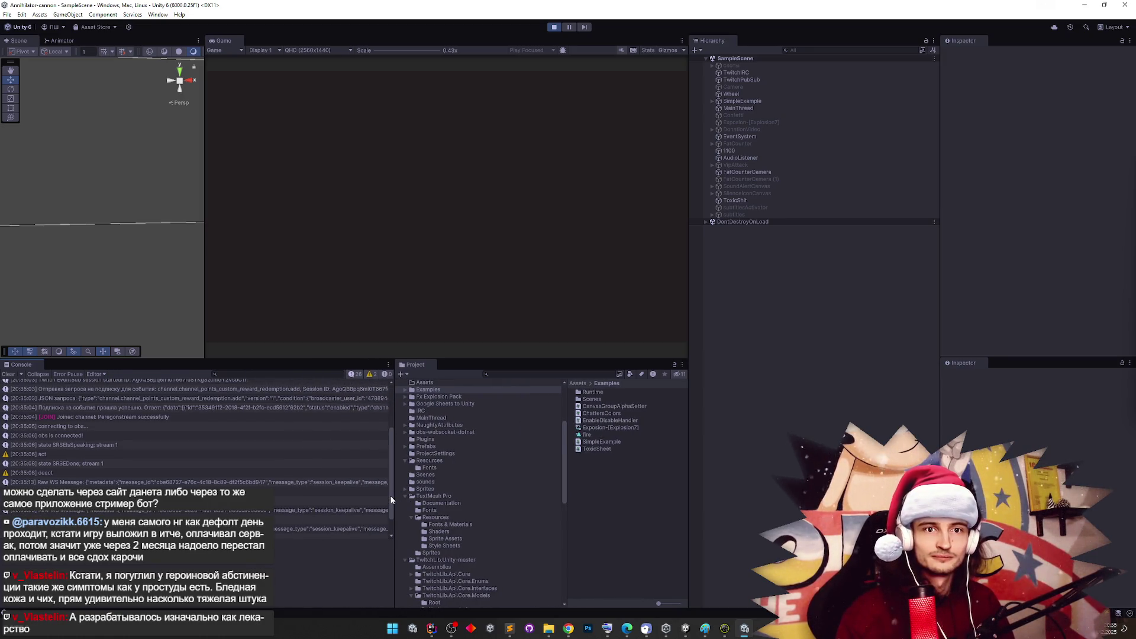
mouse_move(391, 500)
mouse_down()
mouse_move(388, 513)
mouse_move(390, 467)
mouse_up()
click(235, 374)
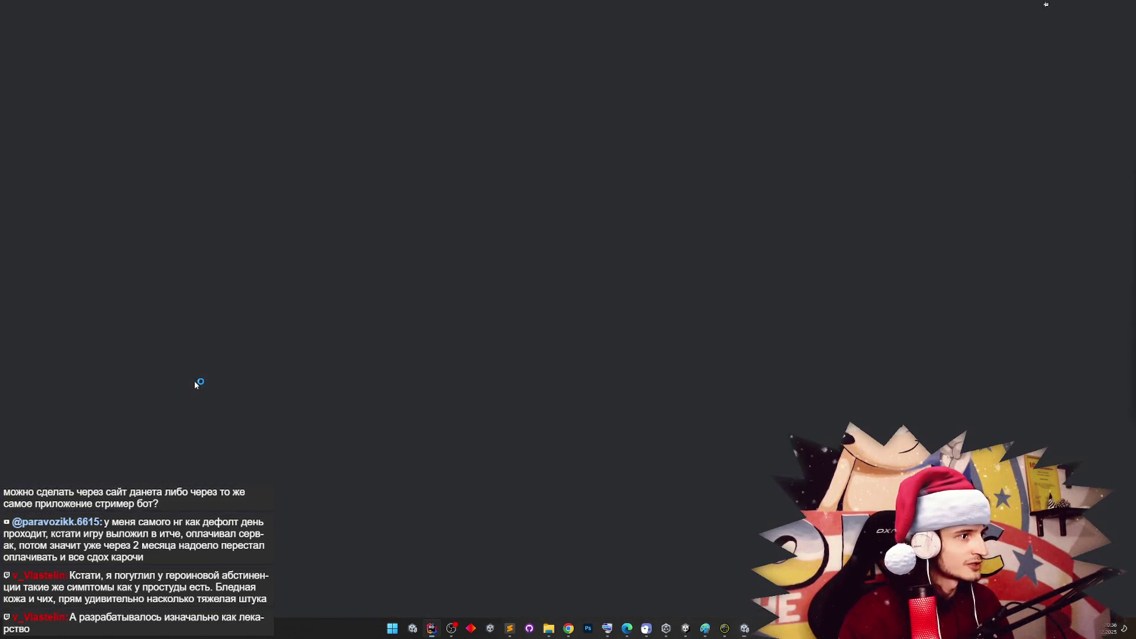
Dismiss the pop-up, scroll the code, and bring SimpleExample.cs back into view in Rider
click(579, 336)
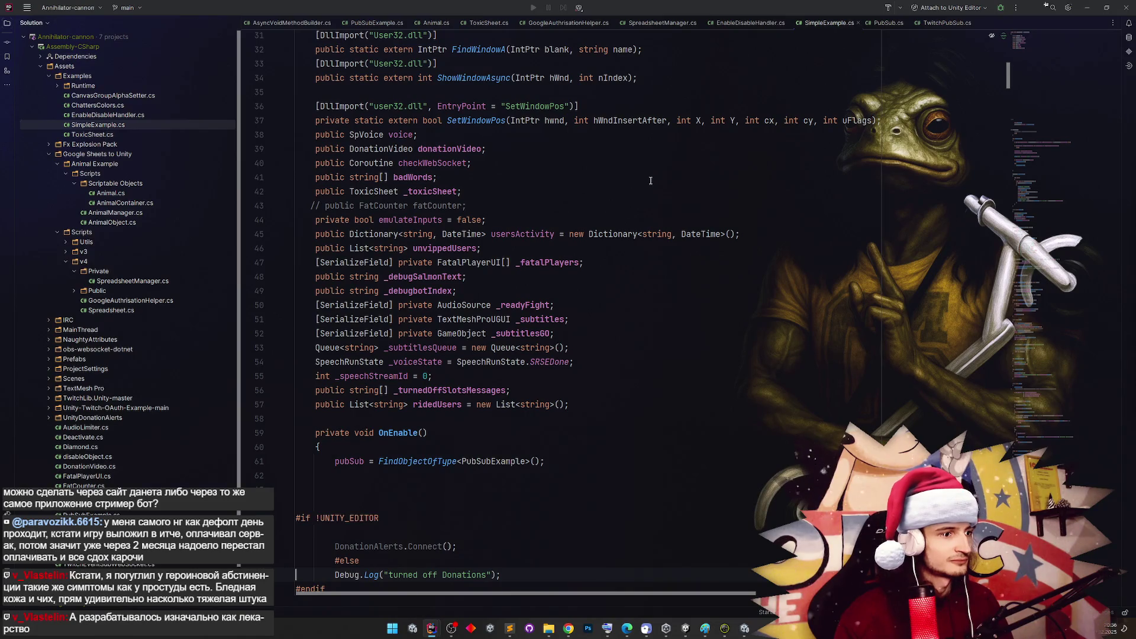
scroll(650, 180, down, 4)
scroll(650, 181, down, 1)
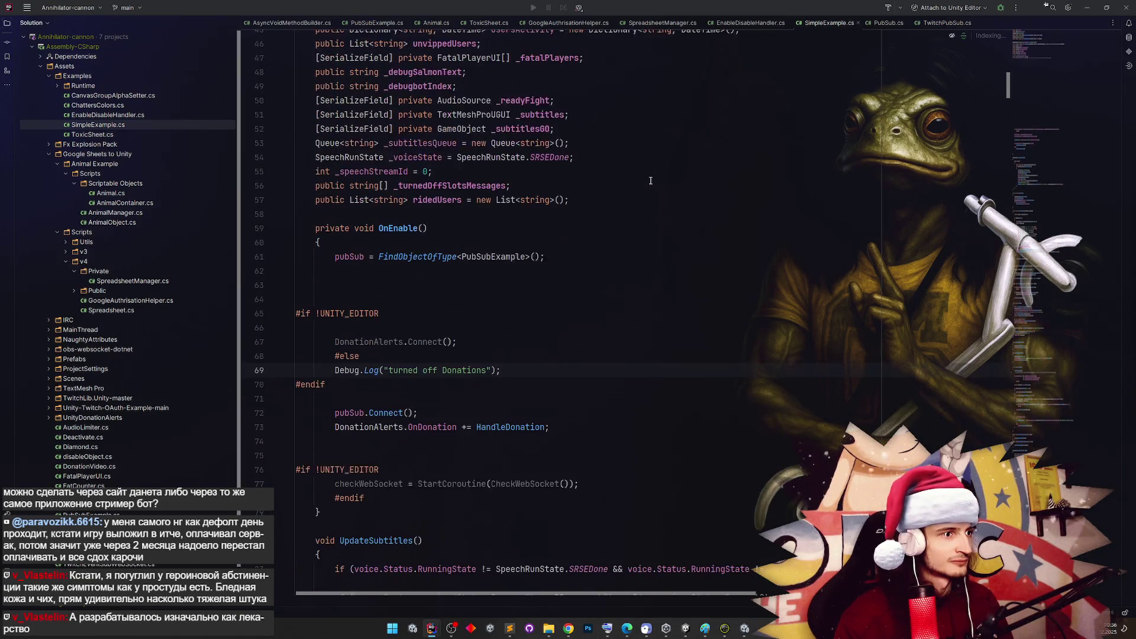
scroll(650, 180, down, 2)
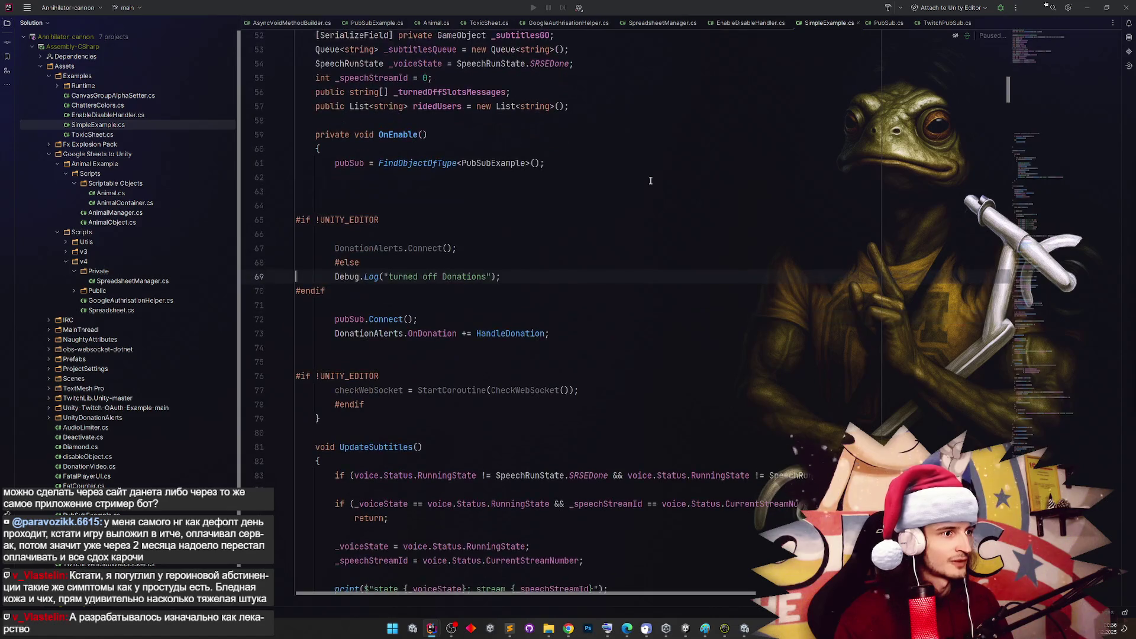
click(1087, 8)
click(1087, 7)
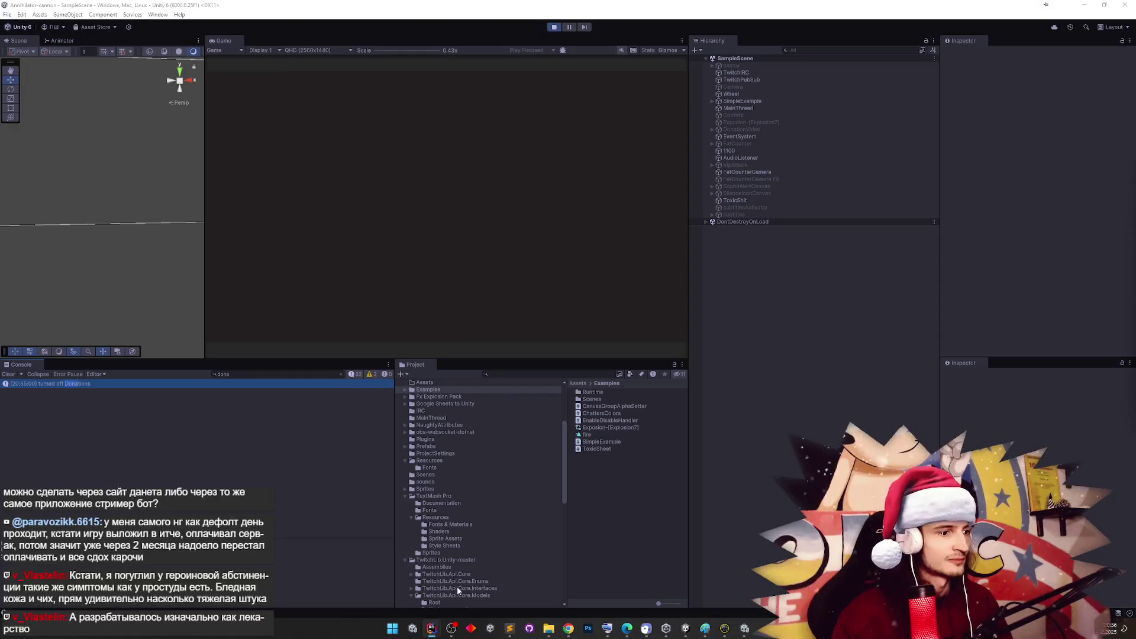
mouse_move(437, 629)
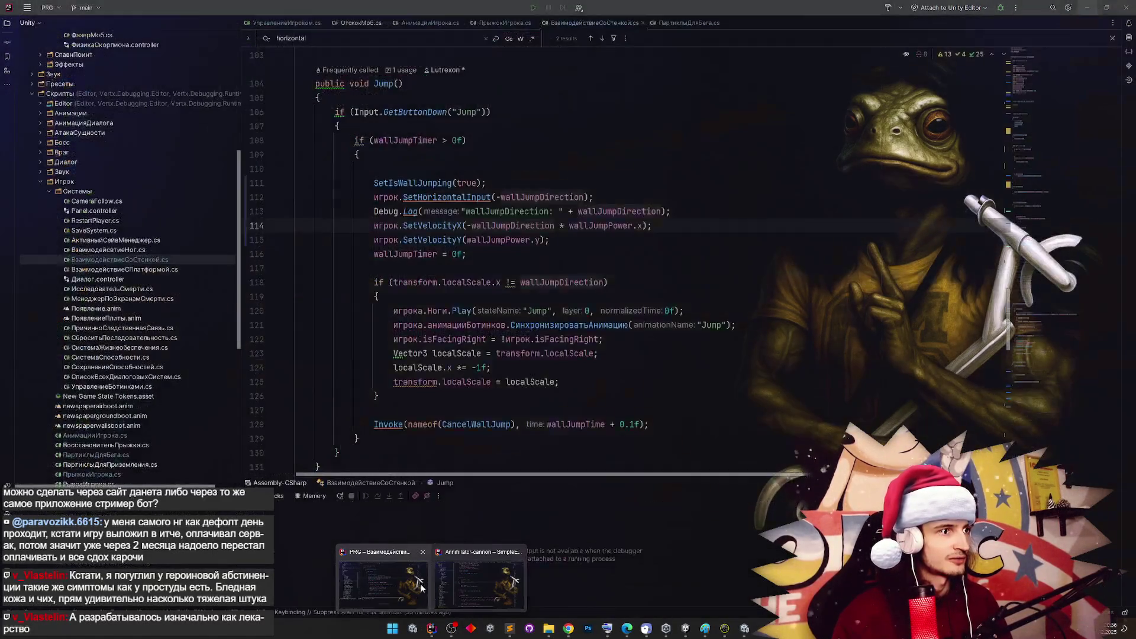
click(456, 582)
Copy DonationAlerts.Connect(); onto a new line under #else, then return to Unity
click(459, 248)
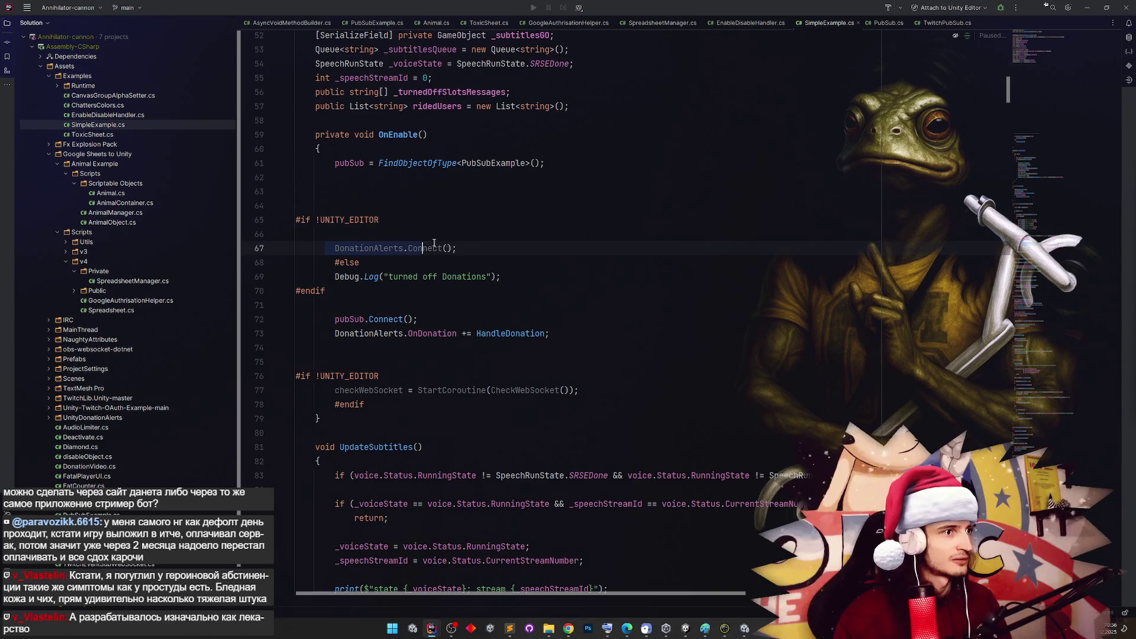
key(shift+Home)
key(ctrl+c)
click(424, 262)
key(Return)
key(ctrl+v)
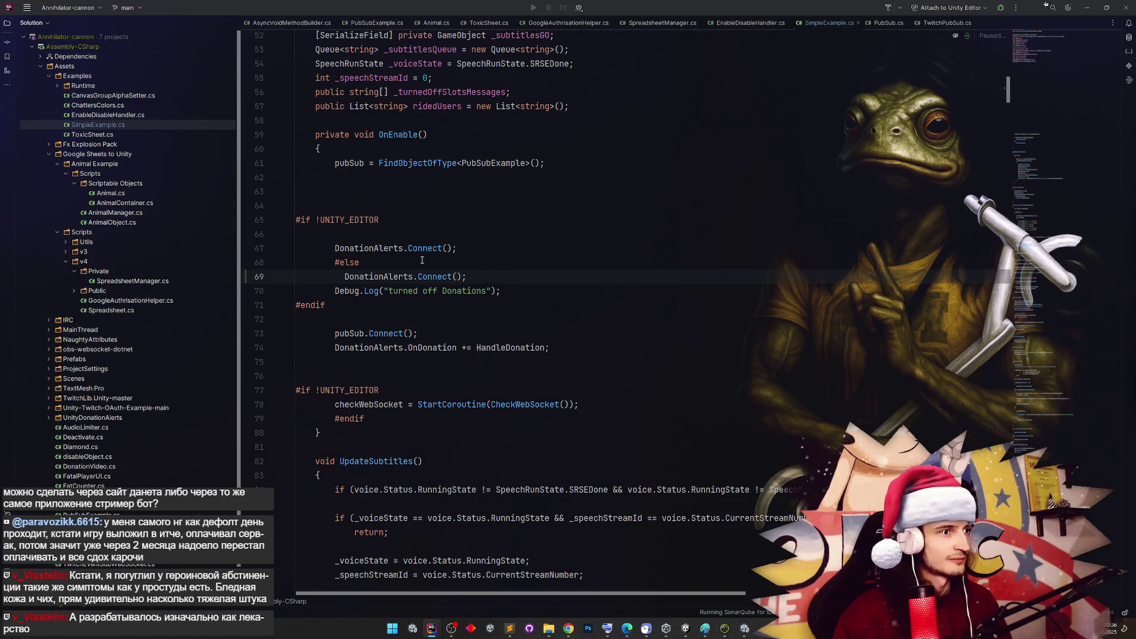
click(1081, 13)
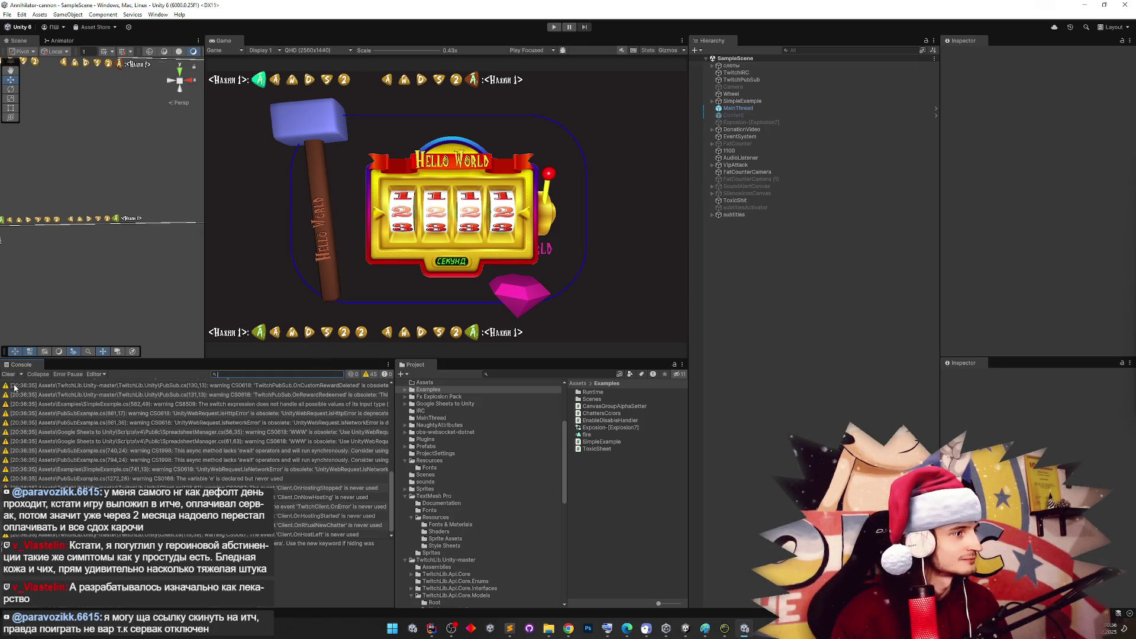
Clear the Console, replay to catch the UnityDonationAlerts error, stop, and open it in AuthController.cs
click(8, 374)
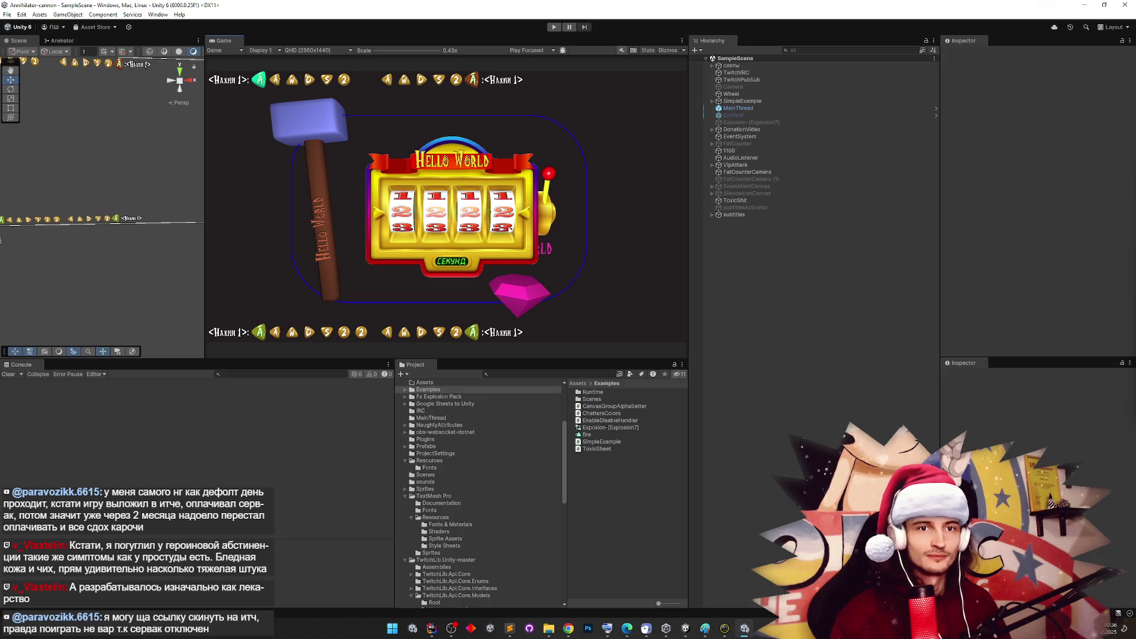
key(ctrl+p)
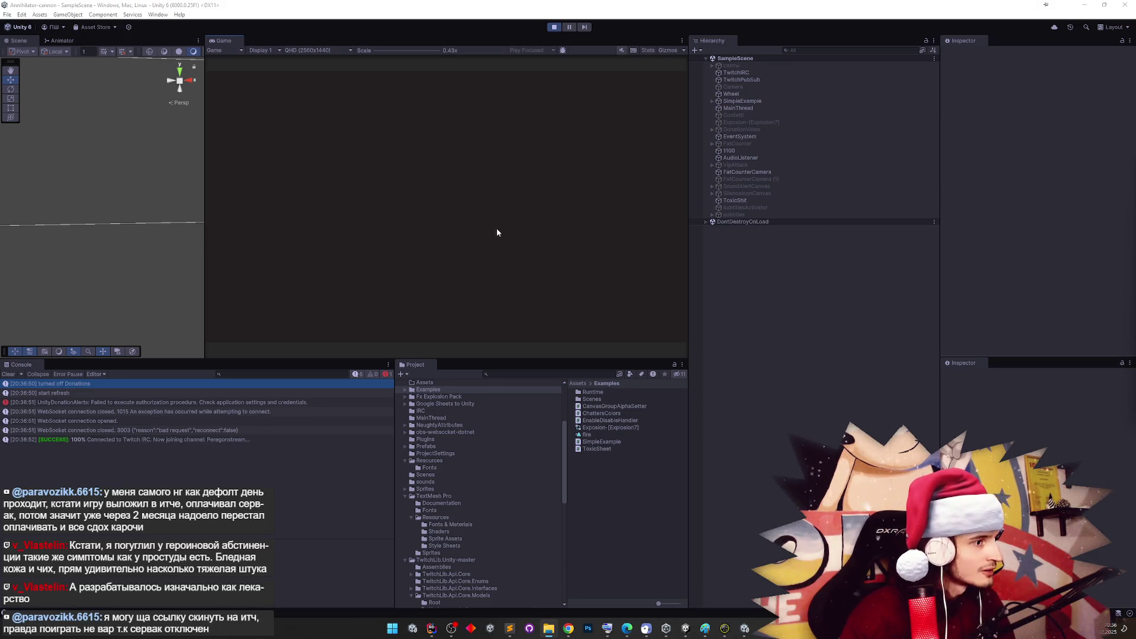
click(272, 403)
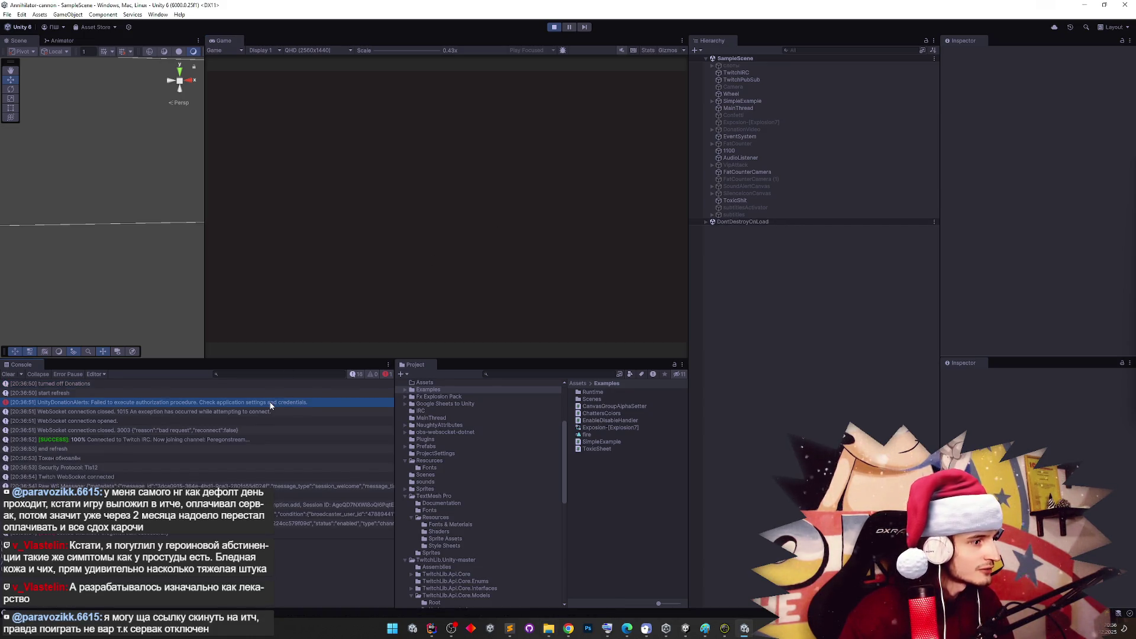
key(ctrl+p)
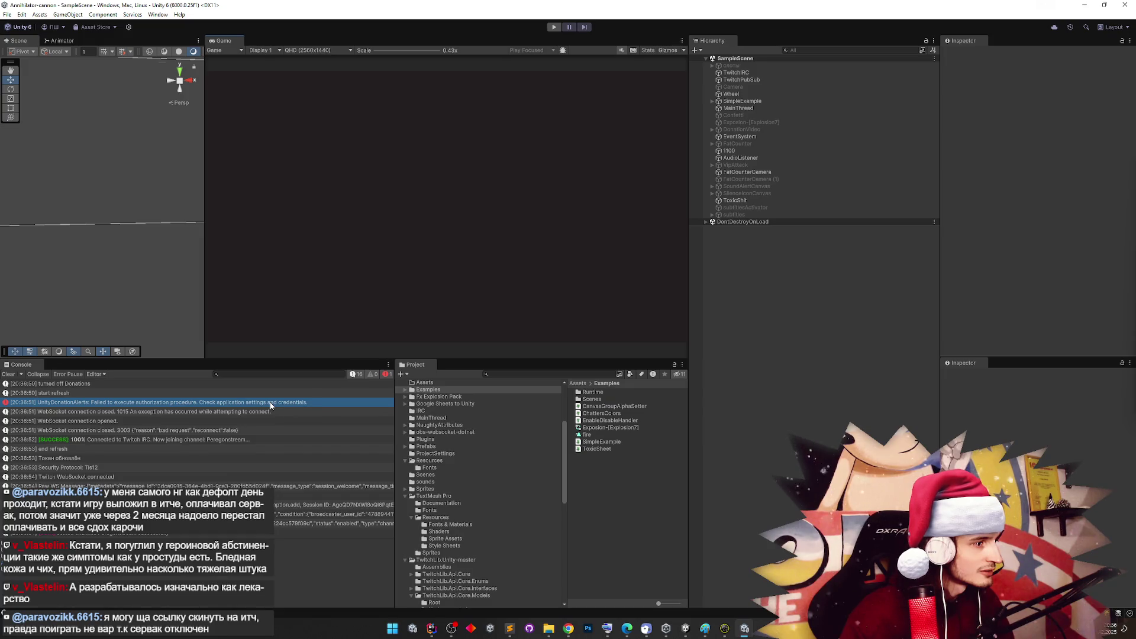
double_click(271, 404)
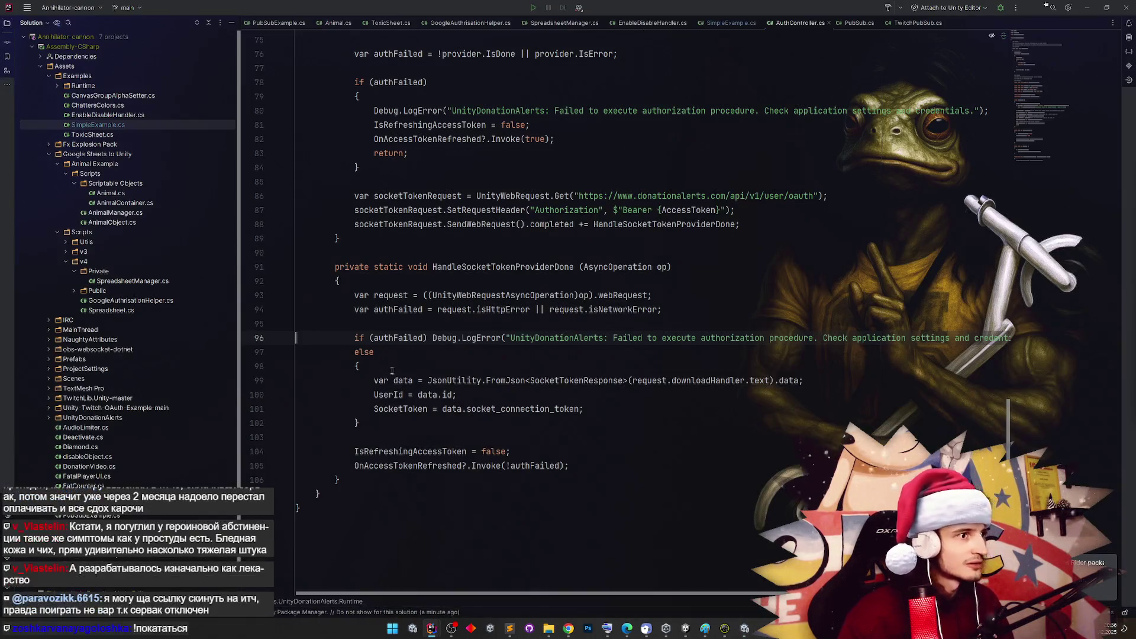
Breakpoint the 'if (authFailed)' check on AuthController.cs line 96 and attach Rider to the Unity Editor
click(581, 592)
mouse_move(581, 597)
mouse_down()
mouse_move(674, 594)
mouse_move(578, 594)
mouse_up()
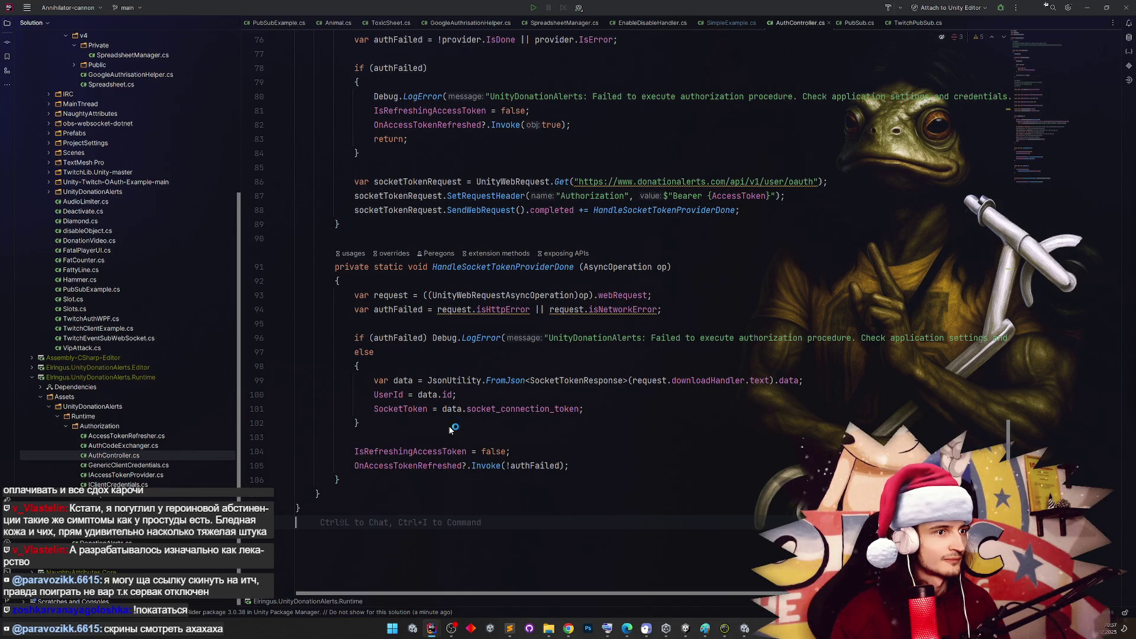
click(263, 337)
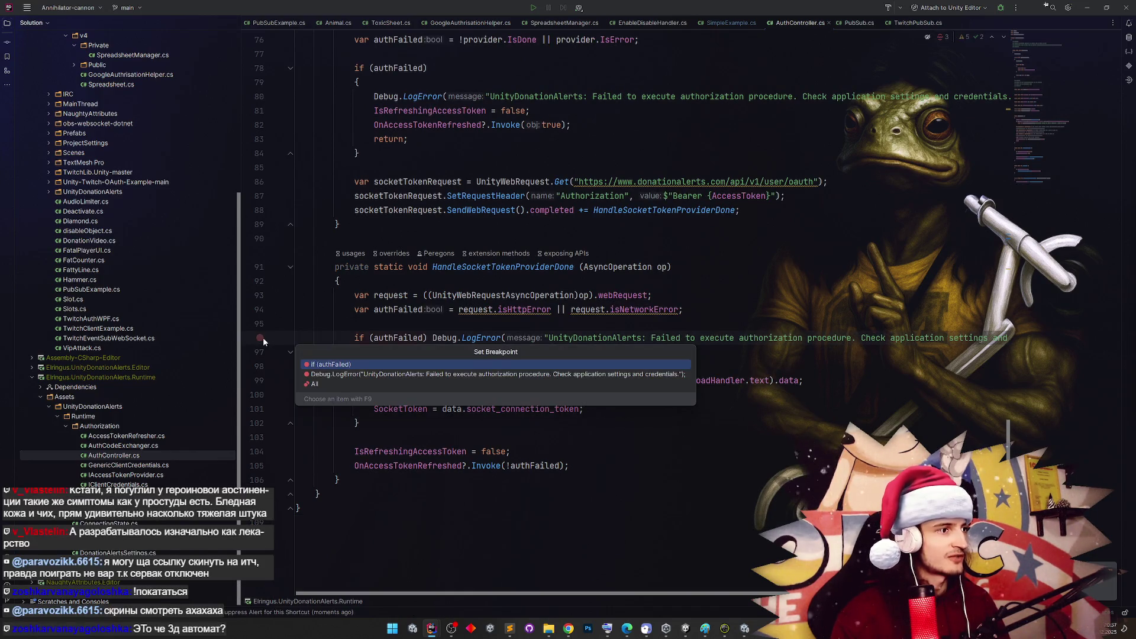
click(321, 375)
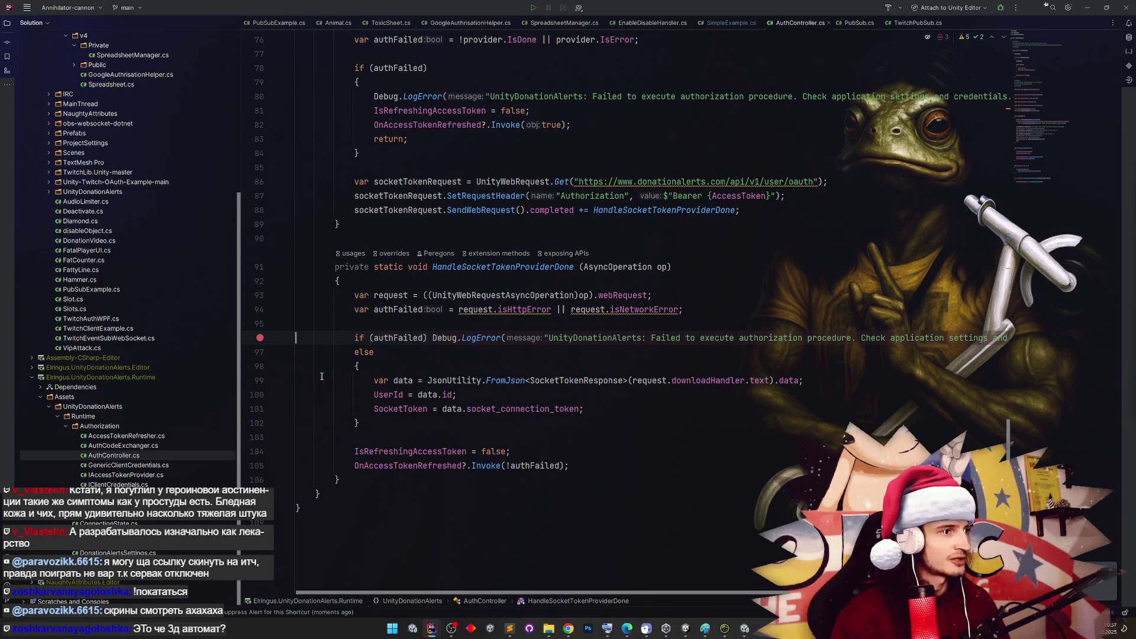
click(1000, 8)
click(1087, 7)
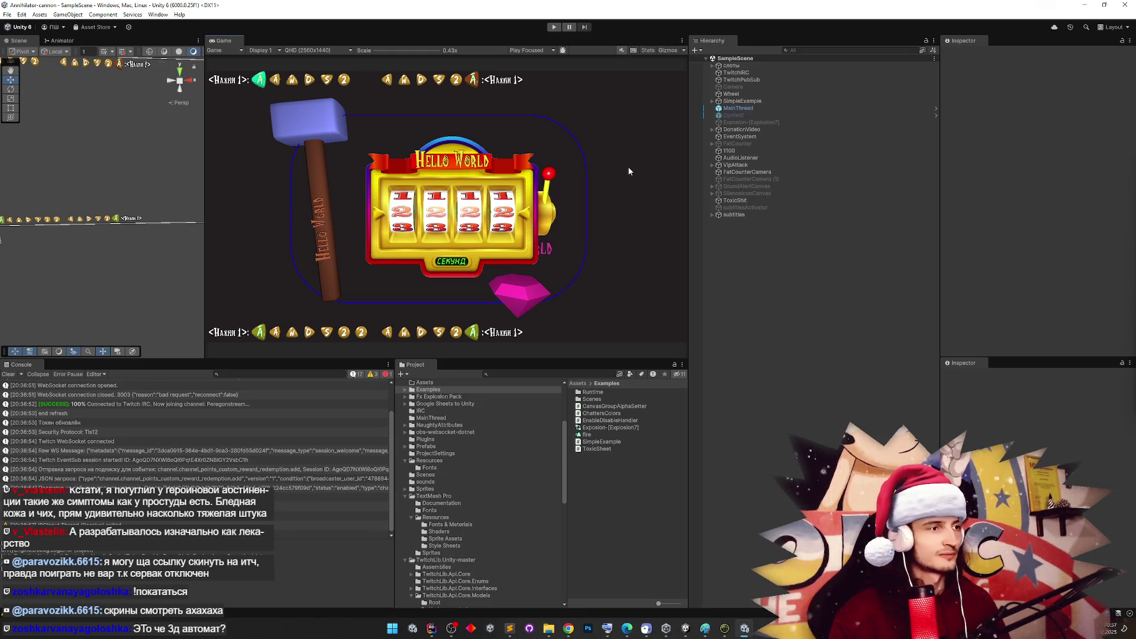
Clear the Console, rotate the scene view, and play again to hit the line-96 breakpoint
click(10, 374)
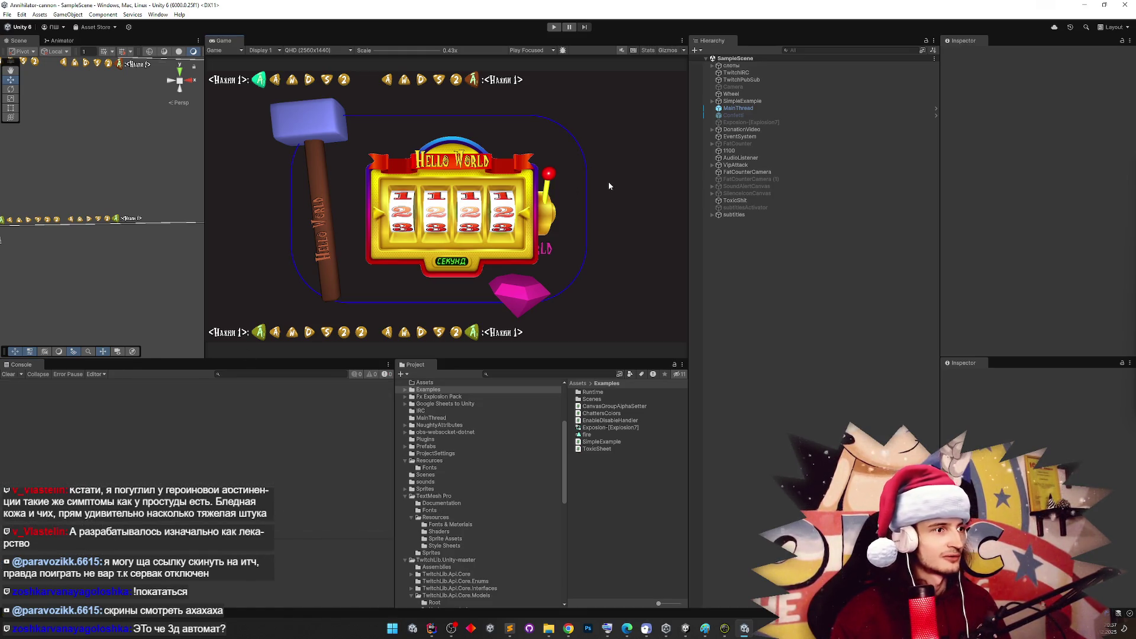
mouse_move(148, 178)
mouse_down()
mouse_move(56, 170)
mouse_move(122, 120)
mouse_move(262, 583)
mouse_up()
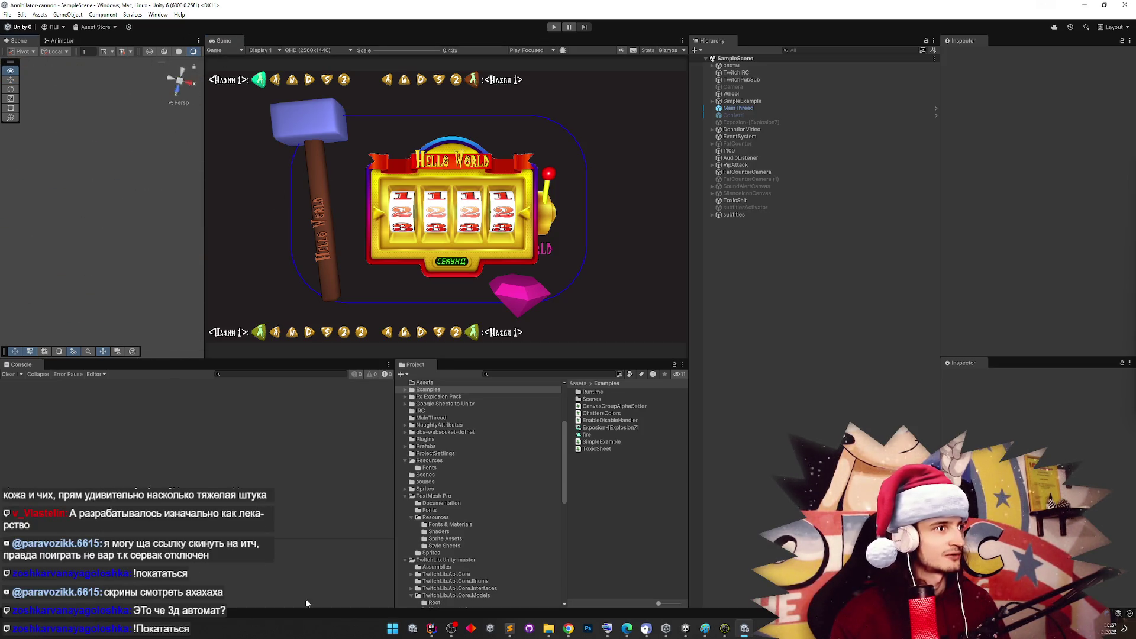
key(ctrl+p)
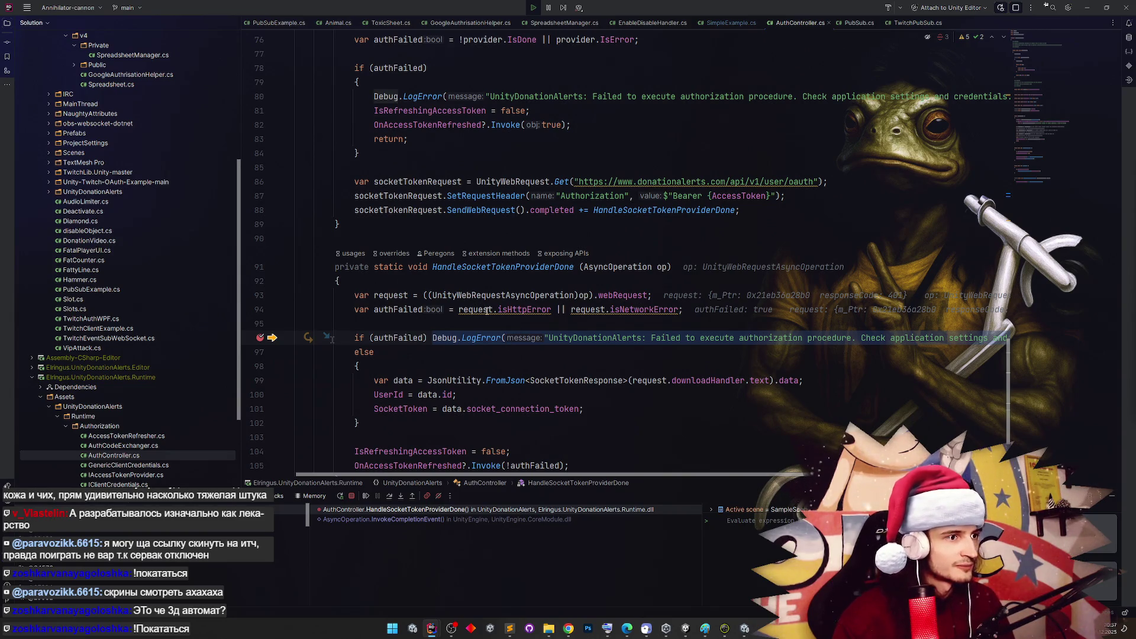
Inspect the request in the debugger, pinning its 401 Unauthorized result and expanding m_DownloadHandler
mouse_move(487, 311)
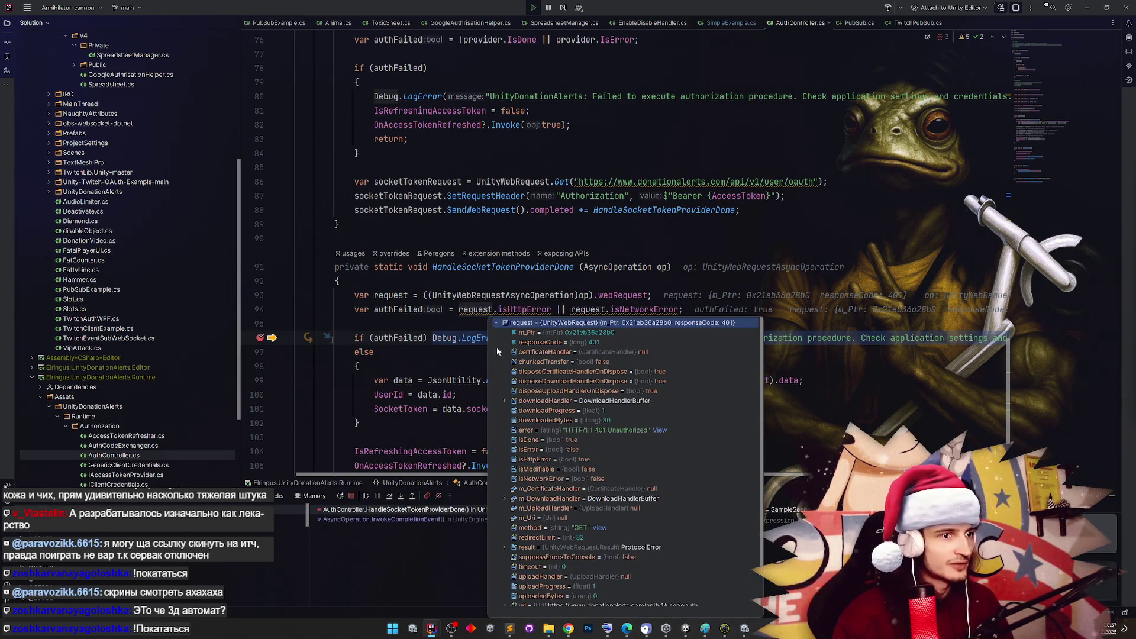
scroll(566, 443, down, 2)
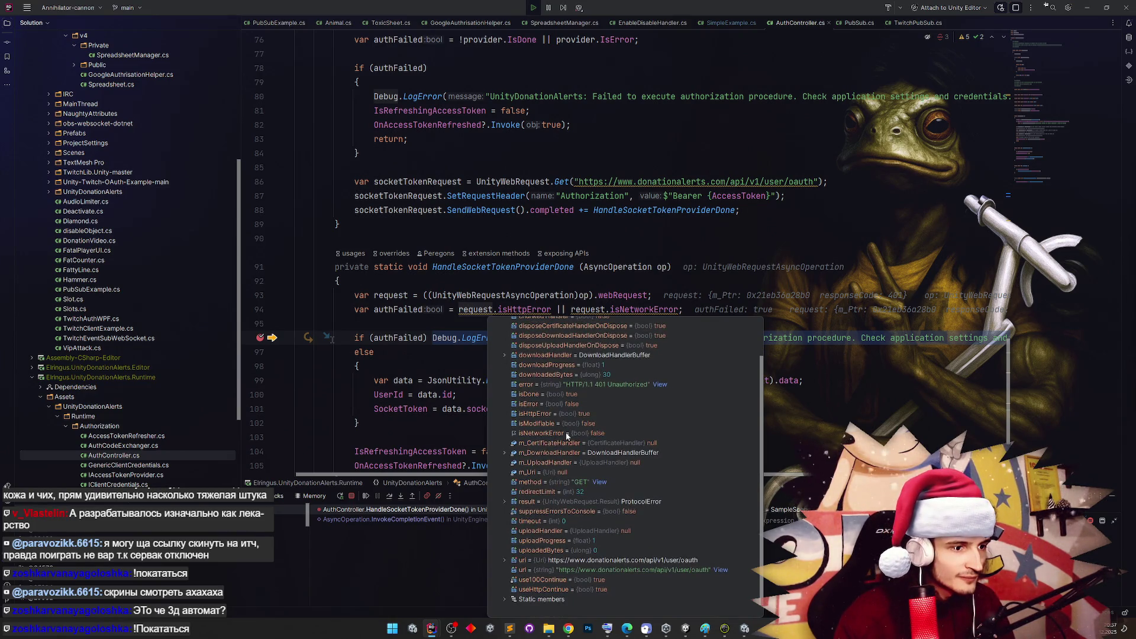
click(507, 503)
click(509, 503)
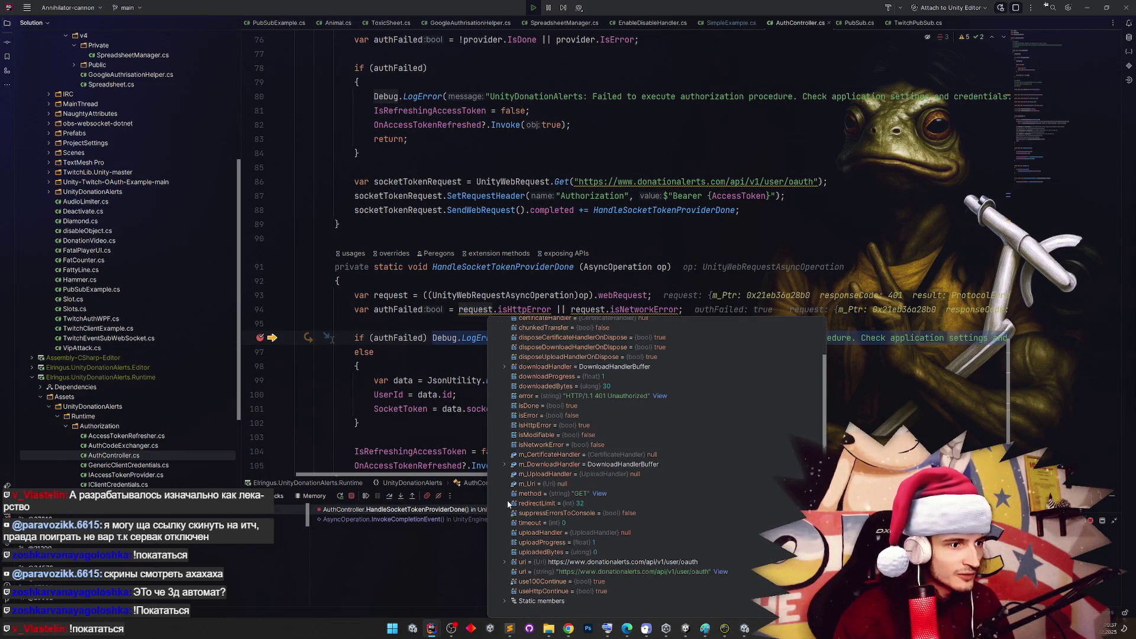
click(505, 465)
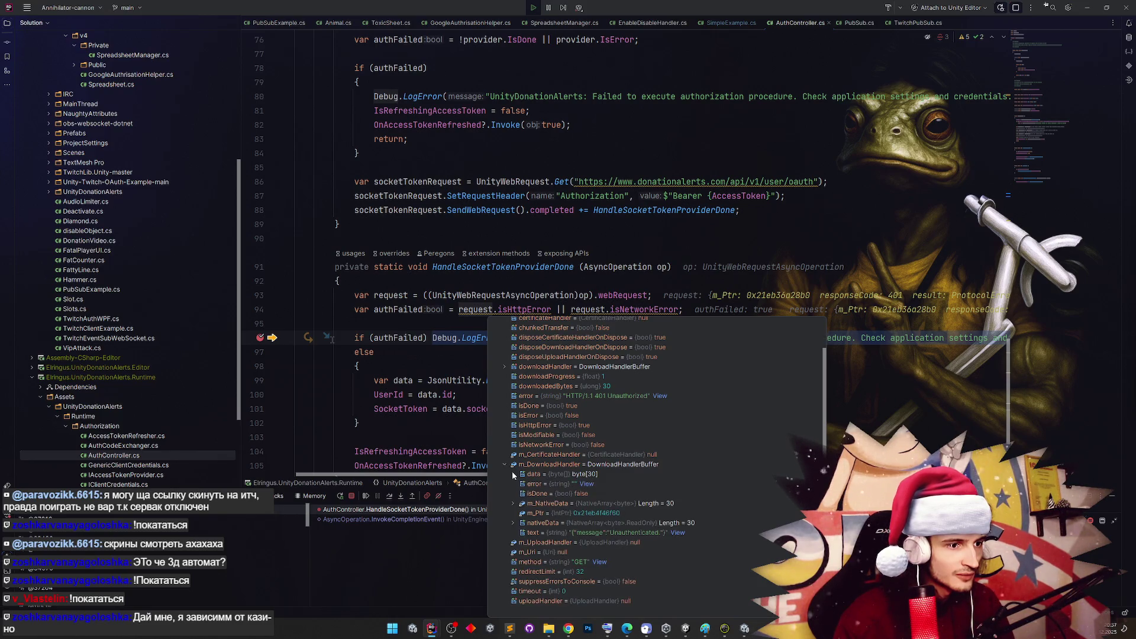
click(793, 408)
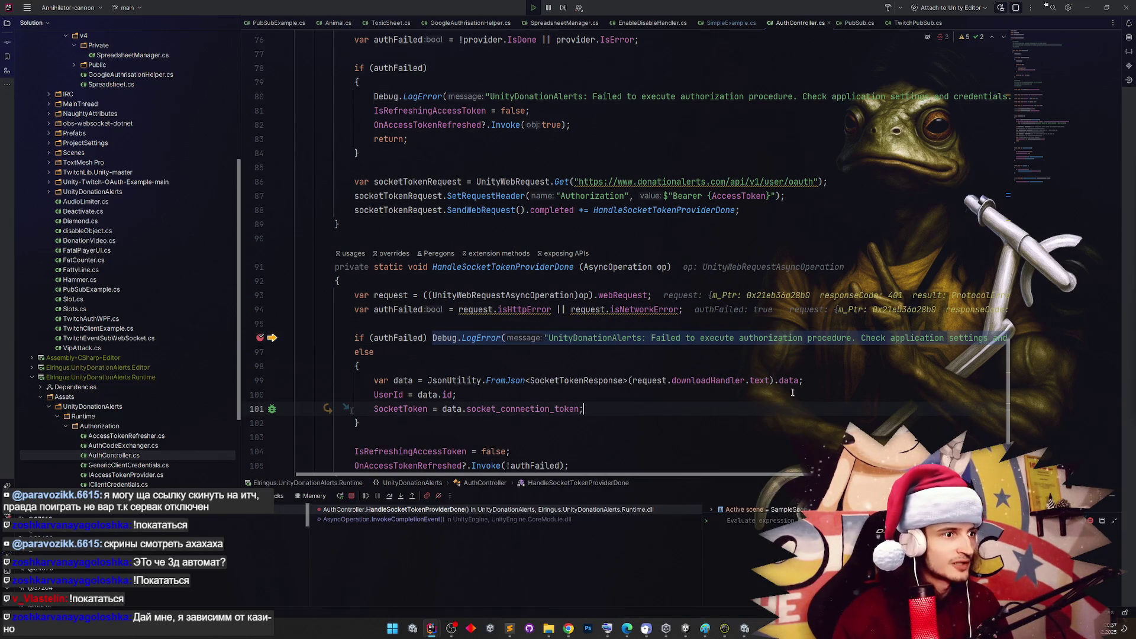
Resume execution past the breakpoint and stop the game run in Unity
click(365, 496)
click(1087, 7)
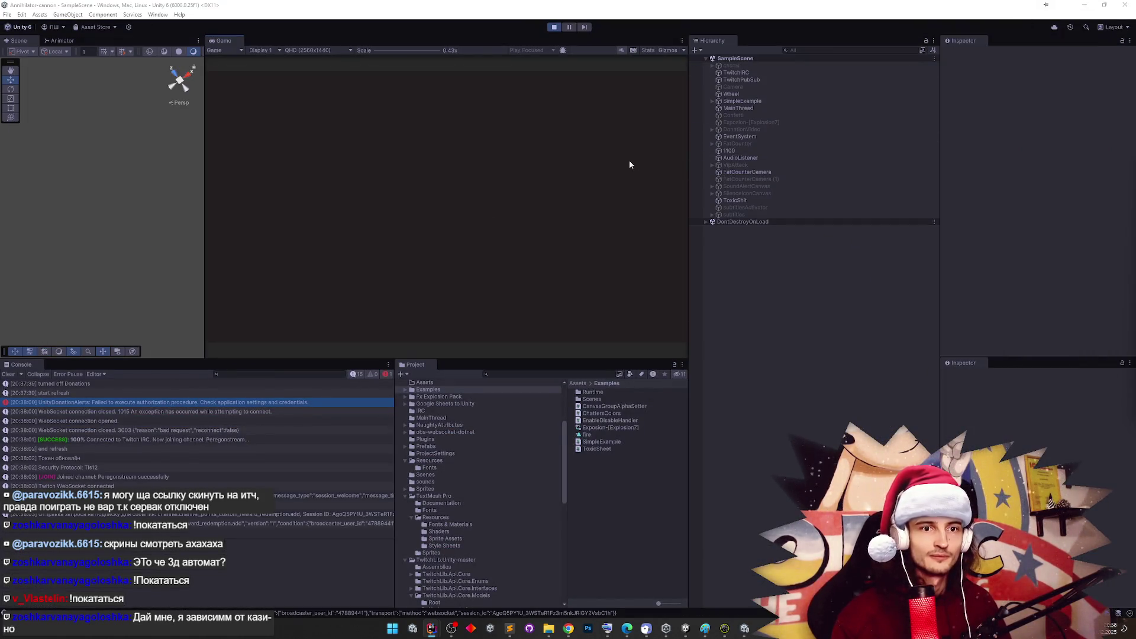
click(553, 27)
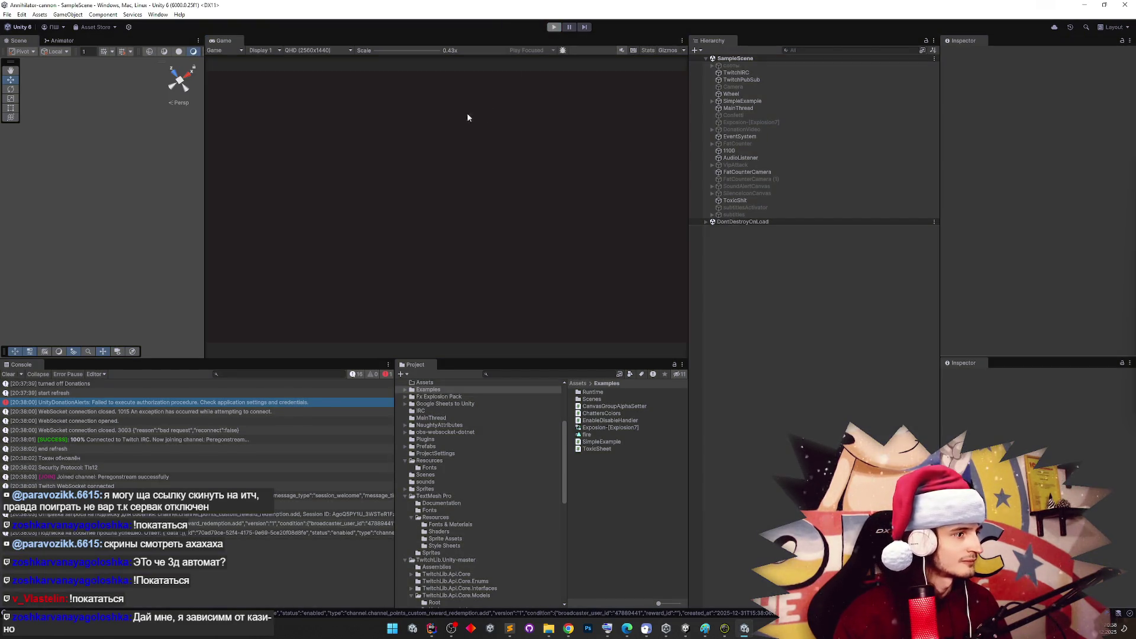
Select DonationVideo in the Hierarchy and open Edit > Project Settings
click(750, 122)
click(754, 129)
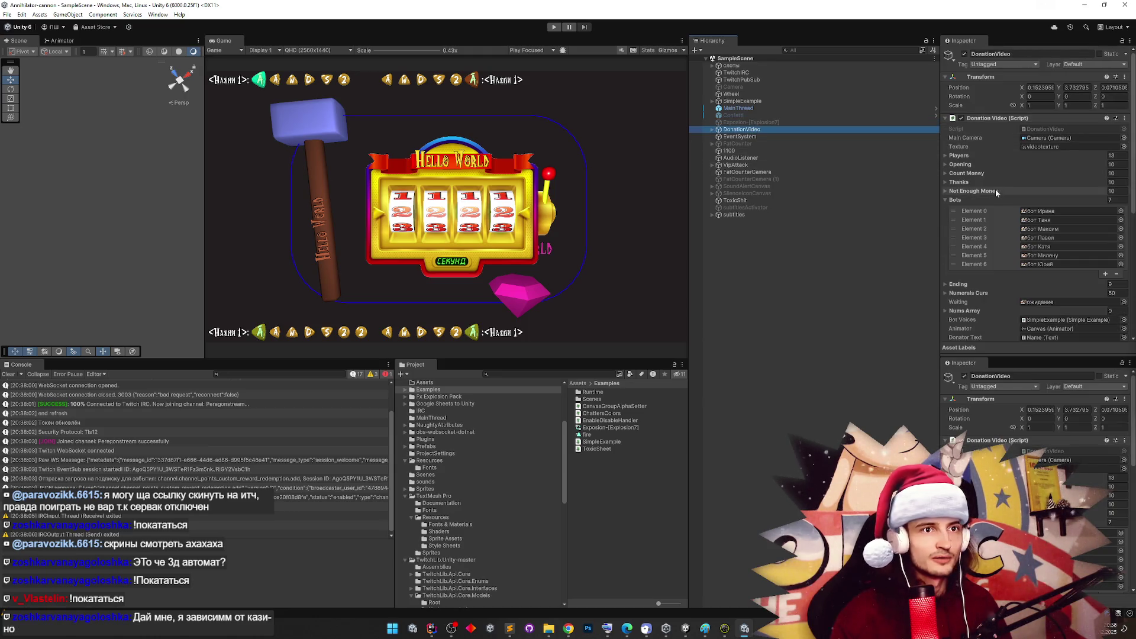
scroll(999, 187, down, 3)
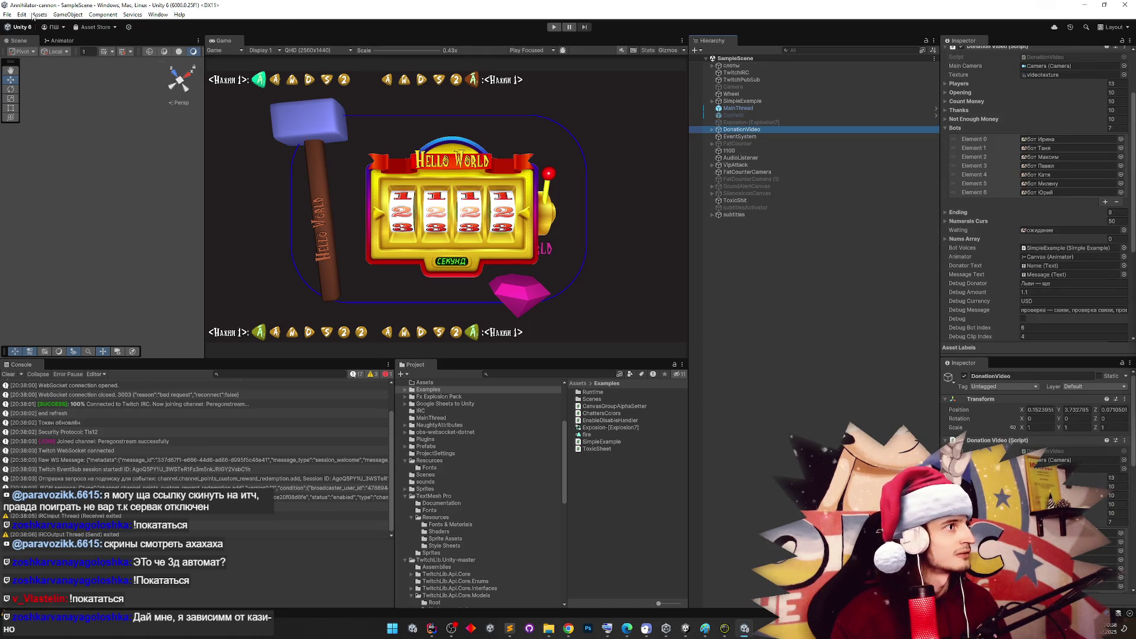
click(23, 15)
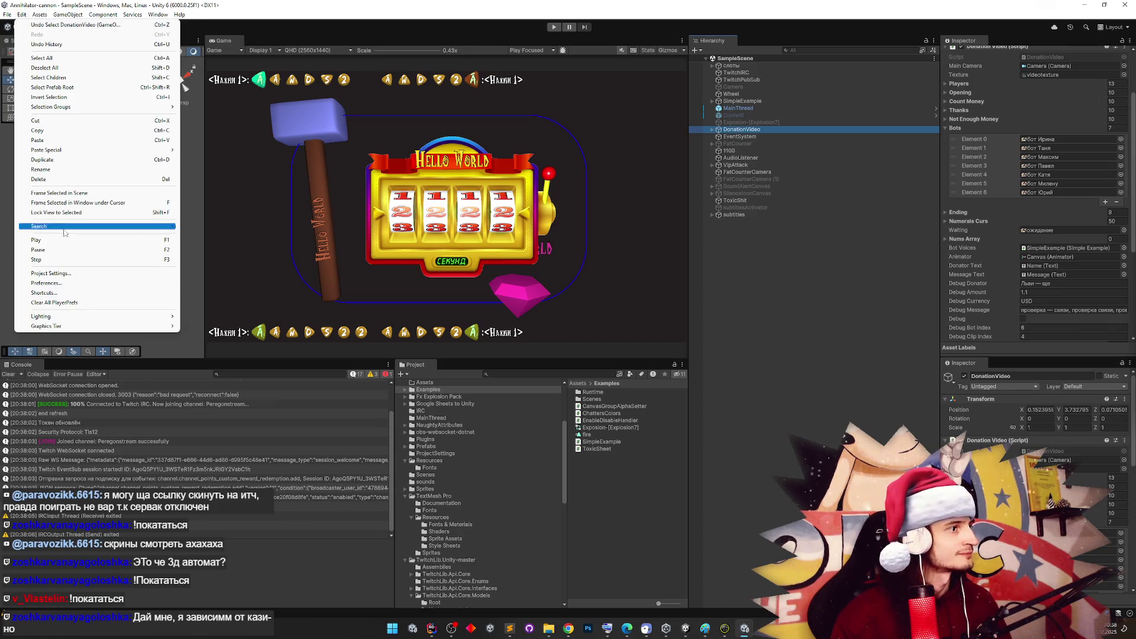
click(66, 274)
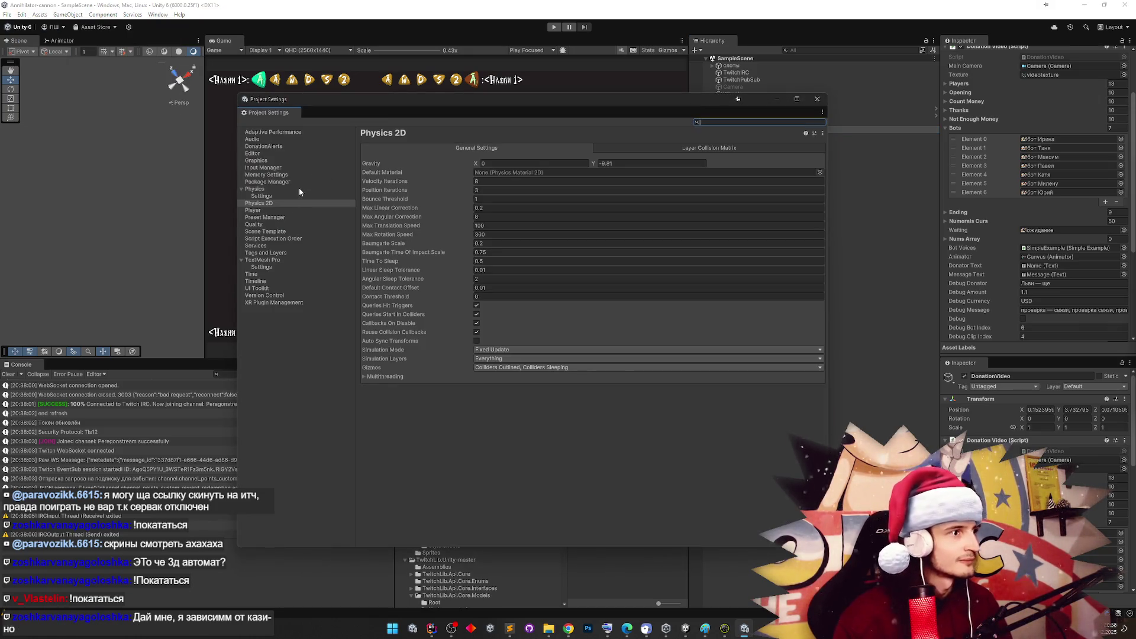
click(290, 147)
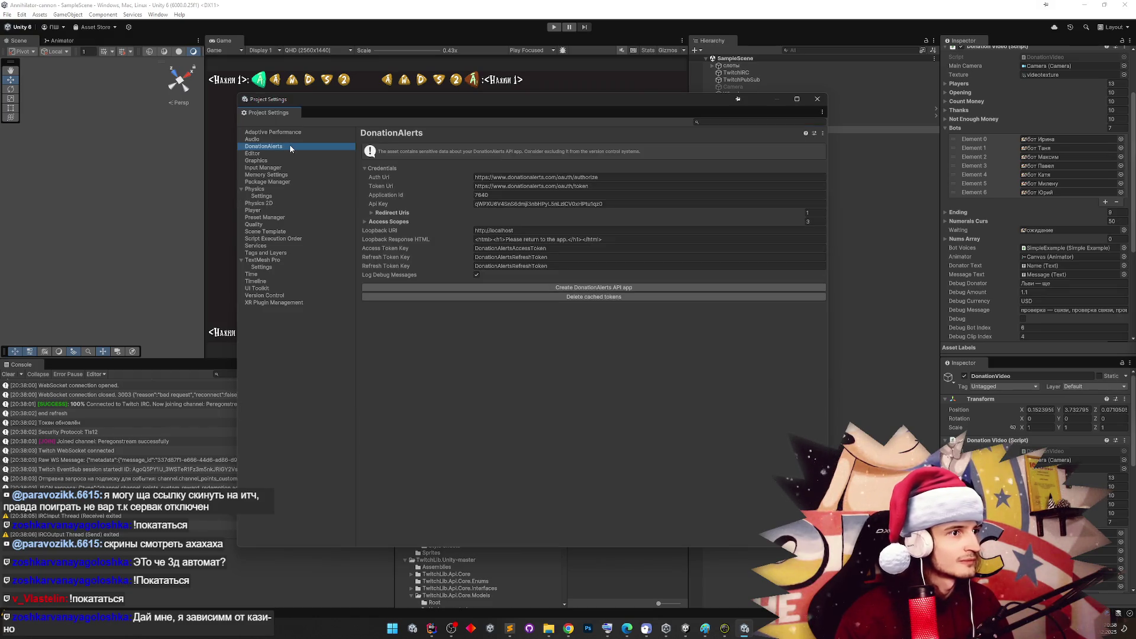
mouse_move(517, 104)
mouse_down()
mouse_move(693, 144)
mouse_move(690, 134)
mouse_up()
click(546, 248)
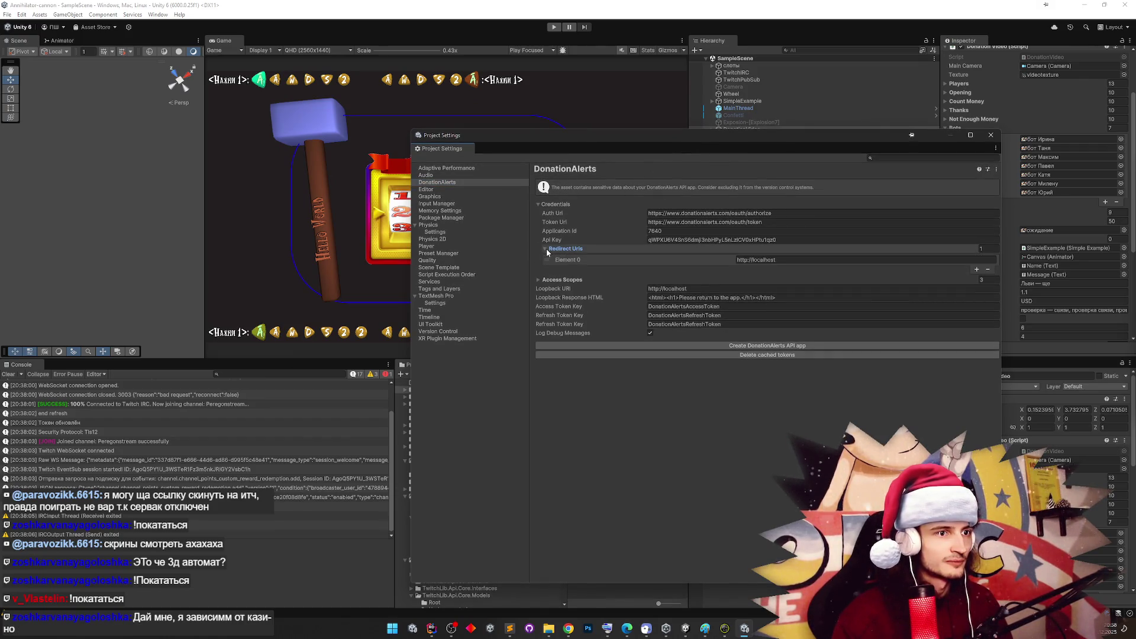
click(546, 249)
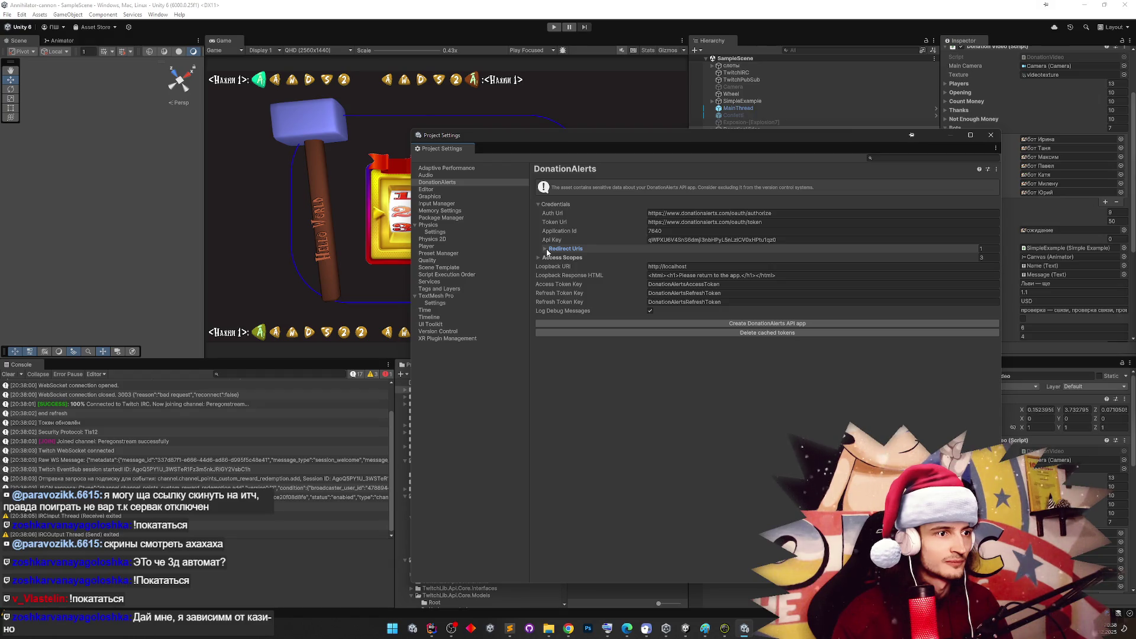
click(569, 628)
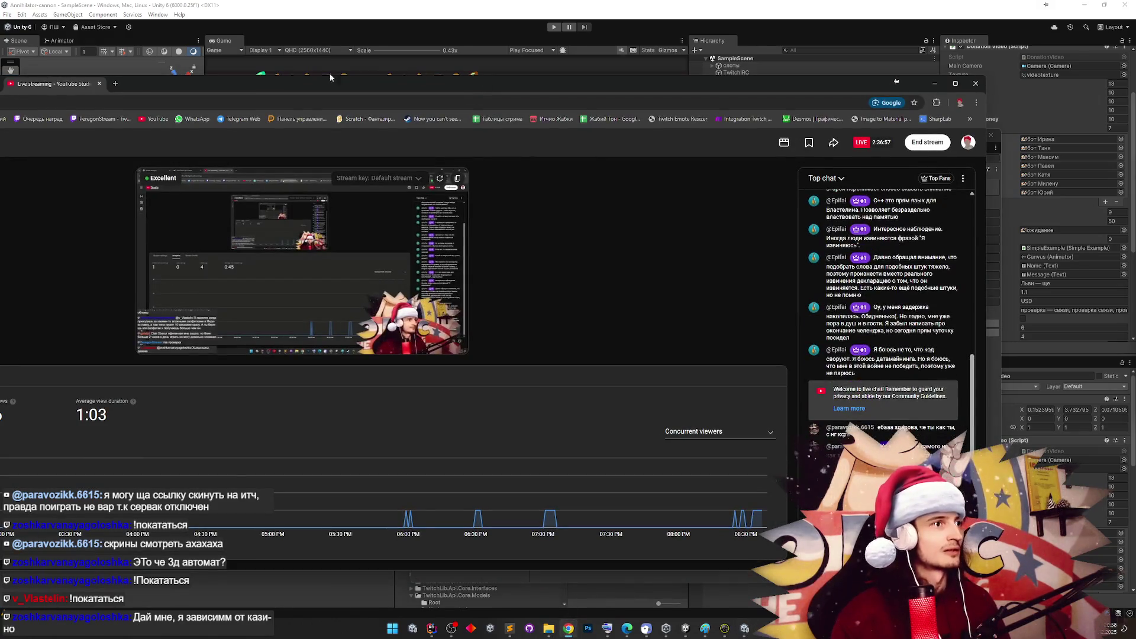
Open the DonationAlerts dashboard in a new tab and zoom the page out
click(115, 83)
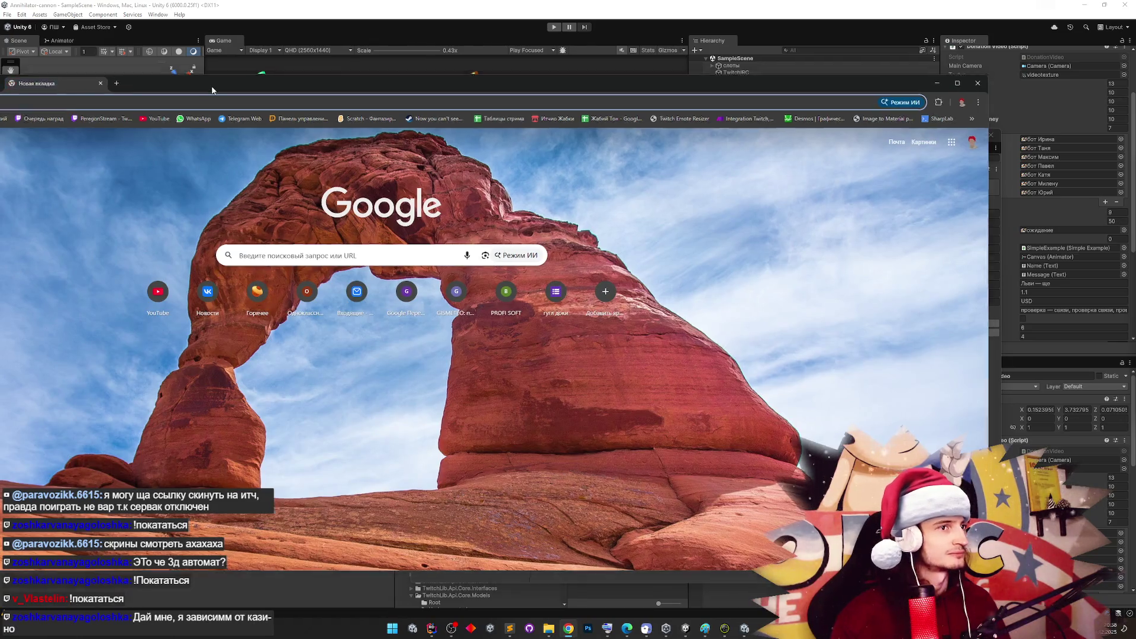
text(donationalerts.com/dashboard)
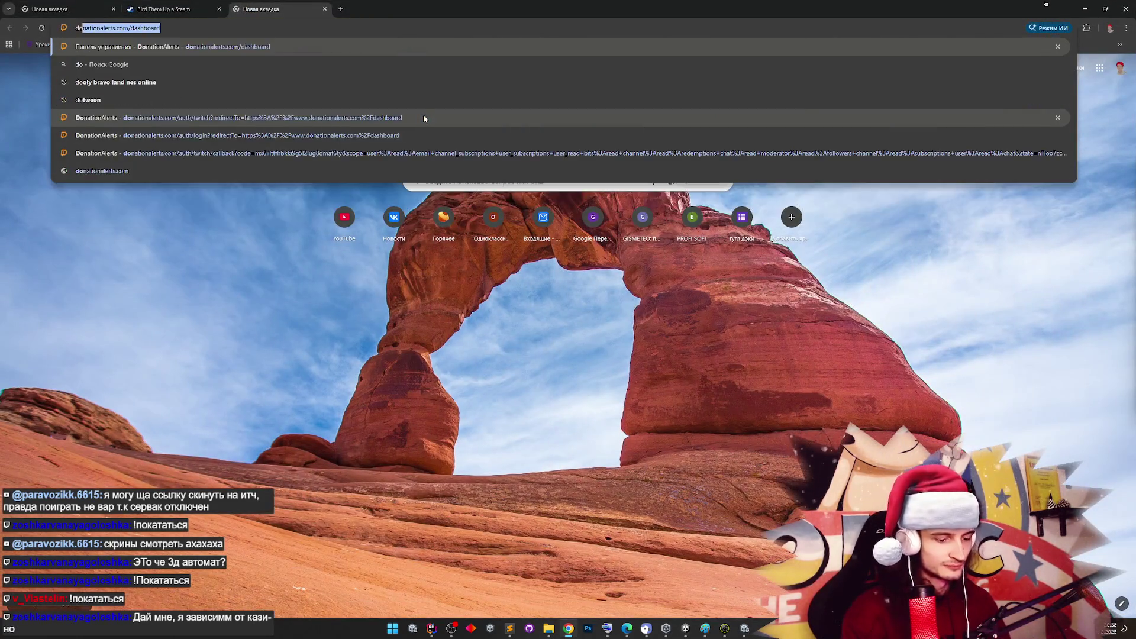
key(Return)
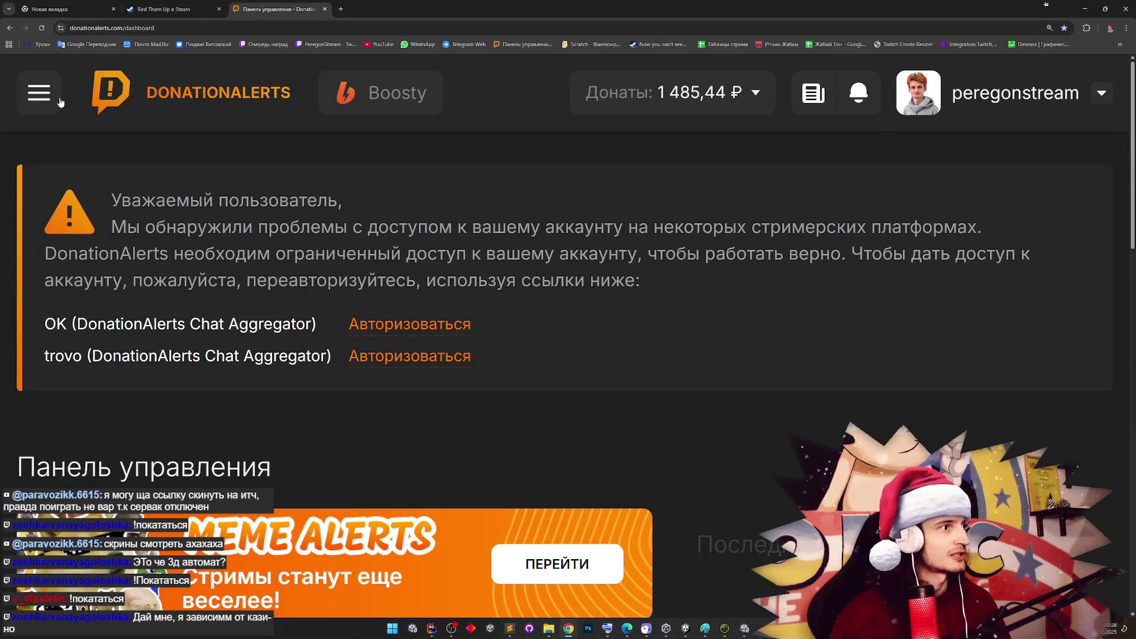
key(ctrl+minus)
key(ctrl+minus)
key(ctrl+minus)
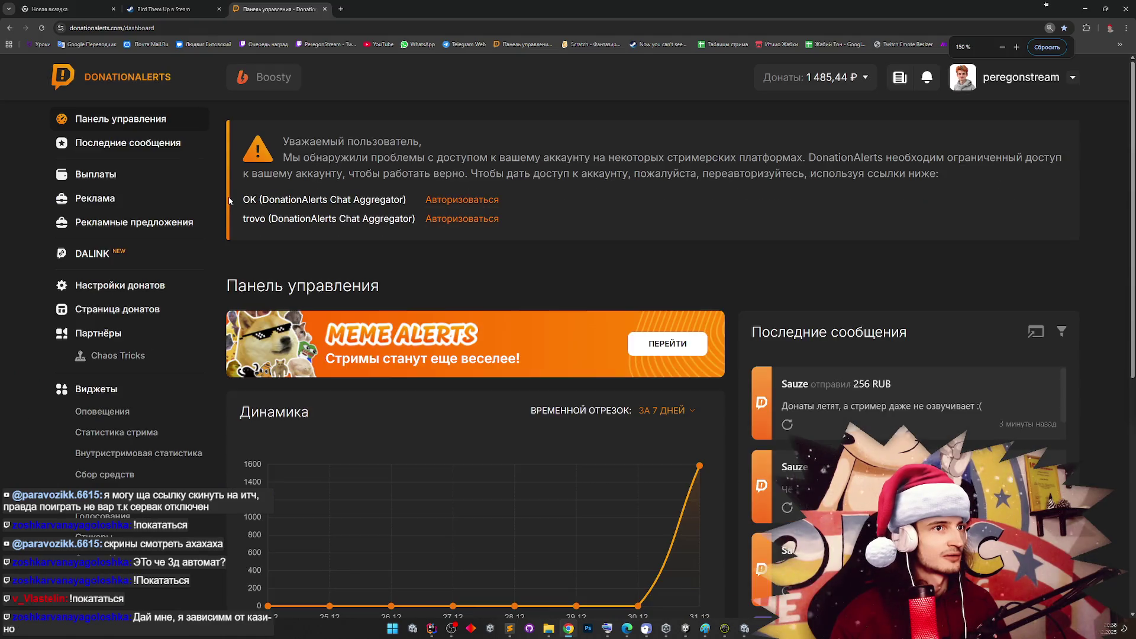
Review the dashboard's donations and statistics, then open the Помощь help page in a new tab
scroll(928, 345, down, 1)
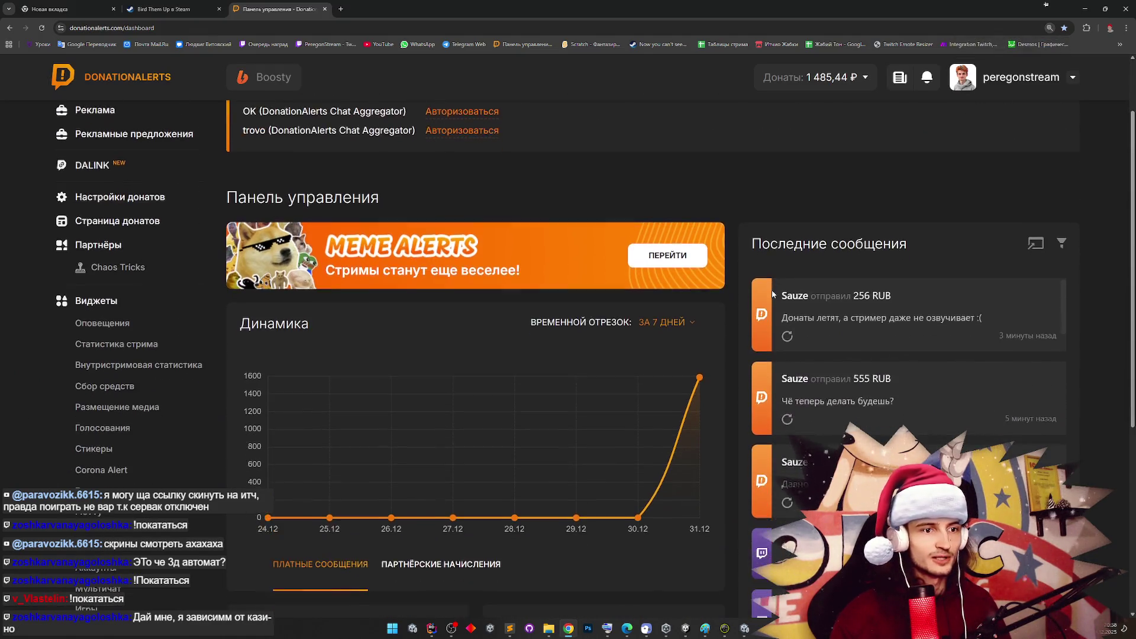
double_click(858, 294)
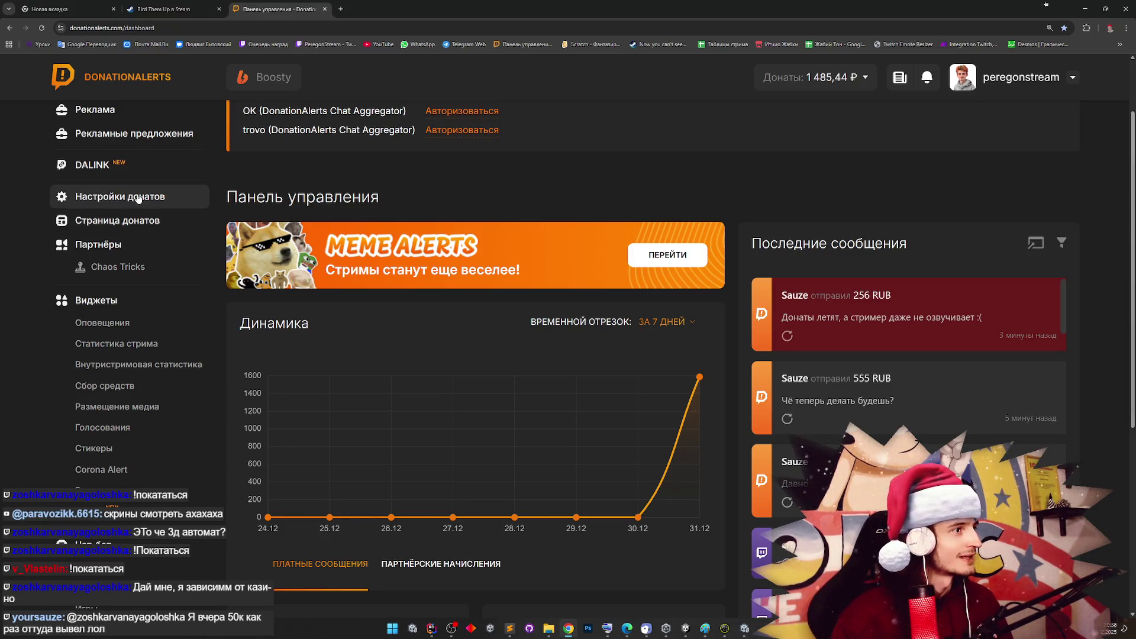
scroll(145, 202, down, 3)
scroll(150, 203, down, 2)
scroll(160, 445, up, 3)
scroll(159, 445, up, 3)
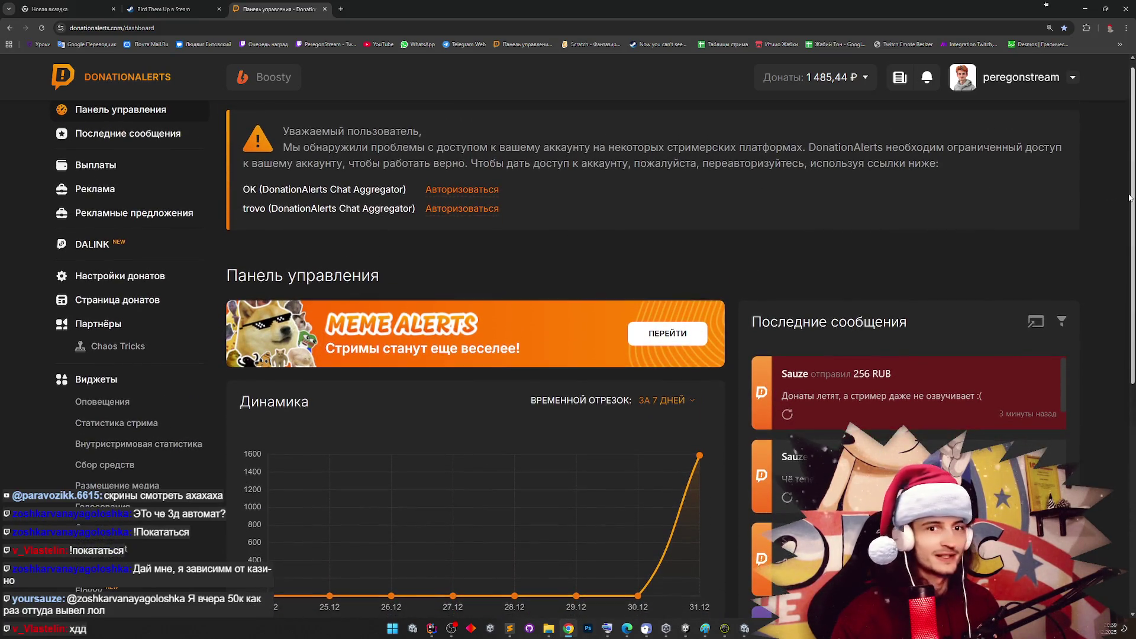
scroll(1095, 518, down, 7)
scroll(1104, 530, up, 7)
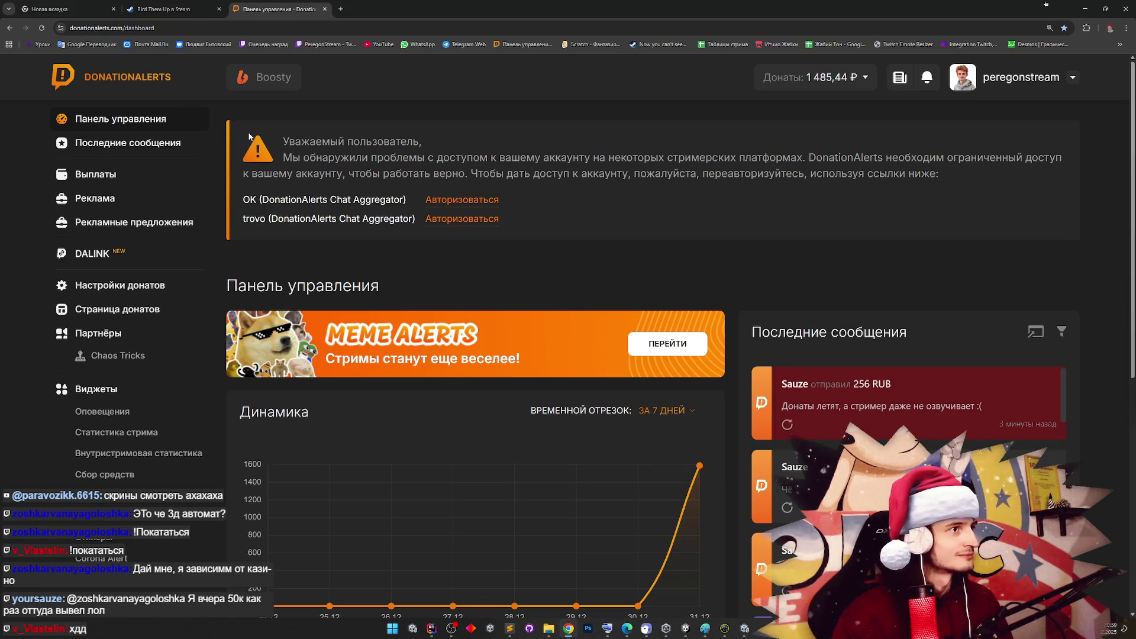
scroll(860, 220, down, 7)
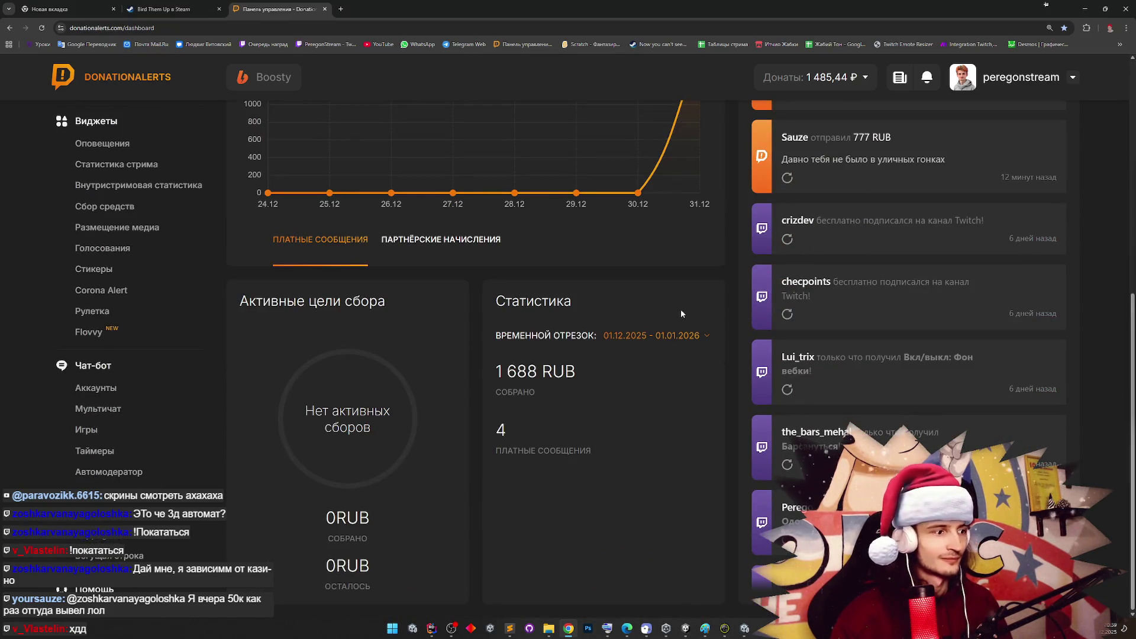
click(89, 588)
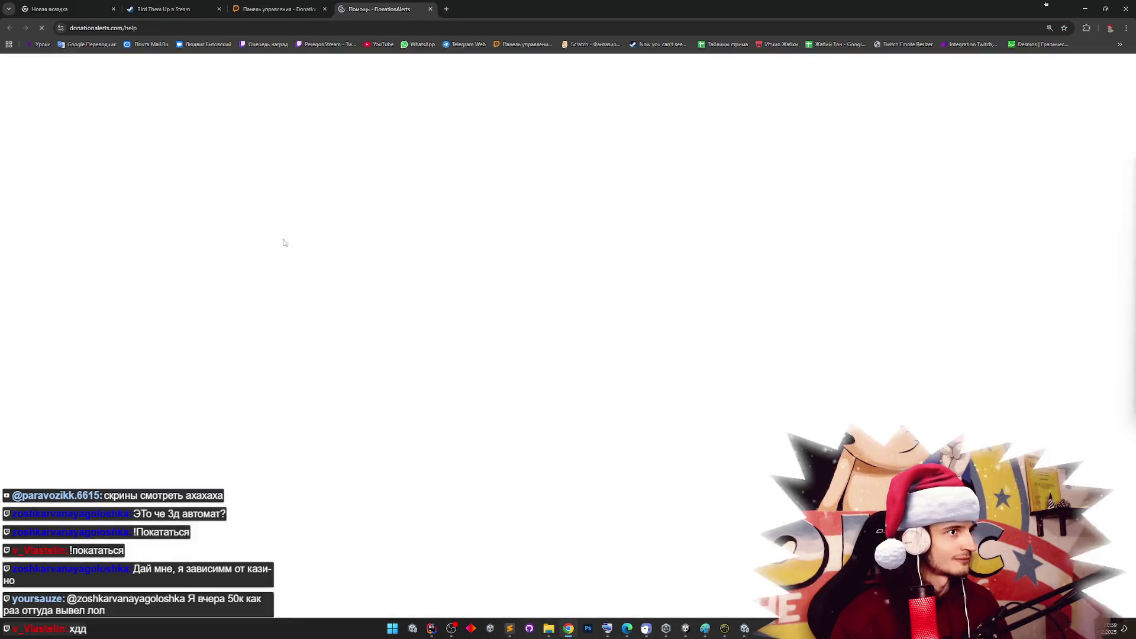
Browse Технические вопросы and the Ukraine access article, then return to the dashboard tab
scroll(176, 268, down, 2)
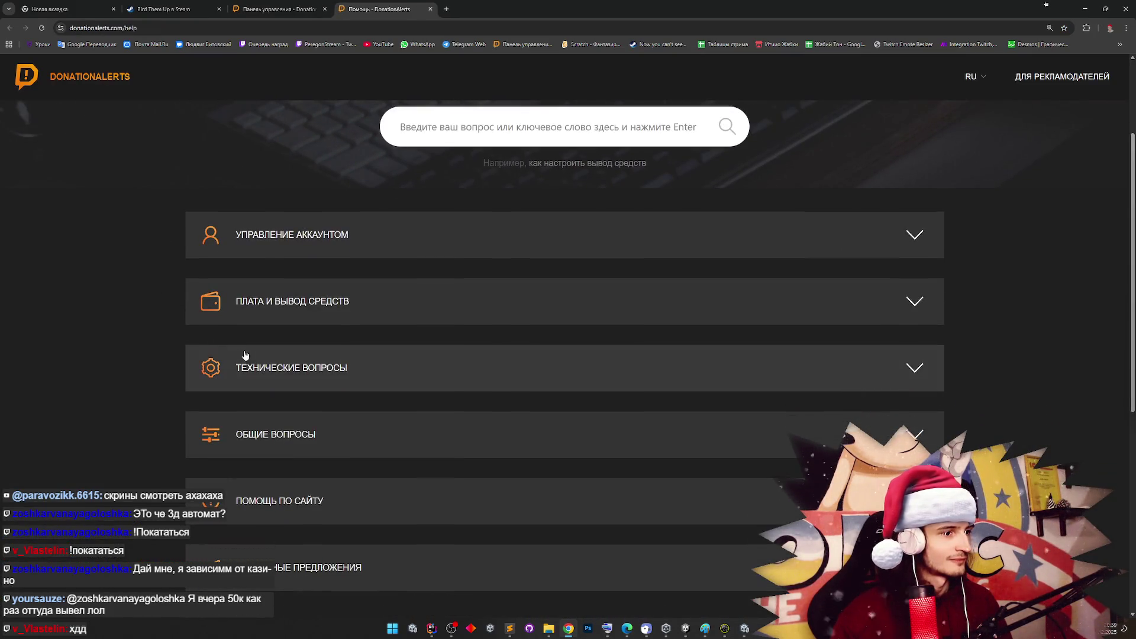
click(245, 355)
scroll(149, 346, down, 5)
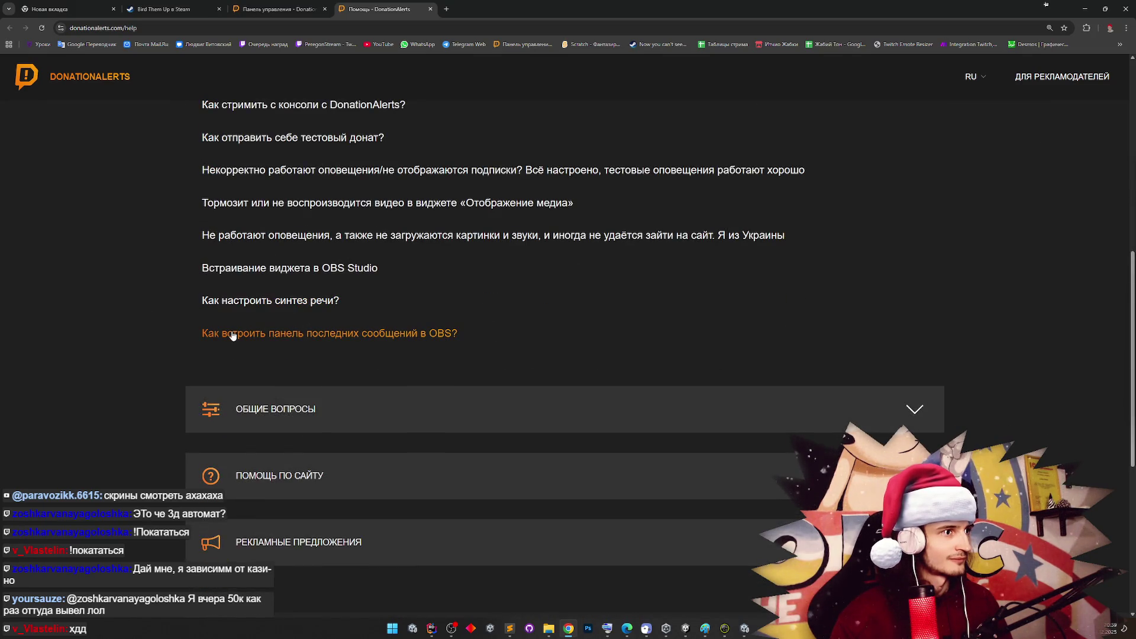
scroll(214, 265, up, 1)
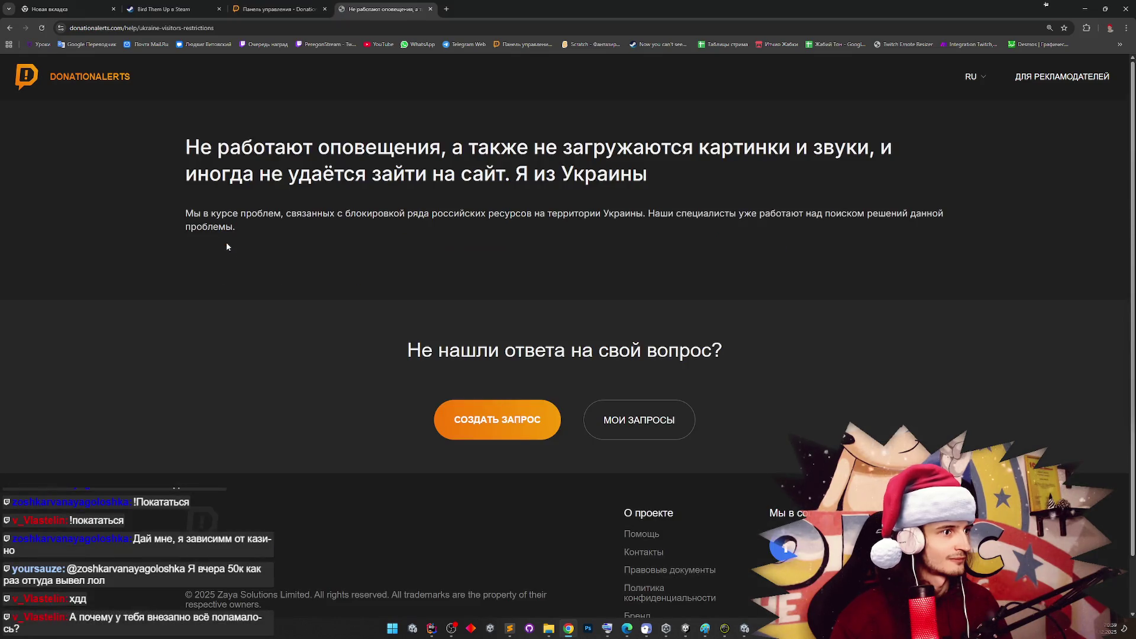
click(7, 27)
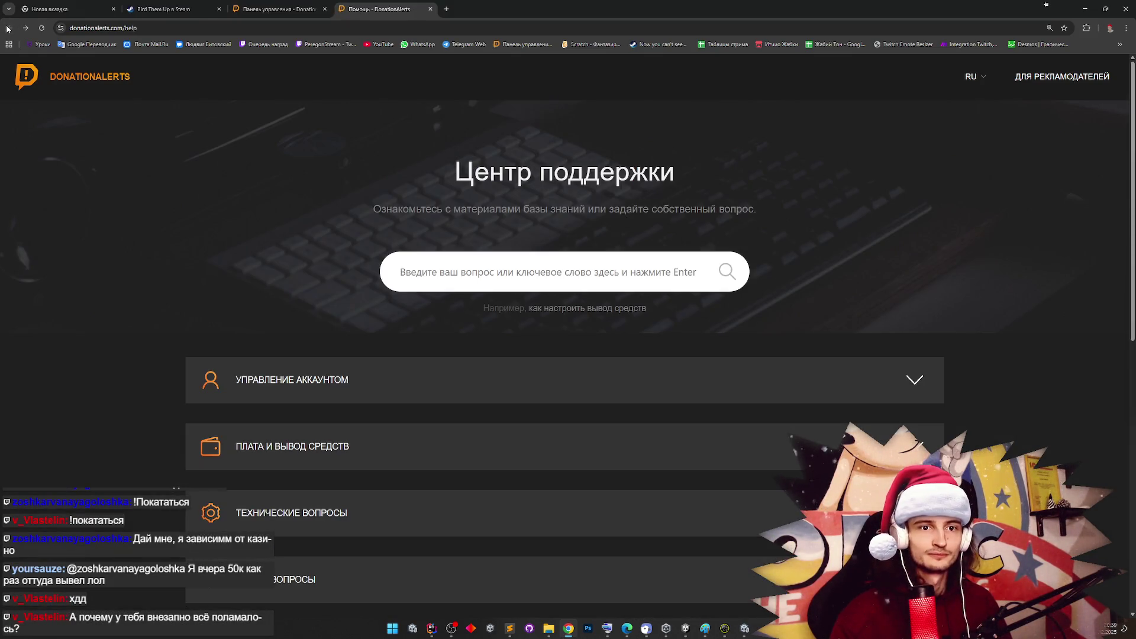
key(ctrl+shift+Tab)
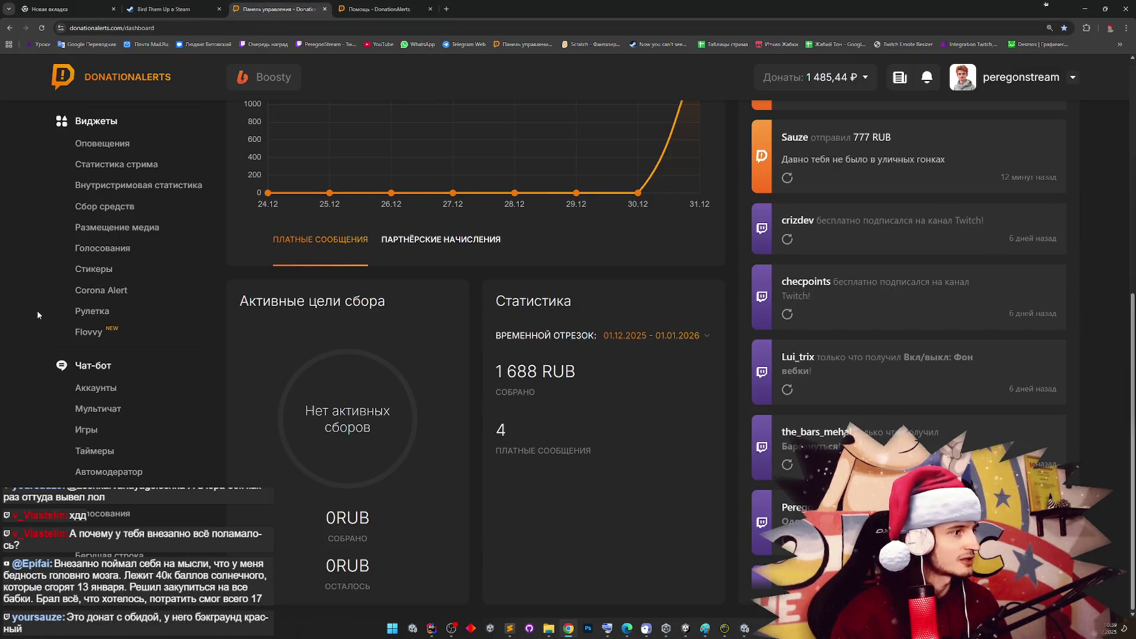
Open Чат-бот → Аккаунты and clear the invalid-widget warning via 'обновите его'
click(95, 390)
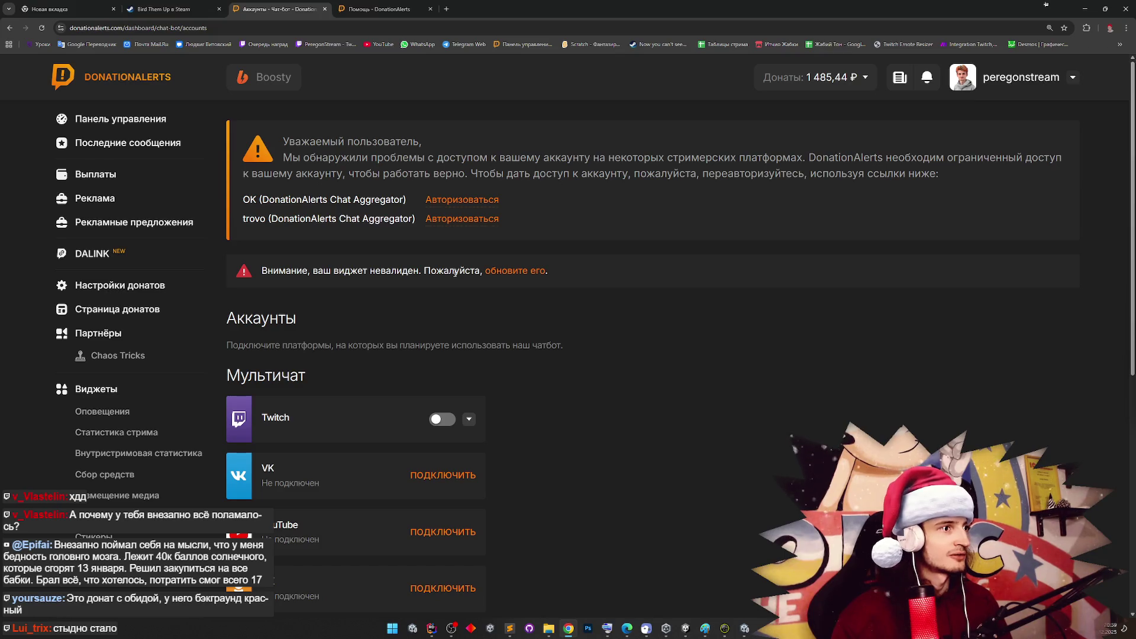
click(496, 271)
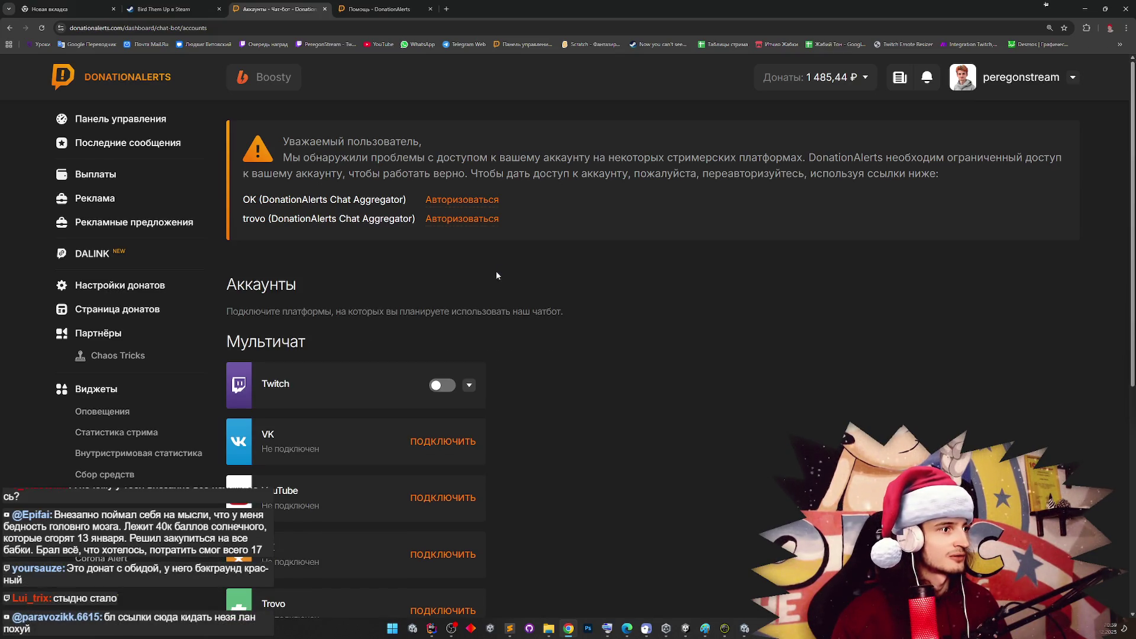
middle_click(505, 277)
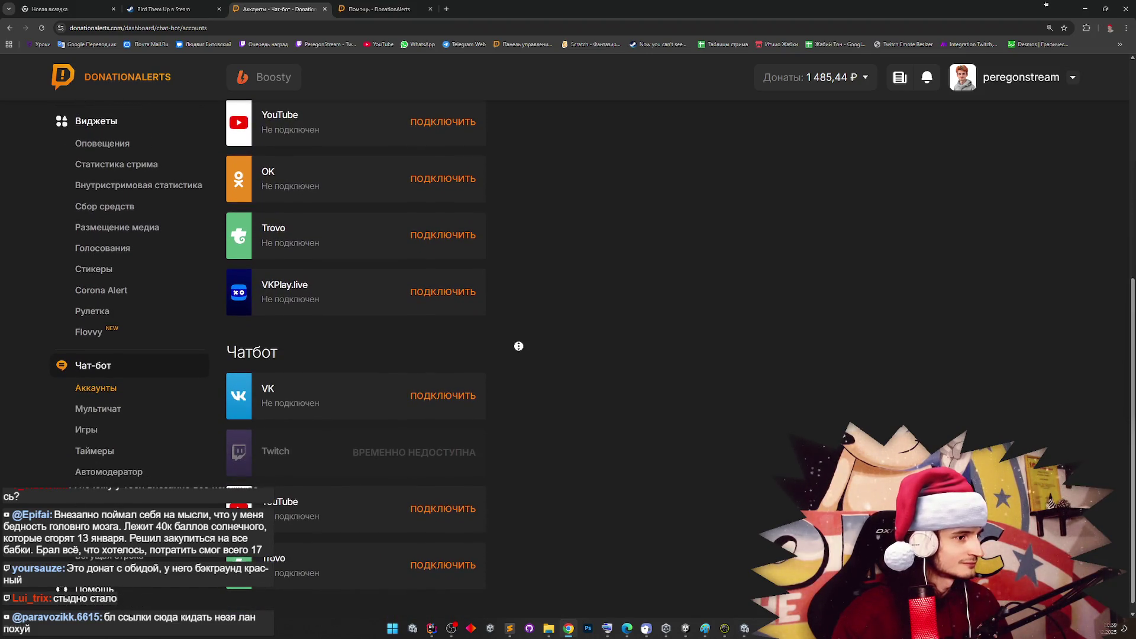
key(Home)
Start a new browser tab and enter 'donation alerts api' in the address bar
mouse_move(986, 81)
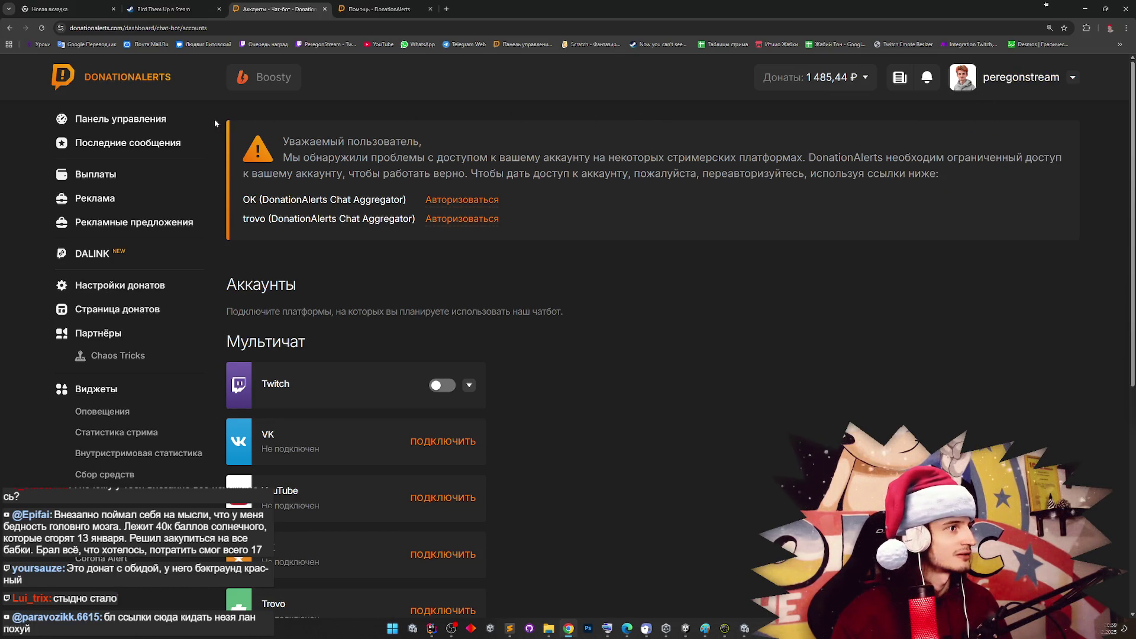
click(446, 9)
text(donat)
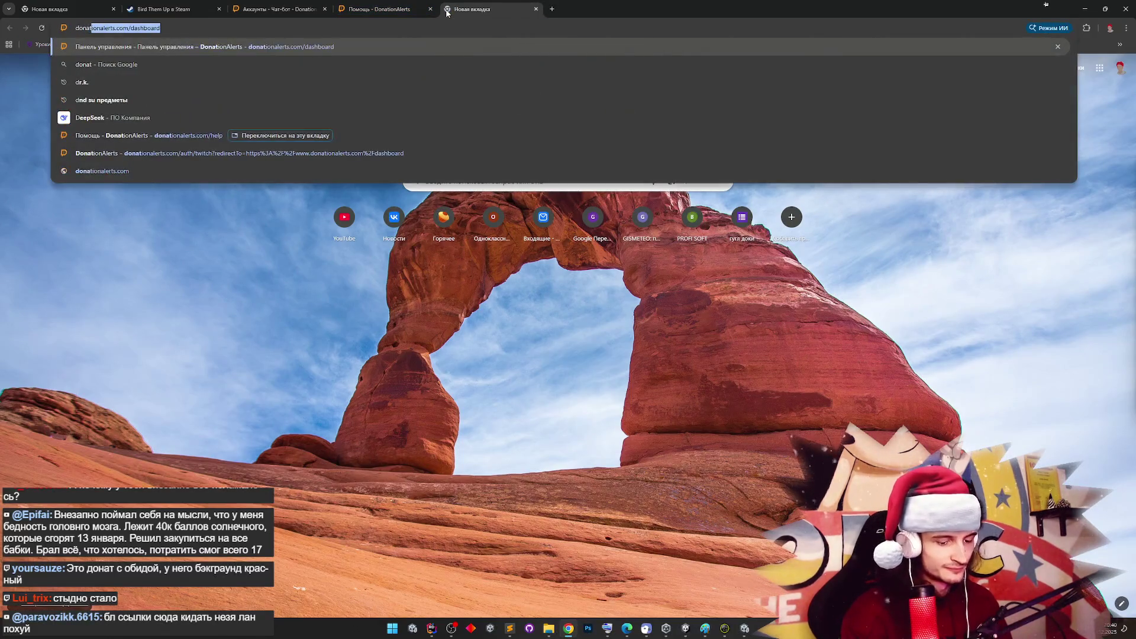
text(ion alerts)
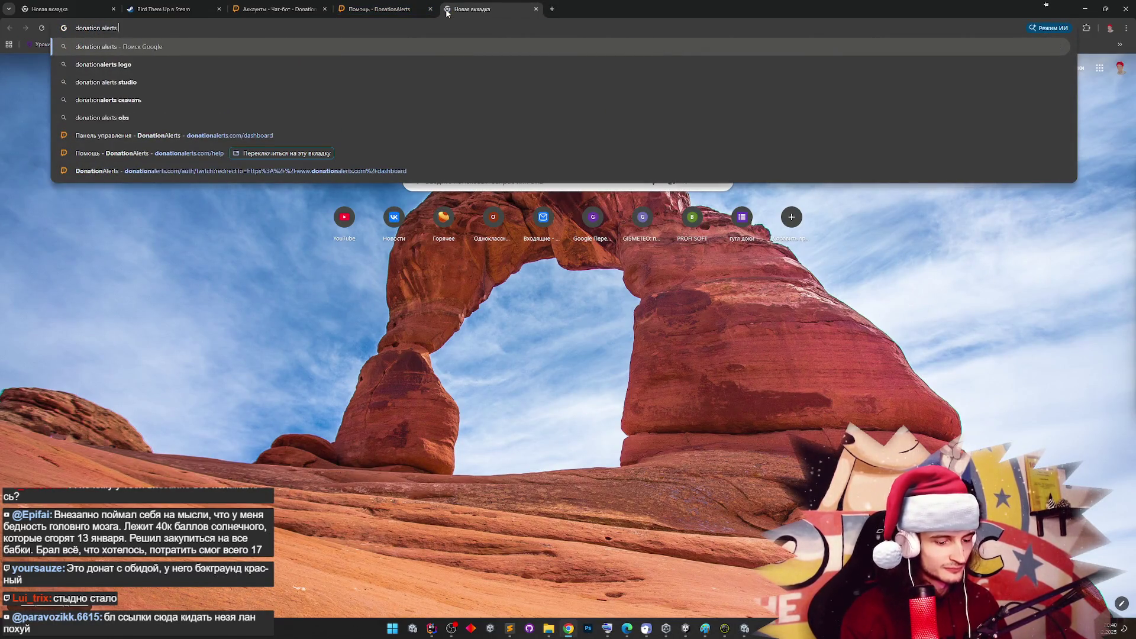
text( api)
Search 'donation alerts api', view API Documentation's Plugins & Libraries, then return to the Аккаунты tab
key(Return)
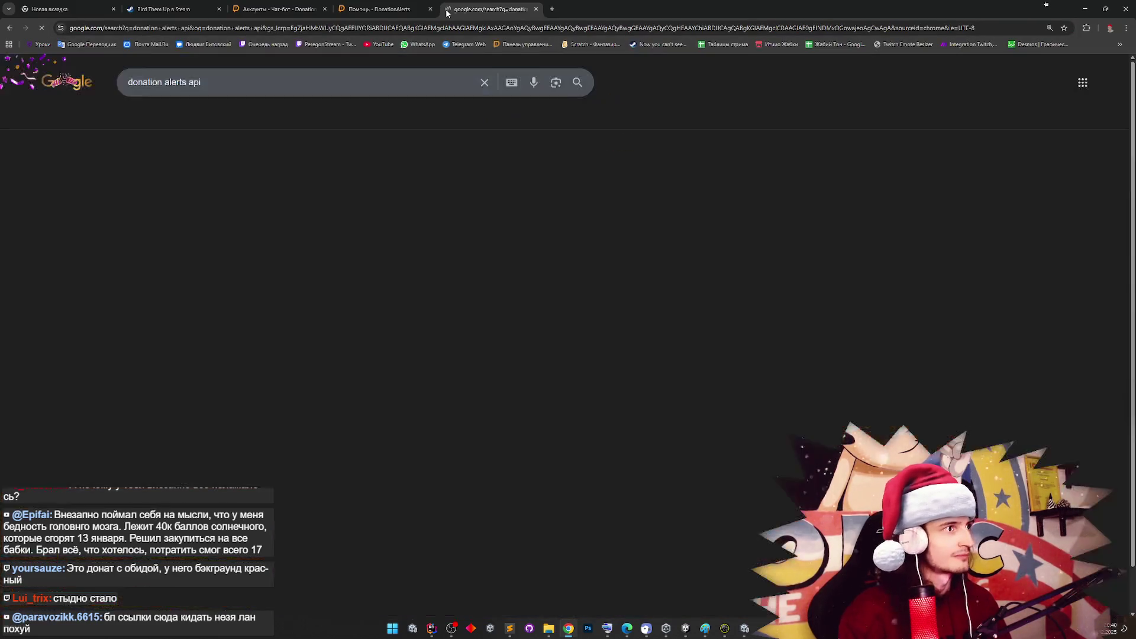
click(160, 177)
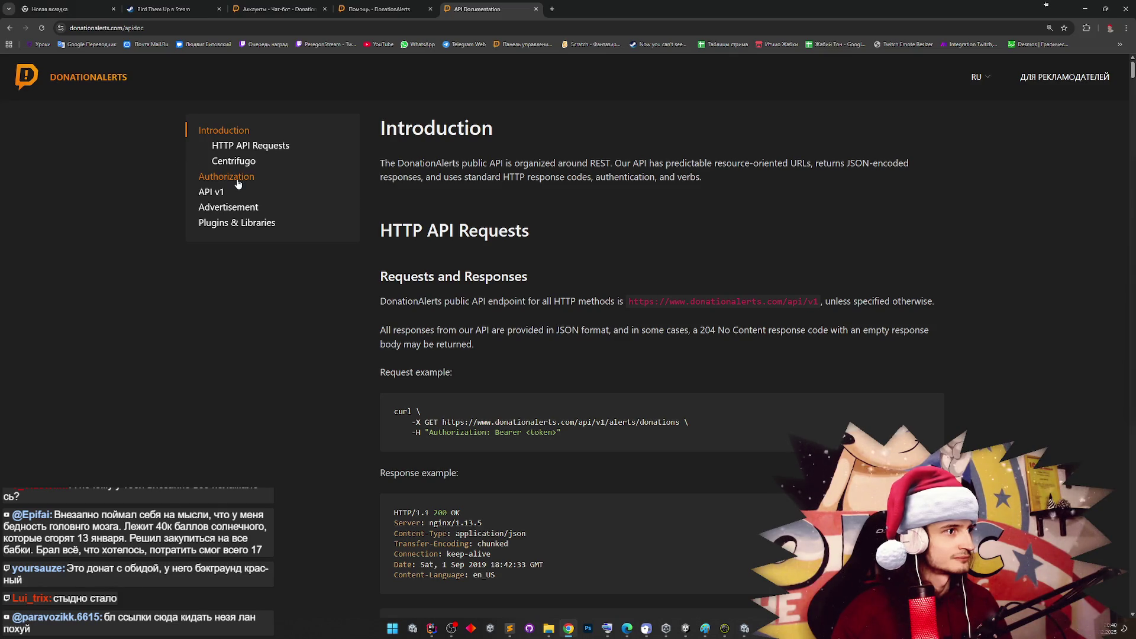
click(232, 222)
click(376, 9)
click(301, 7)
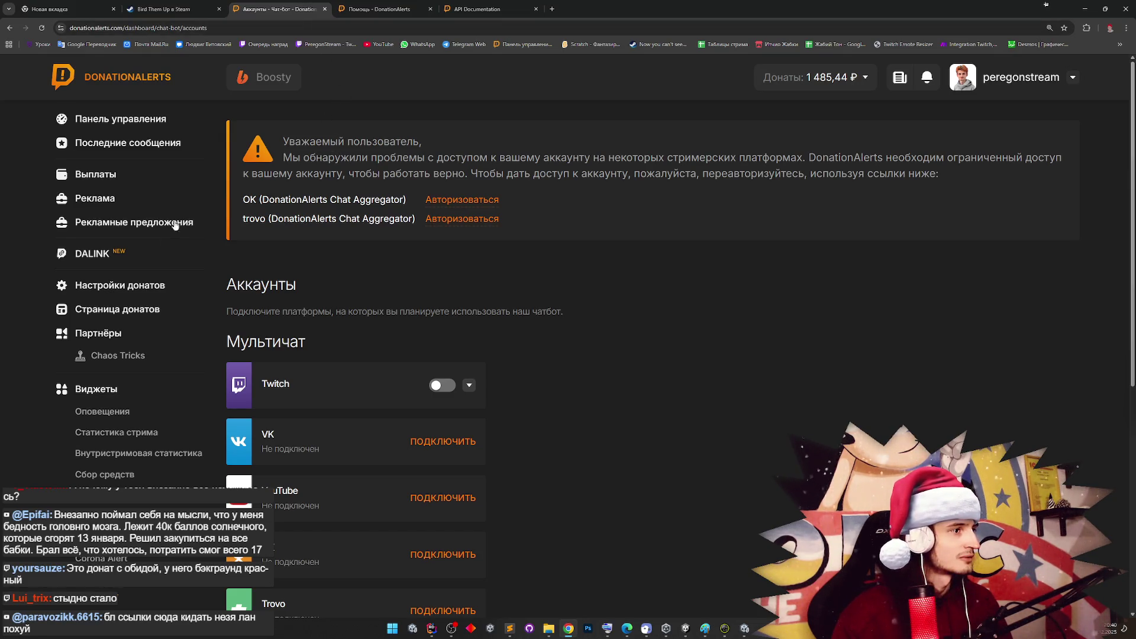
Open Настройки донатов and scroll through the minimum donation amounts under Суммы
click(130, 285)
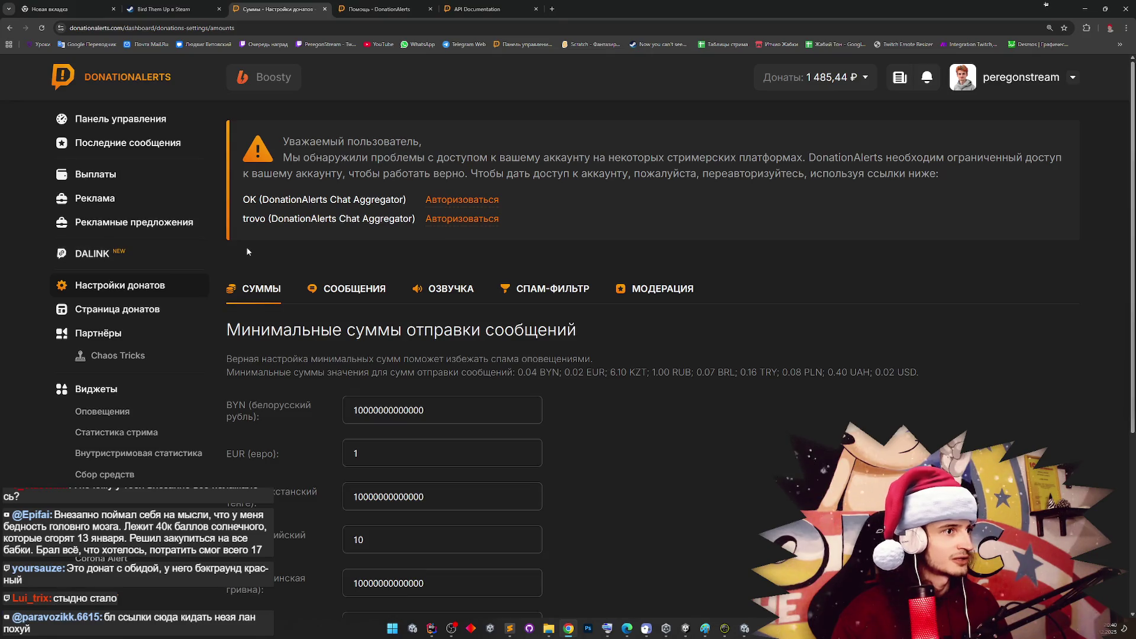
scroll(248, 252, down, 4)
scroll(221, 260, up, 4)
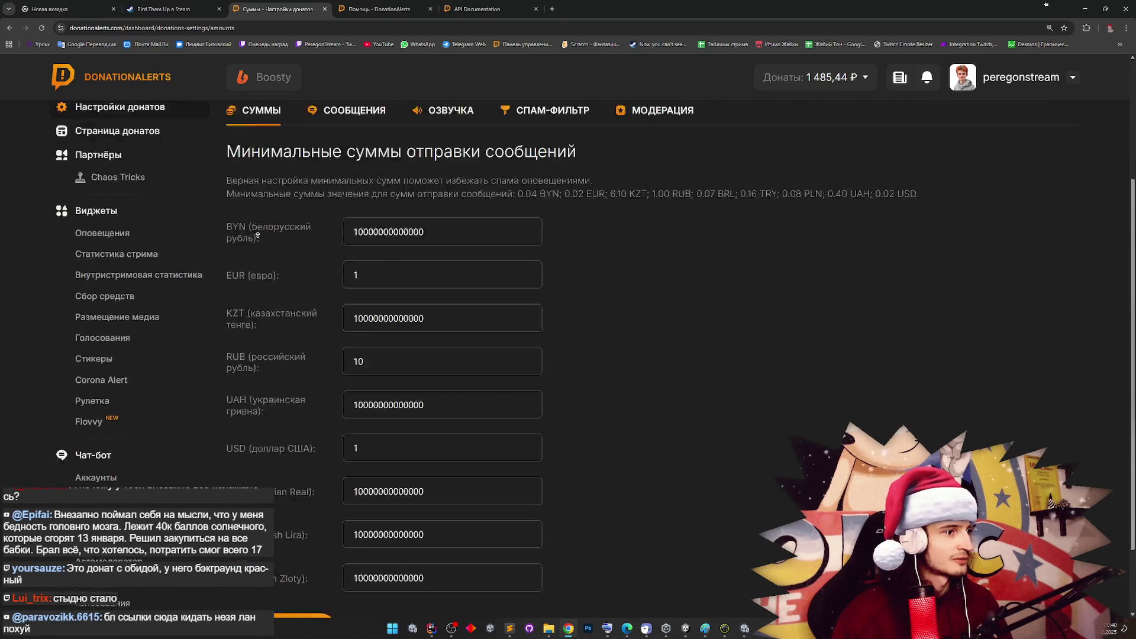
scroll(153, 329, down, 2)
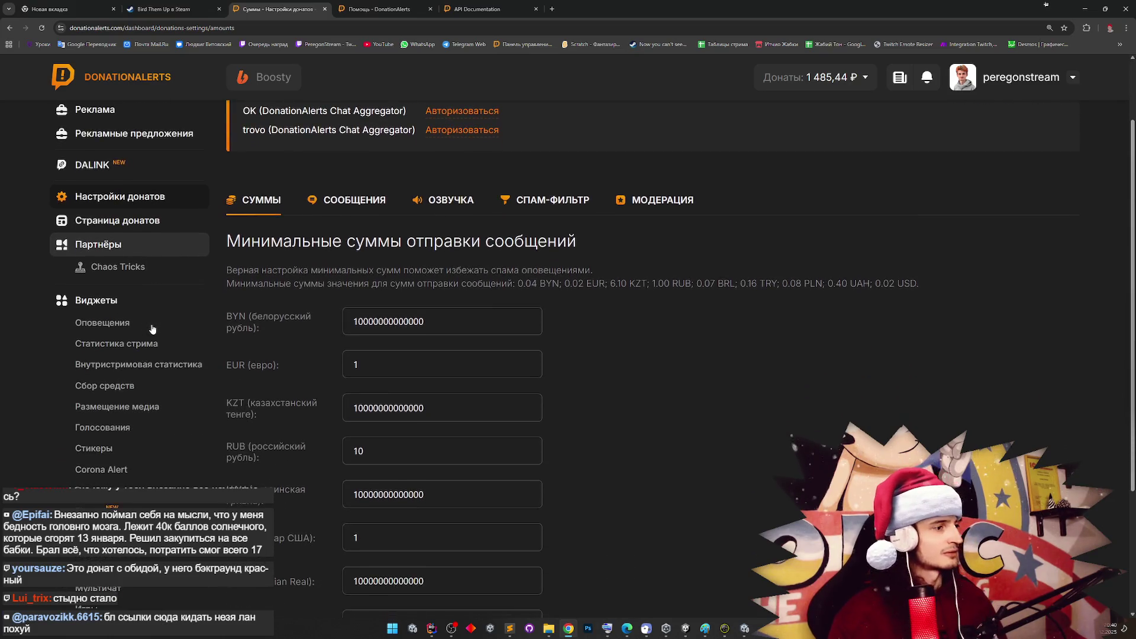
scroll(153, 330, down, 1)
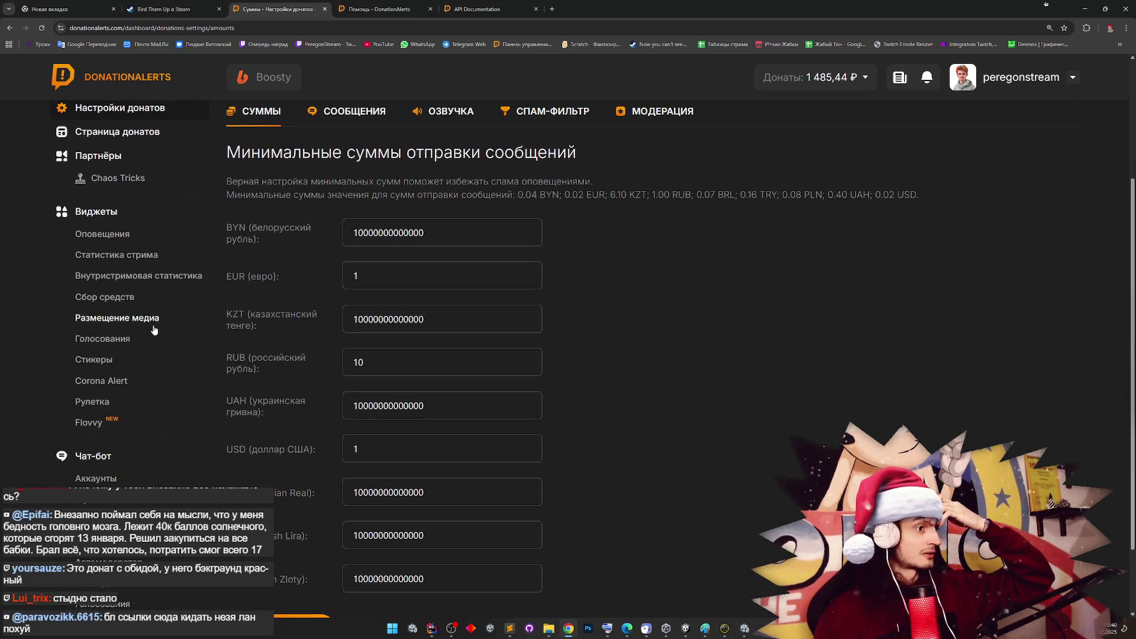
scroll(154, 330, down, 2)
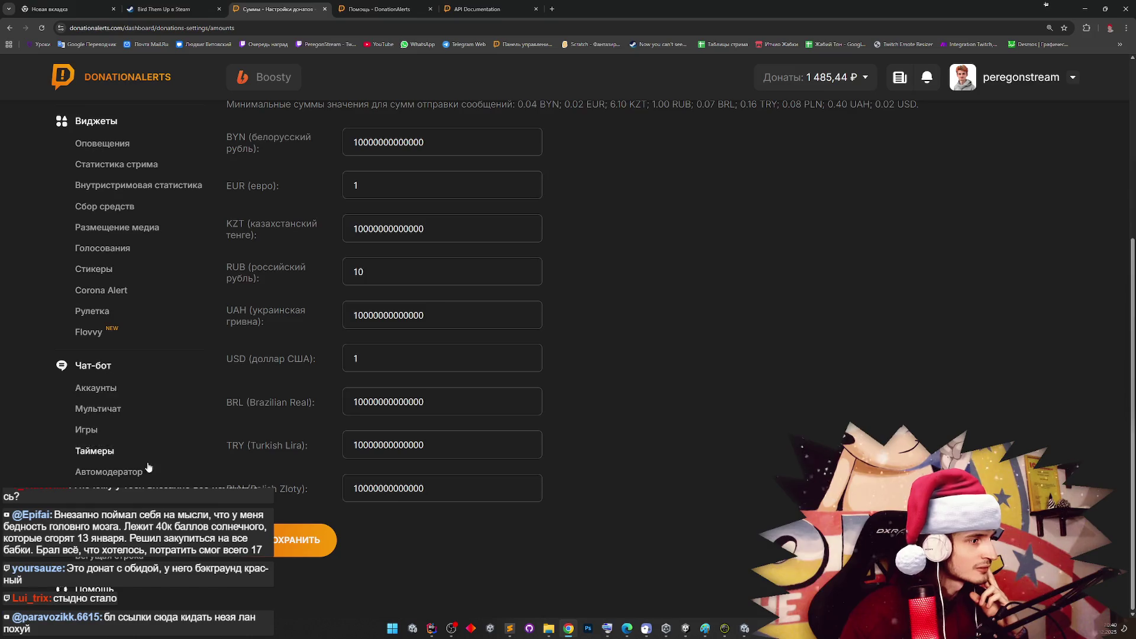
scroll(153, 479, up, 4)
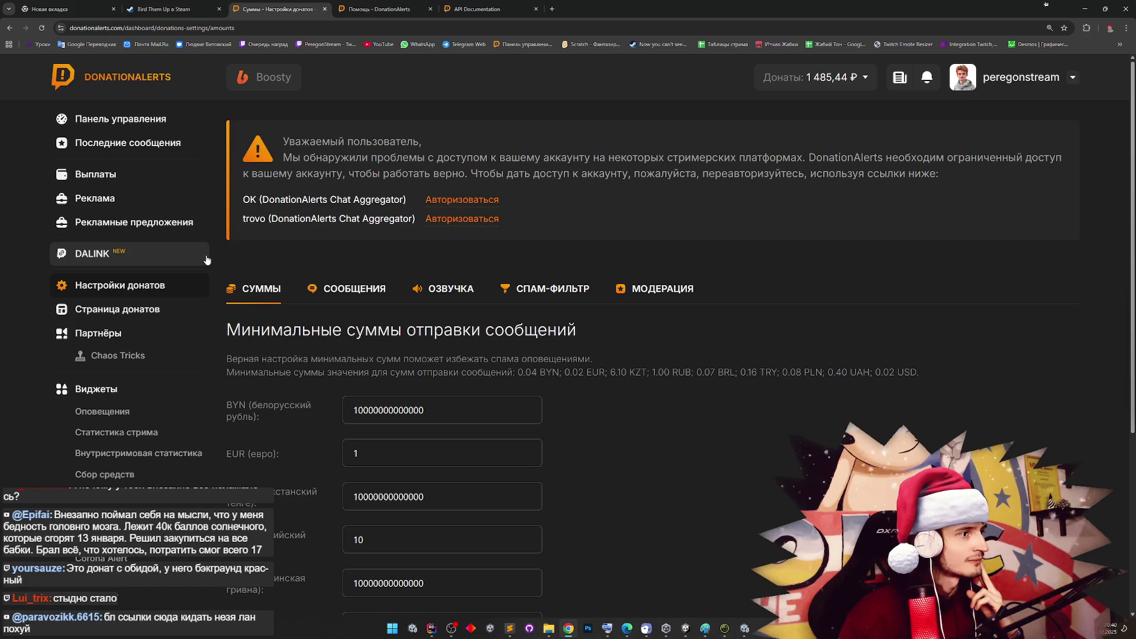
Bring the PRG project's Unity Editor back to the front
mouse_move(431, 629)
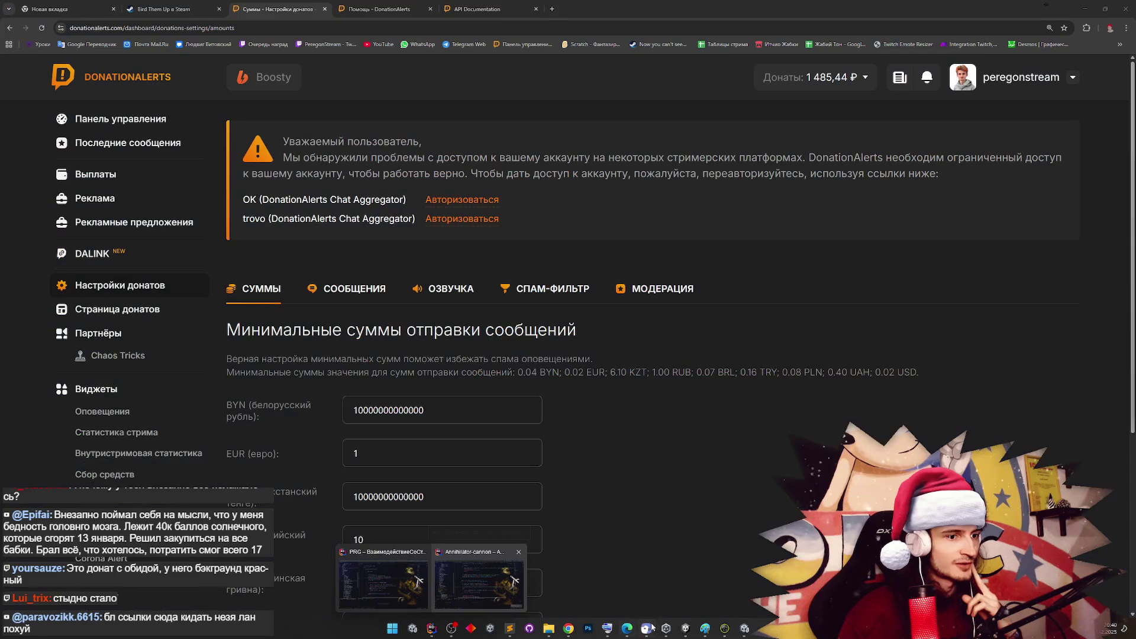
click(666, 628)
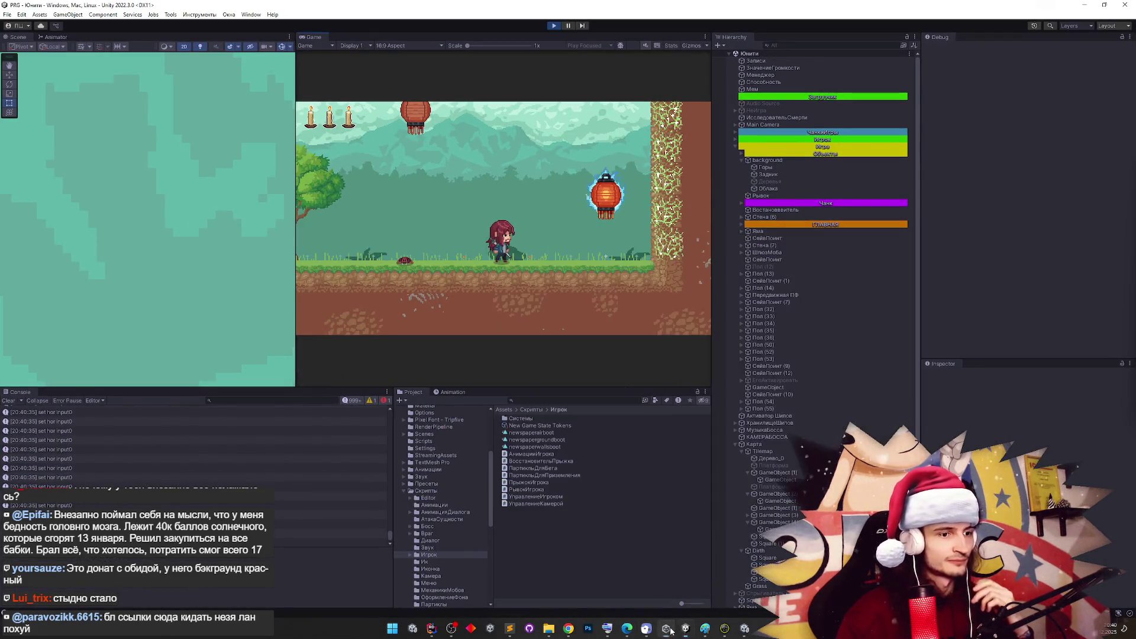
click(745, 628)
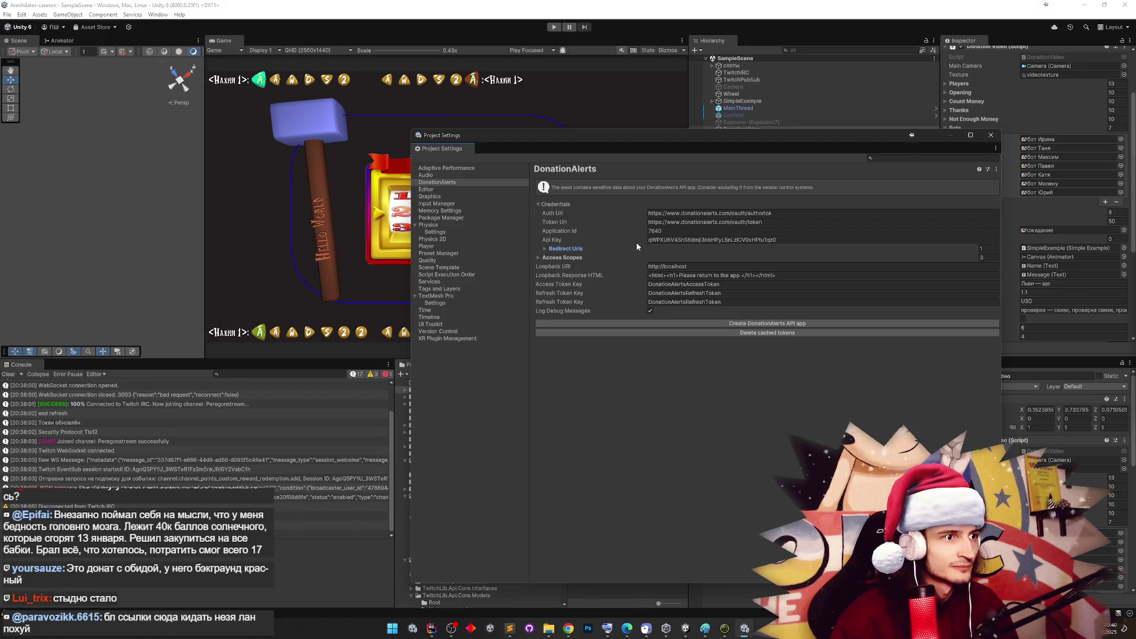
key(alt+Tab)
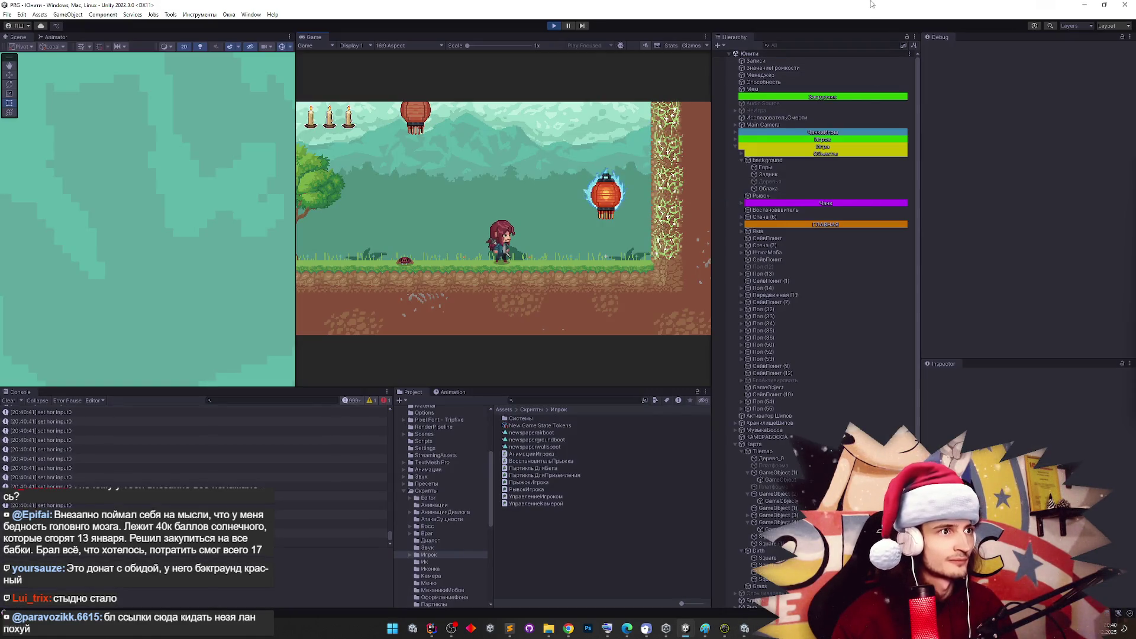
Return to Chrome and refine the search to 'donation alerts api application id'
key(super)
click(569, 629)
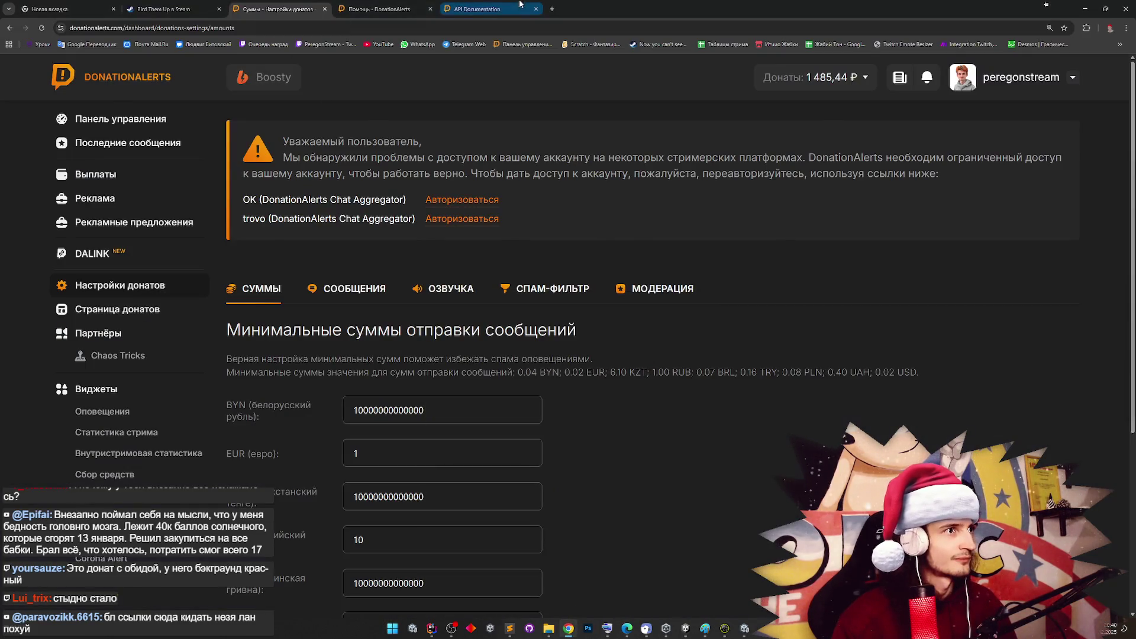
click(477, 9)
click(8, 30)
text(ation alerts api application id)
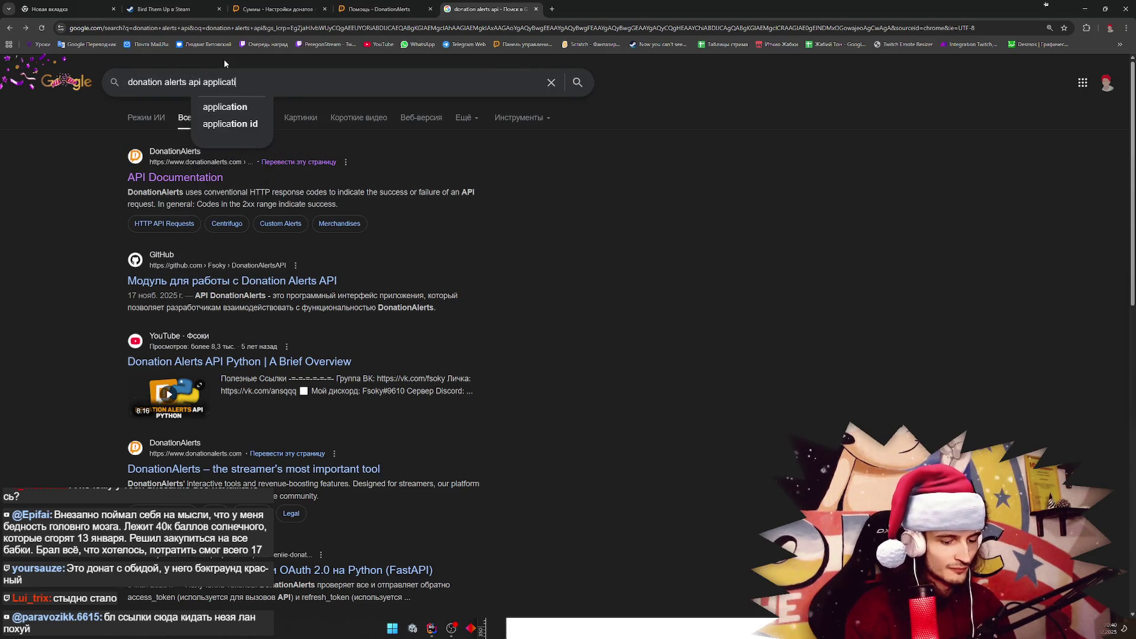
key(Return)
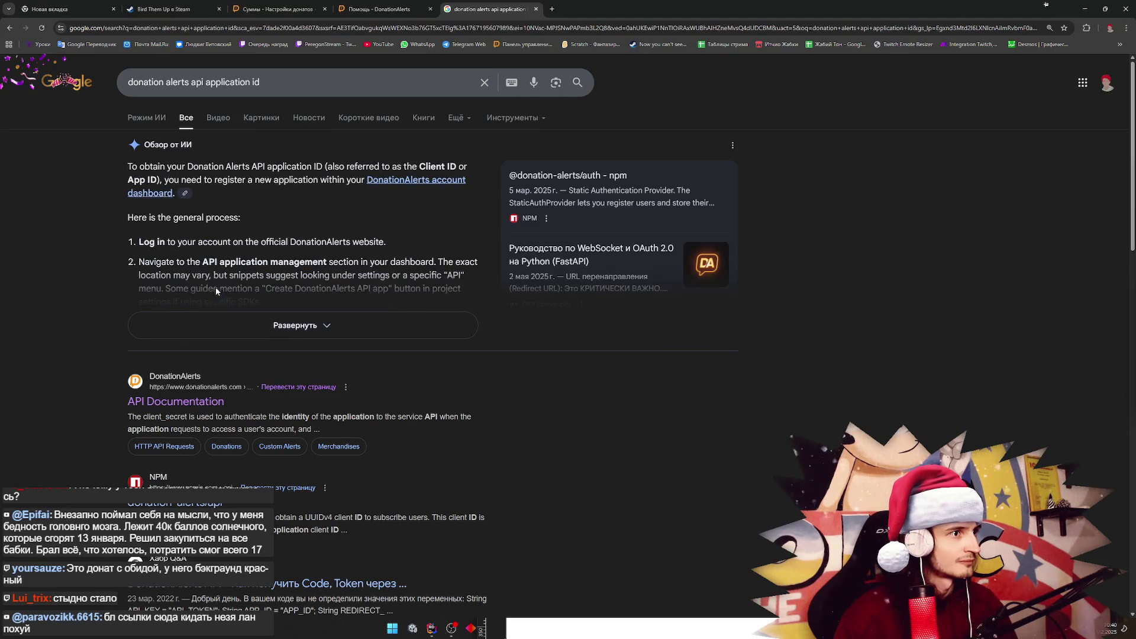
Open the API documentation in a new tab, expand the AI overview, then go to the dashboard
click(400, 180)
click(490, 8)
click(327, 331)
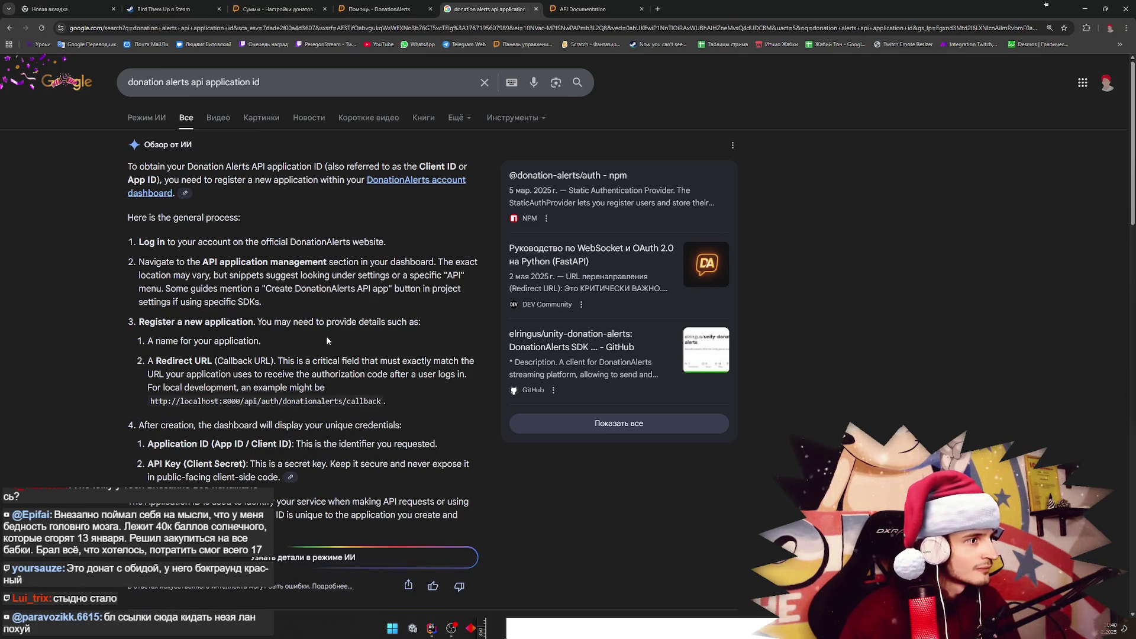
click(566, 4)
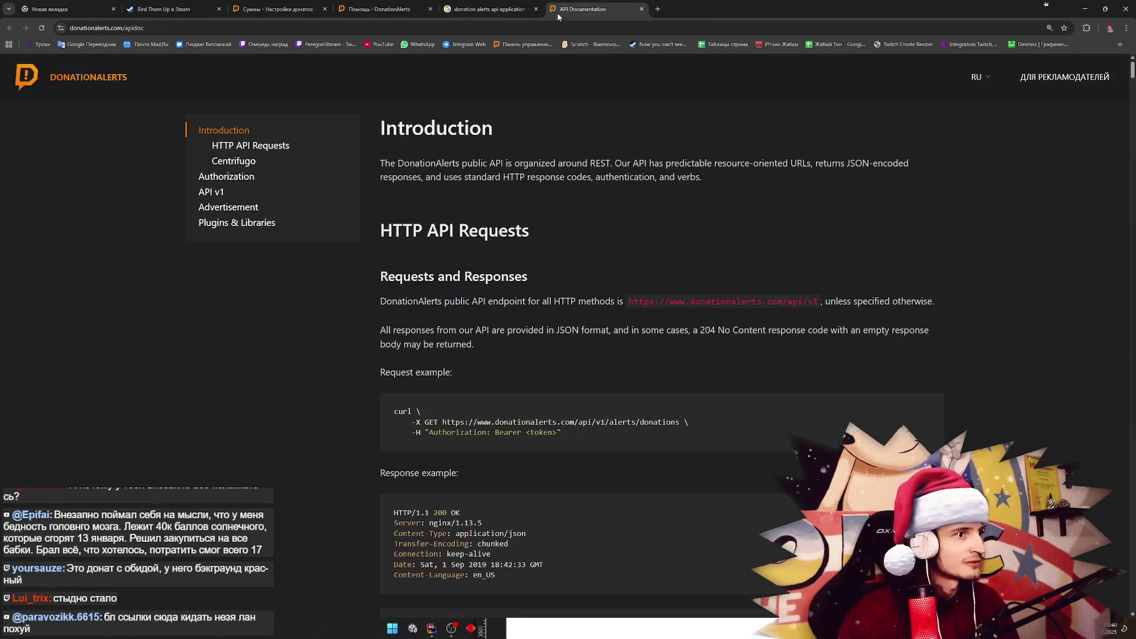
scroll(577, 188, down, 1)
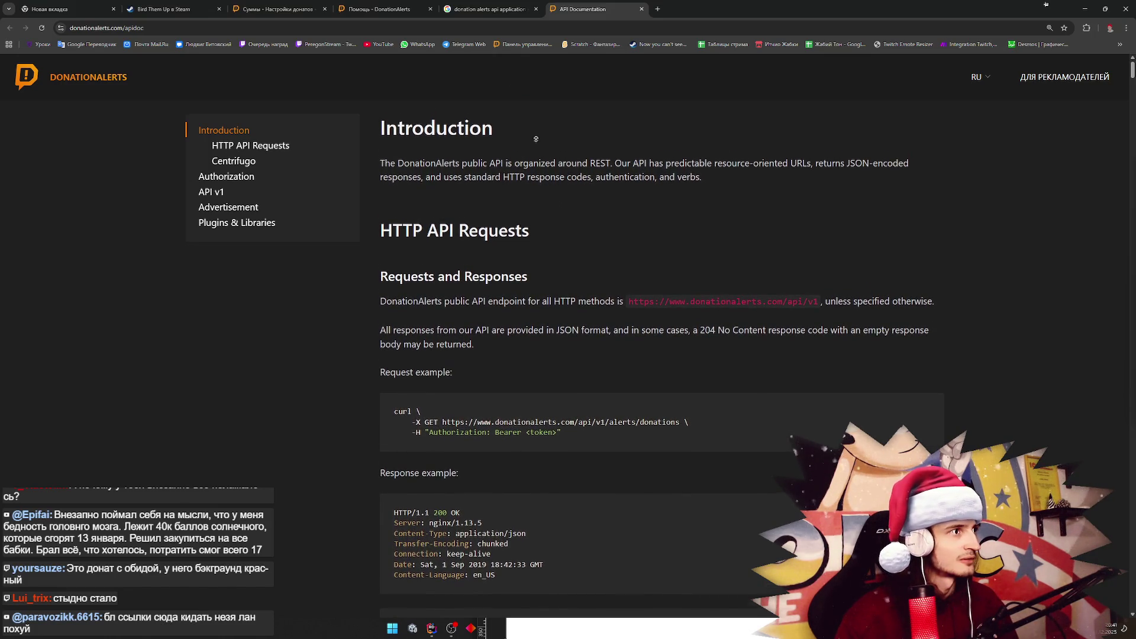
click(126, 79)
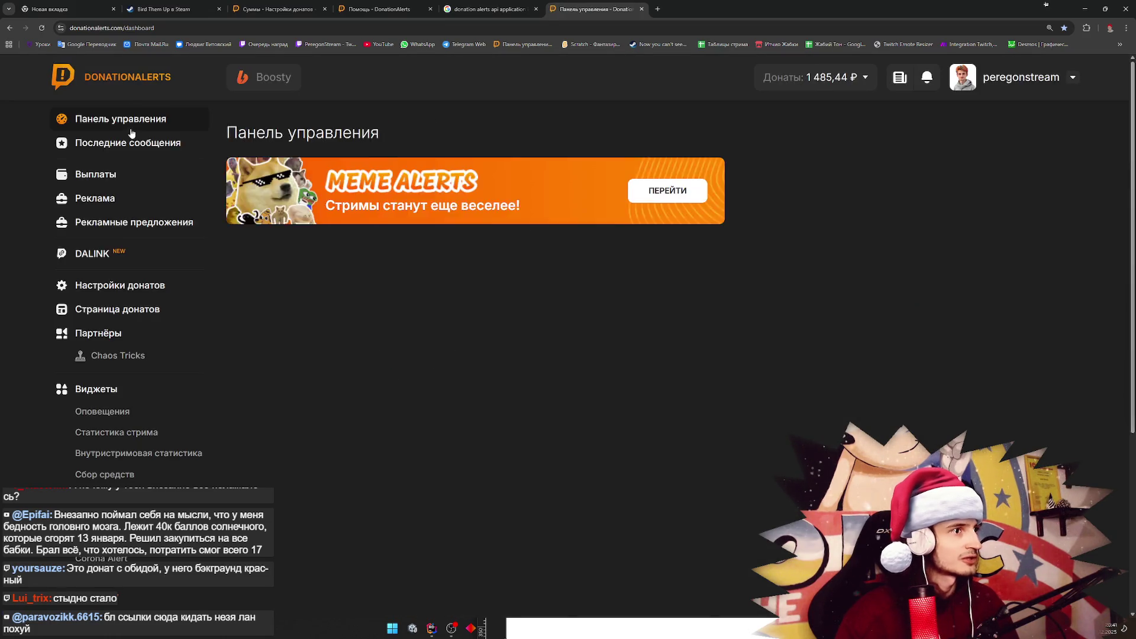
Search the dashboard page for application settings, then scroll back through it
key(ctrl+f)
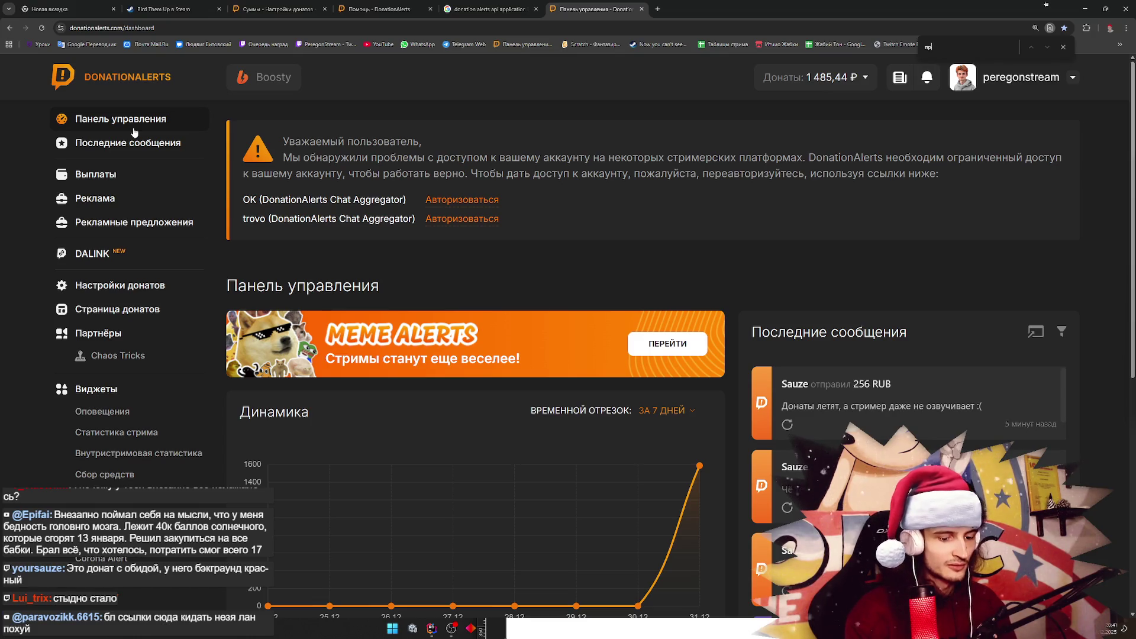
key(BackSpace)
key(BackSpace)
key(BackSpace)
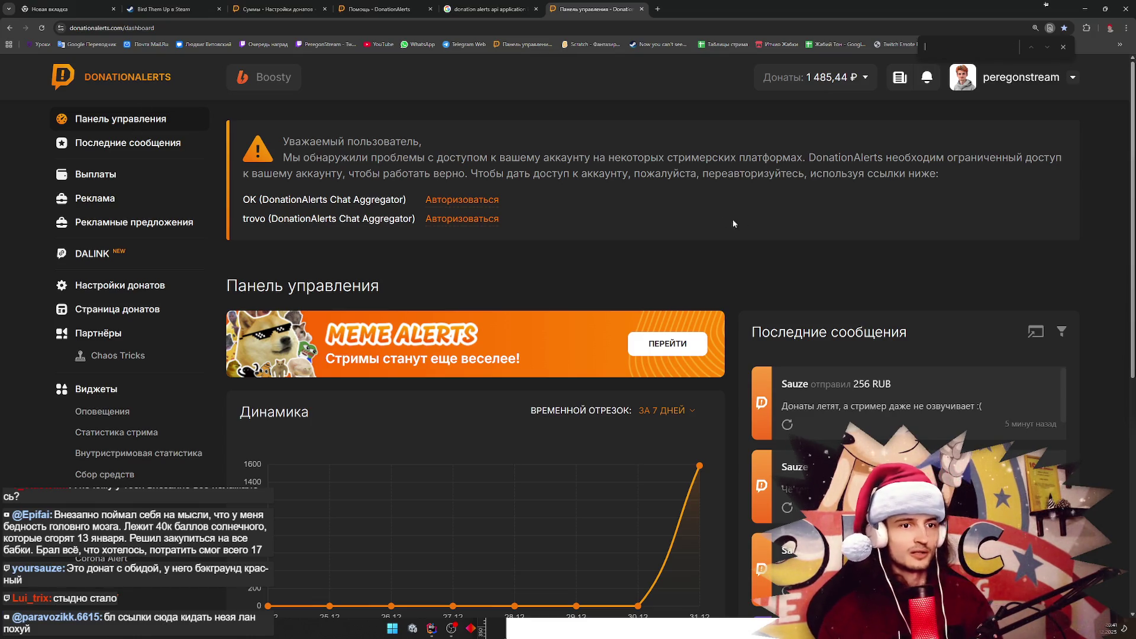
scroll(787, 470, down, 7)
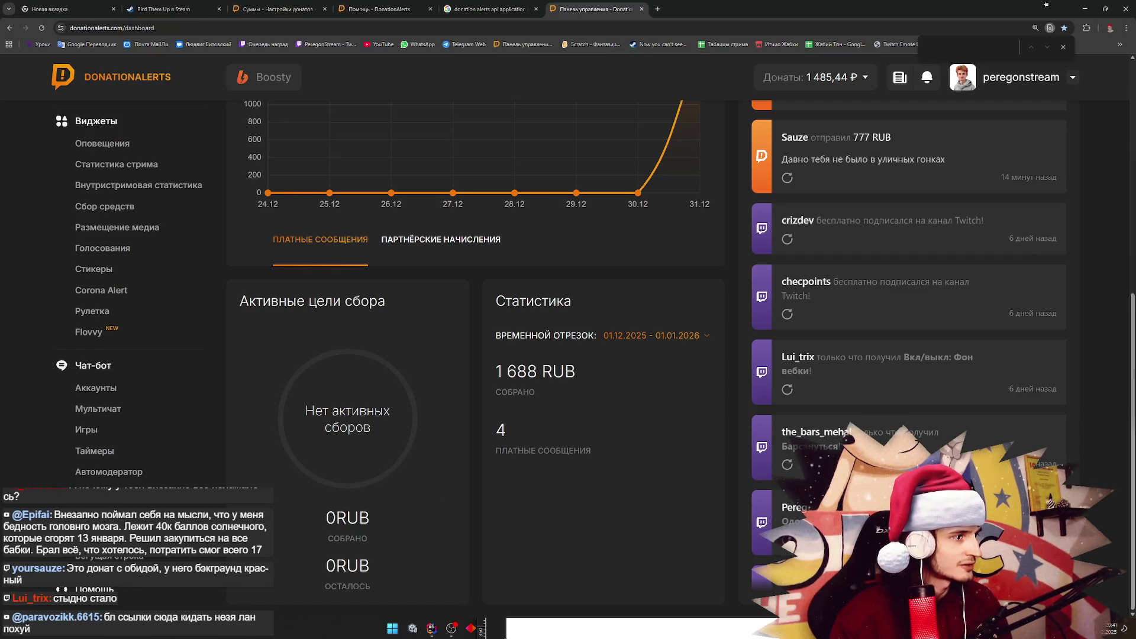
scroll(33, 507, up, 1)
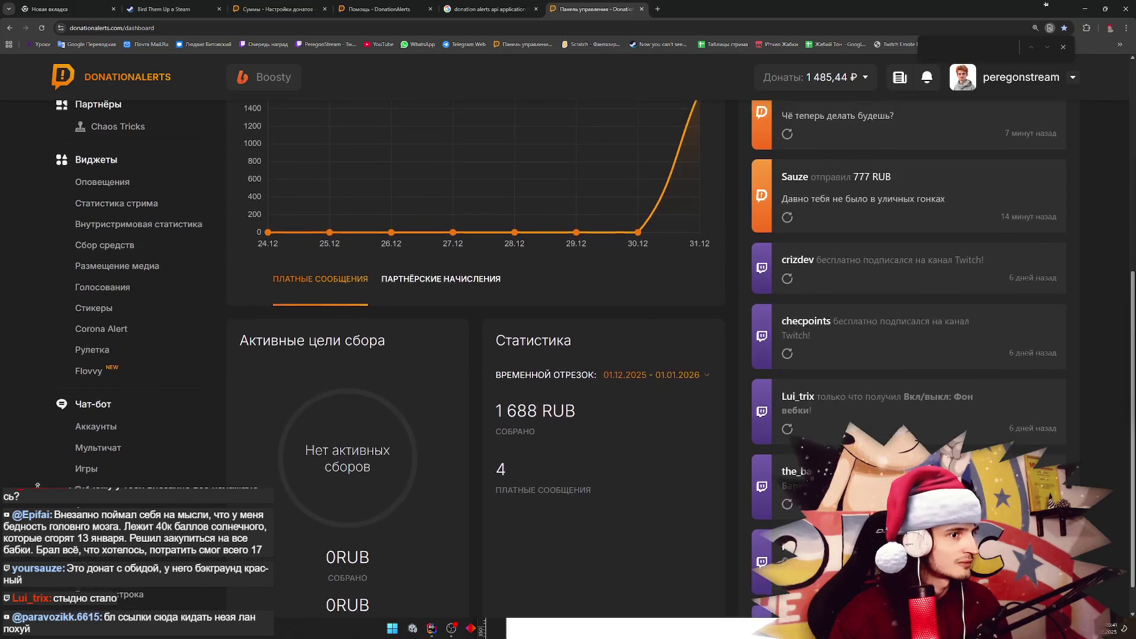
scroll(37, 485, up, 2)
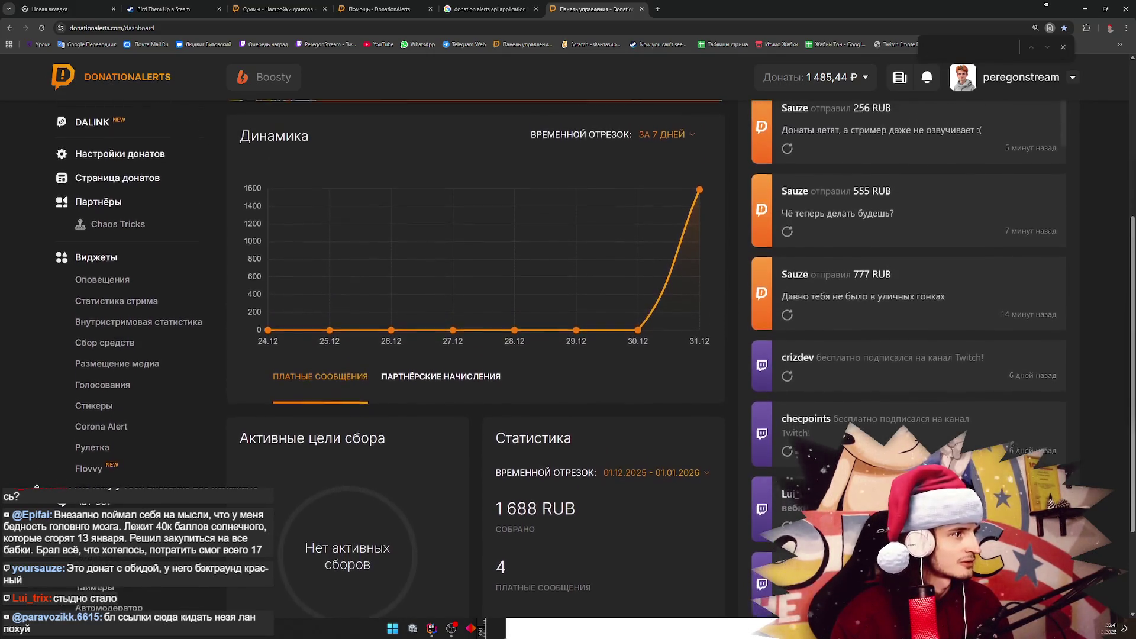
scroll(37, 486, up, 1)
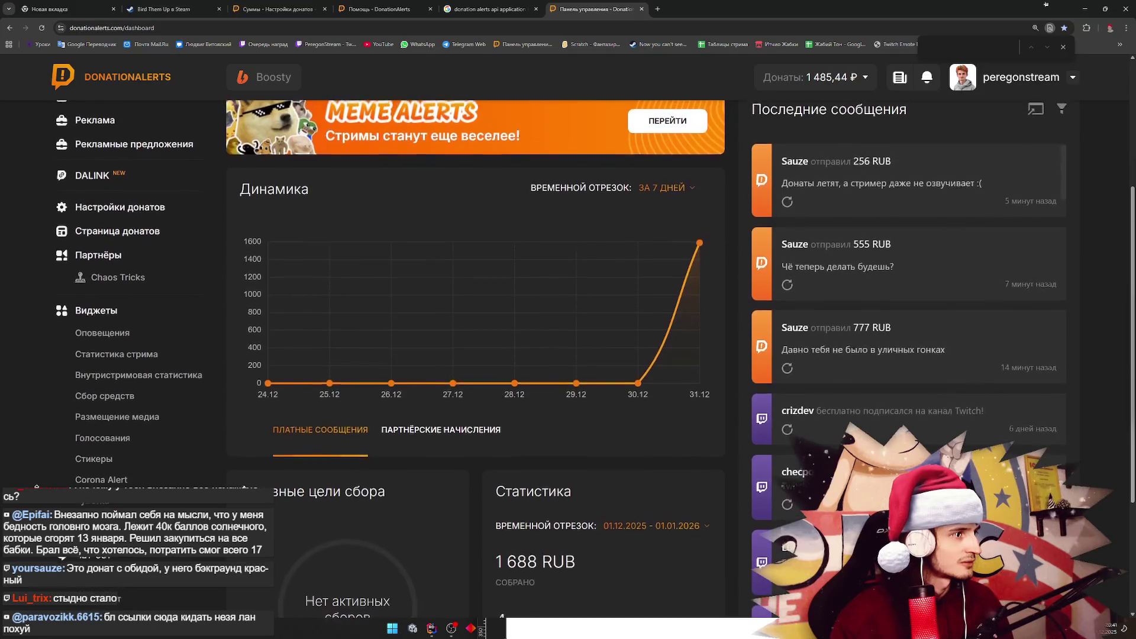
scroll(41, 479, up, 1)
Look over the Виджеты → Оповещения and Страница донатов settings pages
click(116, 340)
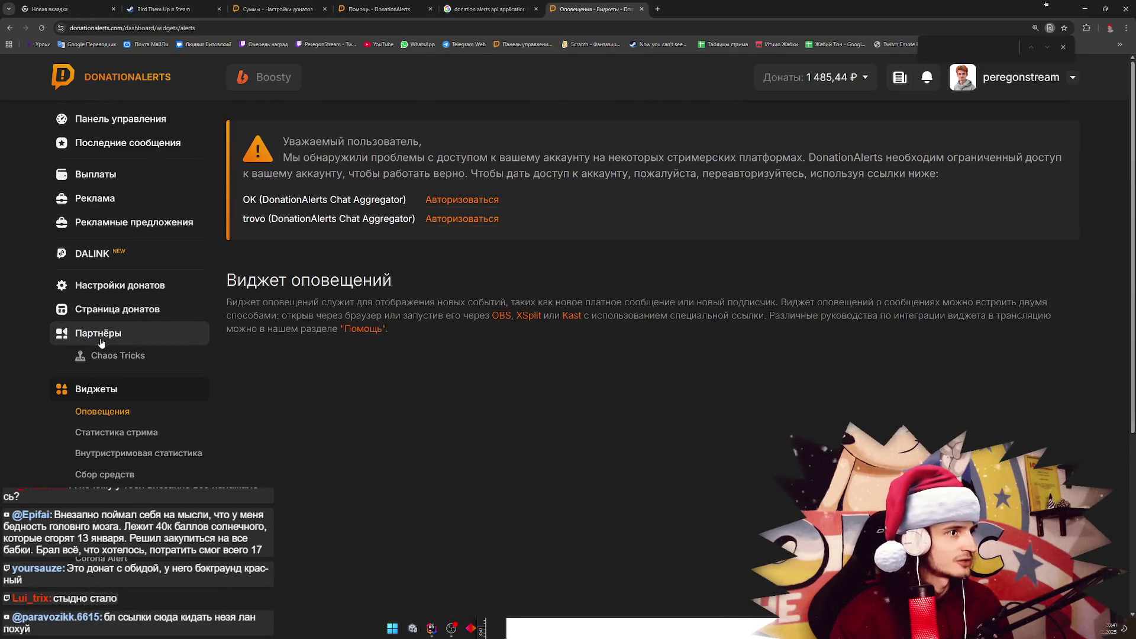
scroll(245, 346, down, 8)
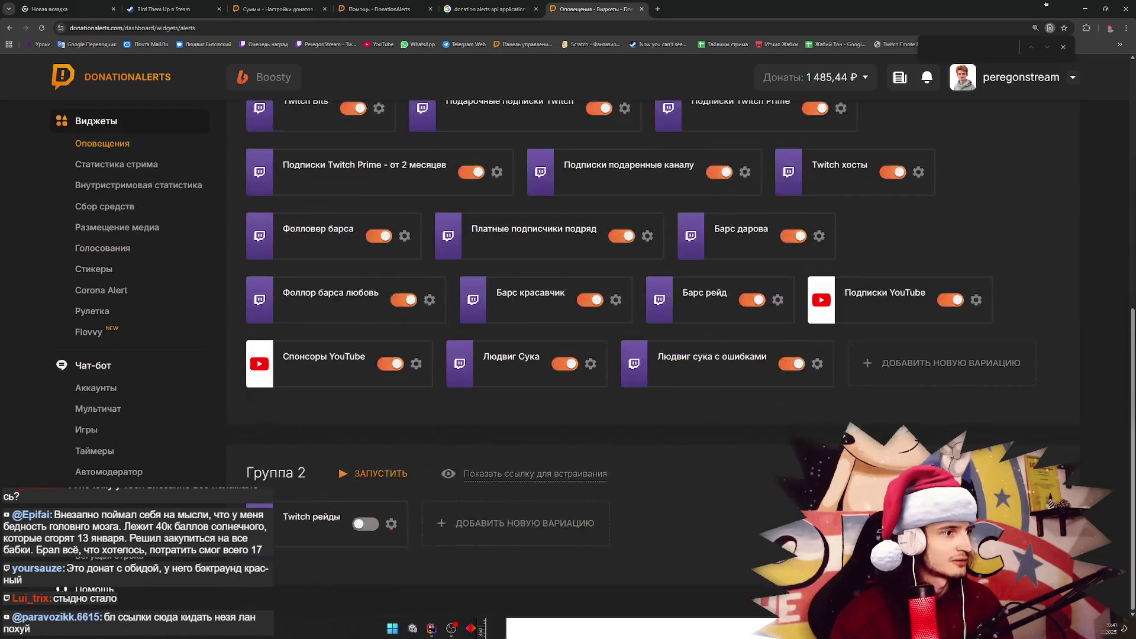
scroll(592, 355, up, 4)
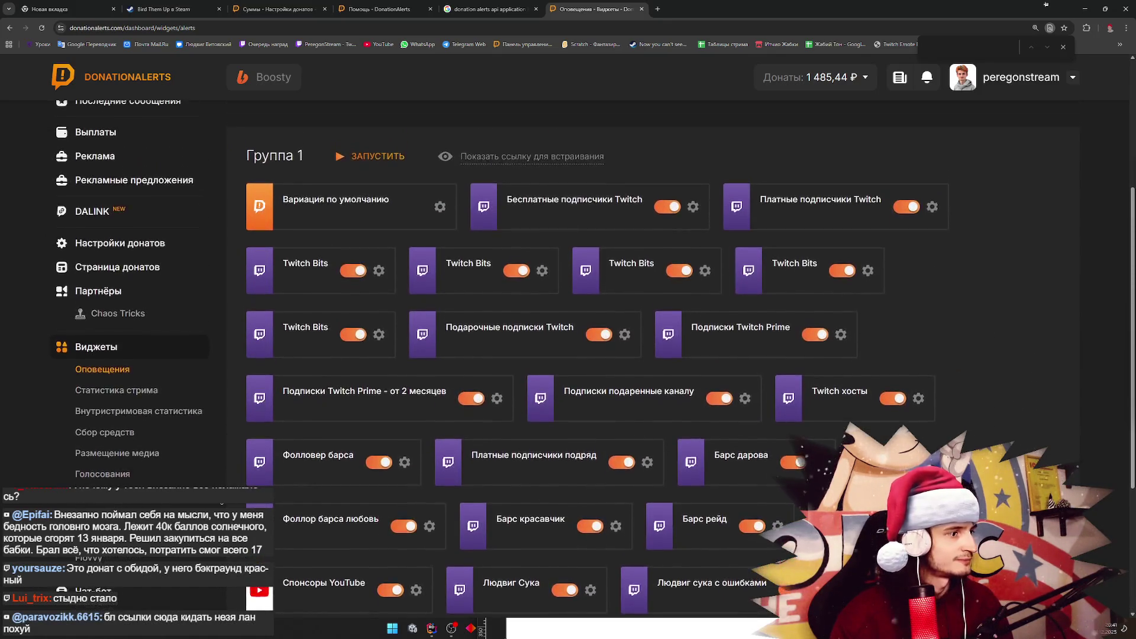
scroll(153, 316, up, 1)
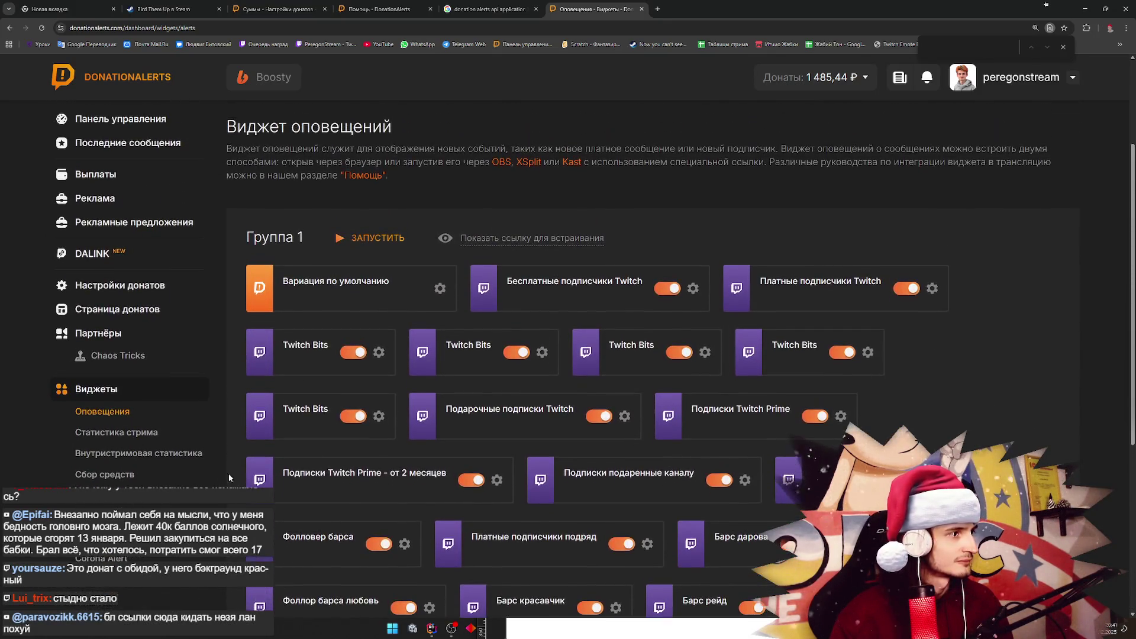
click(154, 316)
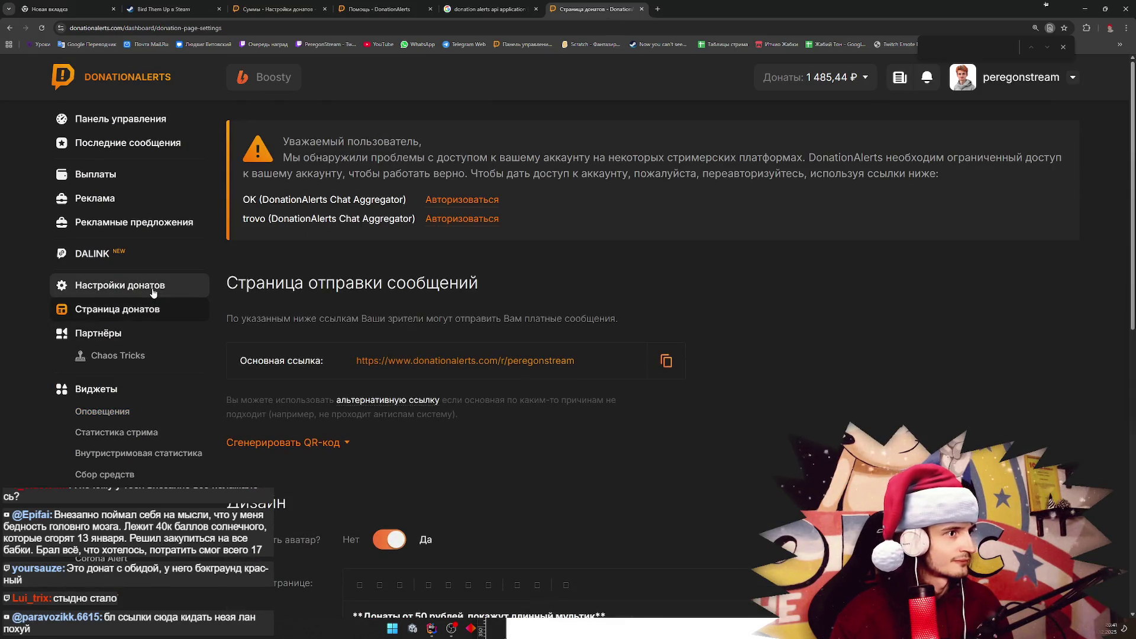
scroll(716, 439, down, 10)
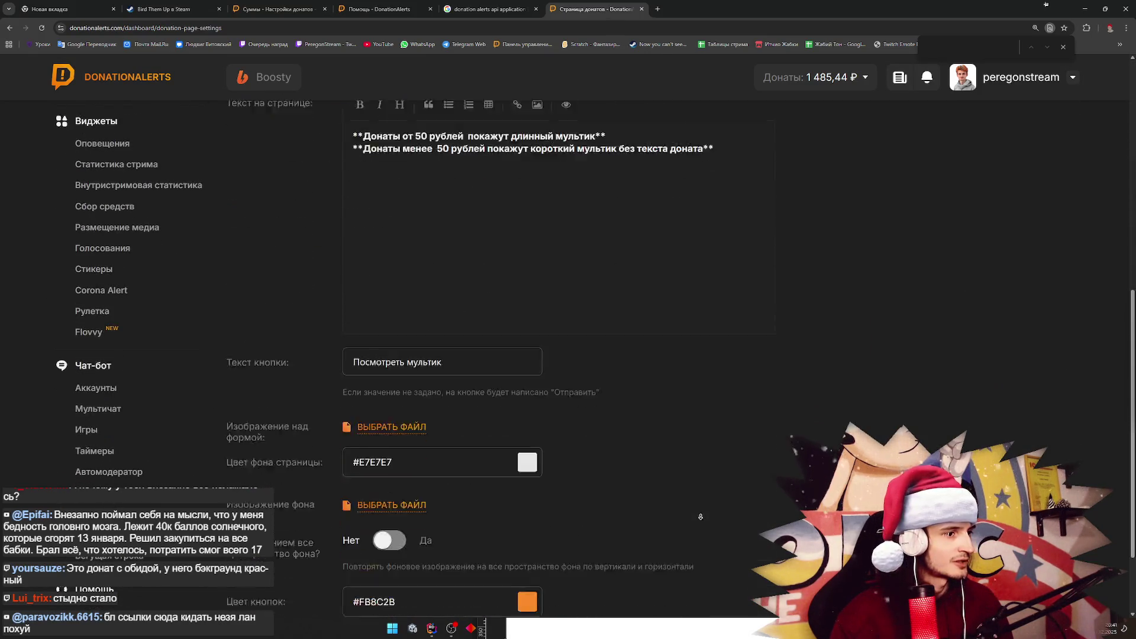
scroll(699, 424, up, 10)
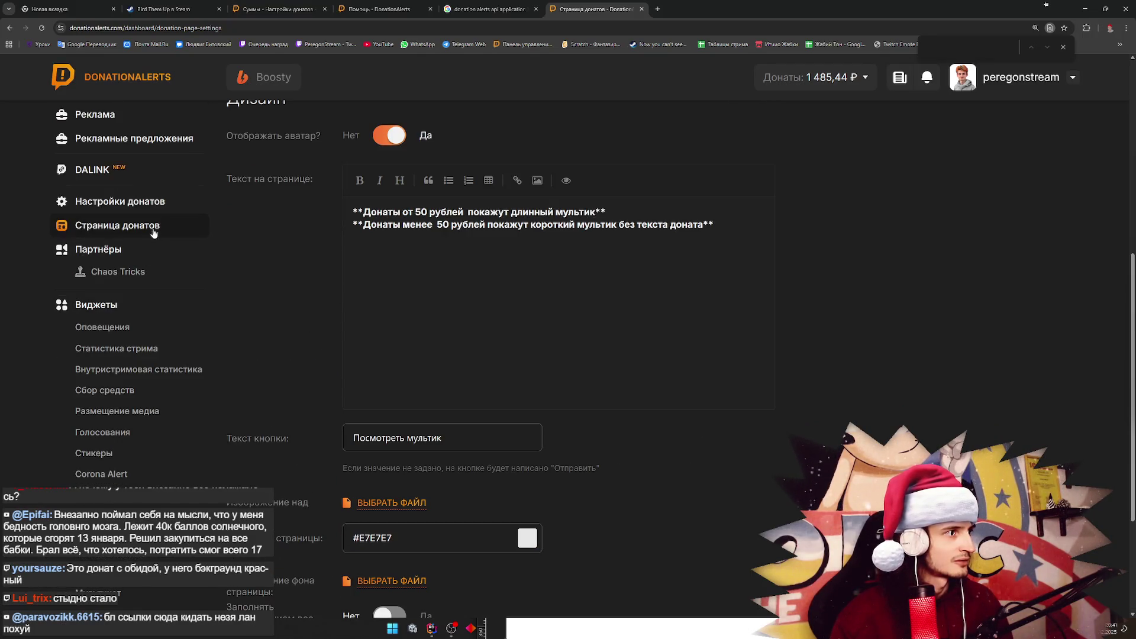
Return to Настройки донатов, glance at moderation, and view Суммы: EUR 1, RUB 10
click(119, 196)
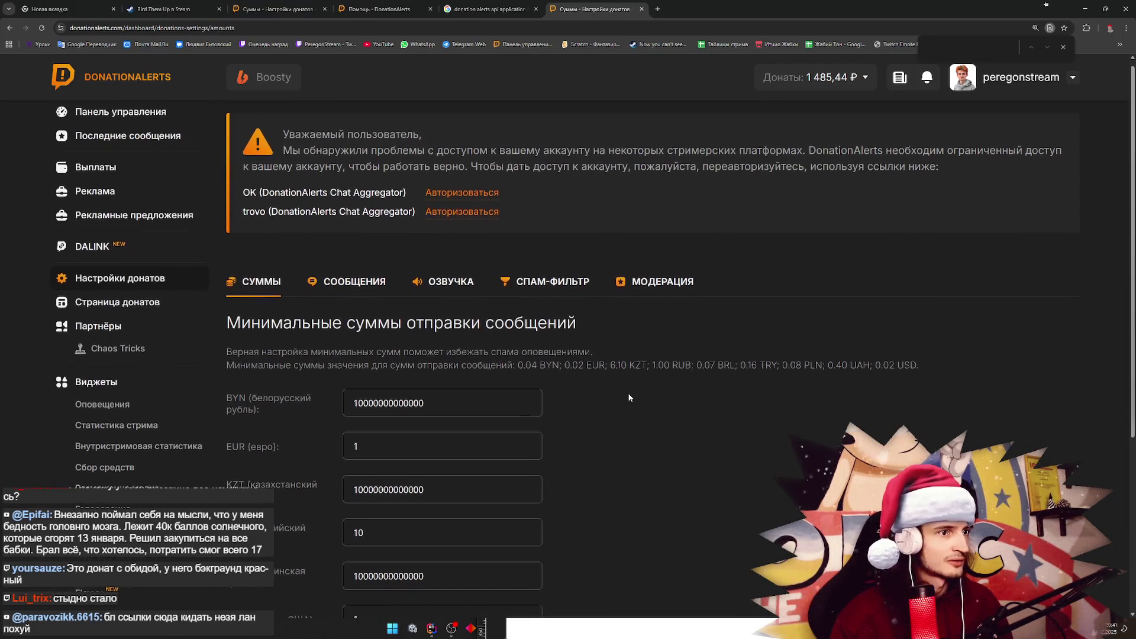
click(645, 288)
click(263, 290)
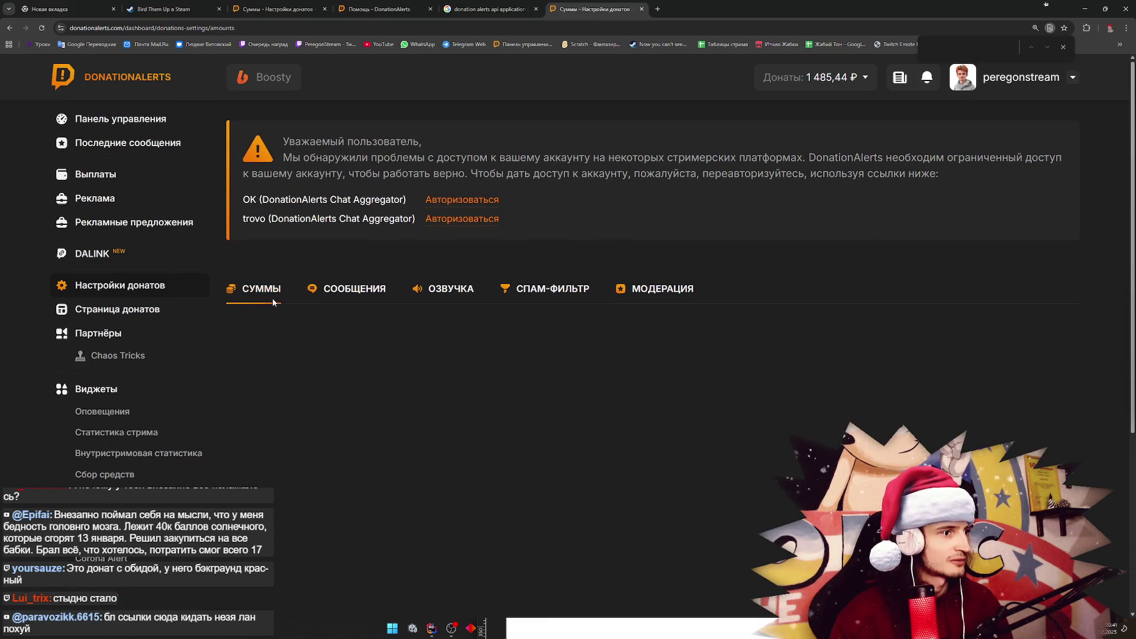
scroll(663, 409, down, 4)
scroll(663, 410, up, 4)
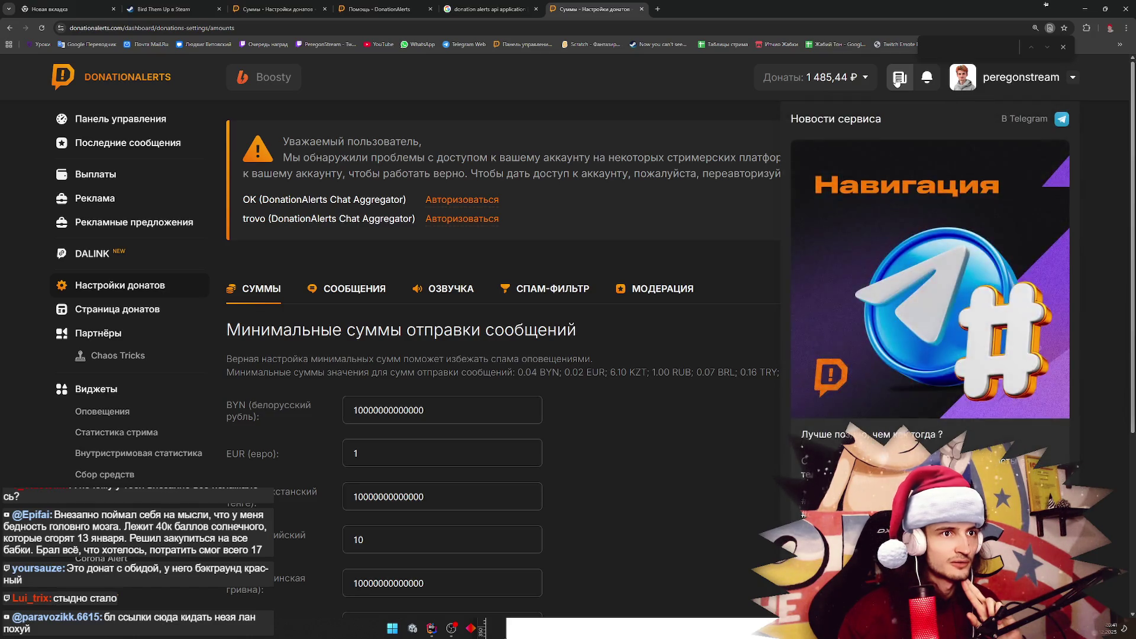
Open account settings and browse the Приложения list of authorized applications
mouse_move(992, 84)
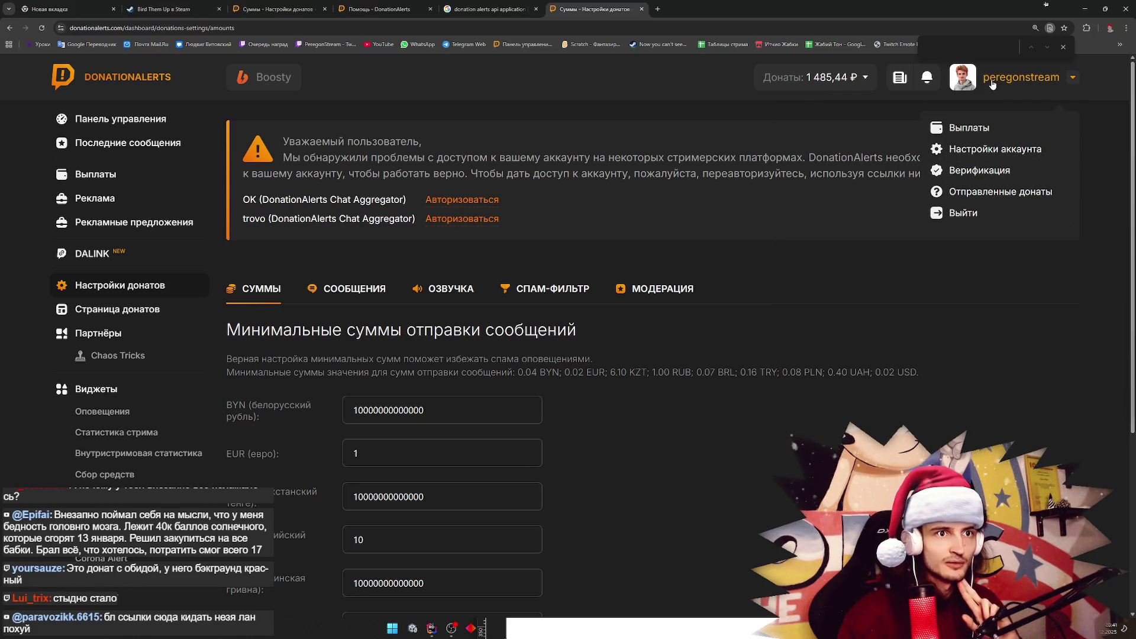
click(974, 147)
click(642, 289)
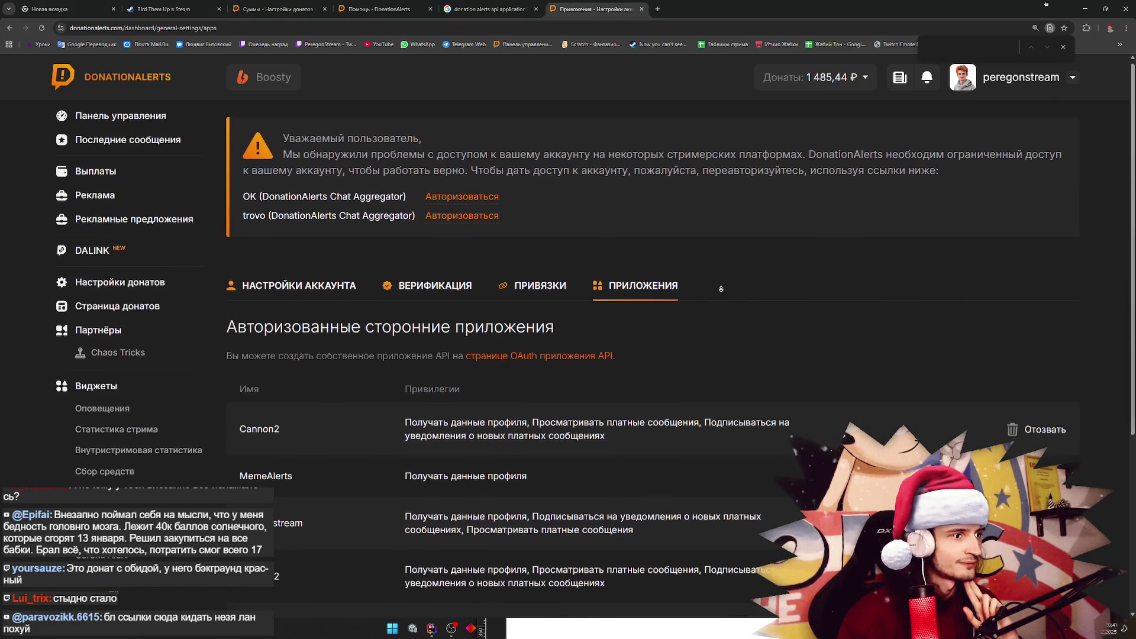
scroll(723, 278, down, 1)
scroll(718, 298, down, 1)
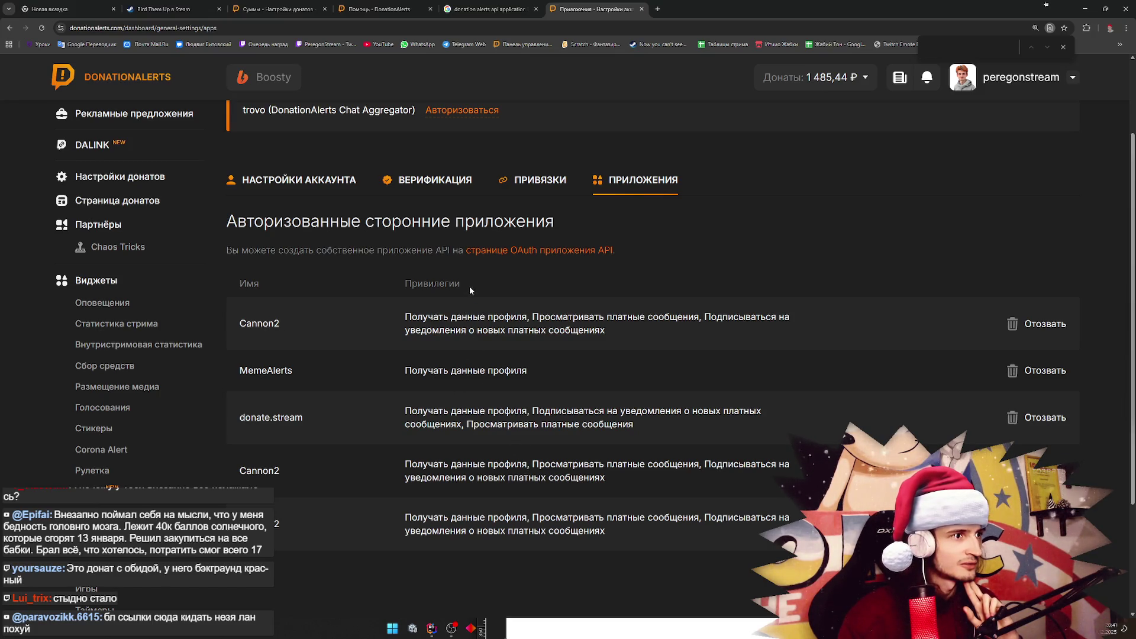
Open the OAuth API applications page and reveal Cannon2's API key (ID 7640)
click(502, 252)
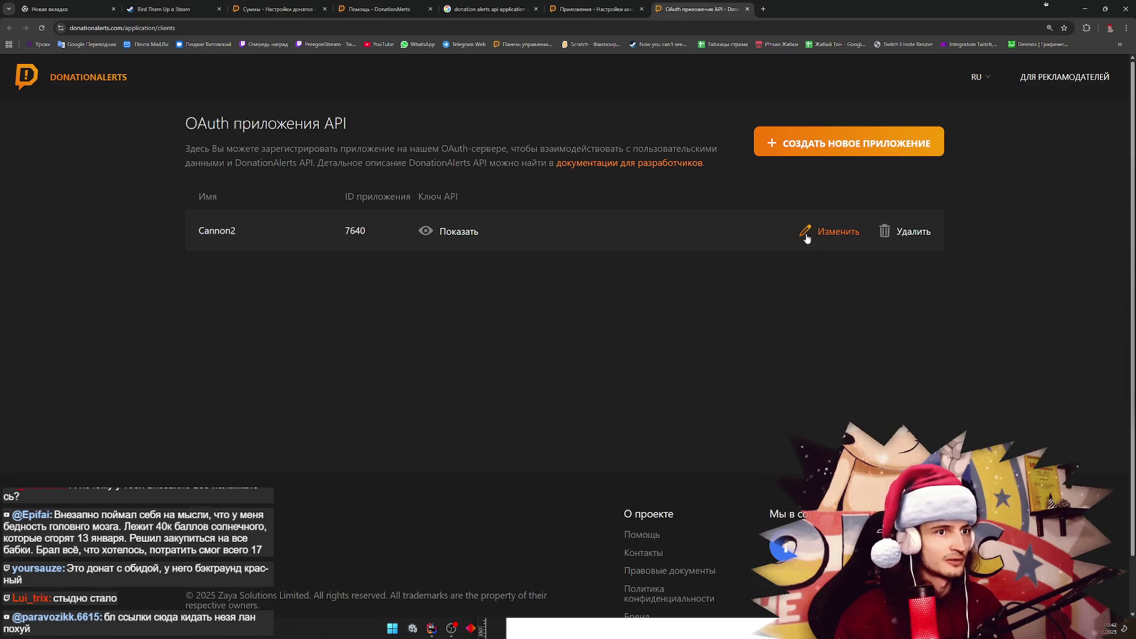
click(470, 239)
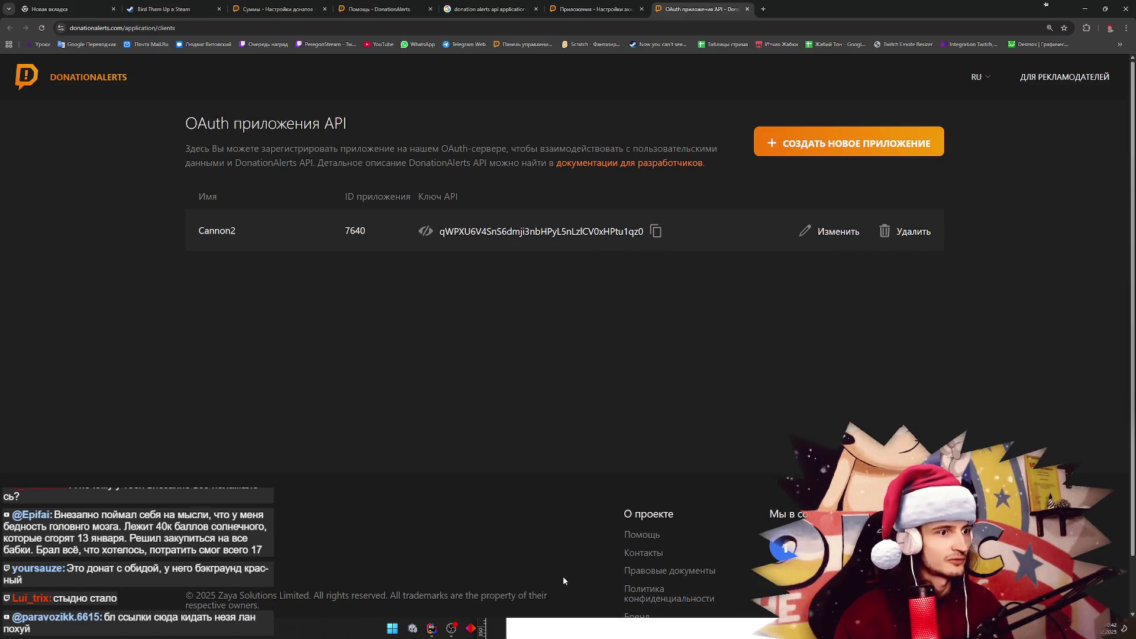
mouse_move(431, 628)
click(414, 594)
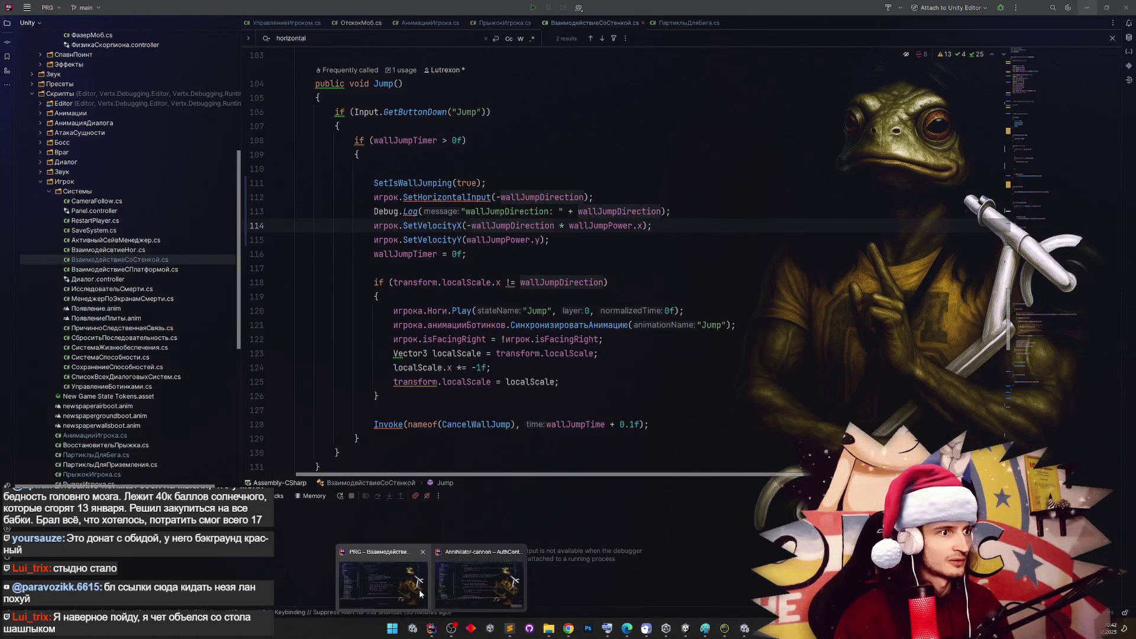
Bring the Annihilator-cannon Unity project to the front
click(455, 589)
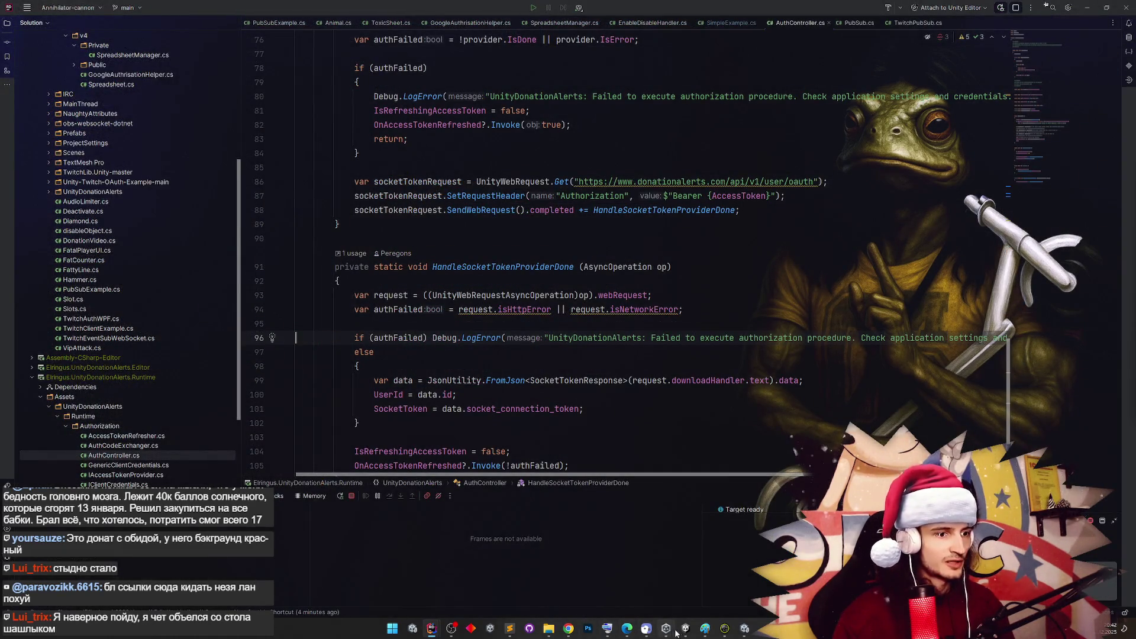
click(666, 630)
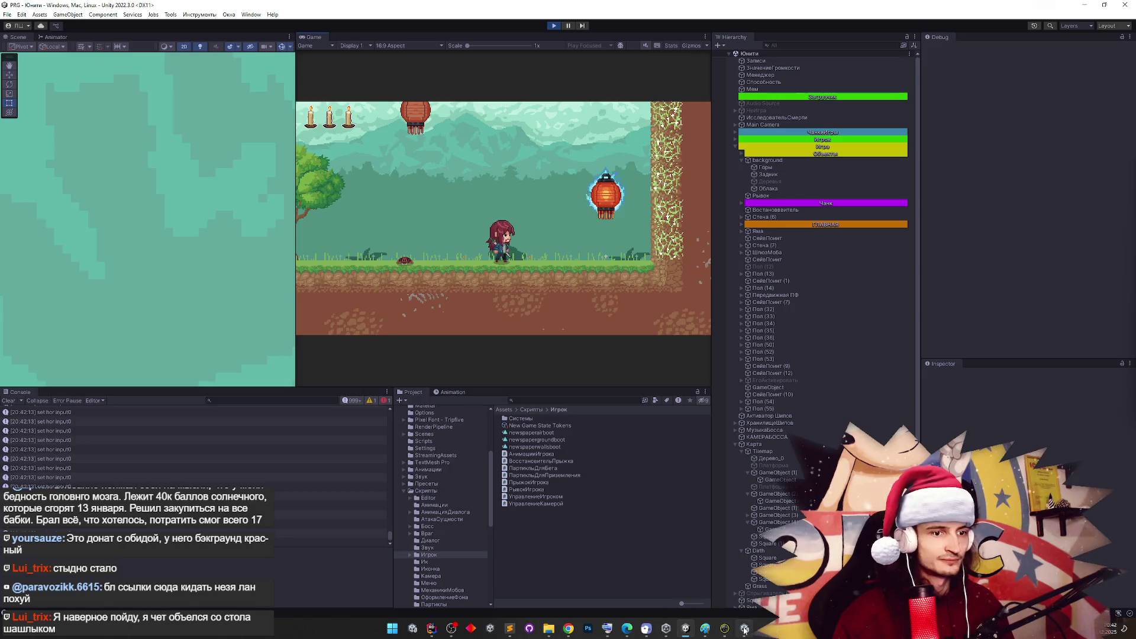
click(744, 628)
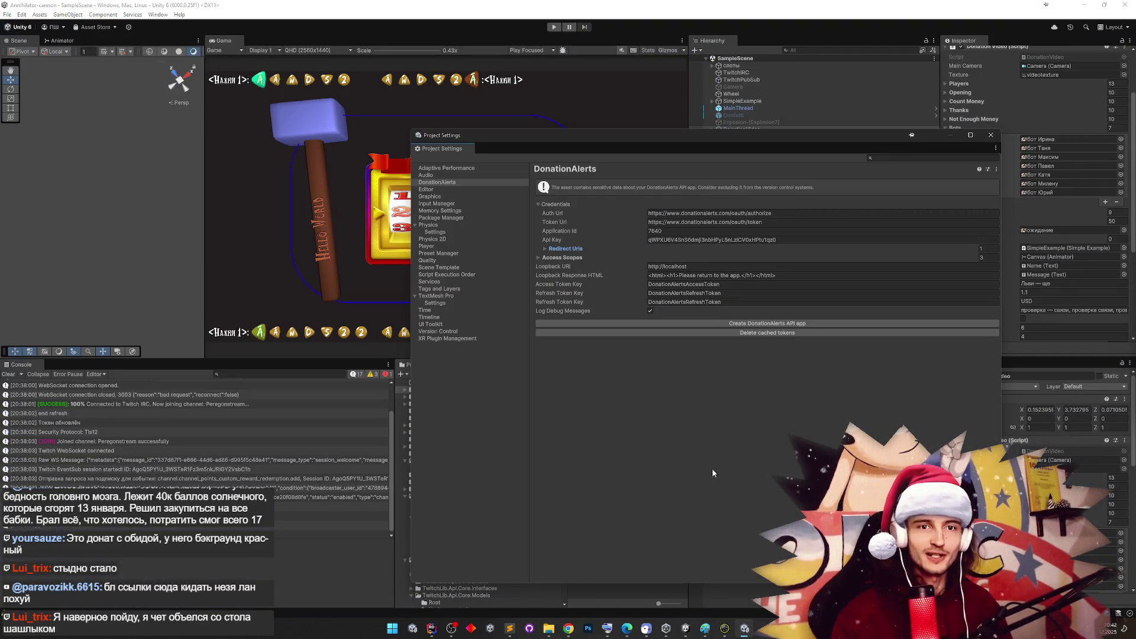
Check the DonationAlerts Api Key, Redirect Uris and Access Scopes, then close Project Settings
click(710, 240)
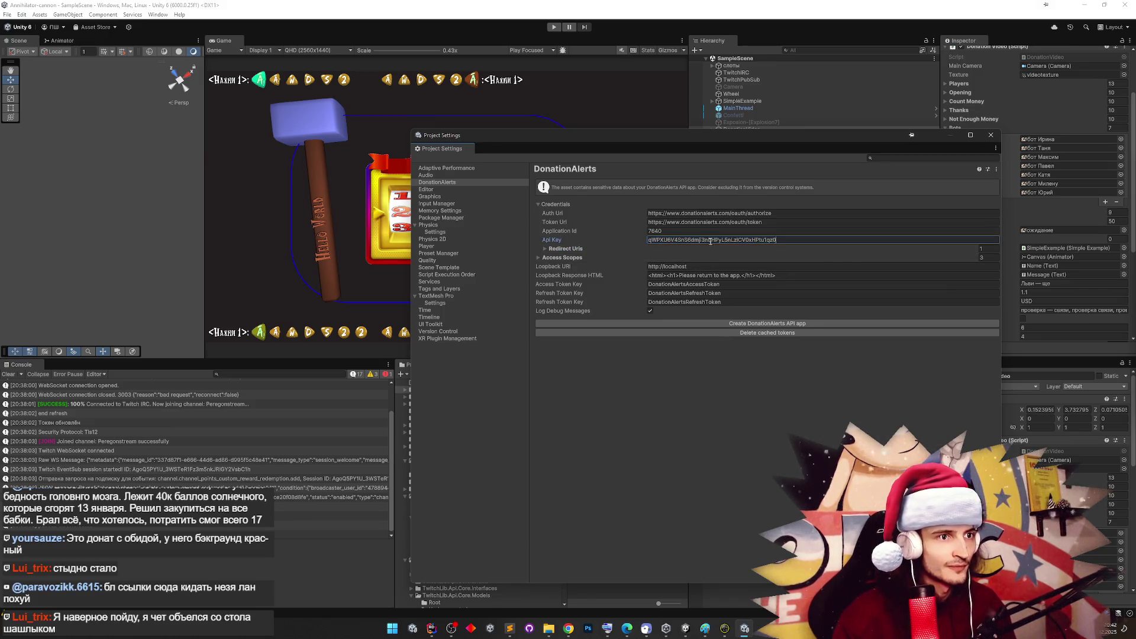
click(572, 249)
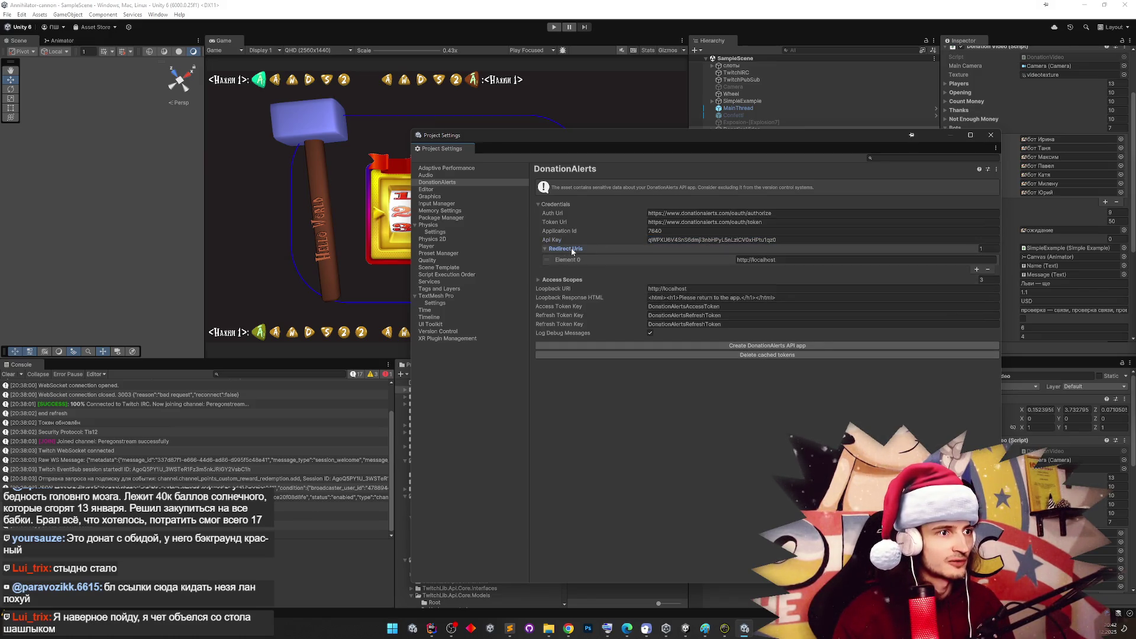
click(572, 250)
click(571, 249)
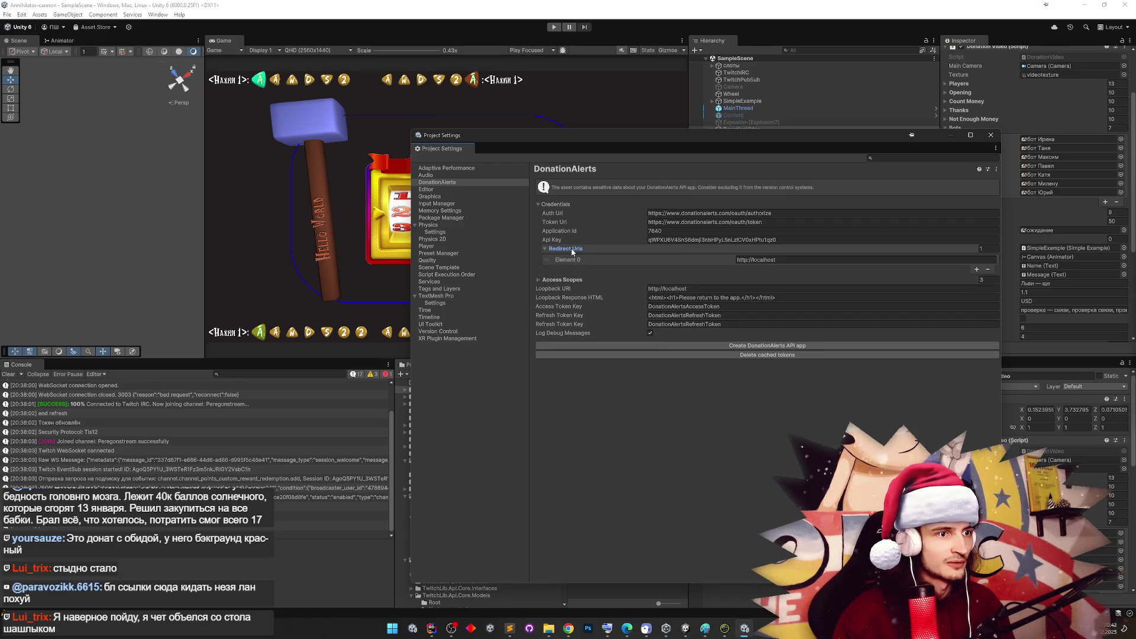
click(561, 279)
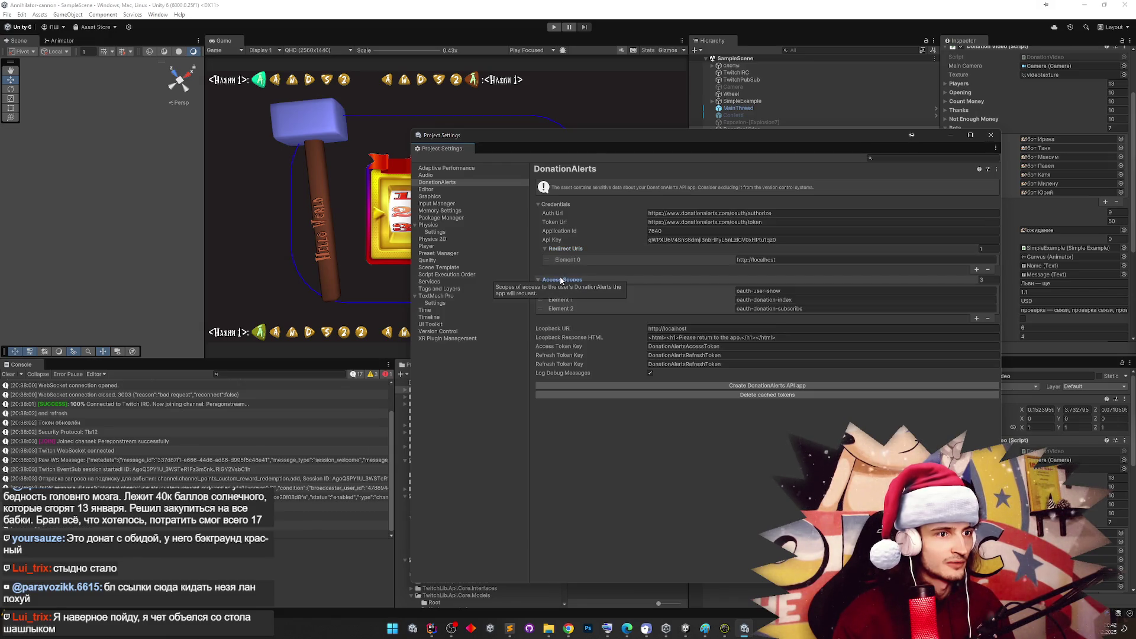
click(561, 280)
click(560, 280)
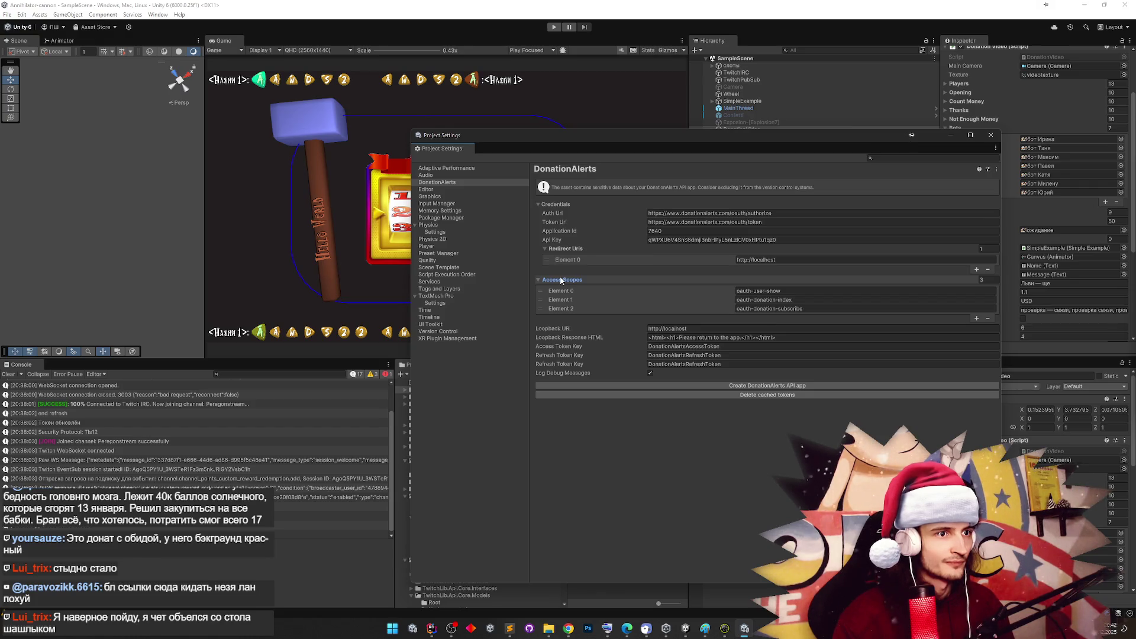
click(991, 135)
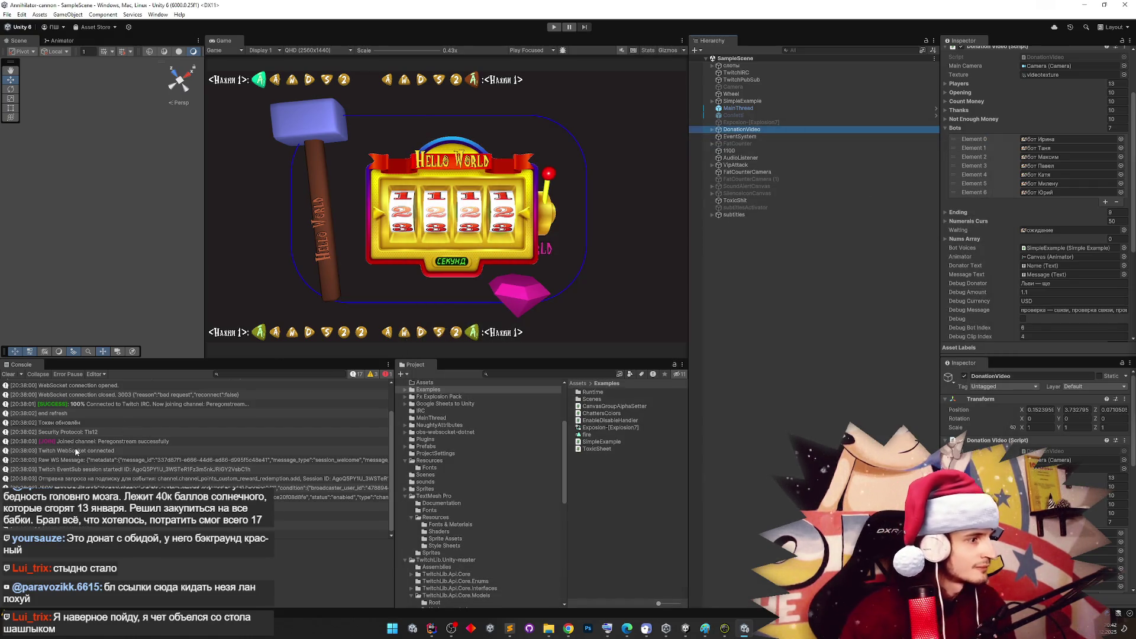
Clear the Console's Twitch/WebSocket logs and inspect DonationVideo's components in the Inspector
click(16, 376)
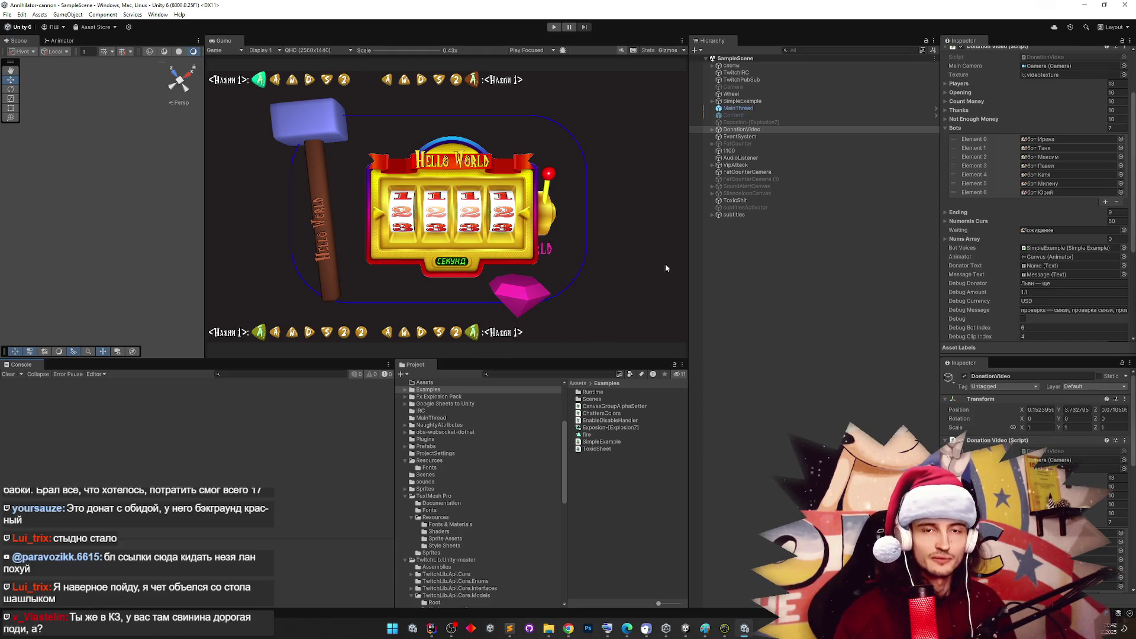
click(741, 130)
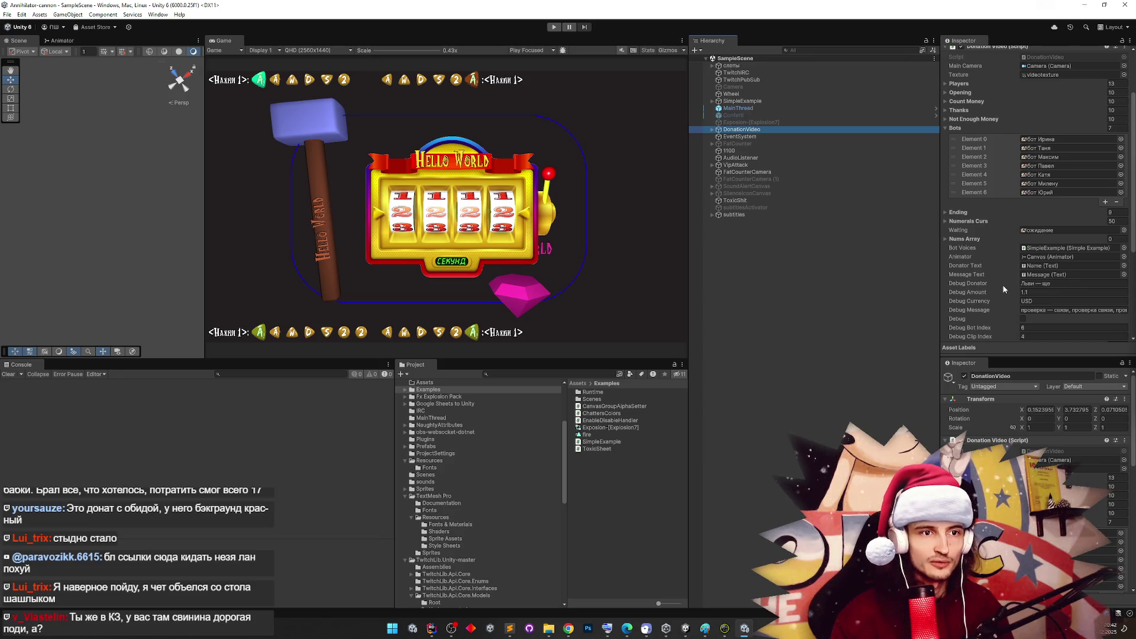
scroll(1004, 289, up, 2)
scroll(1004, 292, up, 4)
Review the DonationAlerts page in Project Settings, then bring up AuthController.cs in Rider
click(22, 14)
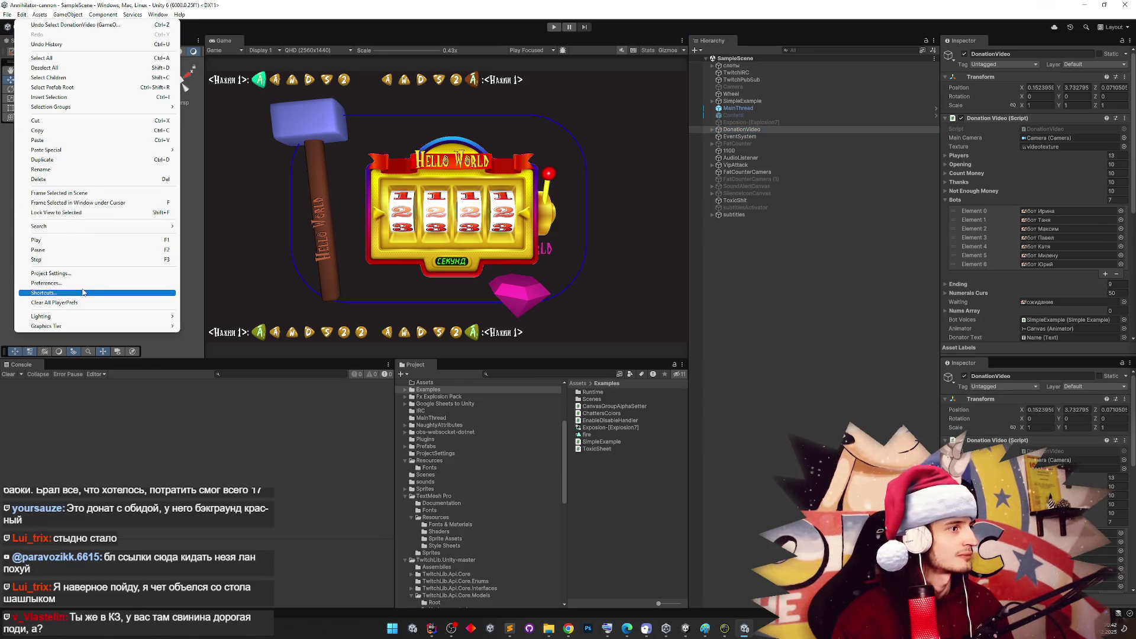
click(85, 273)
click(466, 183)
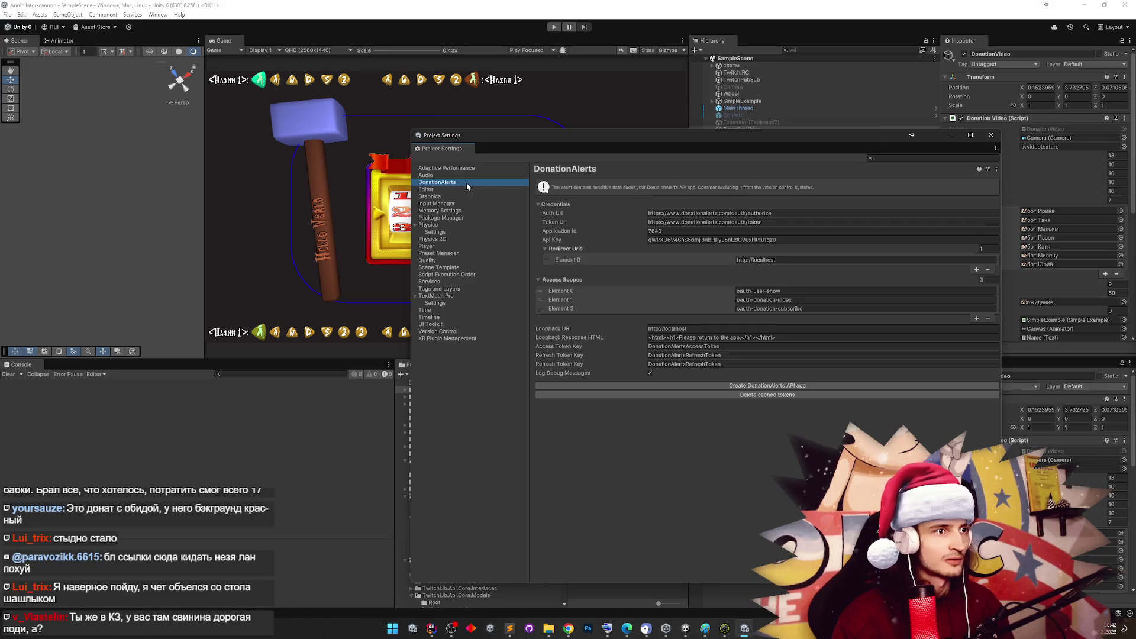
click(990, 135)
mouse_move(431, 628)
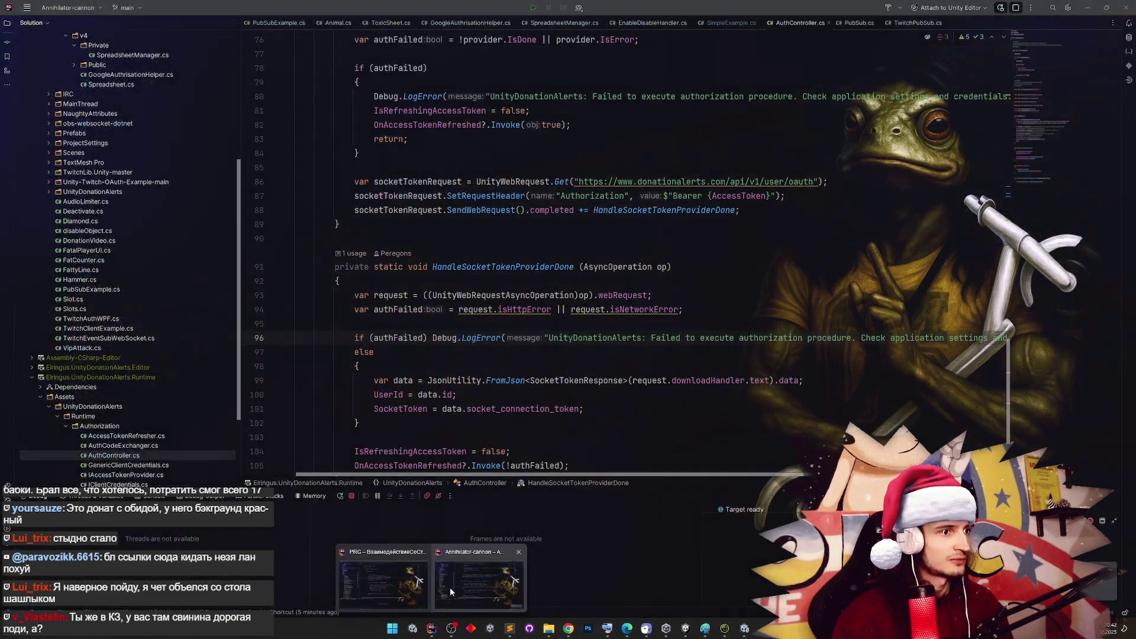
click(452, 586)
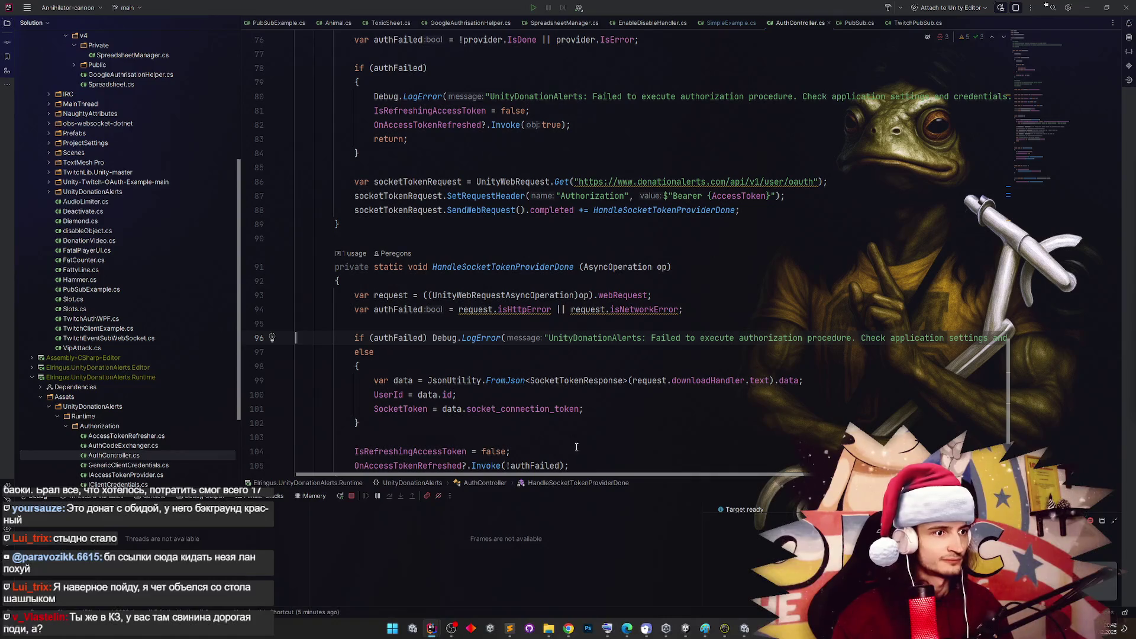
Scroll through AuthController.cs's access-token handlers and read the OnAccessTokenRefreshed documentation
scroll(533, 367, down, 2)
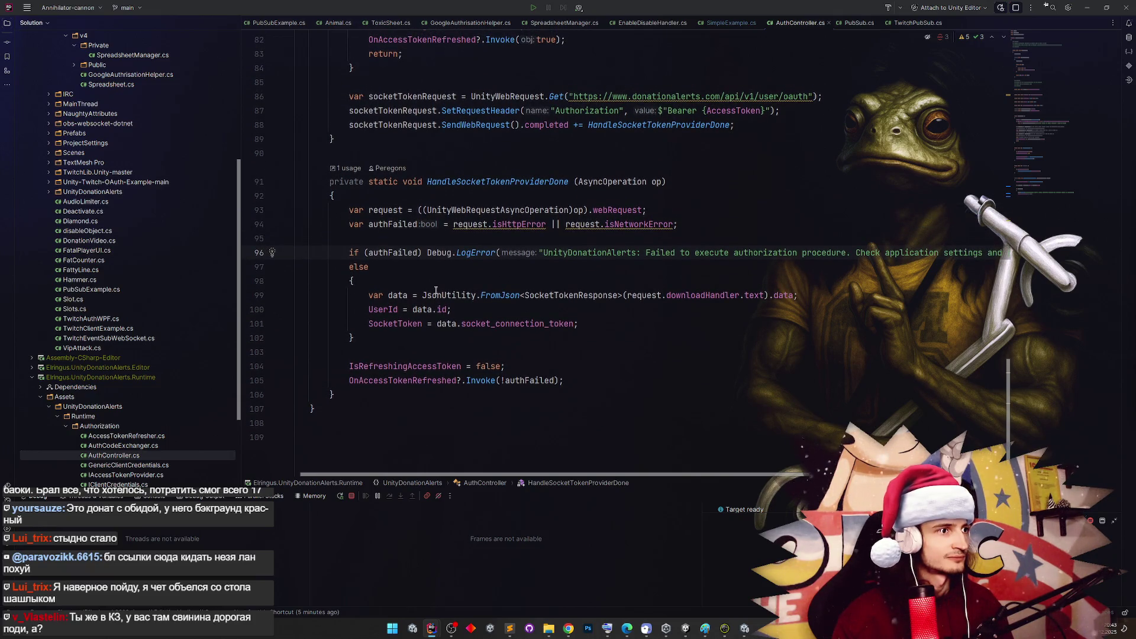
scroll(436, 290, up, 1)
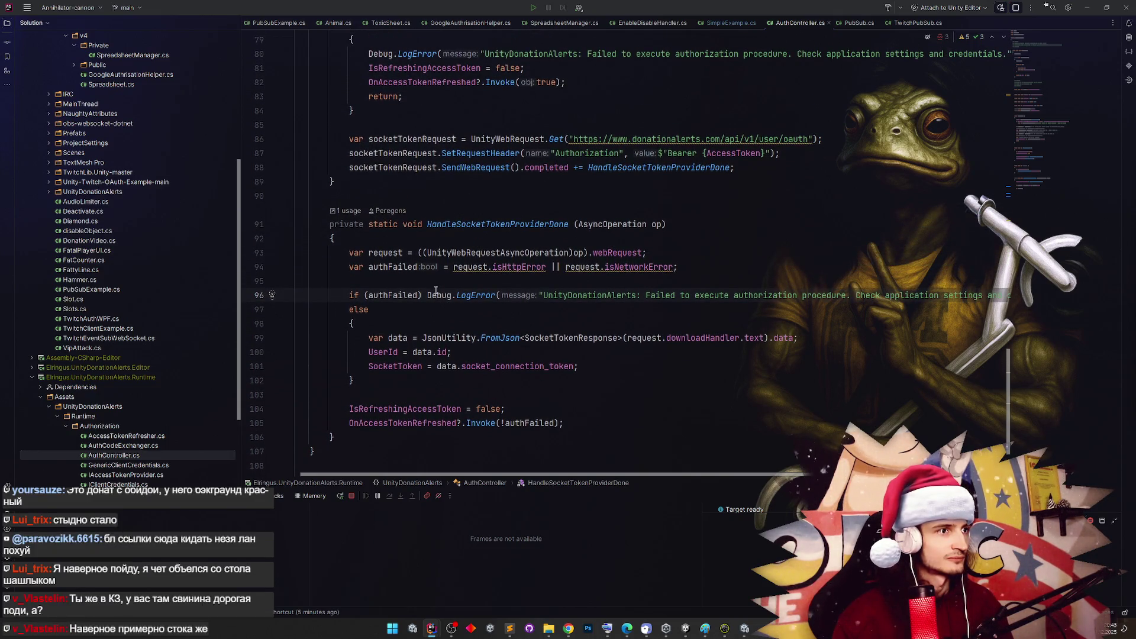
scroll(436, 290, up, 1)
scroll(447, 291, up, 3)
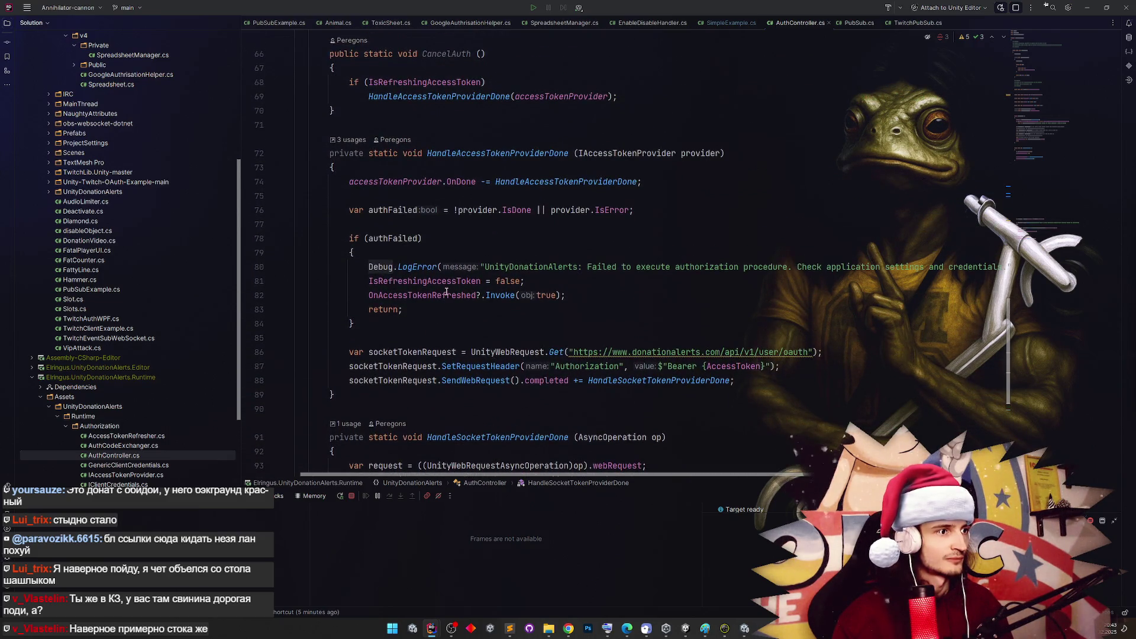
mouse_move(447, 291)
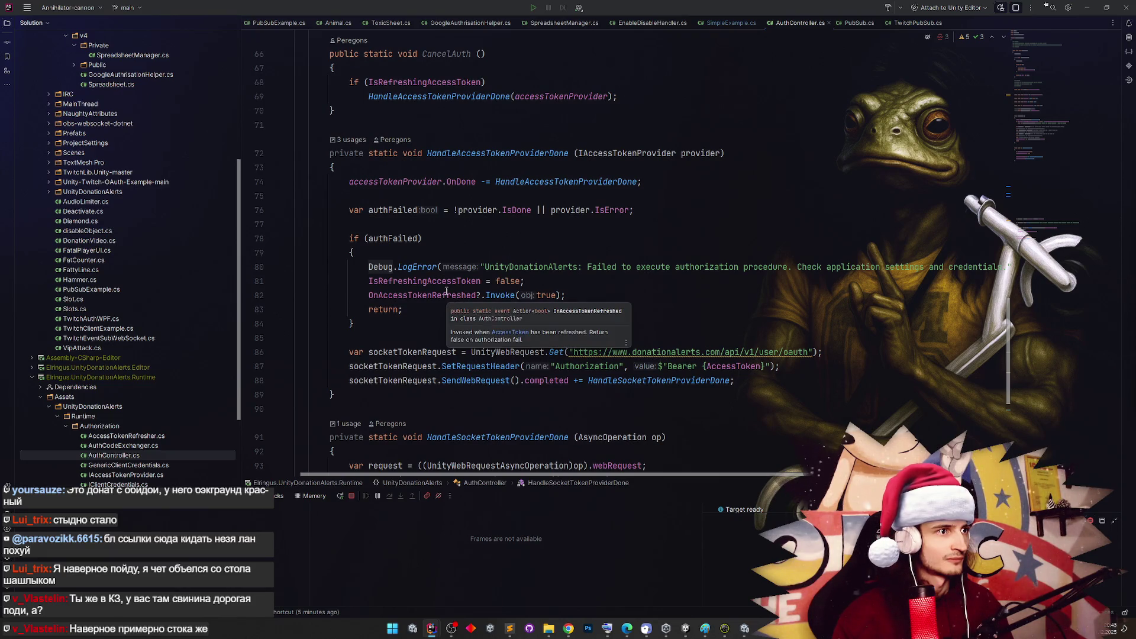
scroll(447, 291, up, 2)
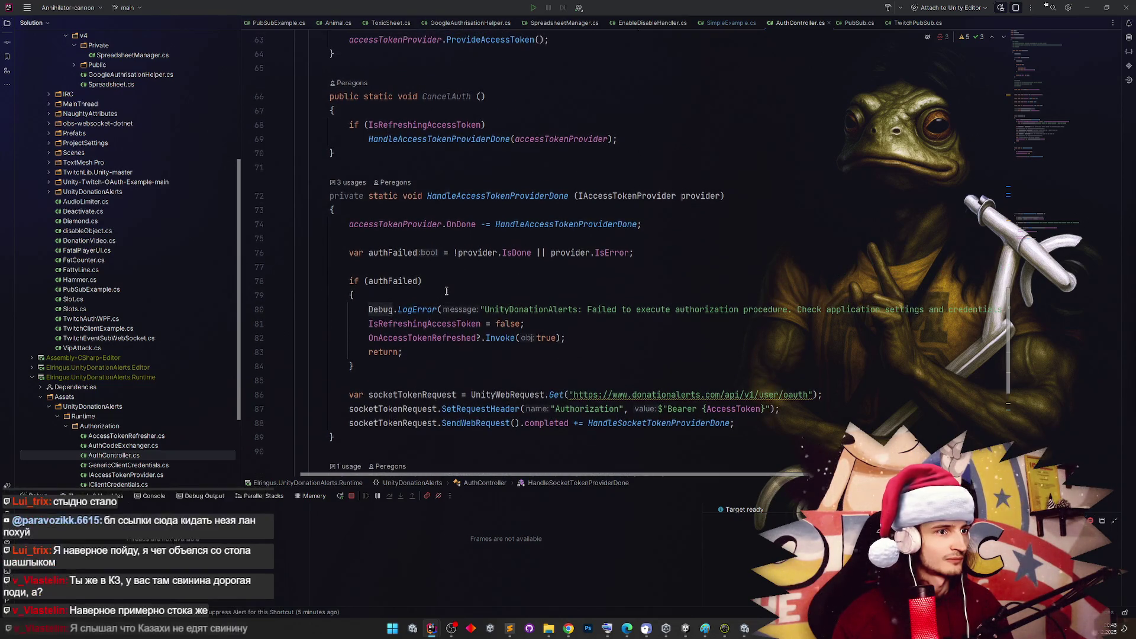
scroll(447, 291, up, 2)
scroll(446, 291, down, 3)
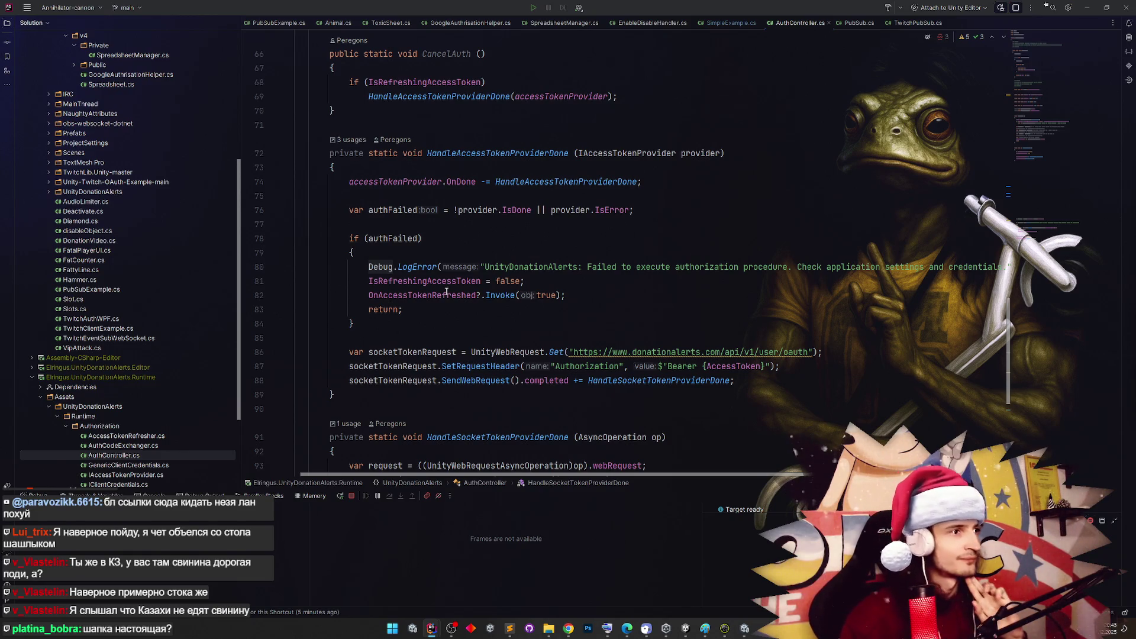
Launch Registry Editor from the Windows Run dialog
click(391, 628)
click(376, 533)
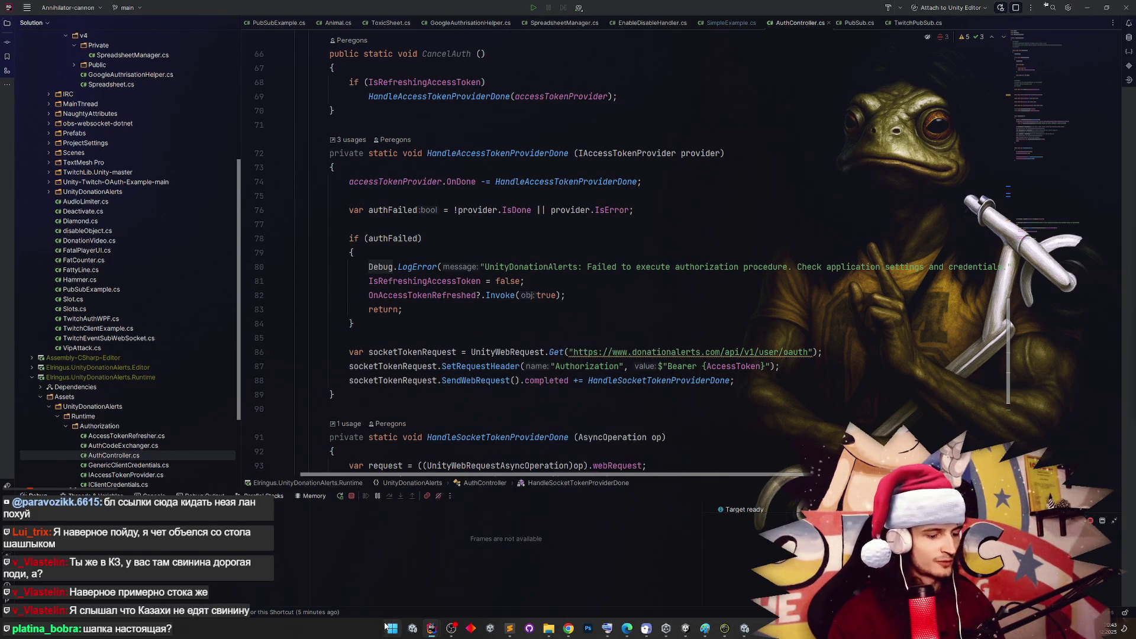
key(super+r)
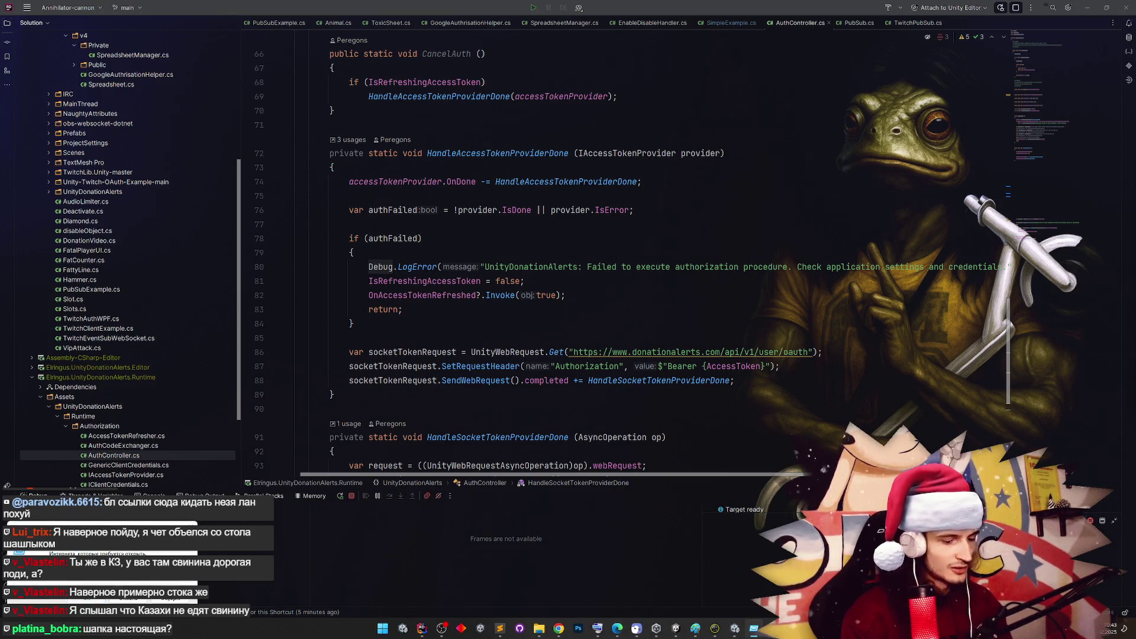
key(Return)
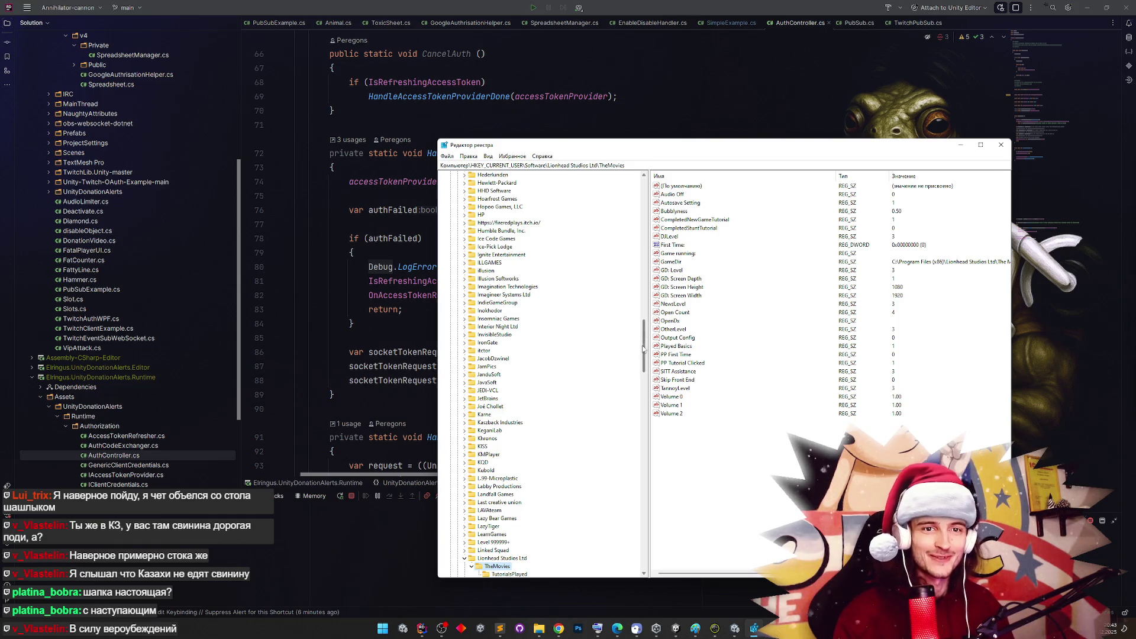
Browse the registry to HKCU\Software\Unity\UnityEditor\…\AnnihilatorCannon and show its values
drag(646, 342, 646, 347)
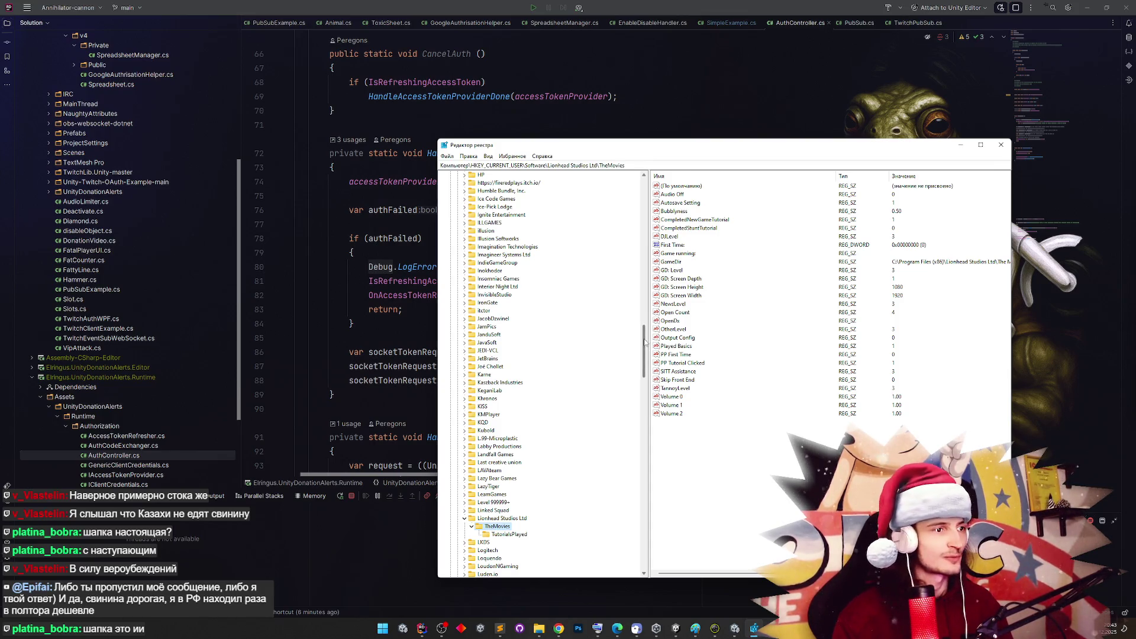
drag(644, 342, 644, 201)
click(457, 263)
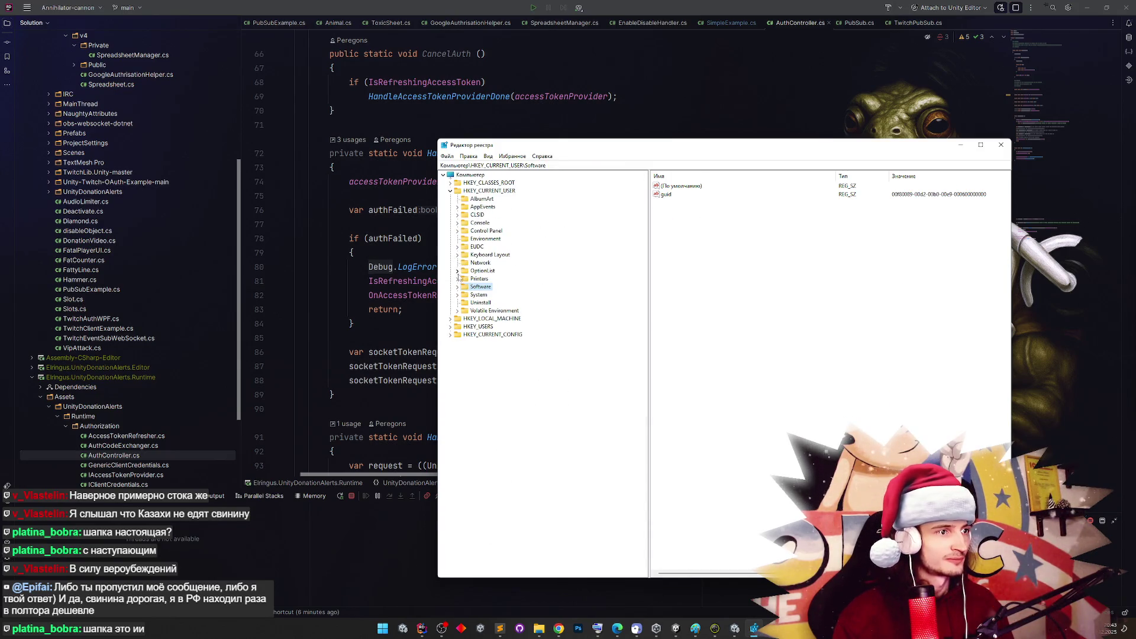
click(458, 286)
scroll(627, 284, down, 15)
scroll(621, 400, down, 20)
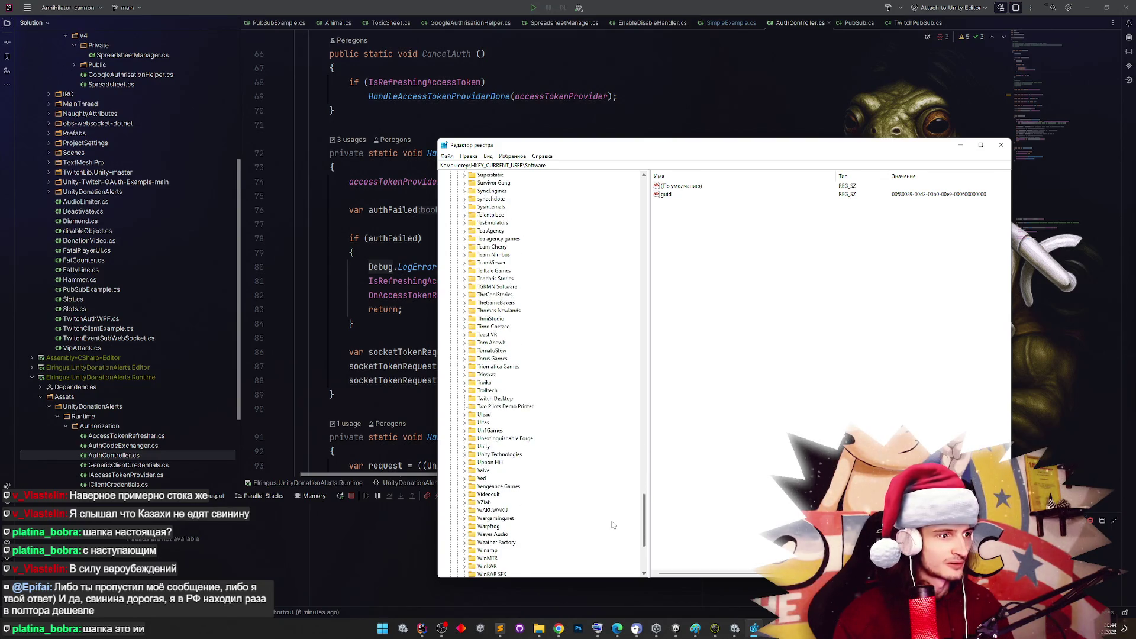
click(464, 446)
click(471, 462)
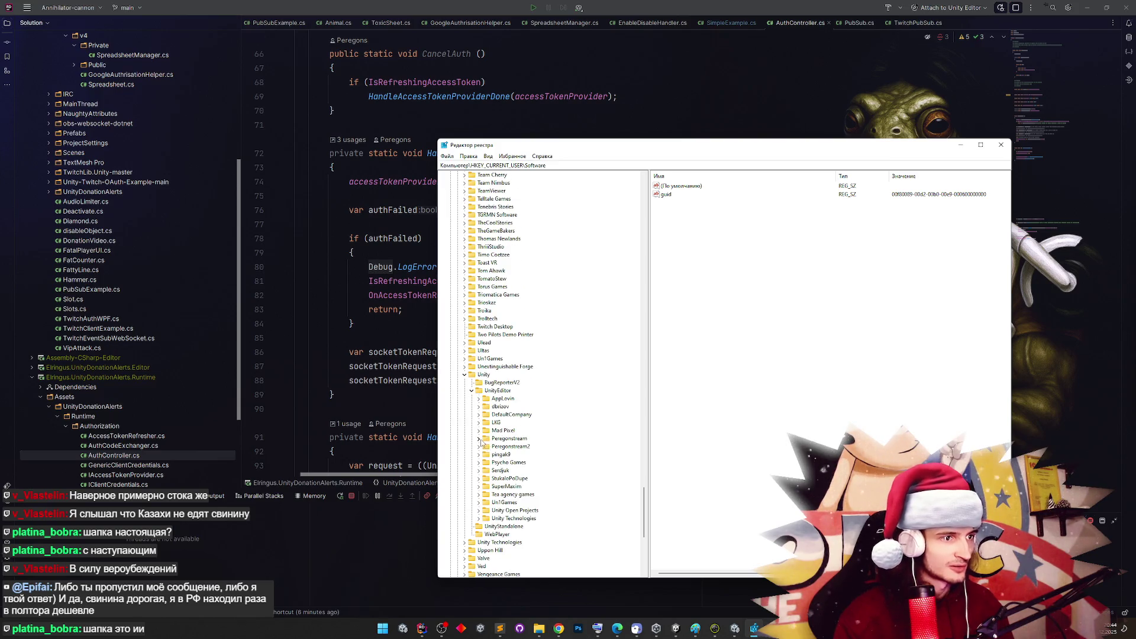
click(478, 438)
click(500, 422)
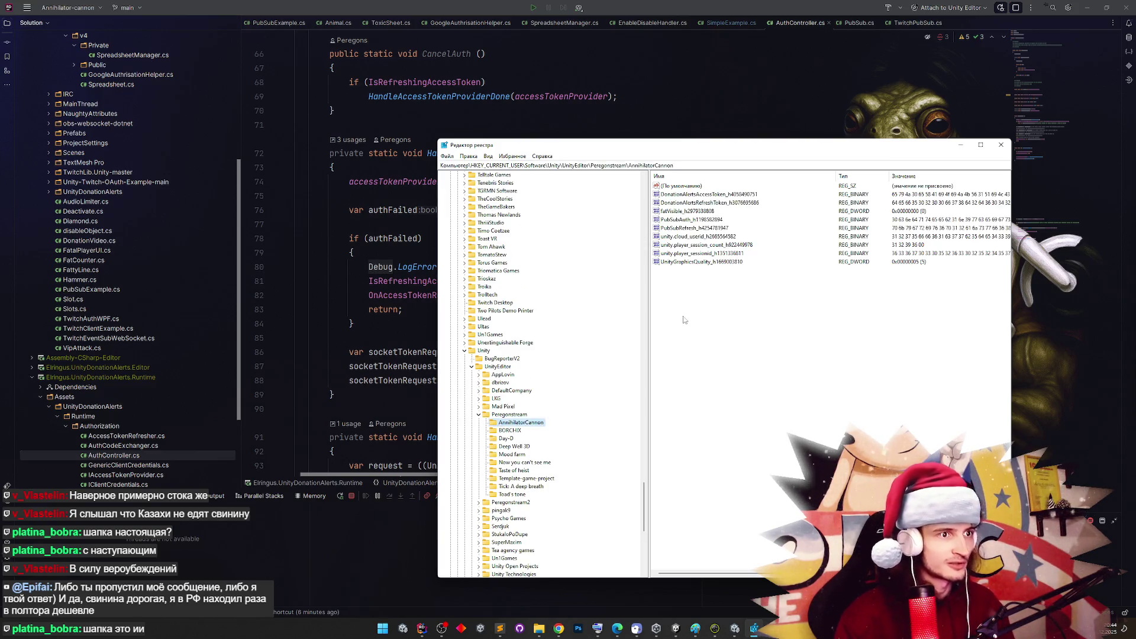
Delete the DonationAlertsRefreshToken and access token values, then return to Unity
click(707, 203)
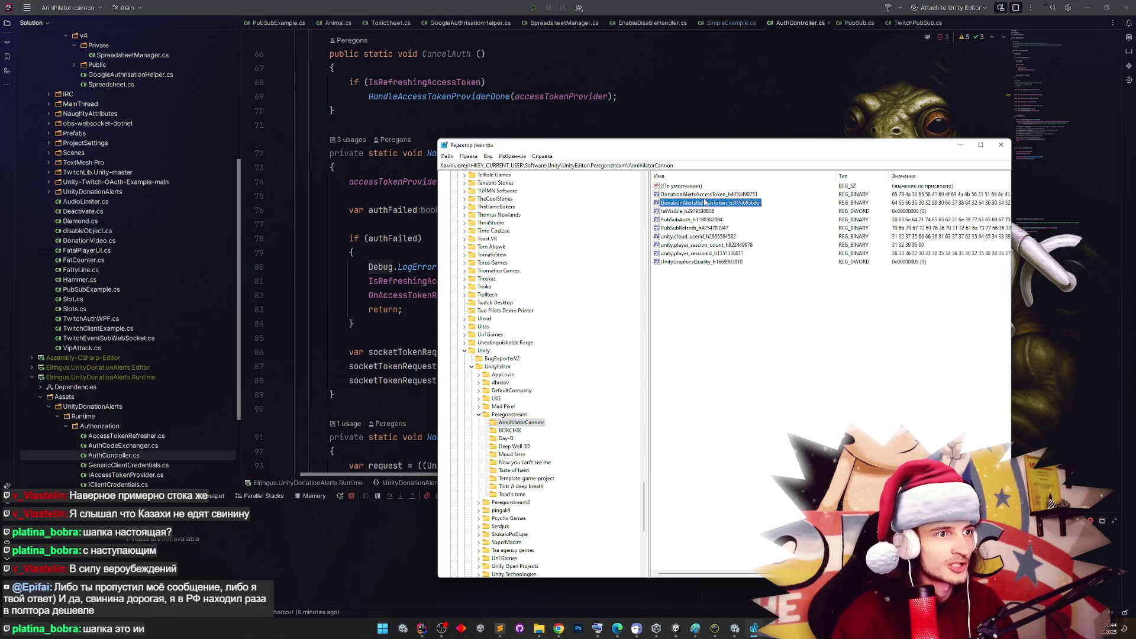
key(Delete)
click(634, 314)
key(Up)
key(Delete)
click(635, 317)
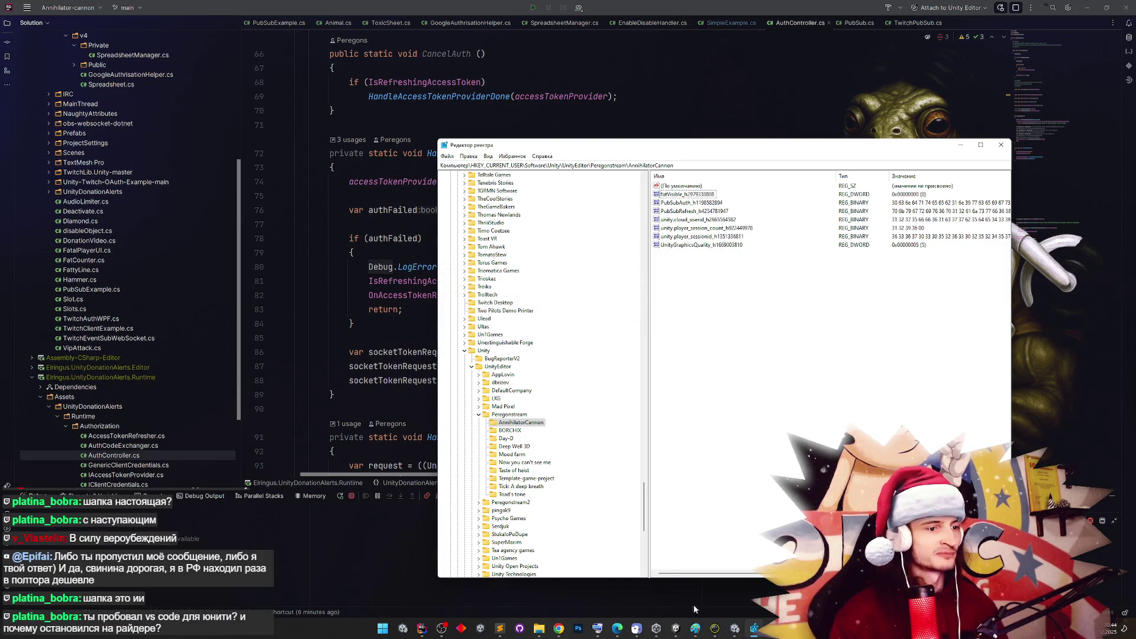
click(735, 628)
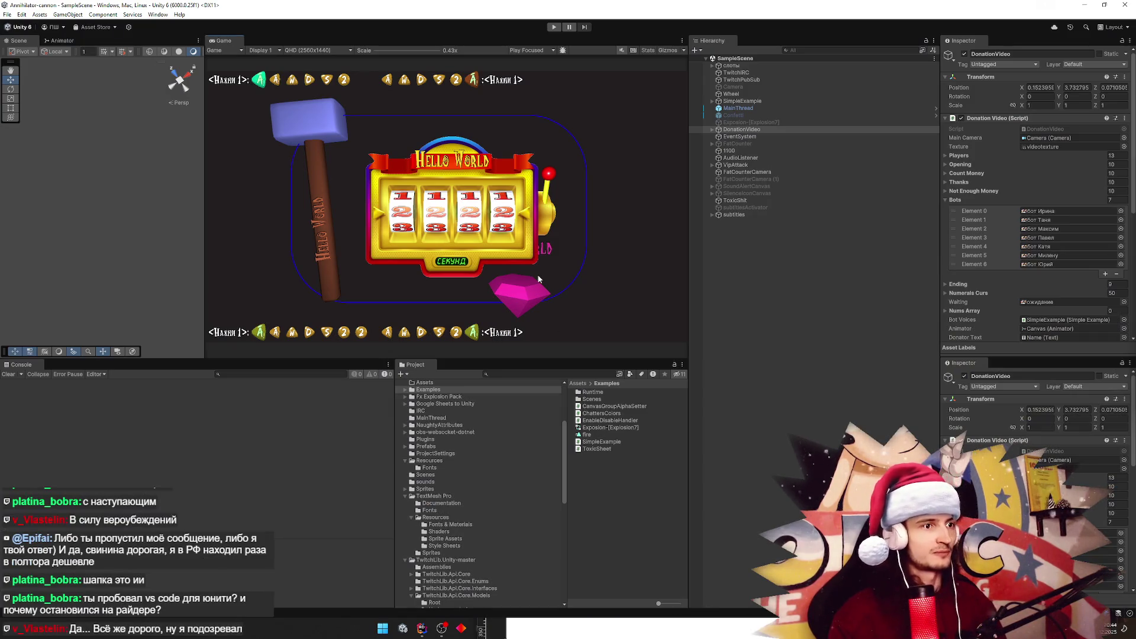
Enter Play mode with Ctrl+P to rerun DonationAlerts authorization, then close the localhost page
key(ctrl+p)
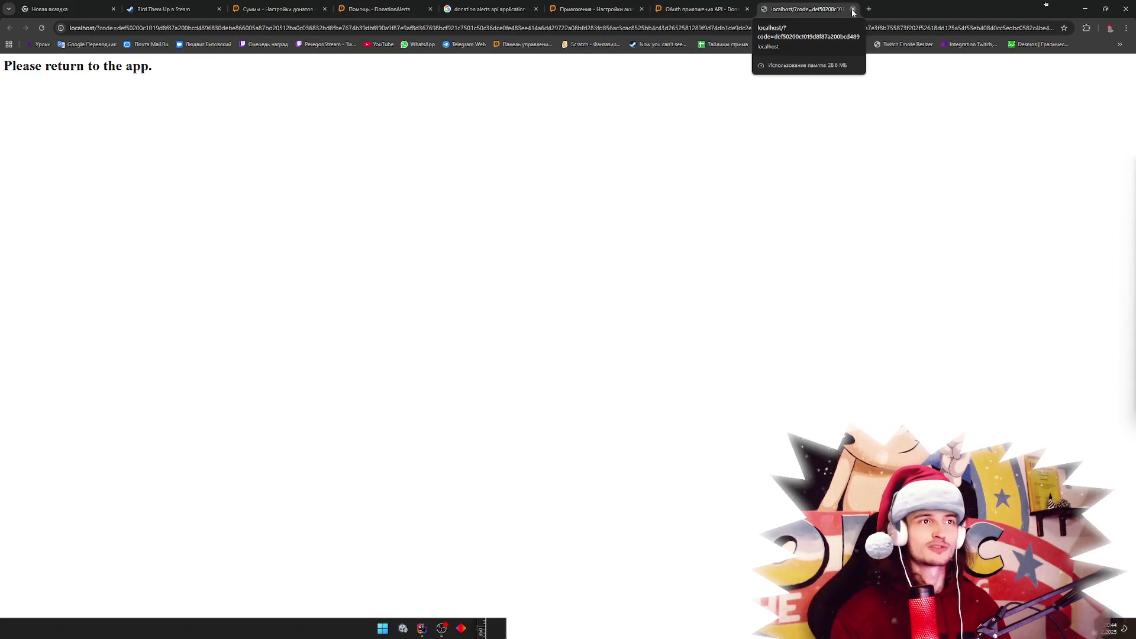
click(852, 10)
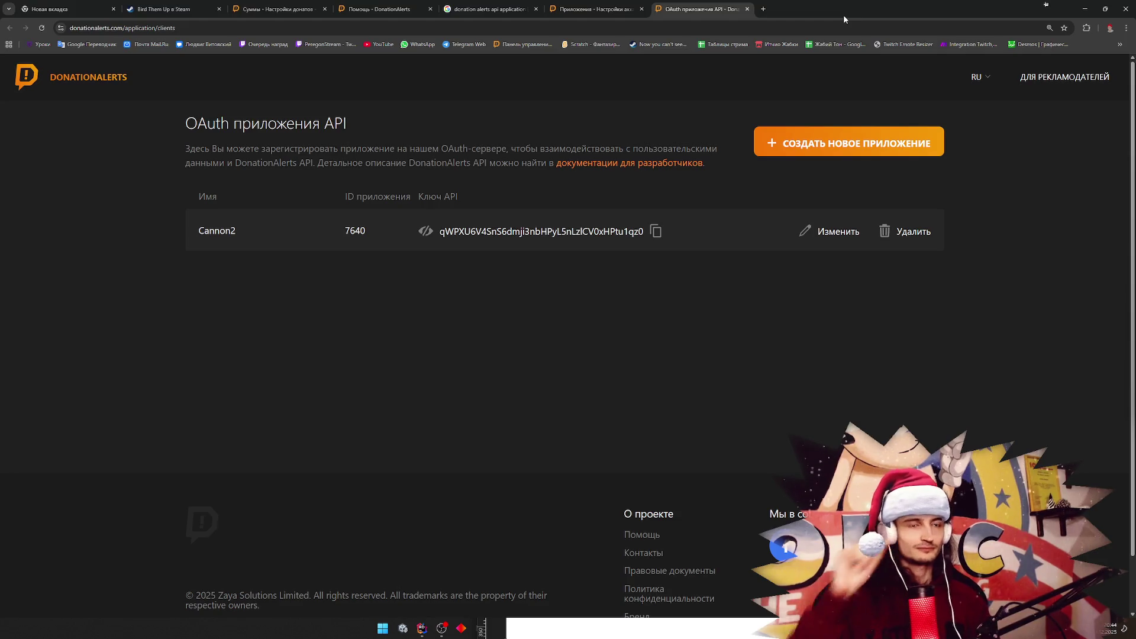
Look through the open Chrome tabs and reach the DonationAlerts dashboard
click(582, 5)
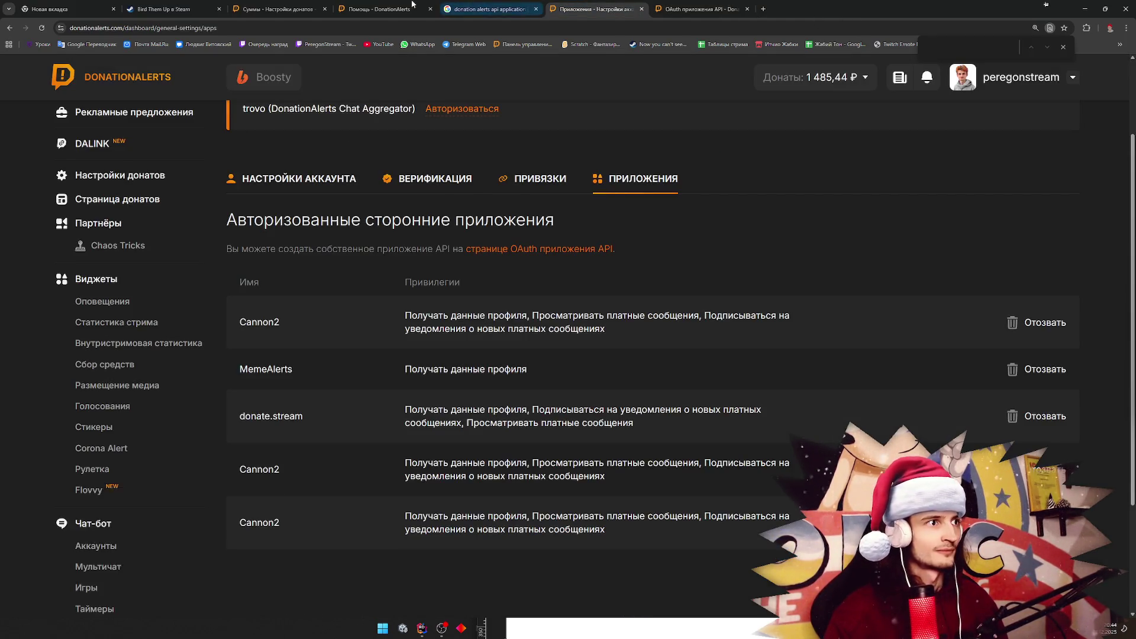
click(278, 9)
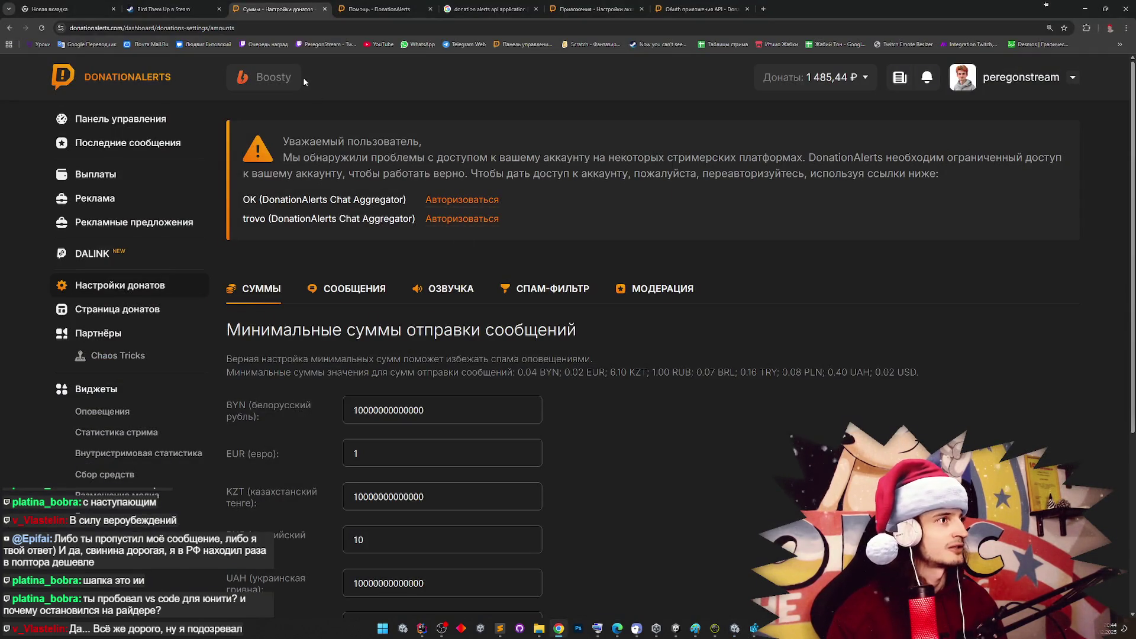
click(357, 10)
click(485, 9)
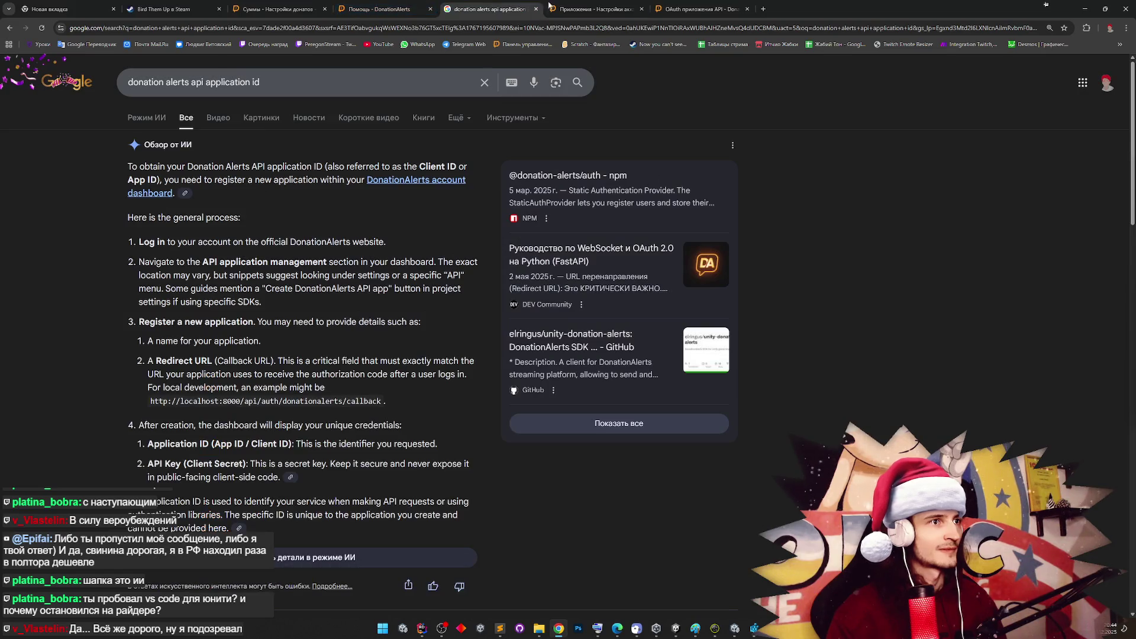
click(585, 9)
click(319, 6)
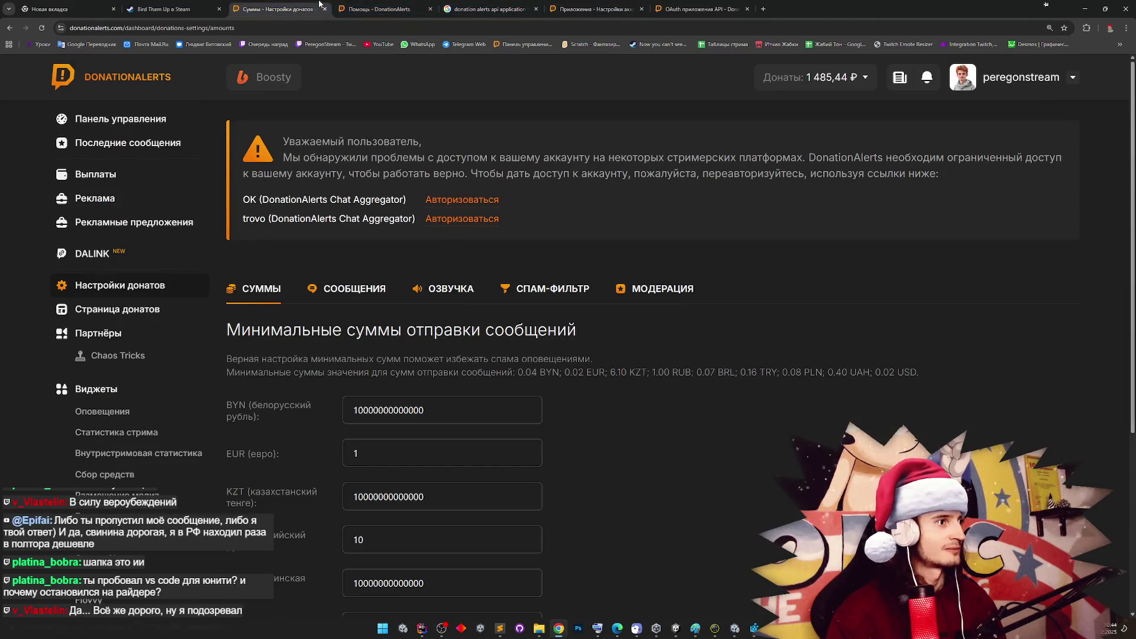
click(137, 122)
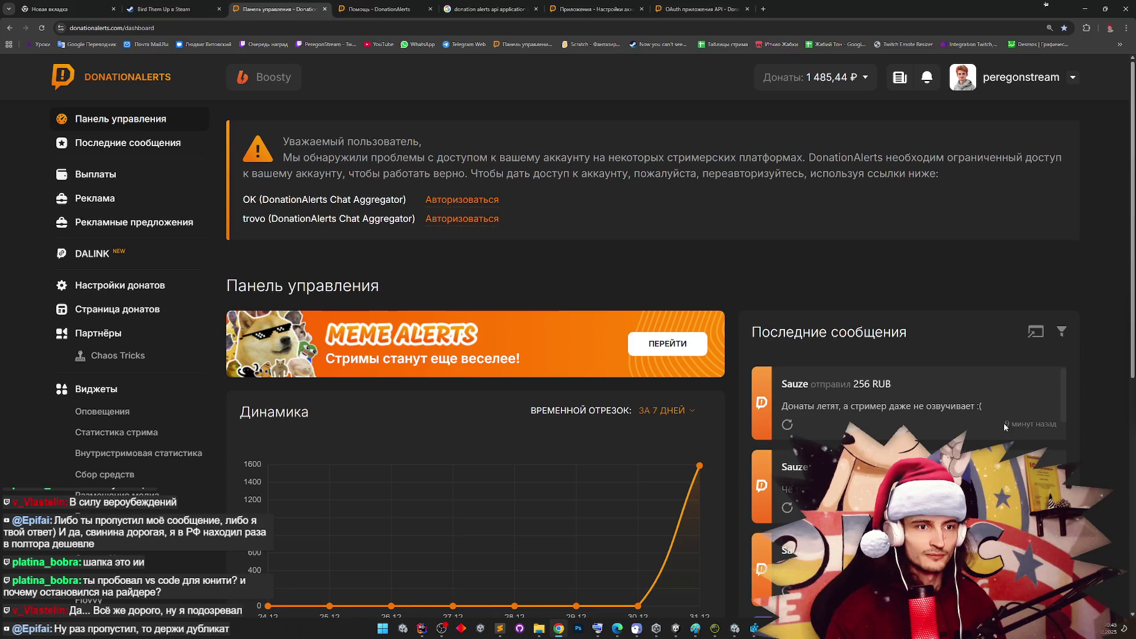
Replay the latest 256 RUB donation alert, check it in Unity, and launch regedit
click(787, 424)
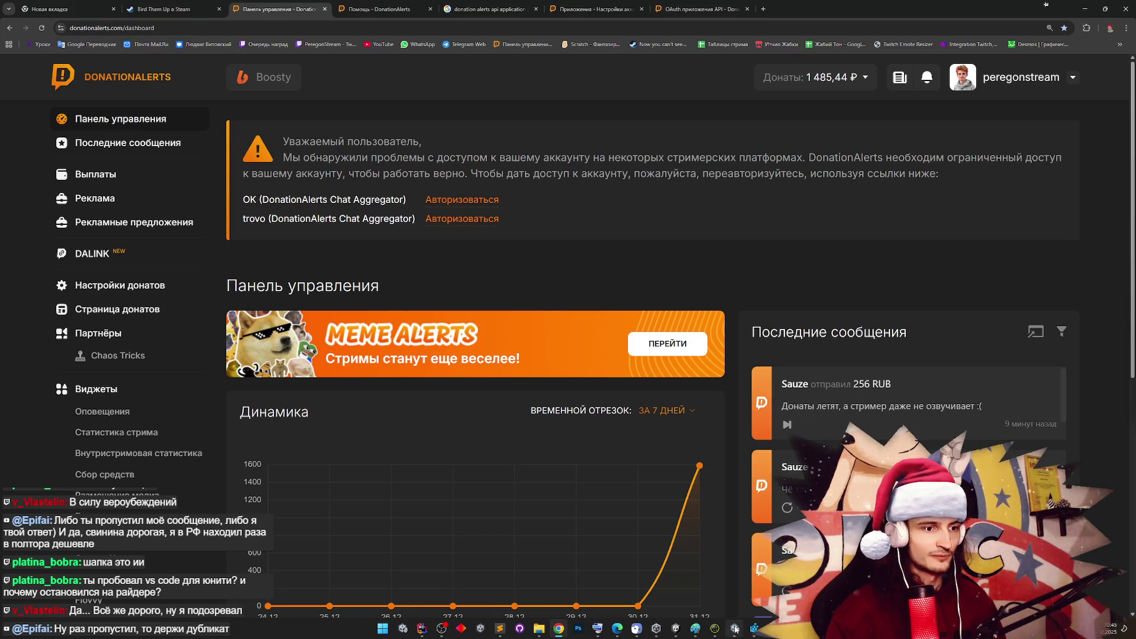
click(735, 628)
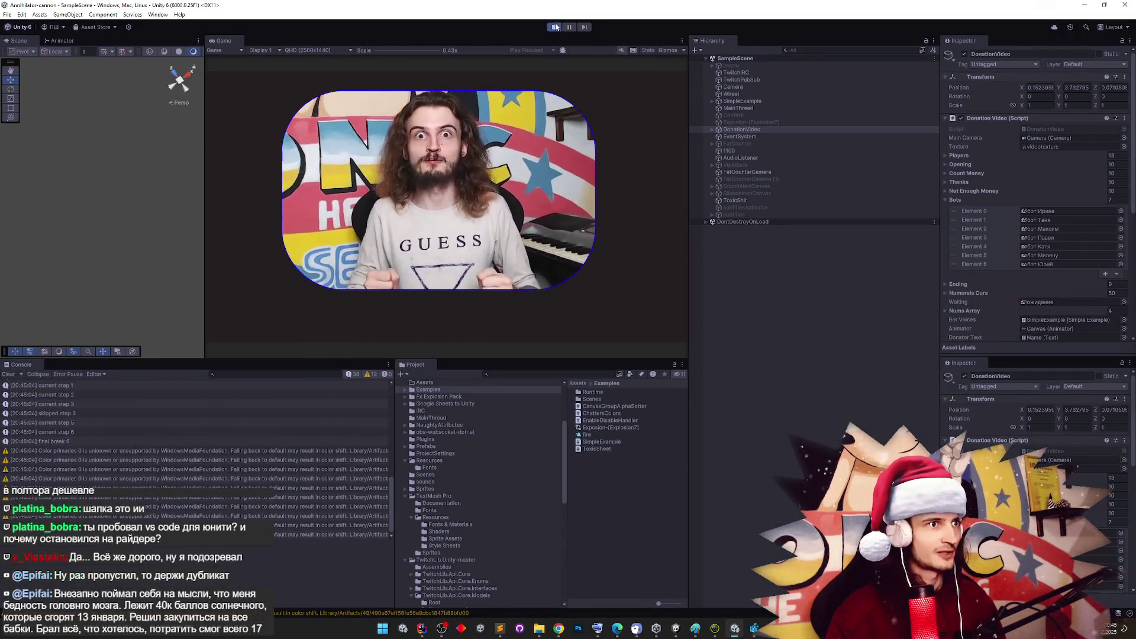
click(556, 26)
click(1085, 6)
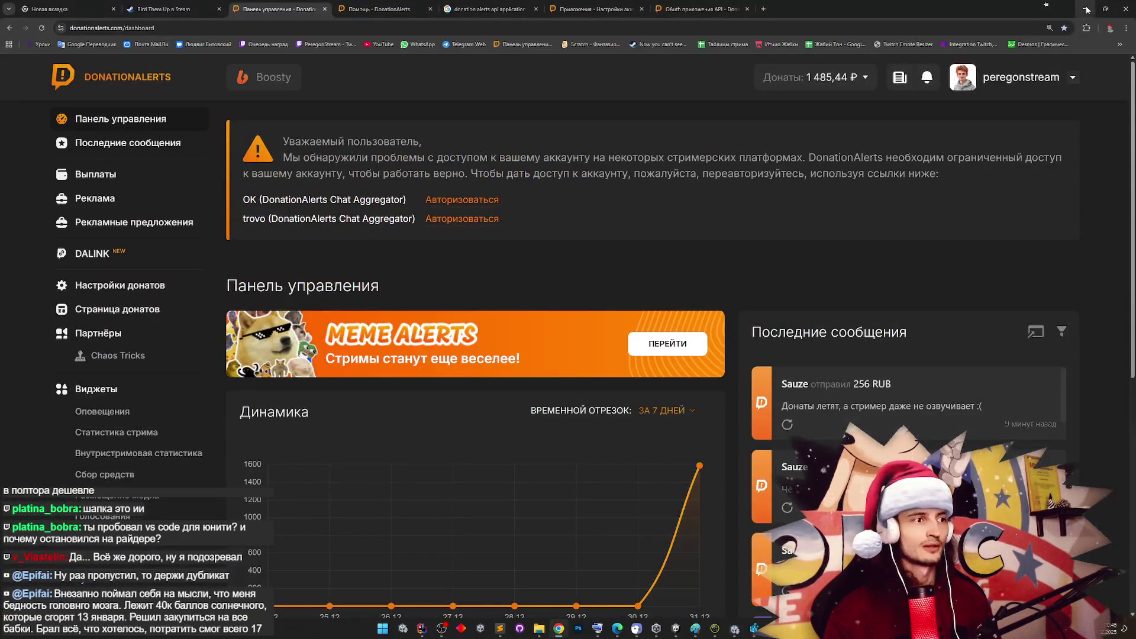
key(super+r)
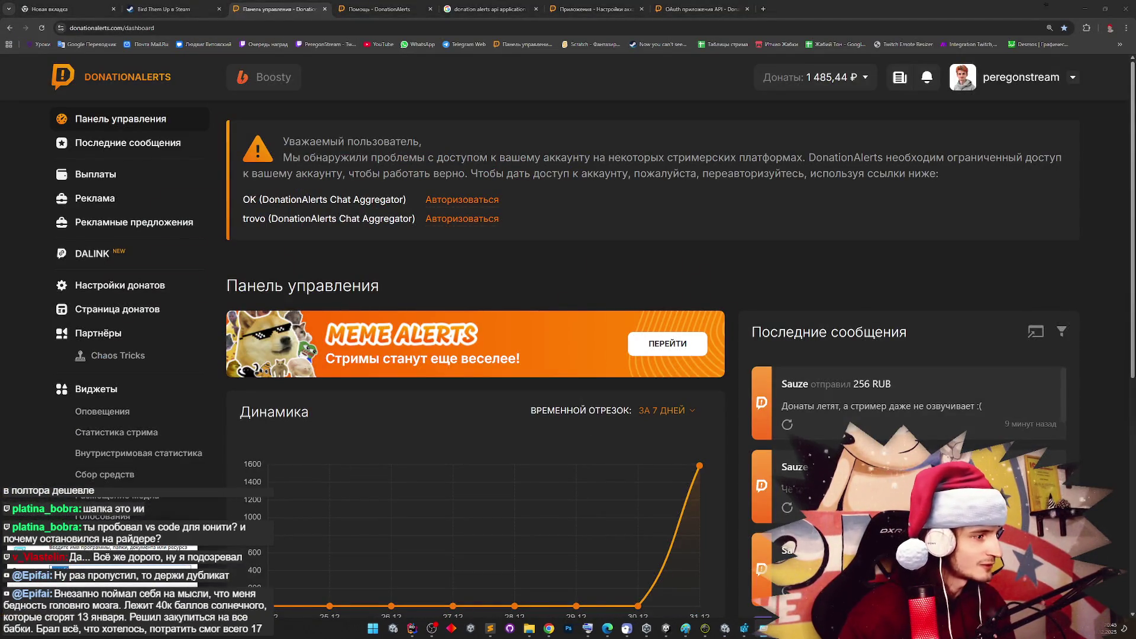
key(Return)
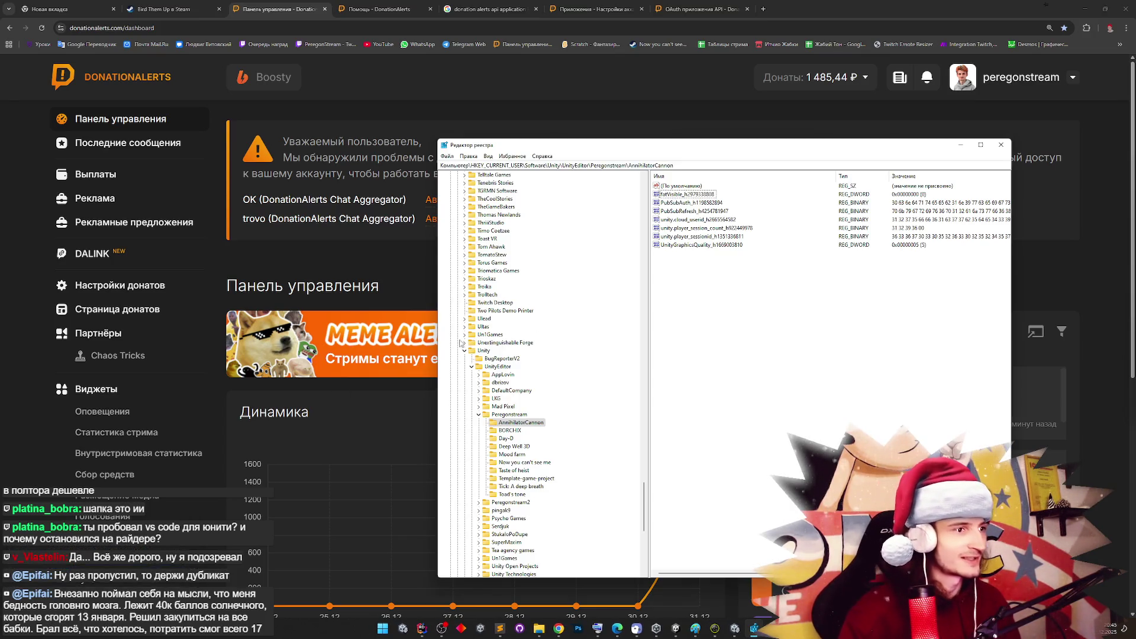
Navigate the registry to the Peregonstream AnnihilatorCannon key
click(465, 351)
drag(644, 513, 639, 476)
scroll(523, 362, up, 10)
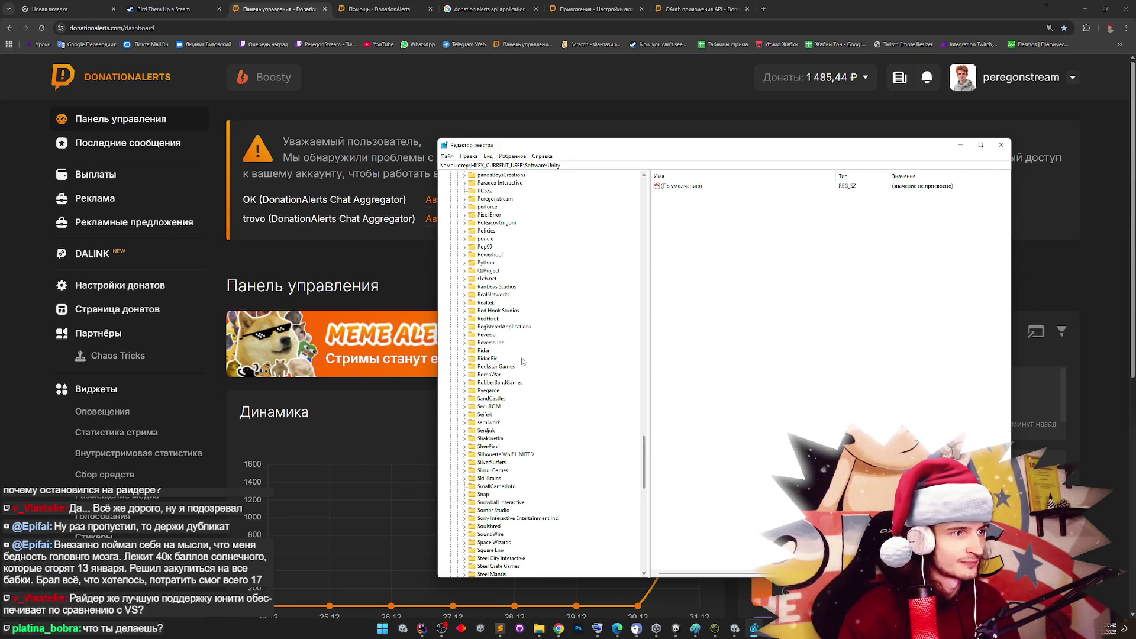
scroll(467, 296, up, 1)
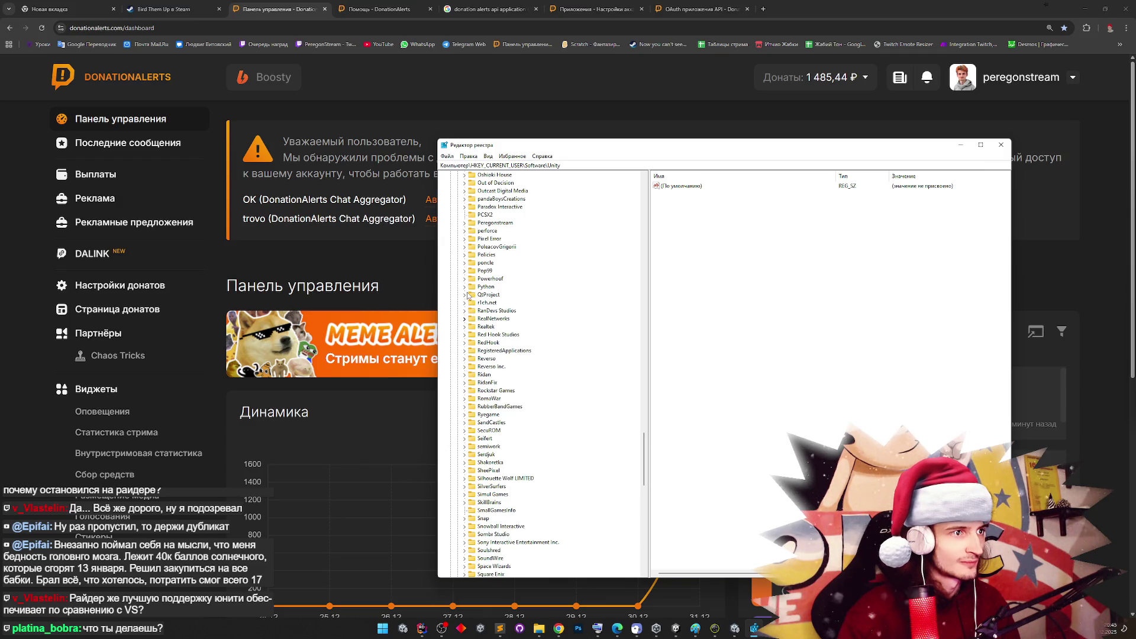
click(464, 223)
click(506, 231)
Delete DonationAlertsAccessToken and DonationAlertsRefreshToken, then close Registry Editor and the dashboard tab
click(713, 237)
key(Delete)
key(Return)
key(Delete)
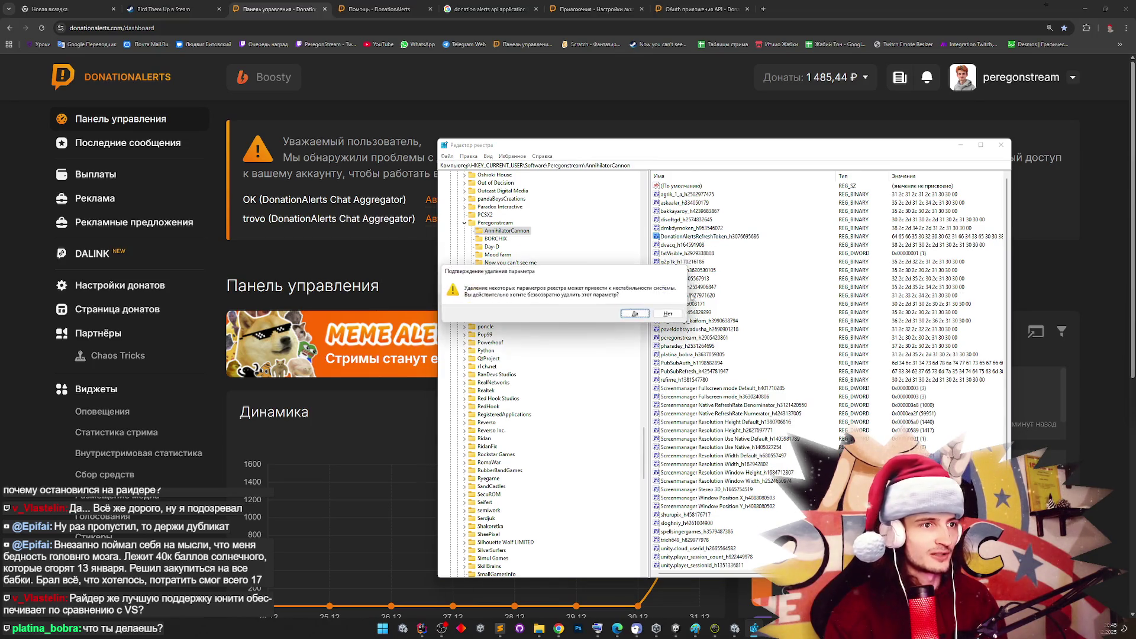
key(Return)
click(961, 145)
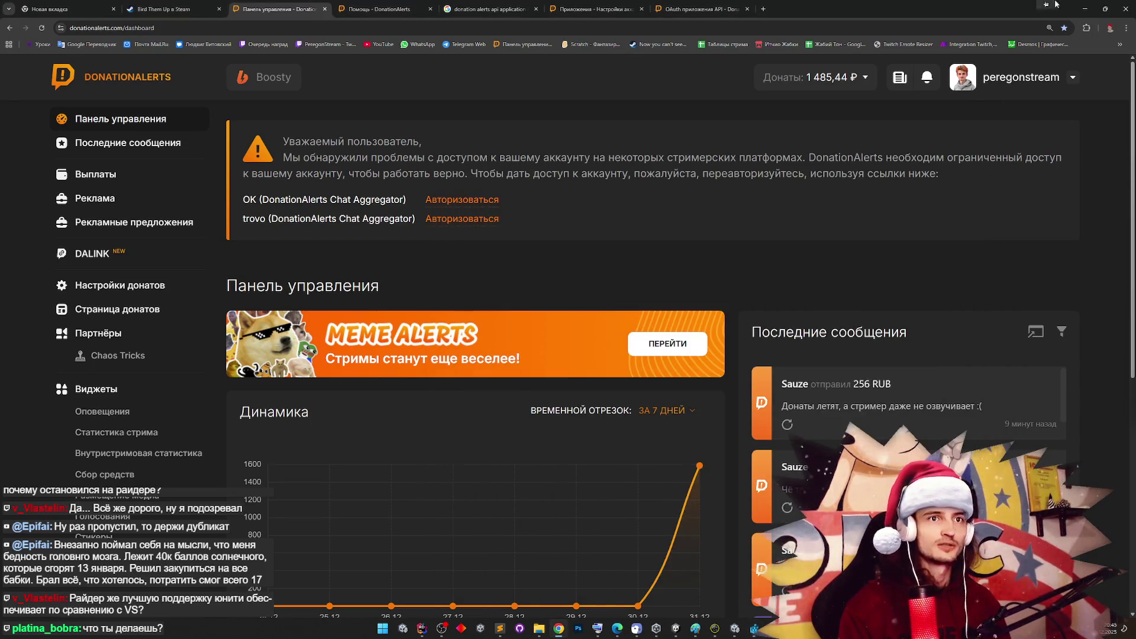
click(324, 9)
click(1084, 8)
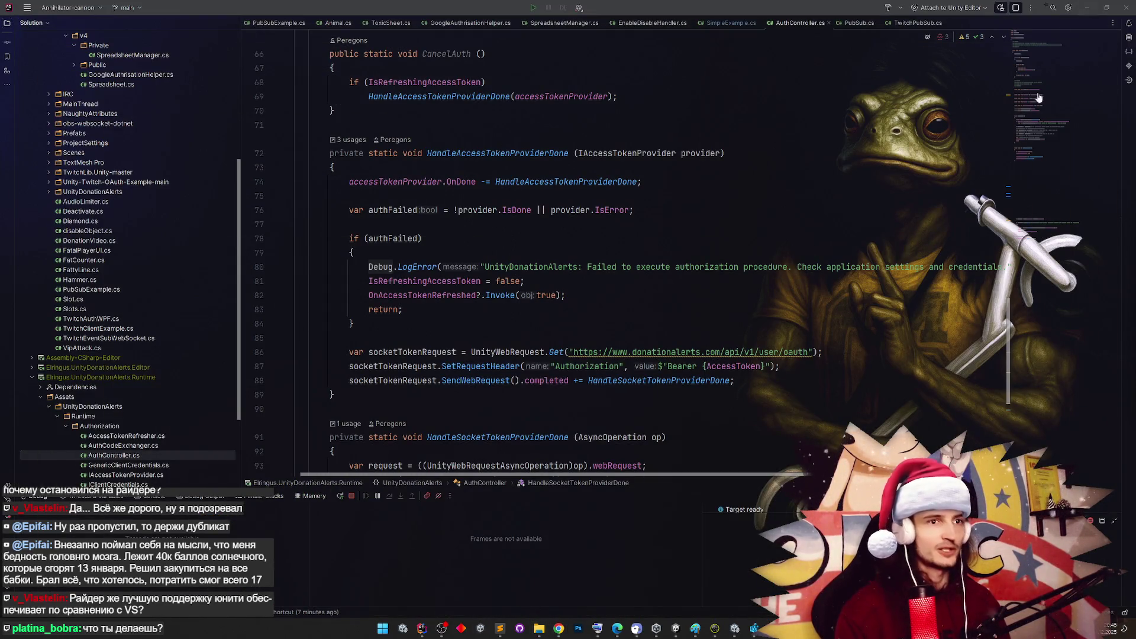
Minimize Rider to reveal the game's localhost authorization page
click(1086, 7)
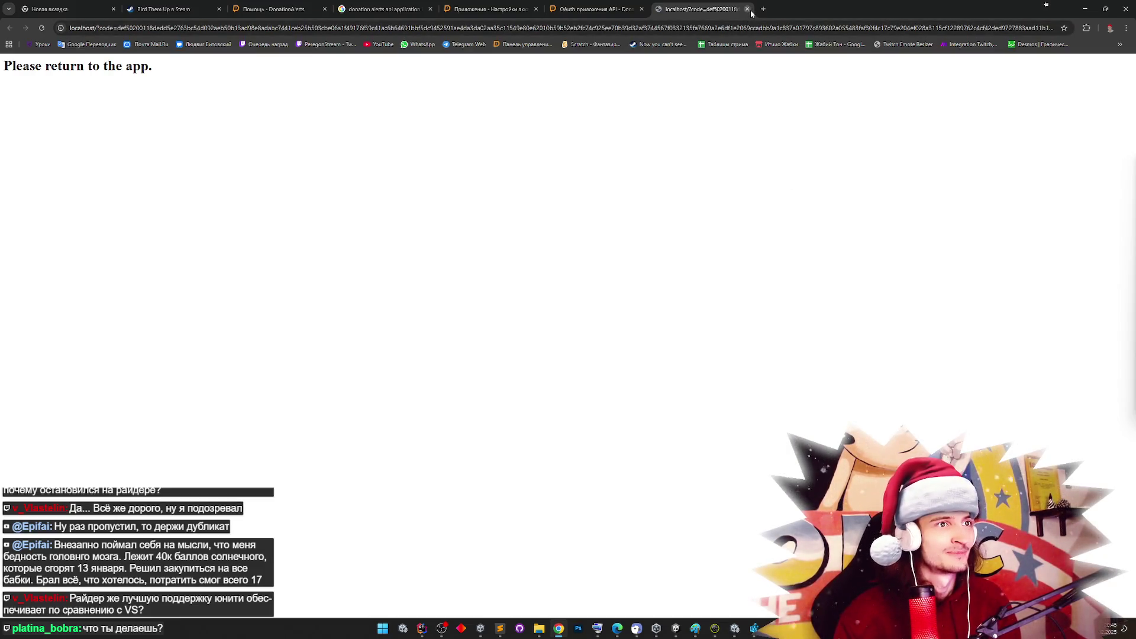
Close the localhost authorization tab, glance at stream analytics, and minimize Chrome
click(748, 9)
click(1085, 9)
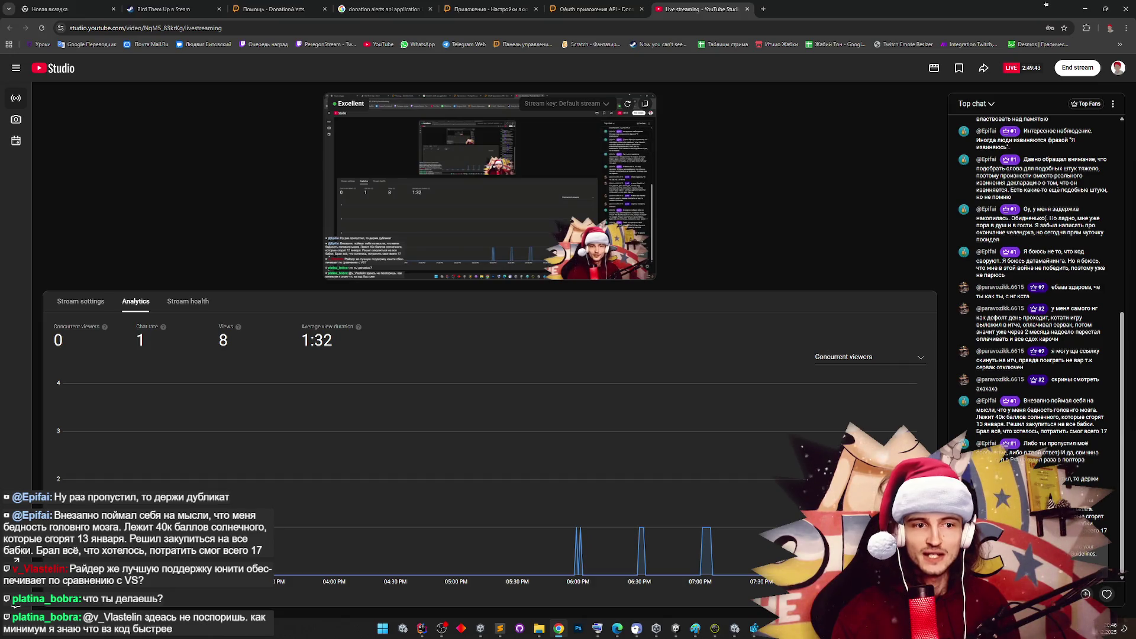
click(1084, 13)
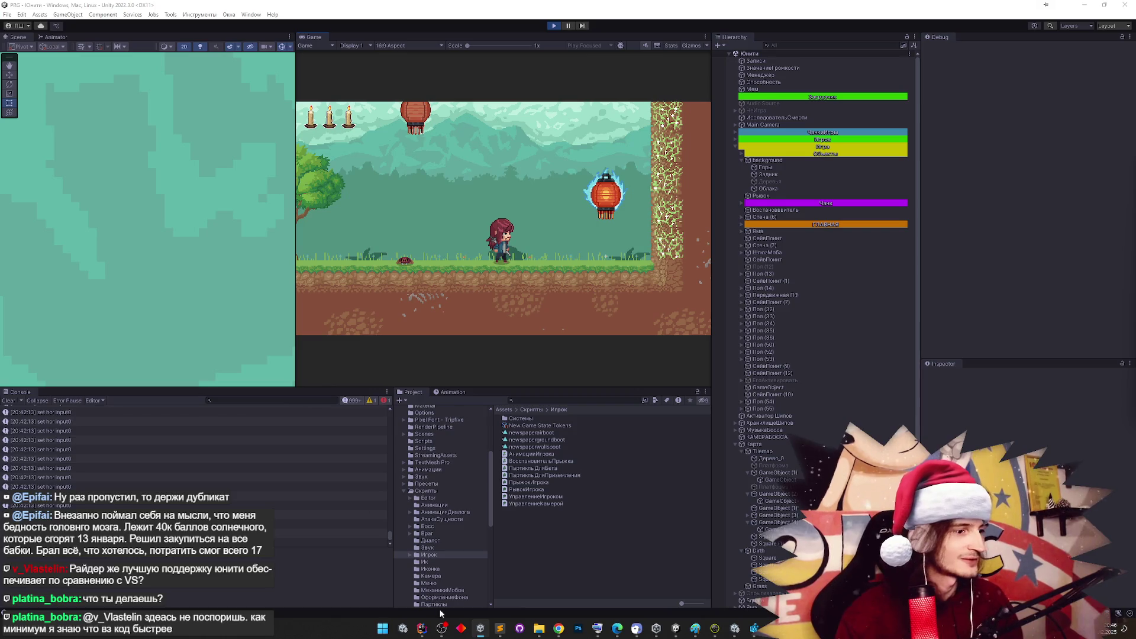
Return to the Unity forest level with the player beneath the glowing red lantern
mouse_move(421, 628)
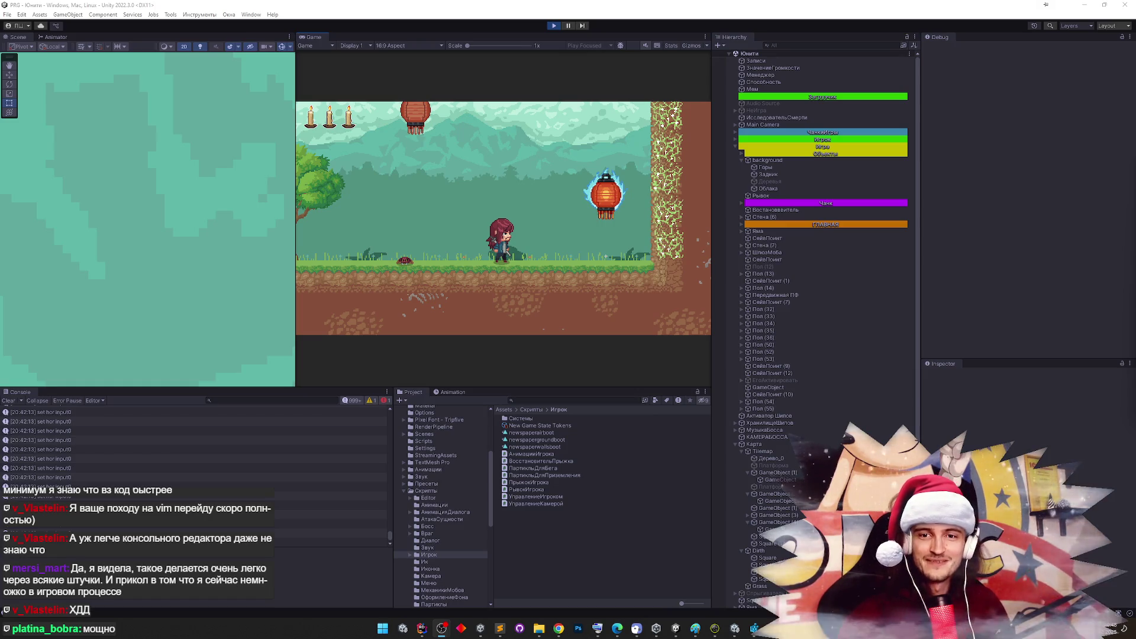
Walk and jump the player onto the glowing lantern, steering left and right around it
click(645, 334)
key(d)
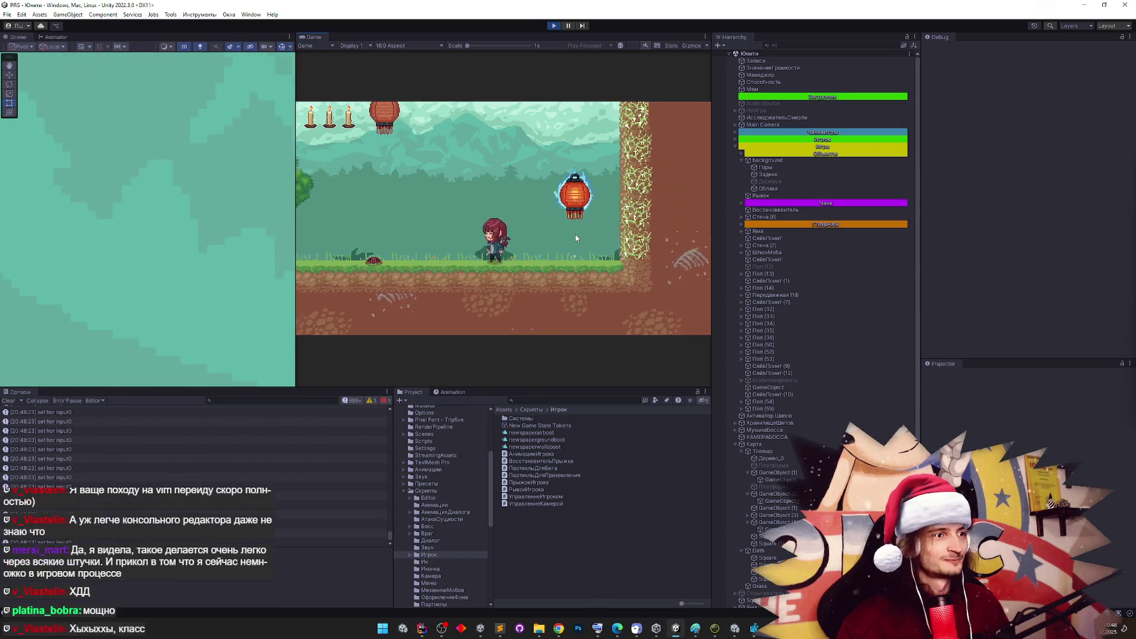
key(space)
key(a)
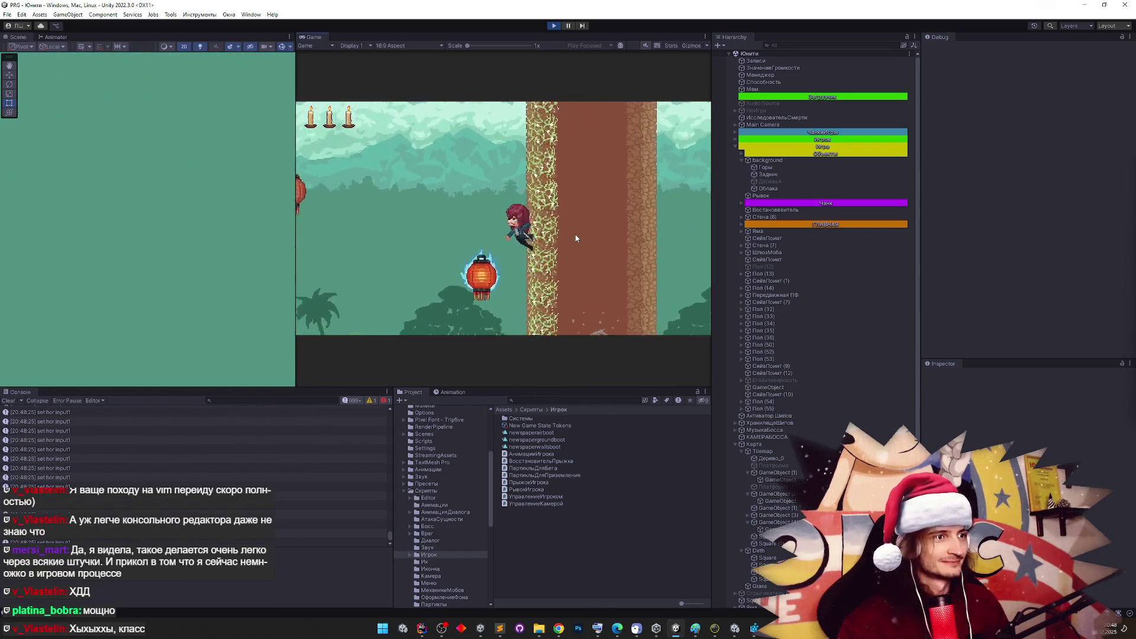
key(d)
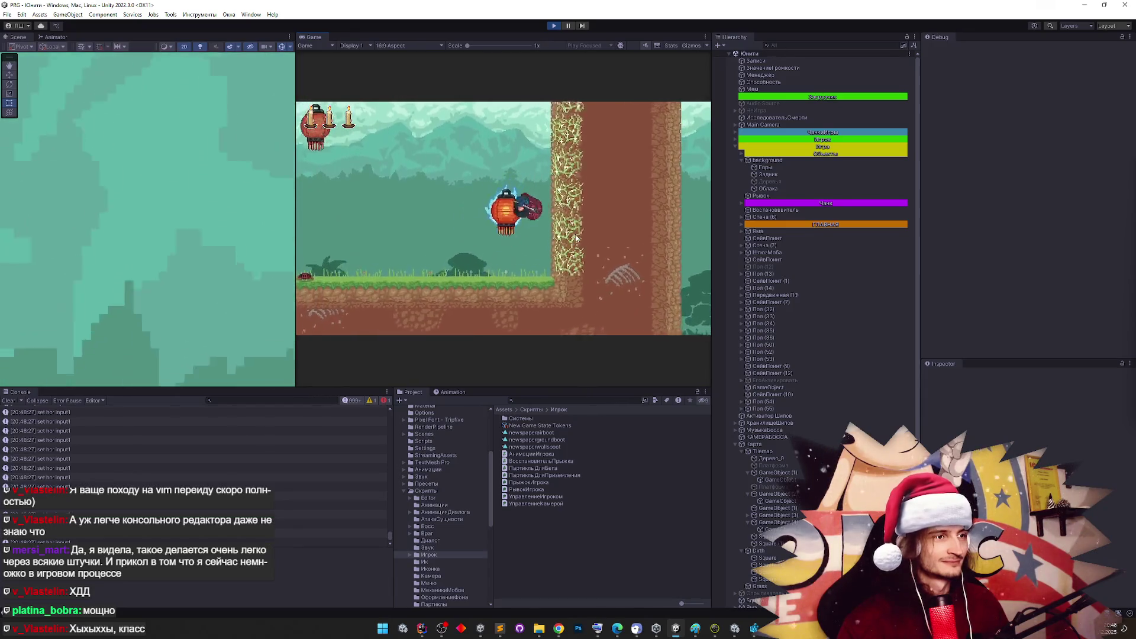
key(space)
key(a)
key(d)
Wall-jump repeatedly up beside the stone wall, then stop Play mode
key(space)
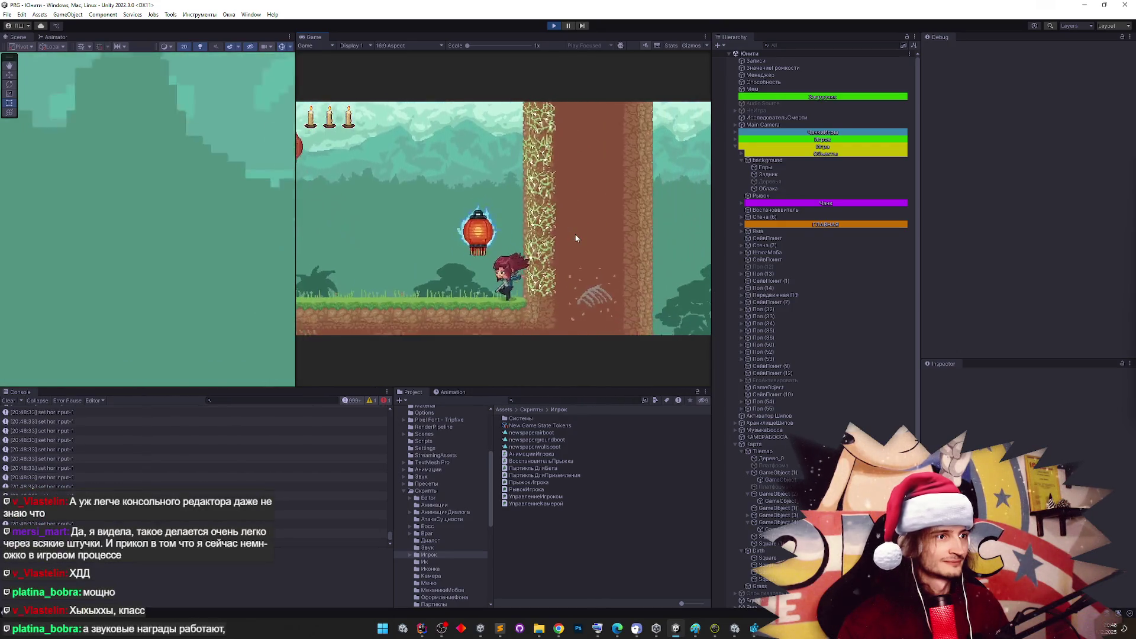
key(space)
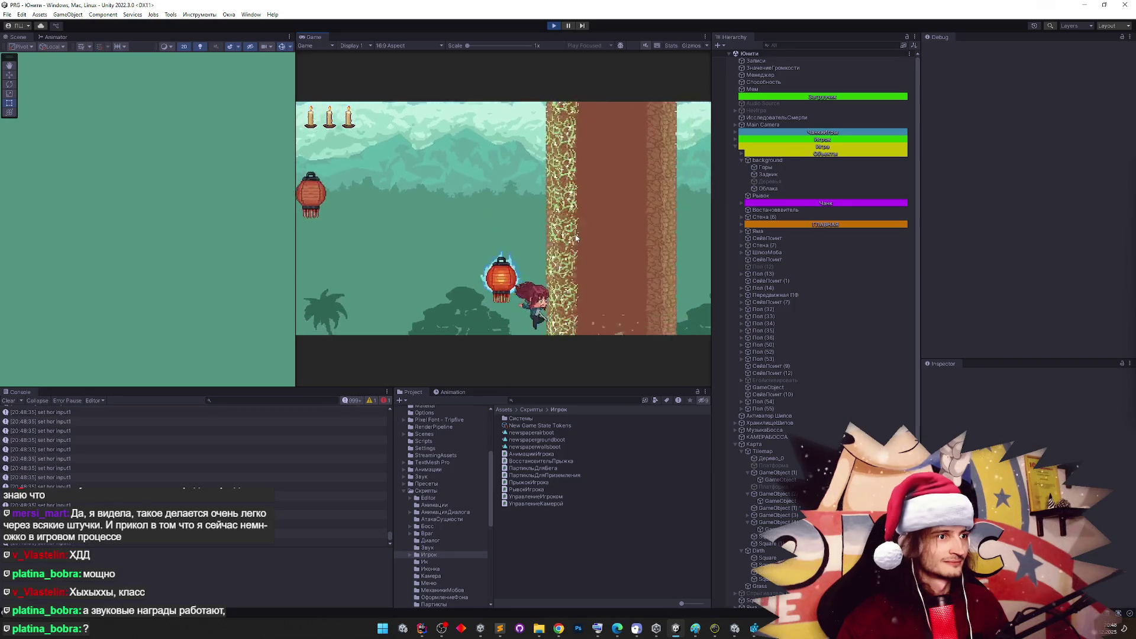
key(space)
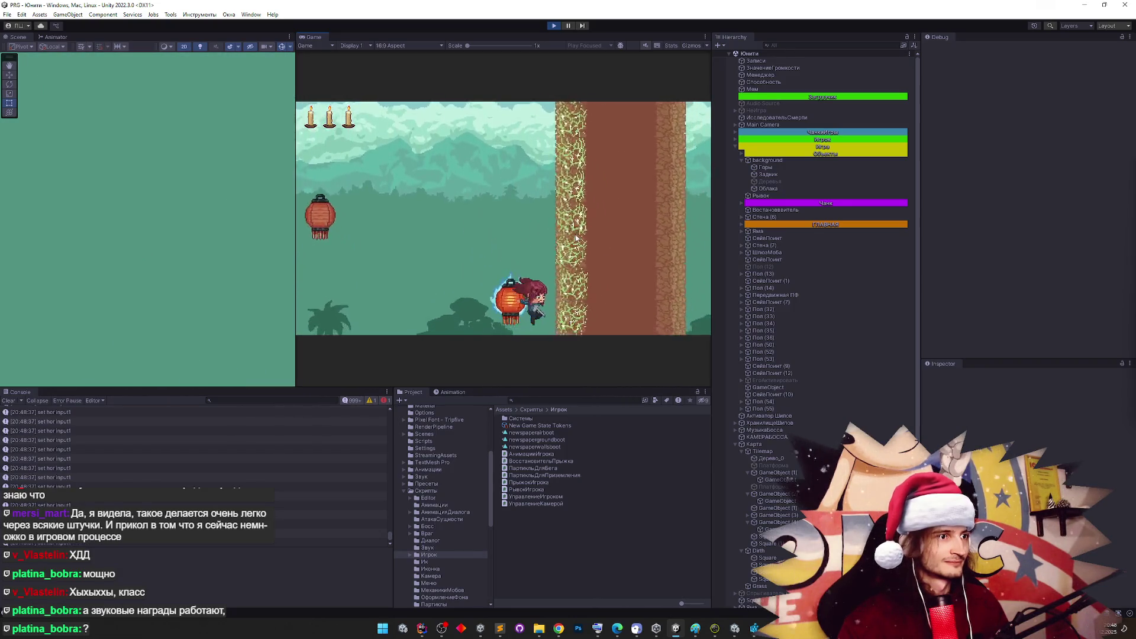
key(space)
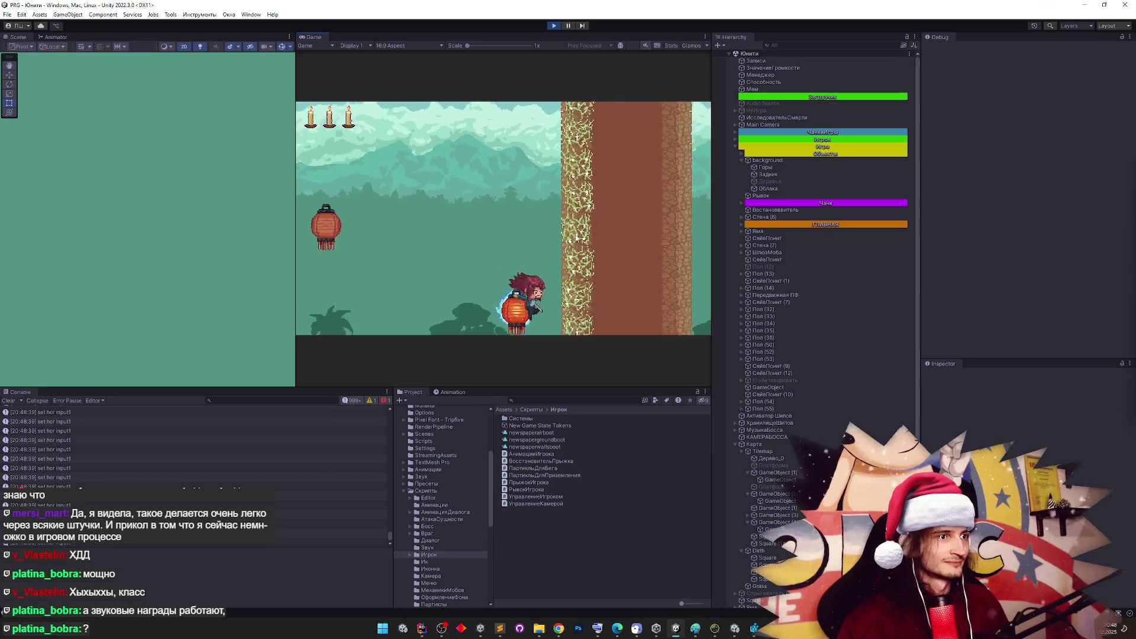
key(space)
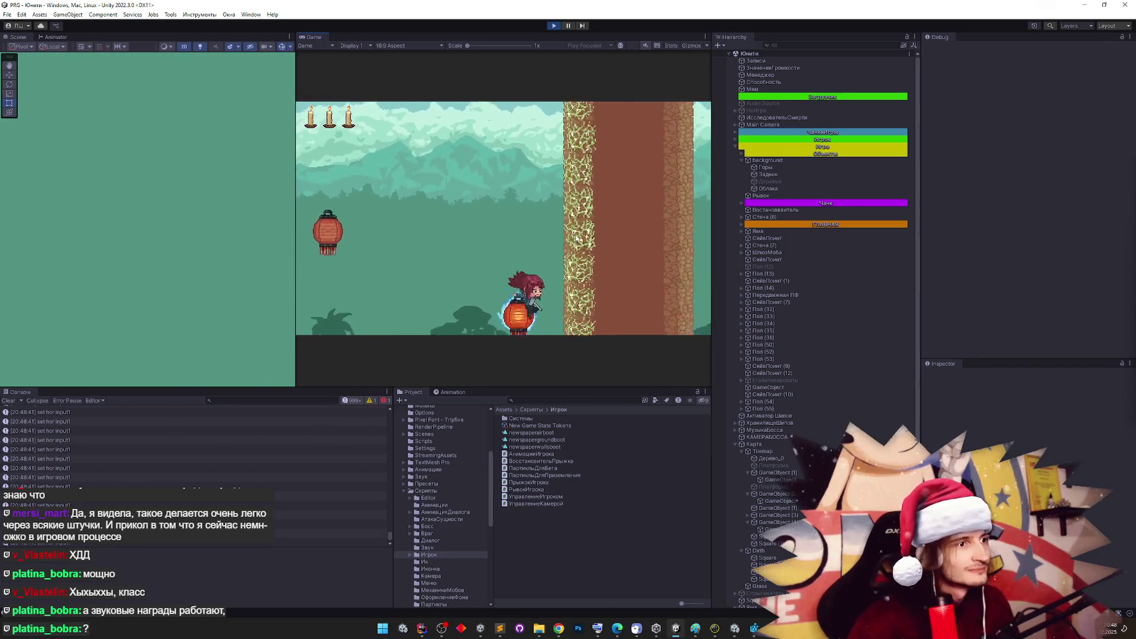
key(space)
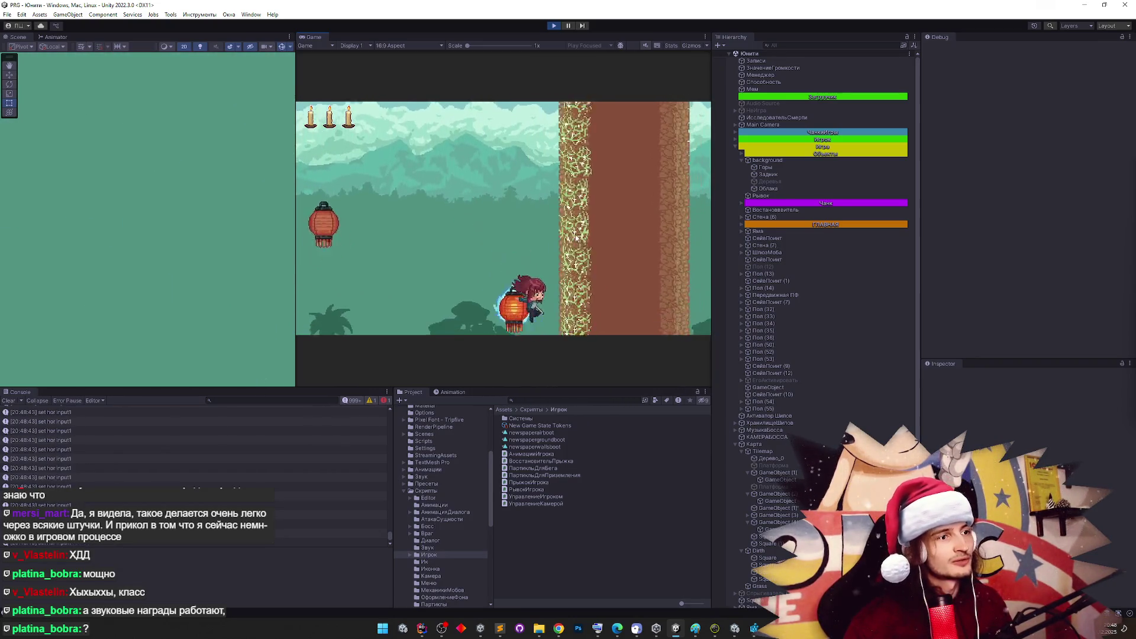
key(space)
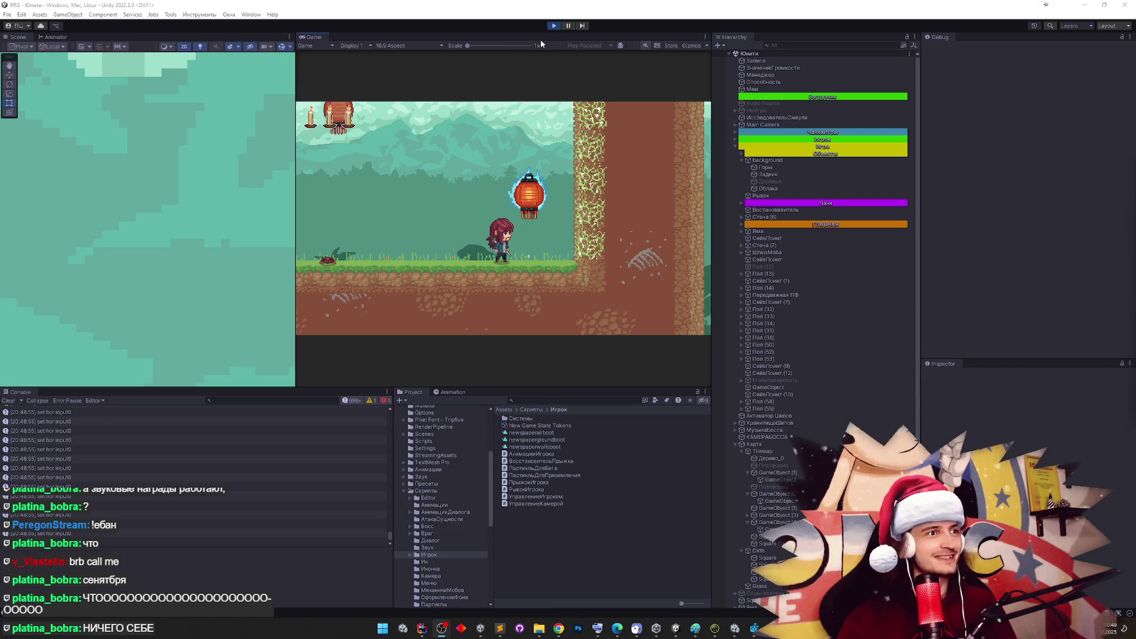
click(554, 26)
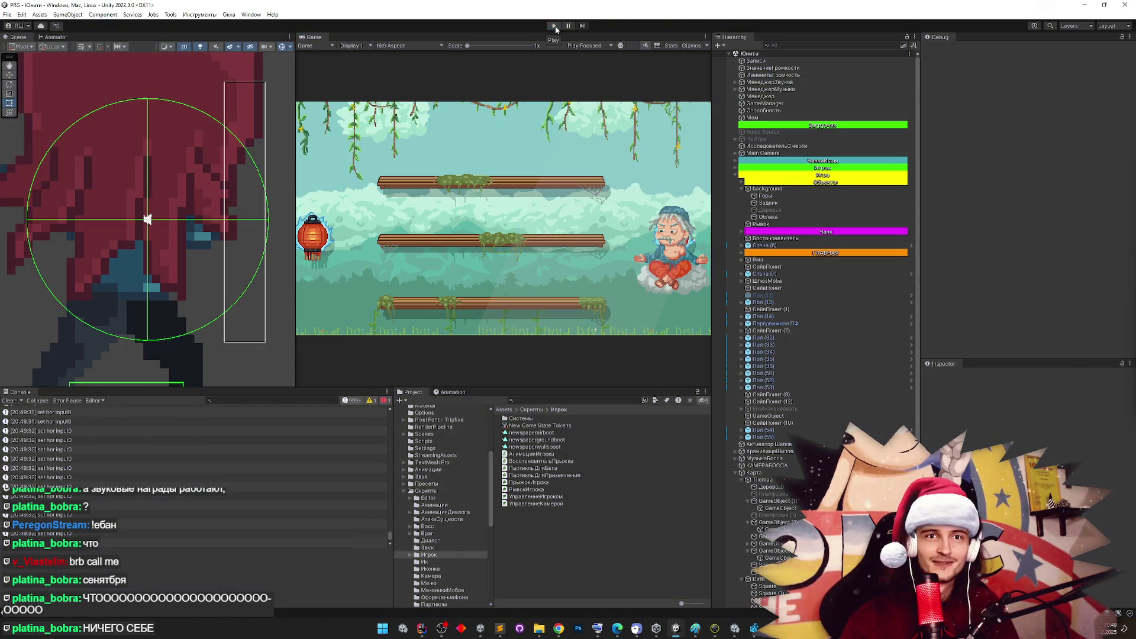
Run the game and wall-jump the character between the lanterns and the tall wall
key(ctrl+p)
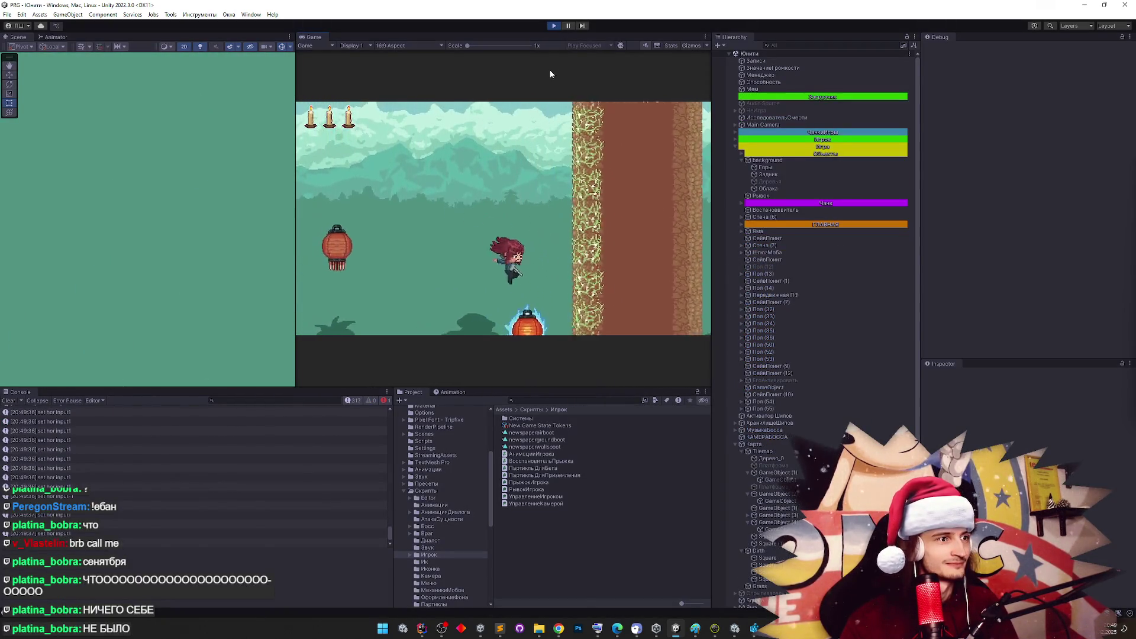
key(space)
key(space)
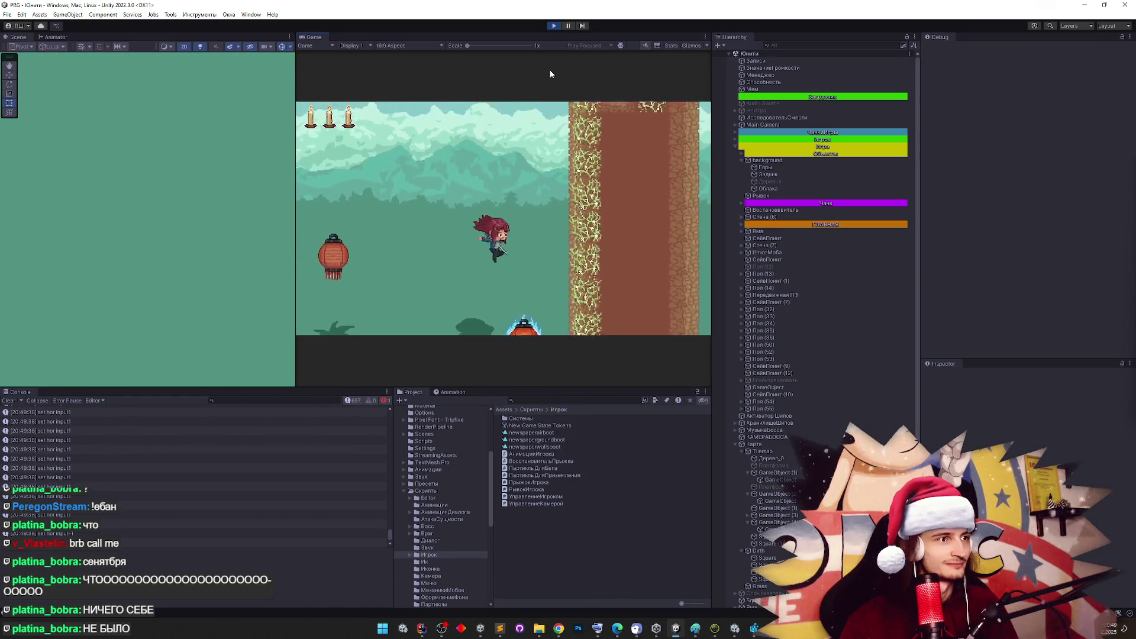
key(space)
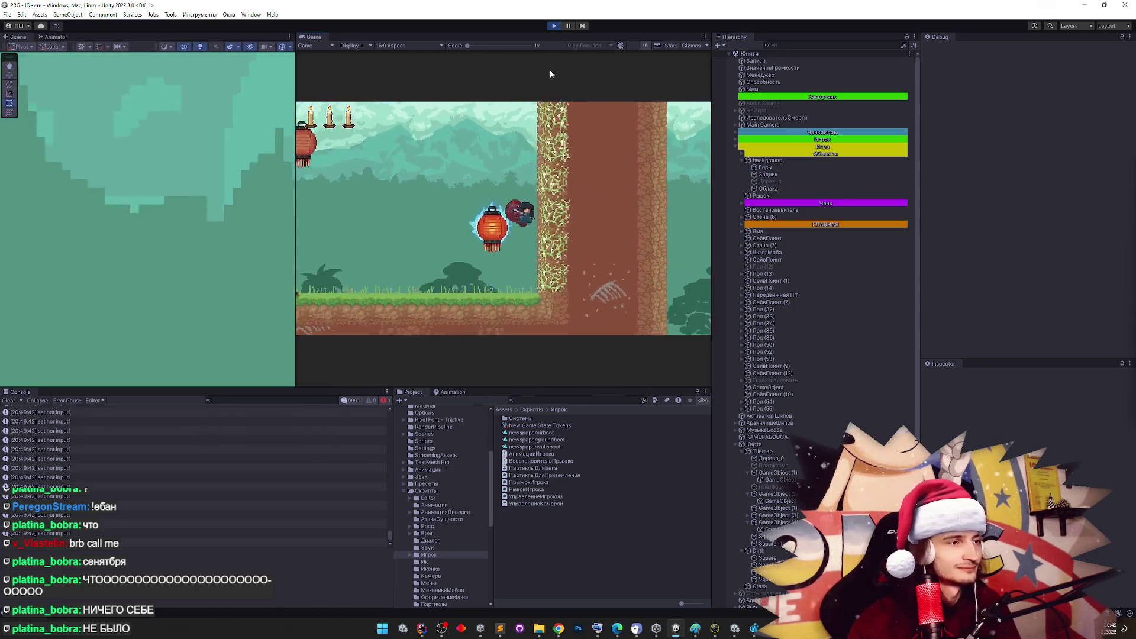
key(space)
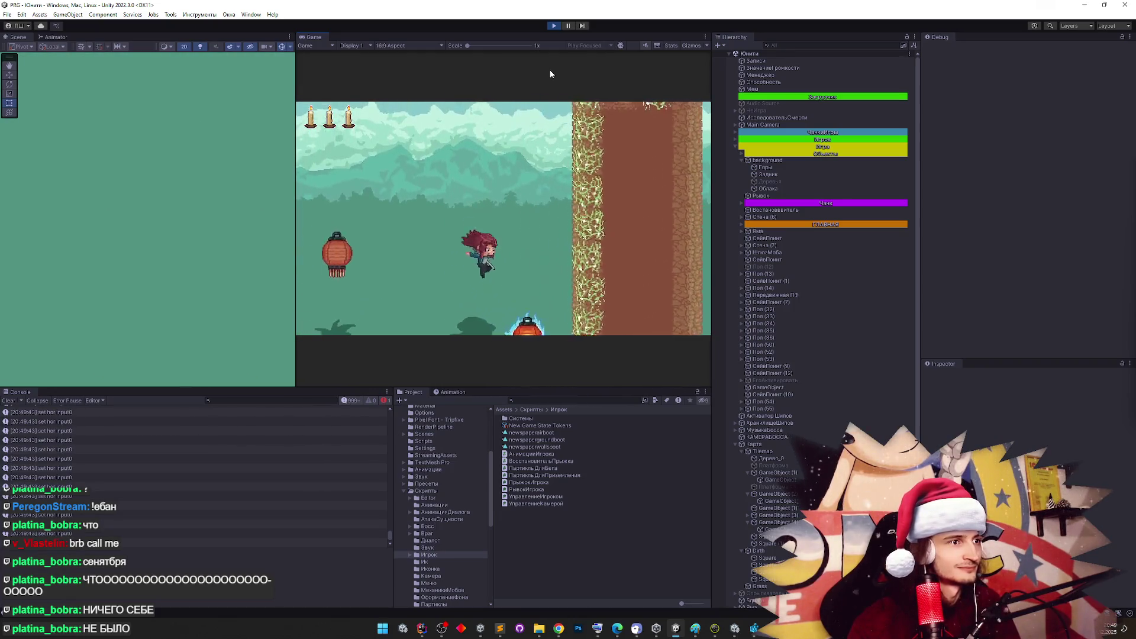
key(space)
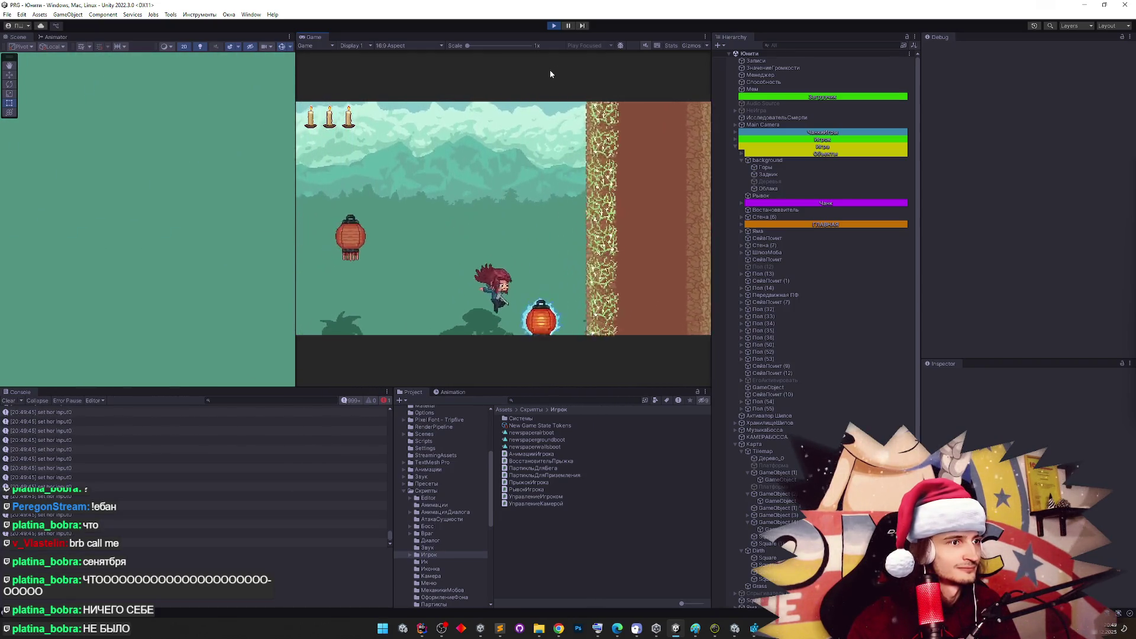
key(space)
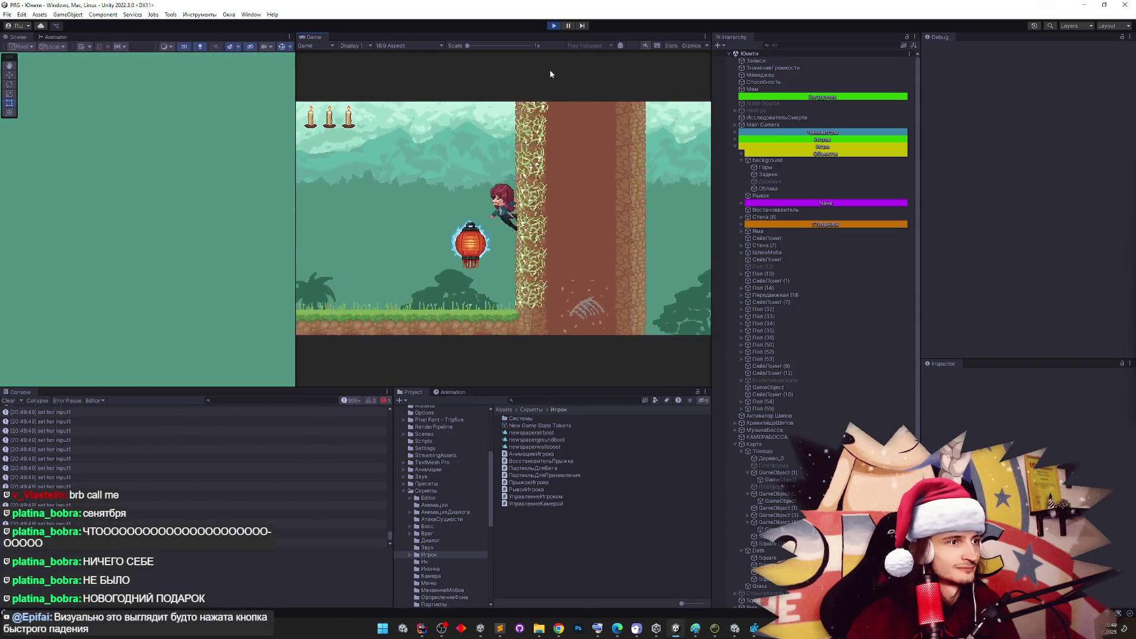
key(Left)
key(Right)
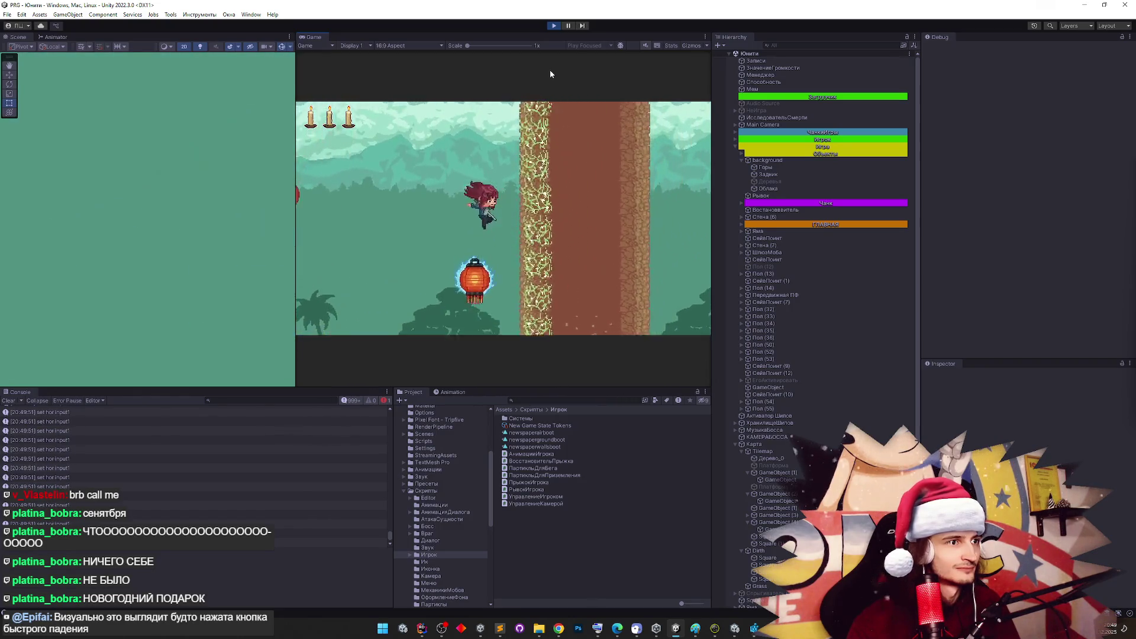
key(space)
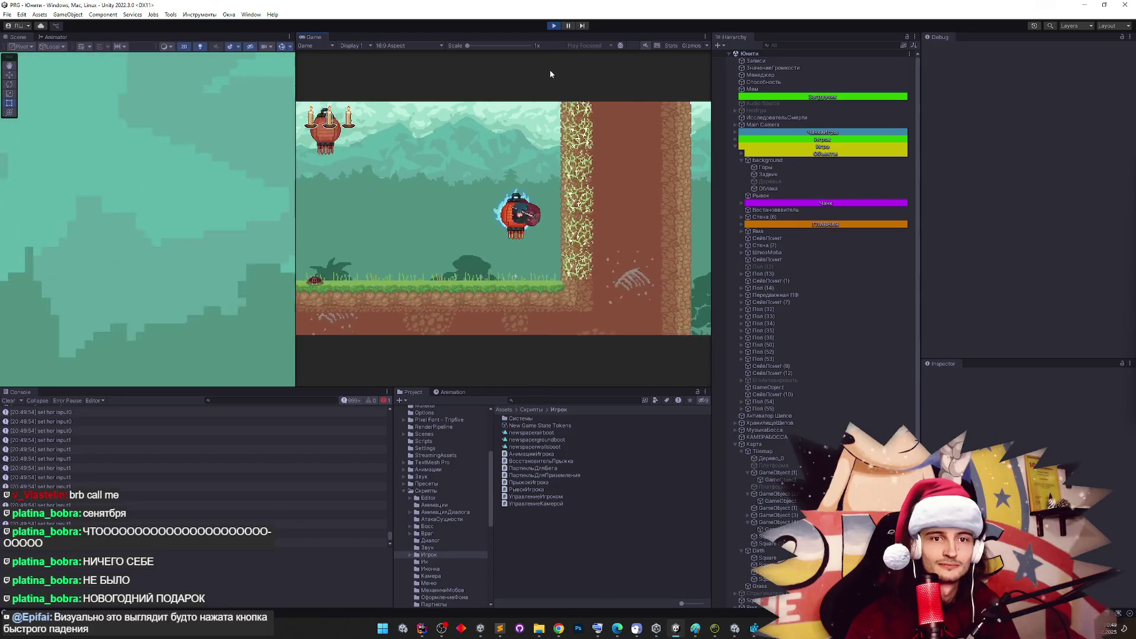
Repeat wall jumps between the wall and the lantern, then stop Play mode
key(space)
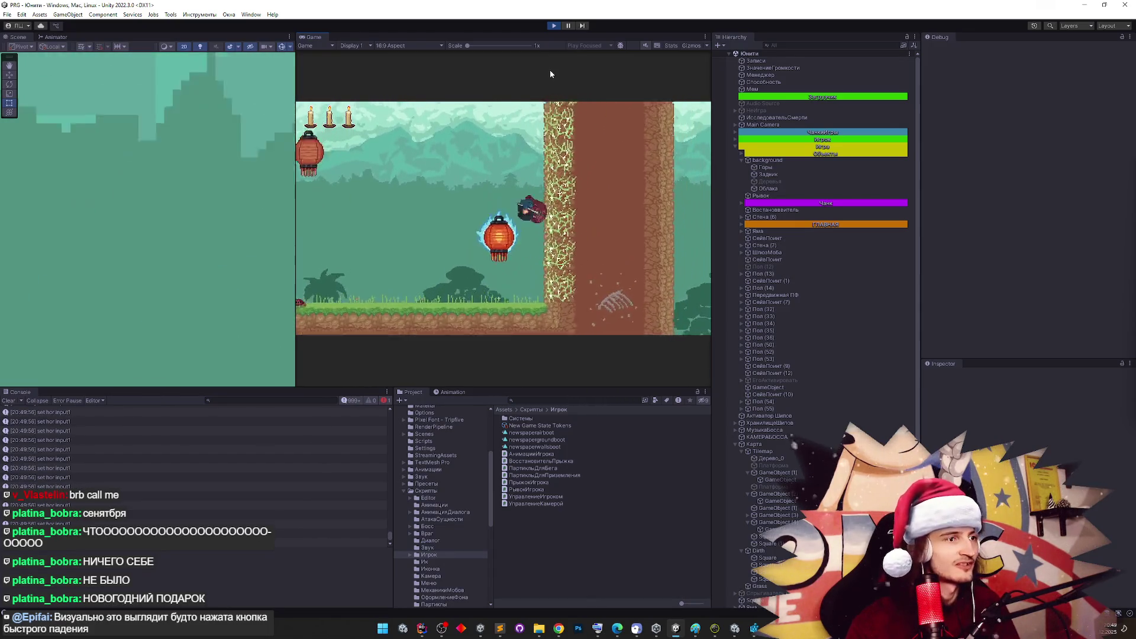
key(space)
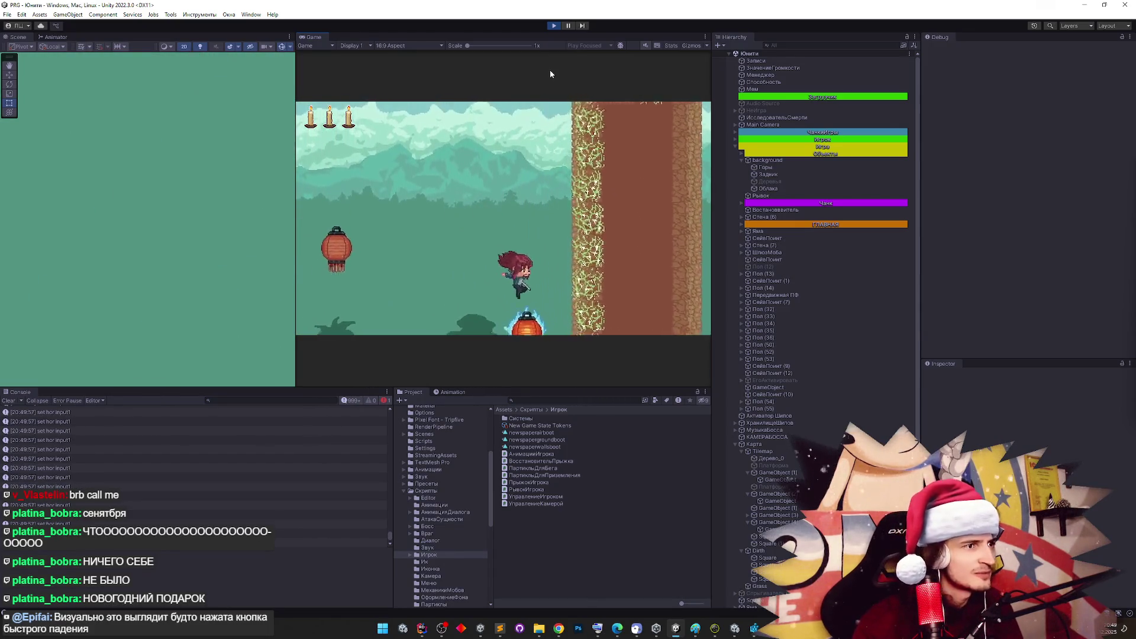
key(space)
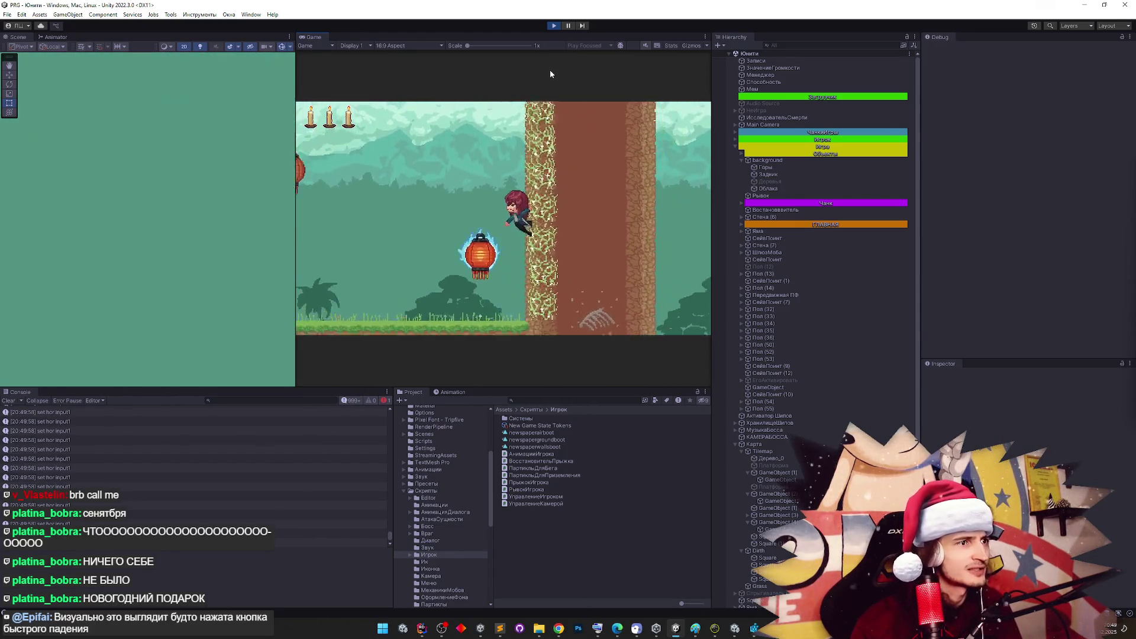
key(space)
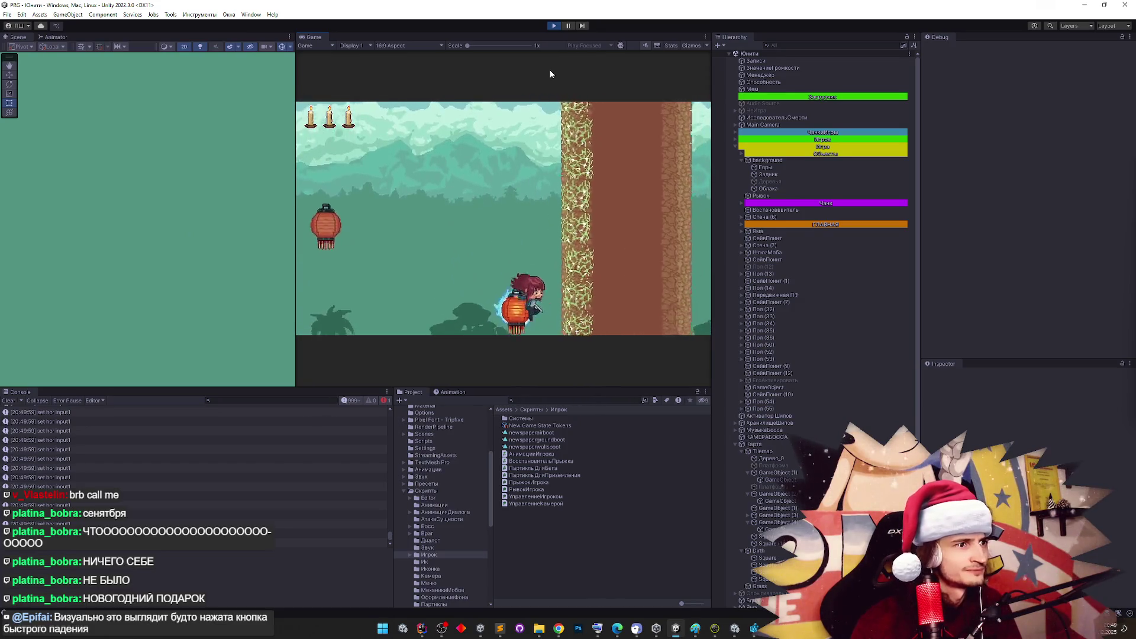
key(space)
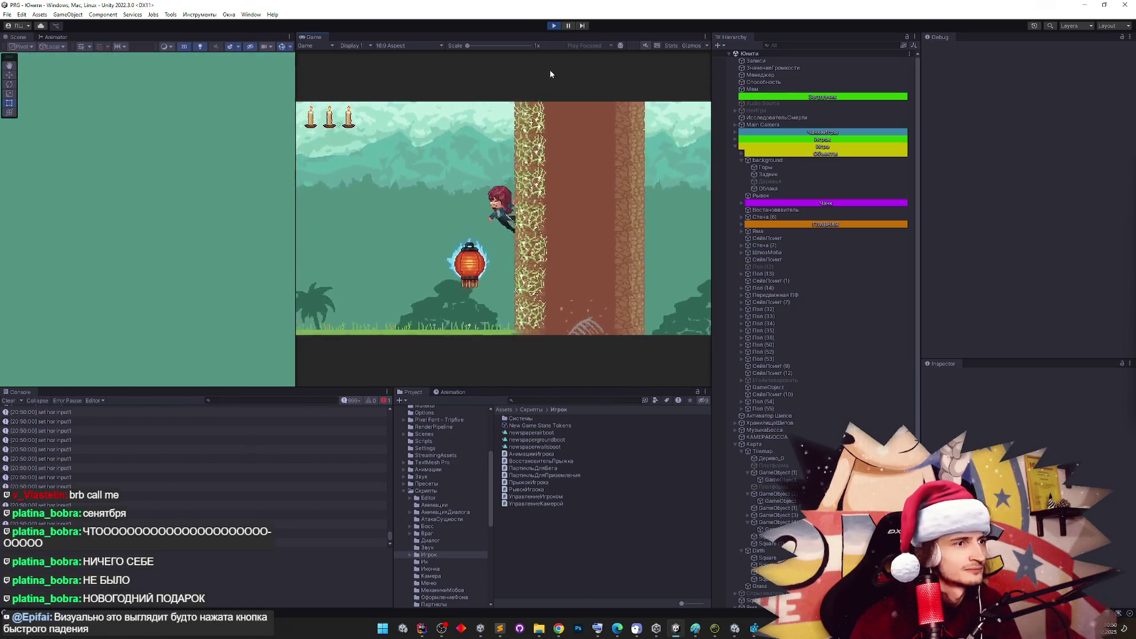
key(space)
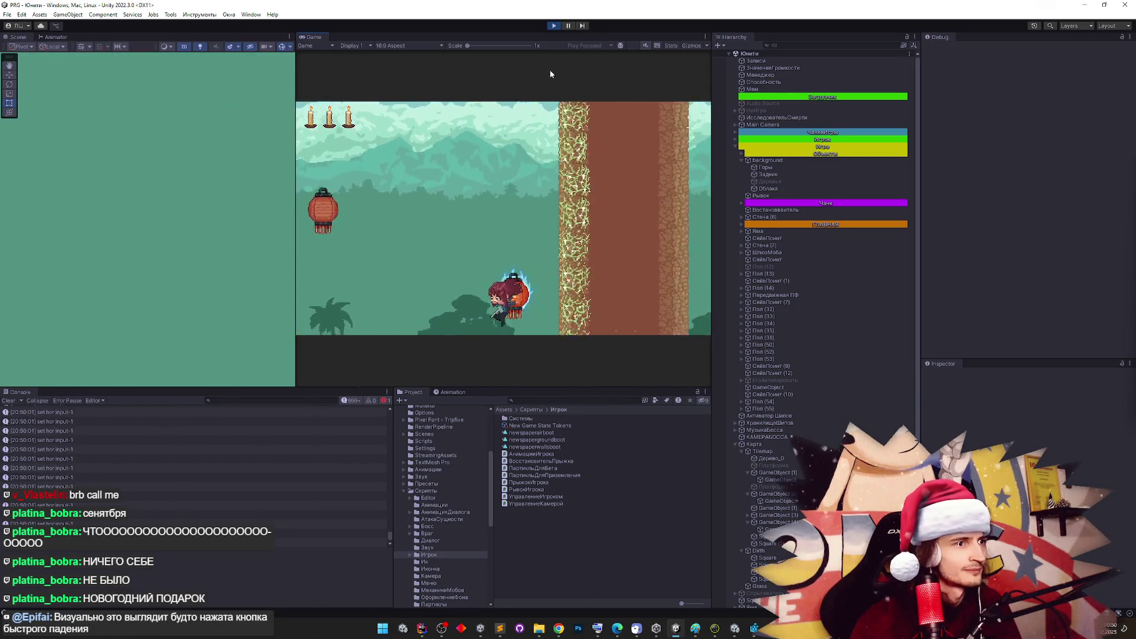
key(space)
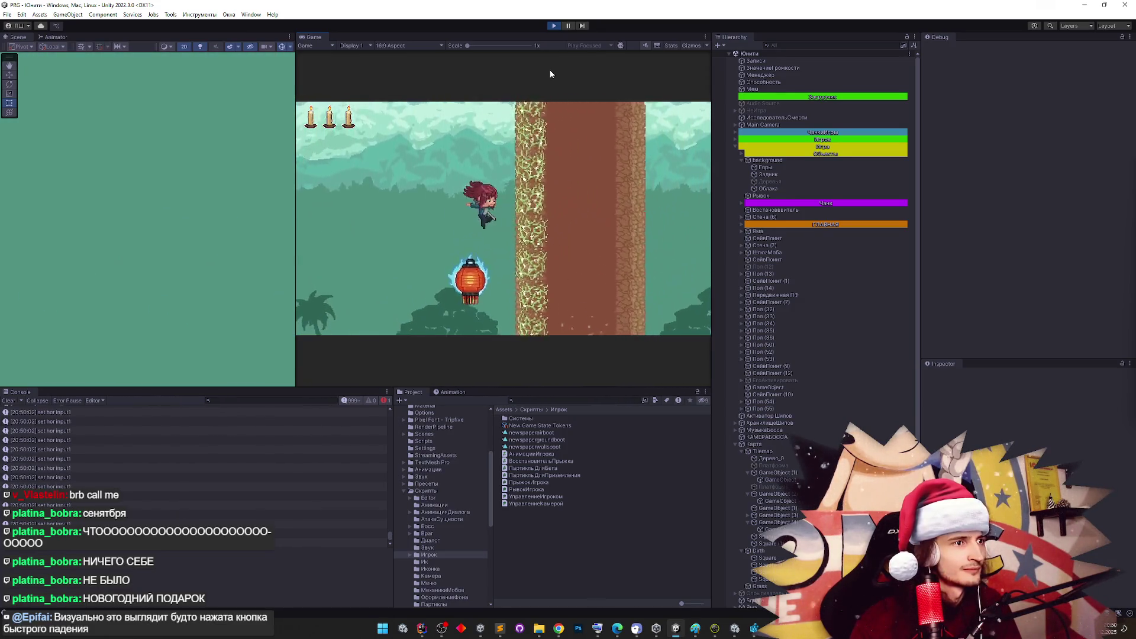
key(space)
key(space)
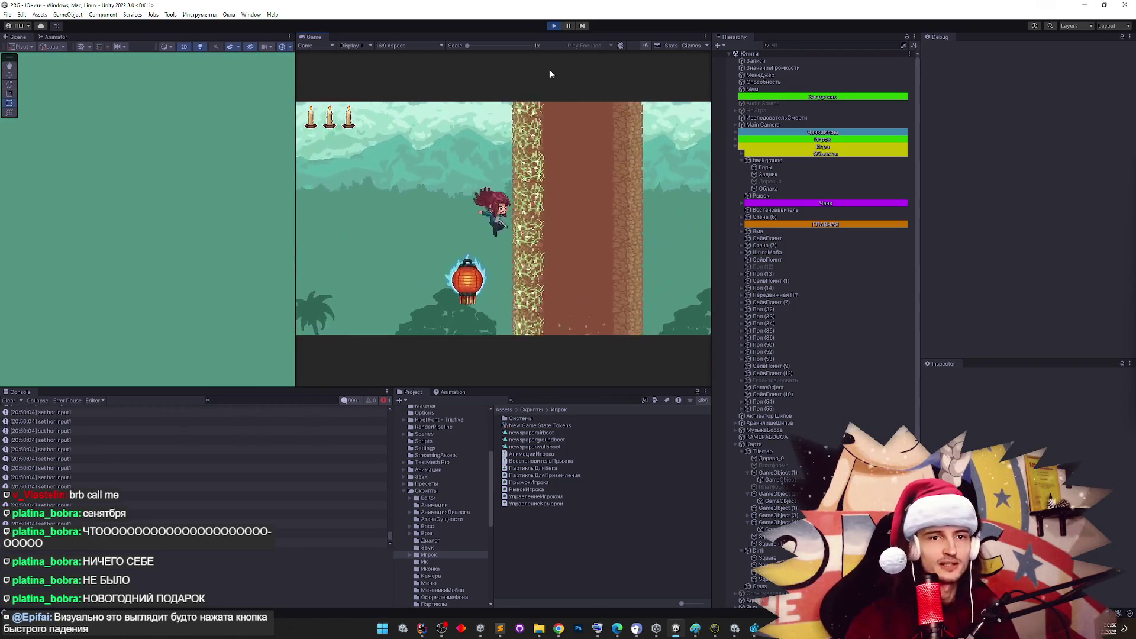
key(space)
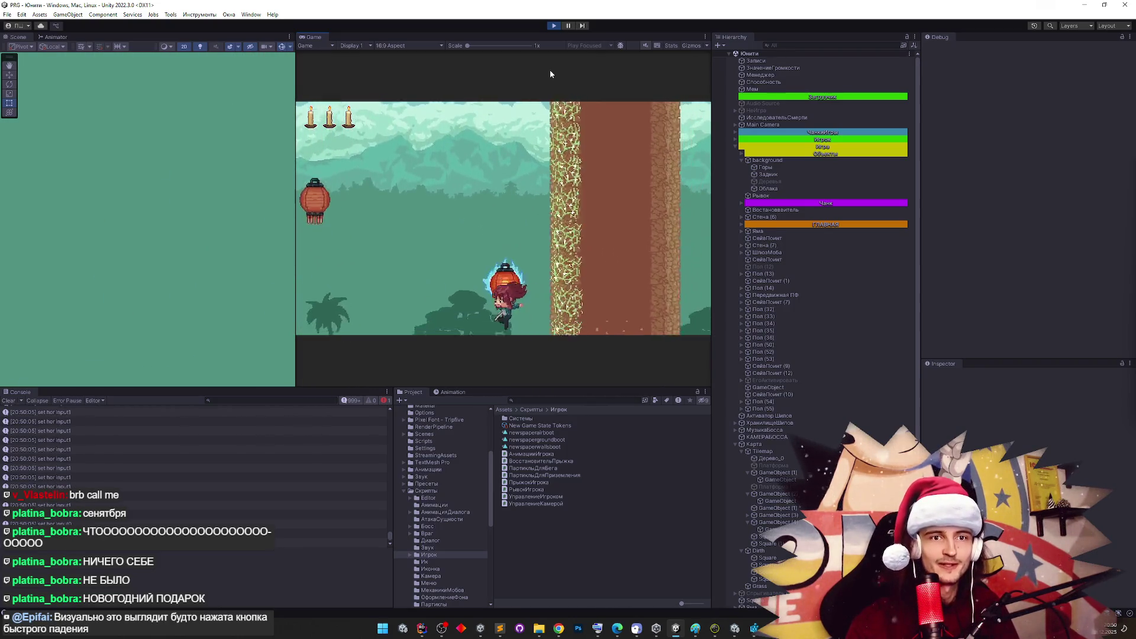
key(space)
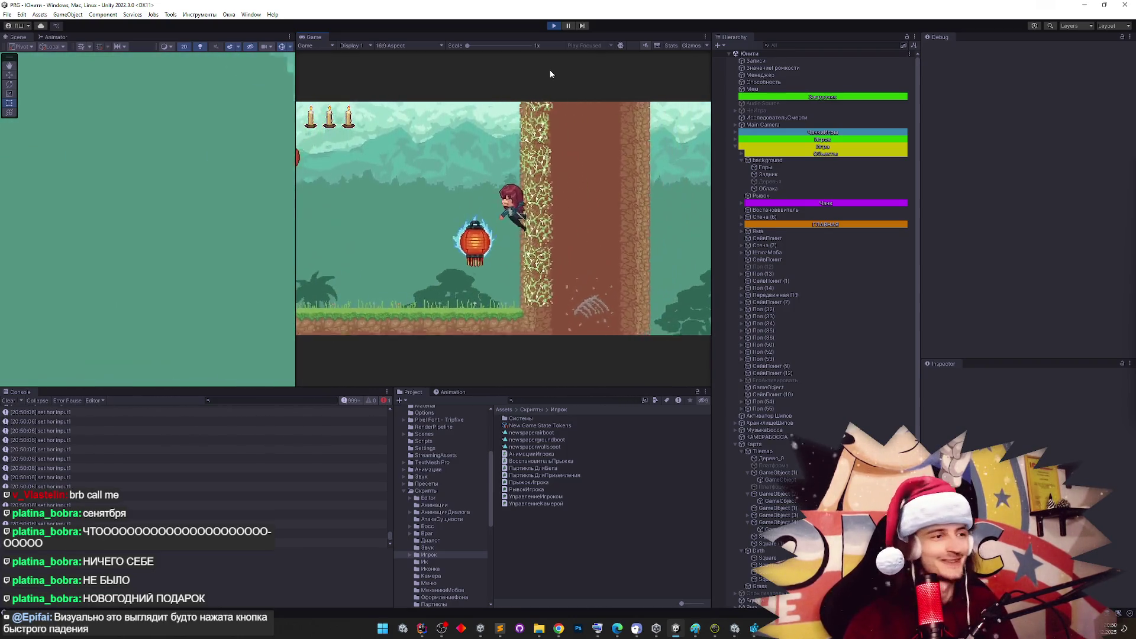
key(space)
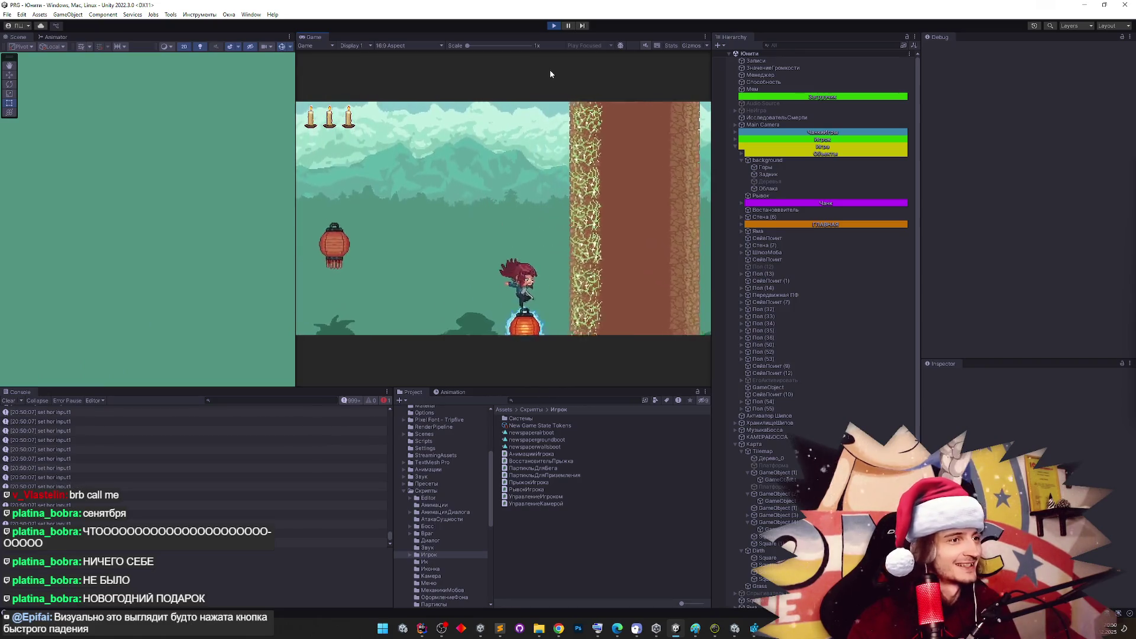
key(space)
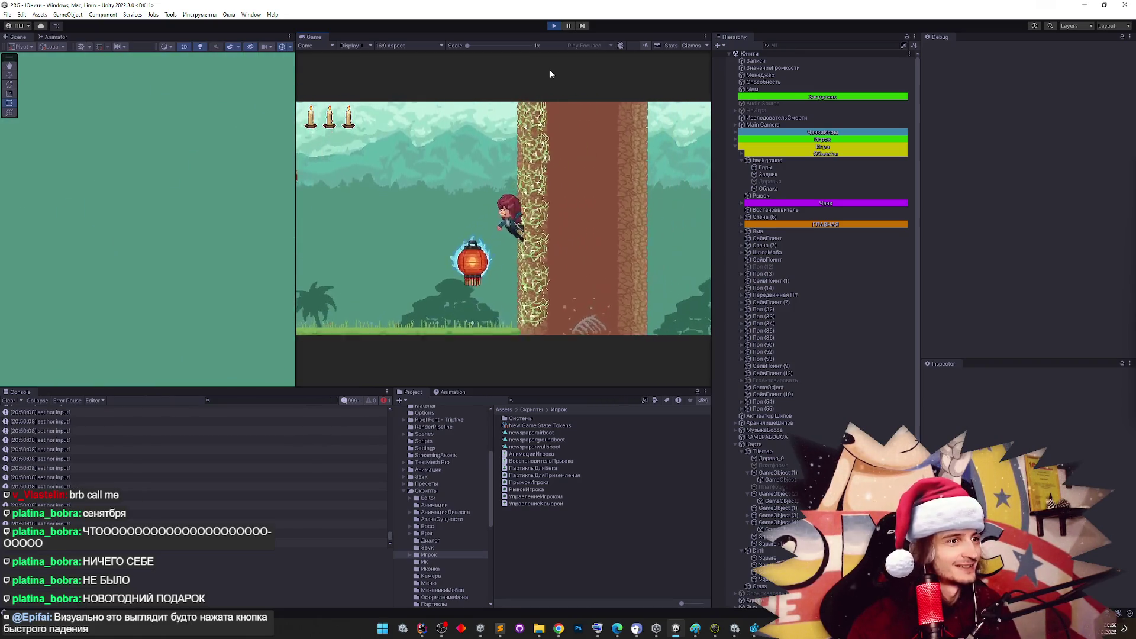
key(space)
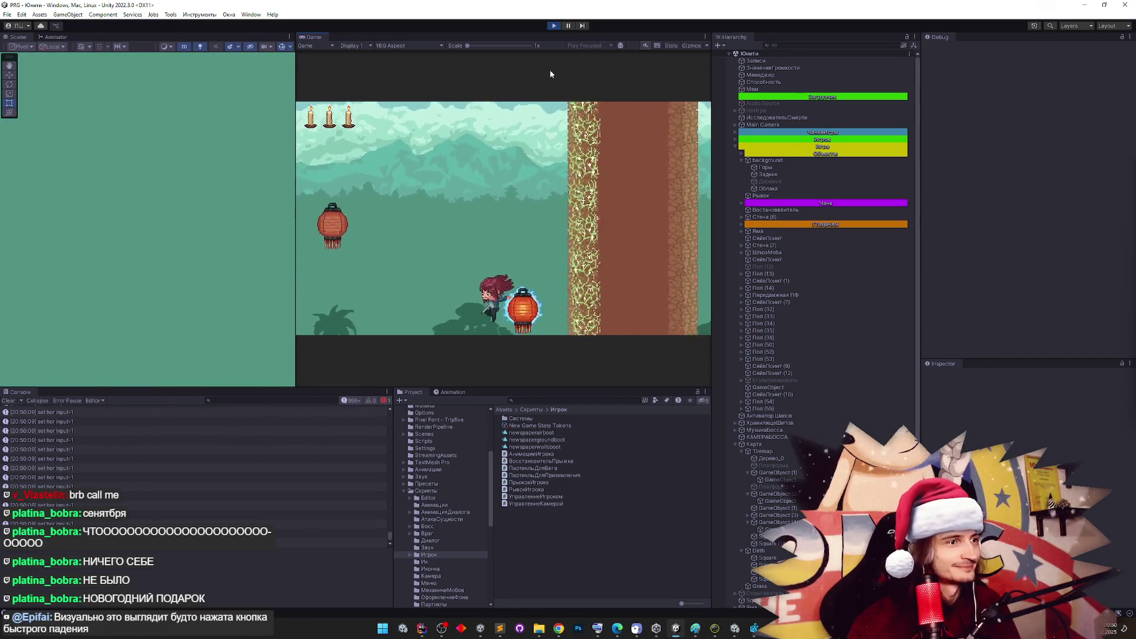
key(space)
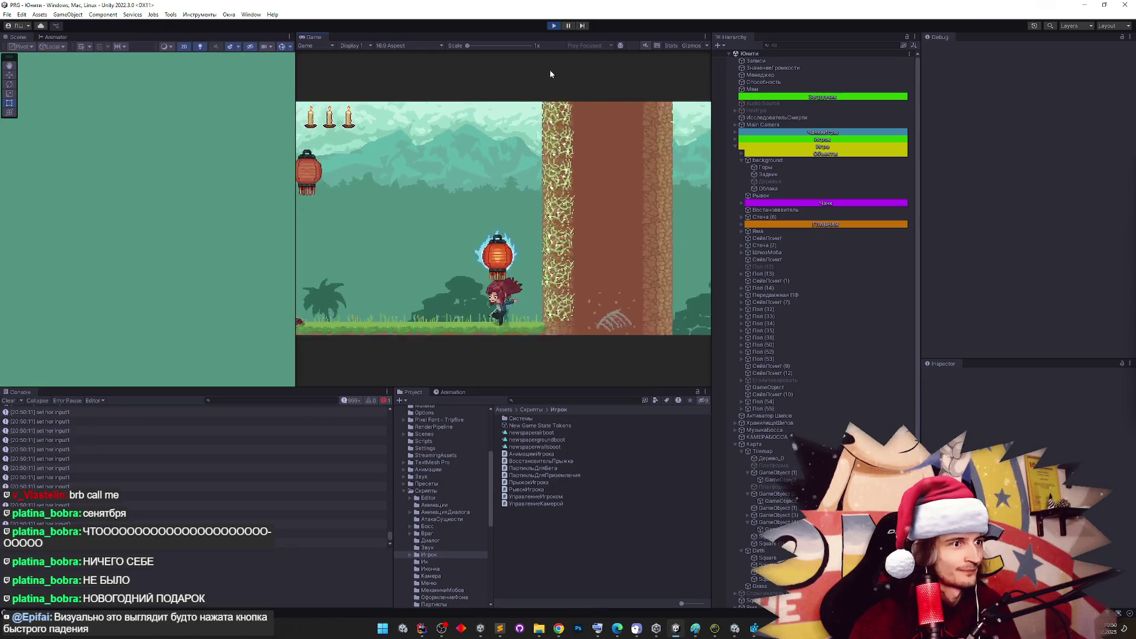
key(space)
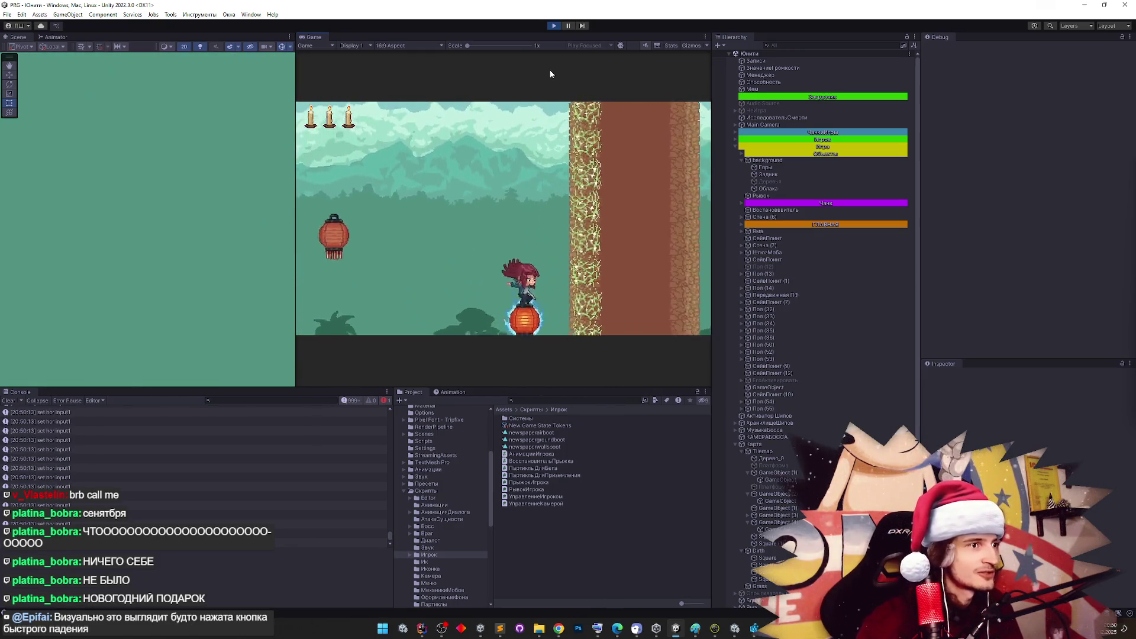
key(space)
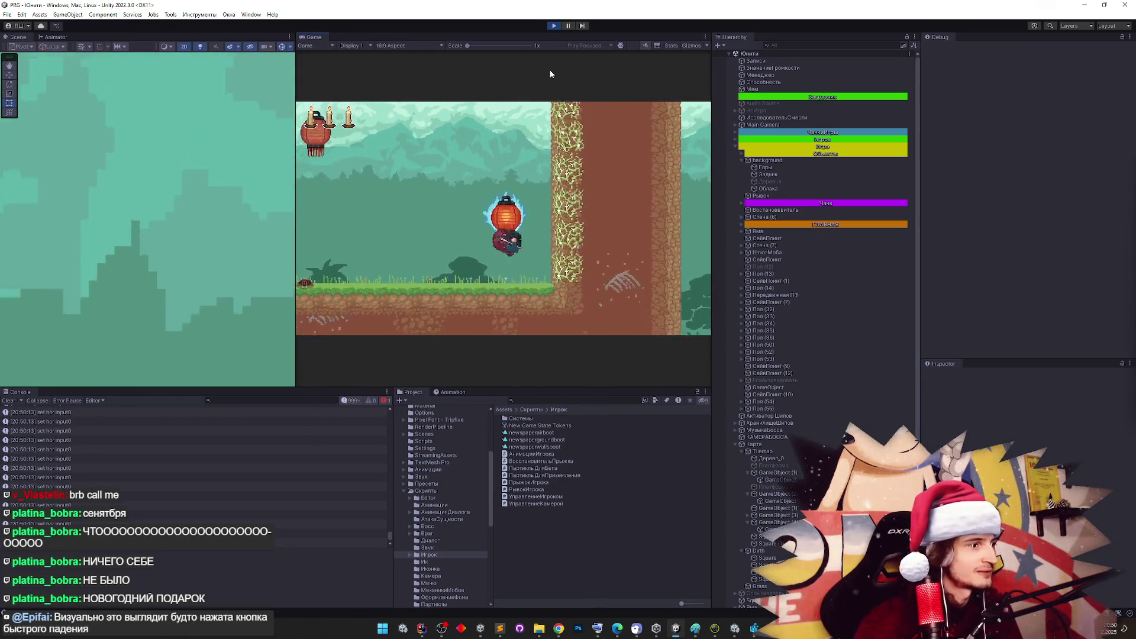
key(space)
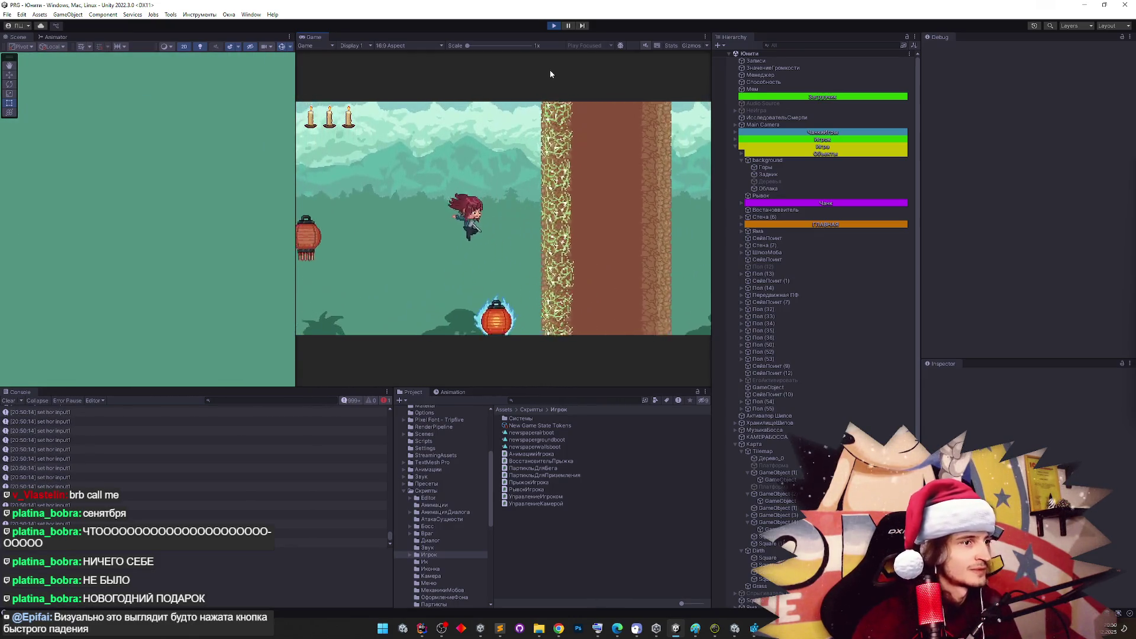
click(554, 26)
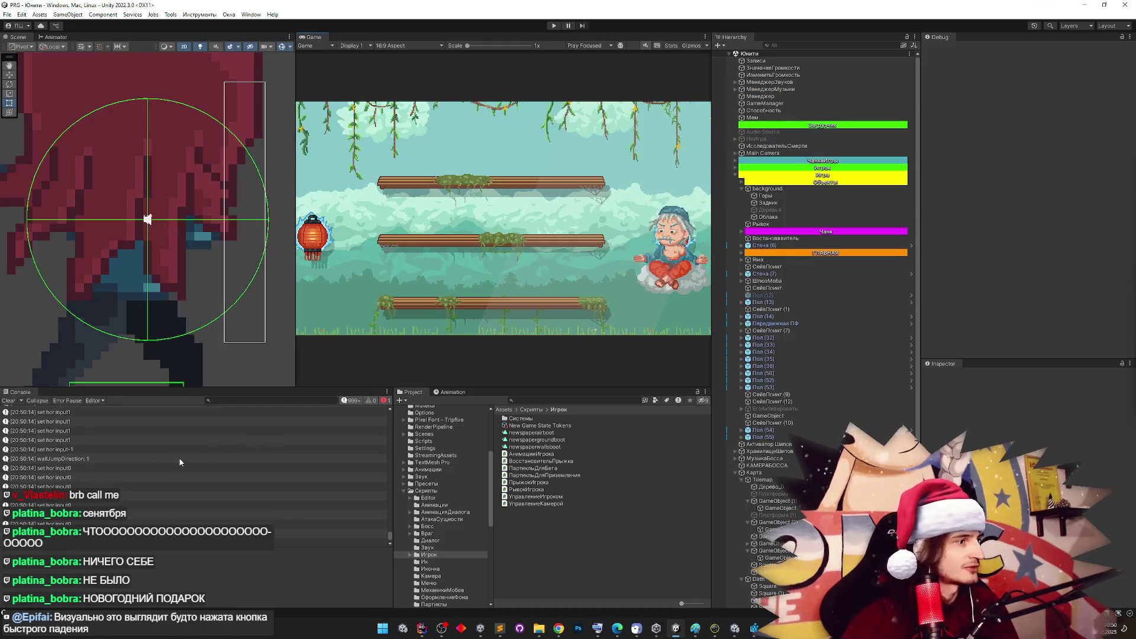
In Rider, read through УправлениеИгроком.cs's facing, velocity and horizontal input methods
double_click(162, 467)
scroll(959, 333, up, 5)
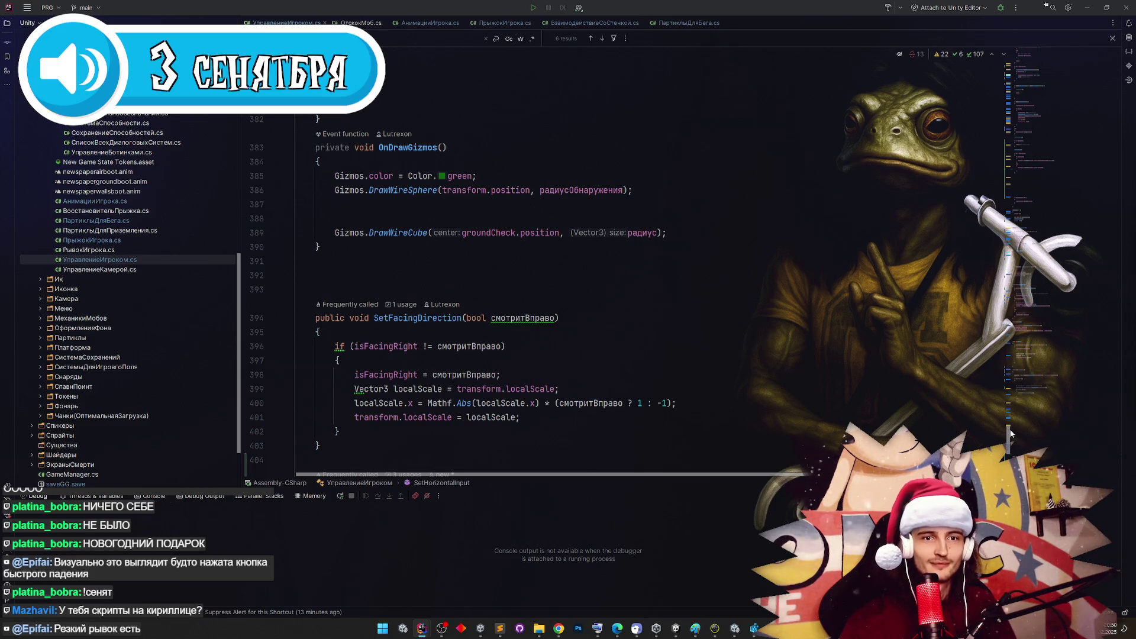
scroll(1011, 434, down, 1)
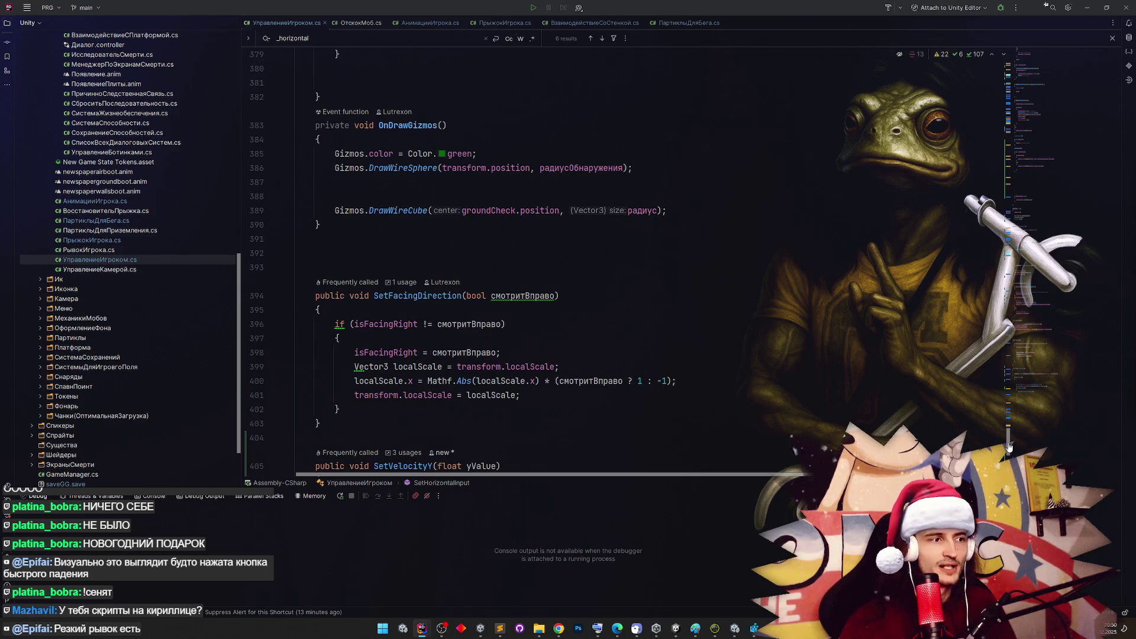
scroll(1008, 446, down, 4)
scroll(1003, 444, up, 3)
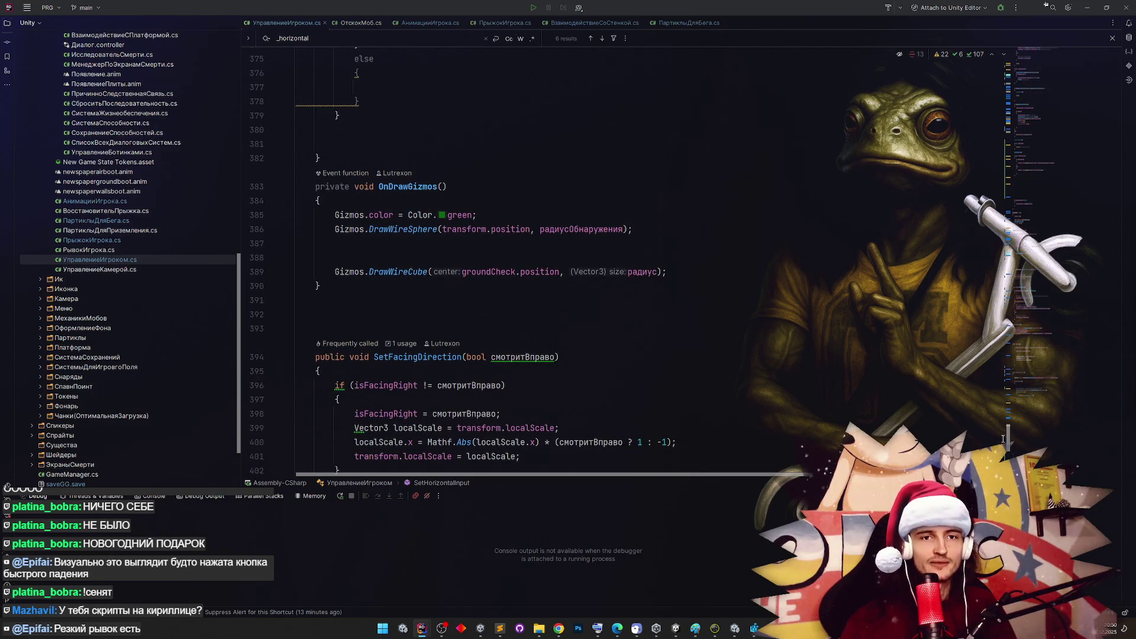
scroll(1002, 439, down, 8)
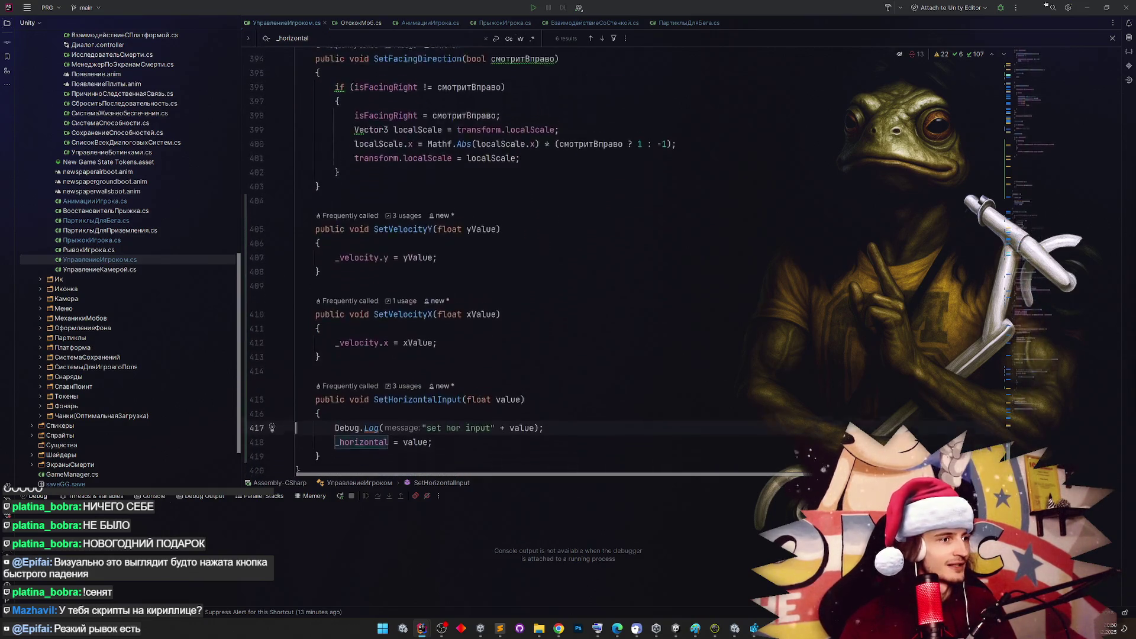
Open the player jump script ПрыжокИгрока.cs from the Explorer tree
scroll(1003, 440, up, 2)
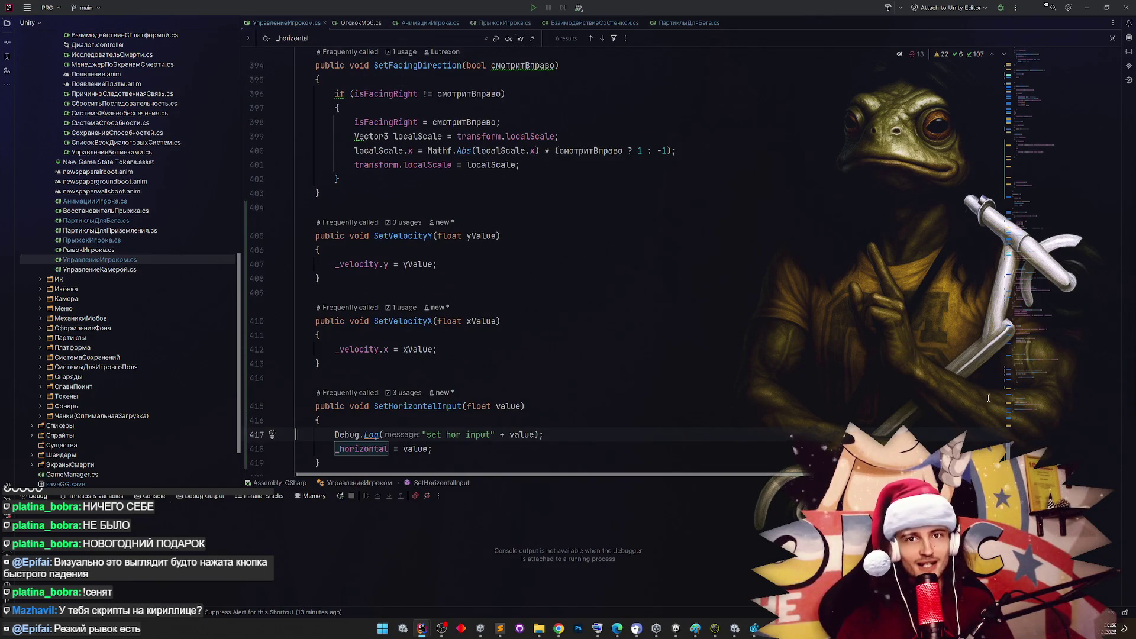
drag(1010, 449, 1006, 404)
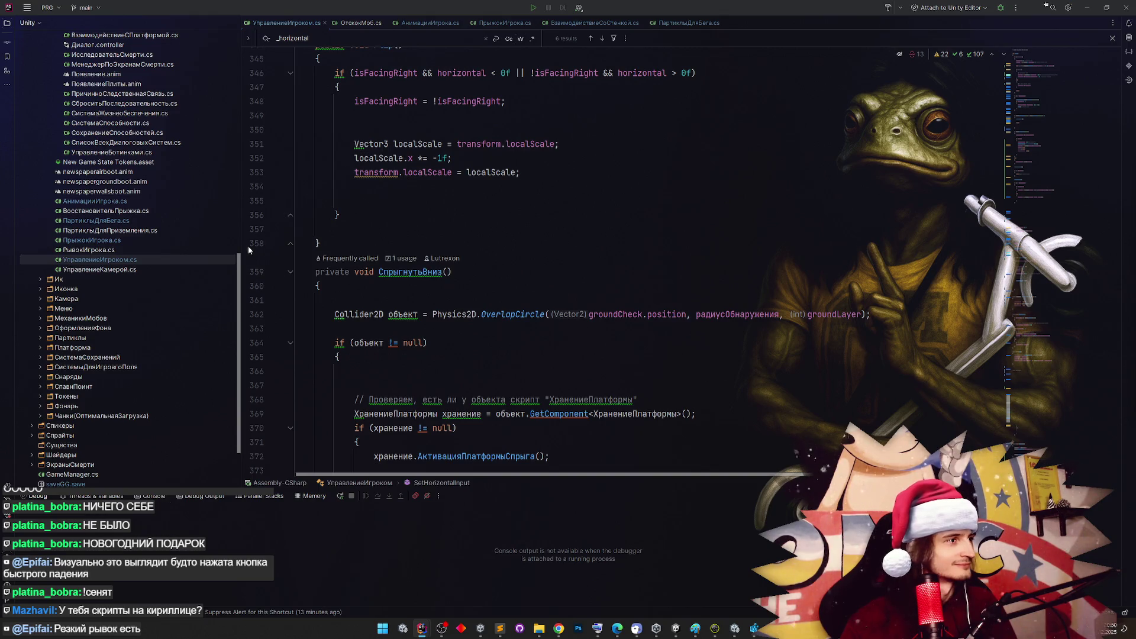
double_click(130, 240)
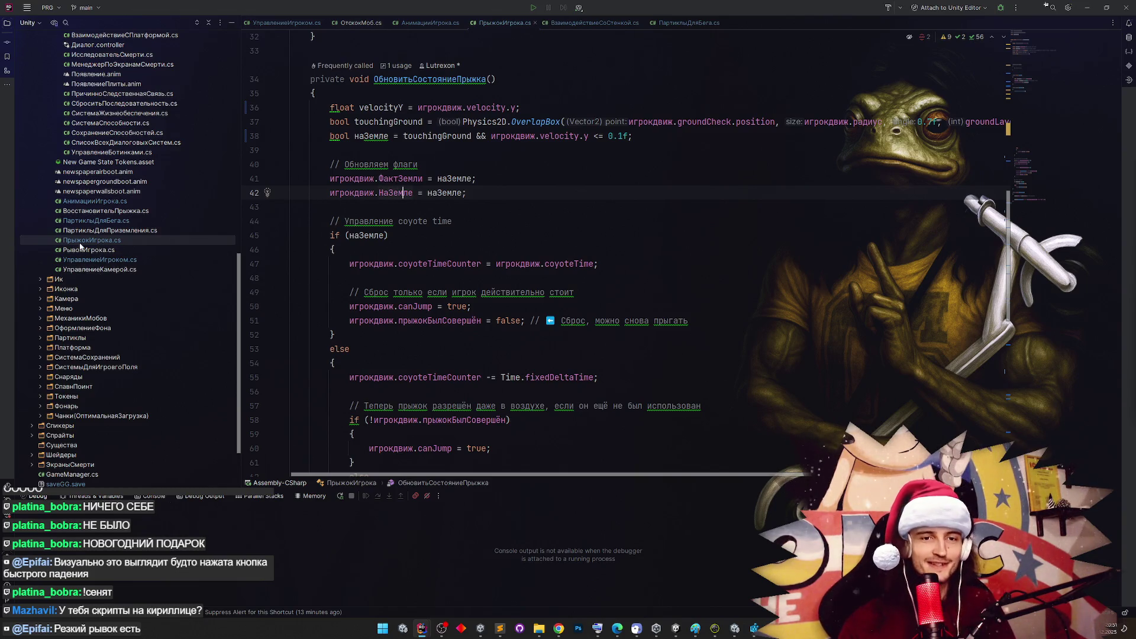
click(334, 249)
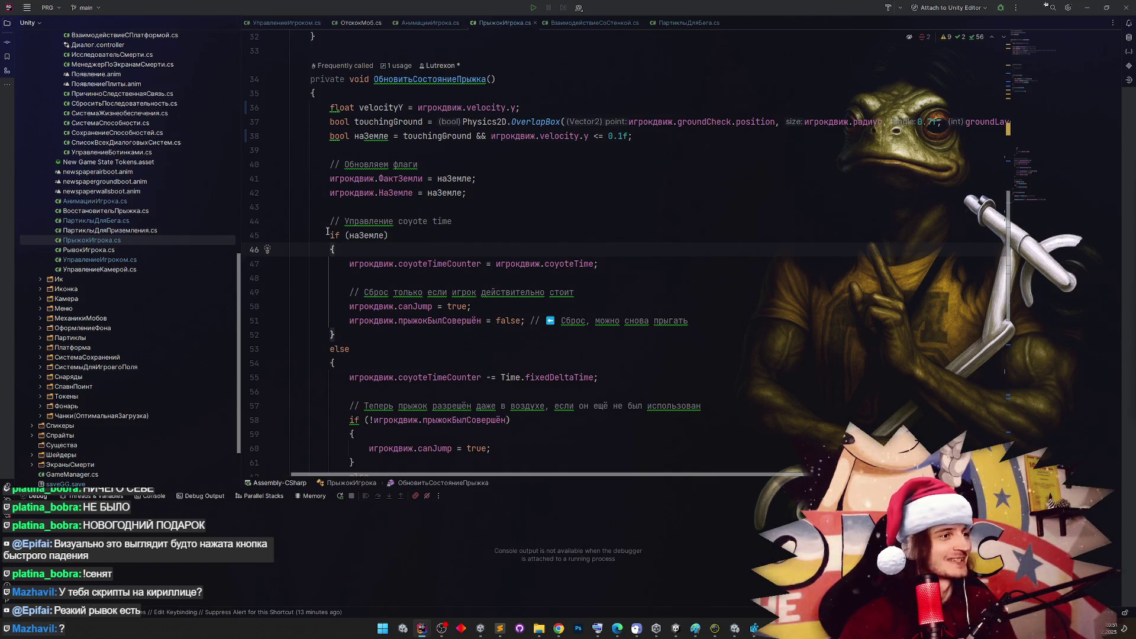
click(327, 236)
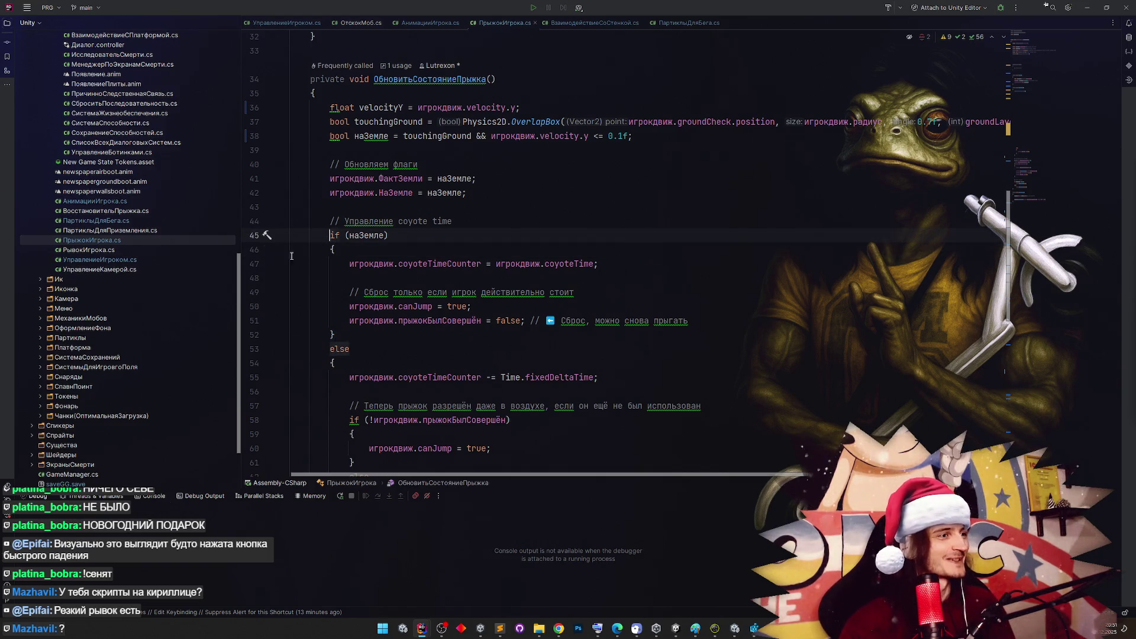
scroll(247, 234, up, 2)
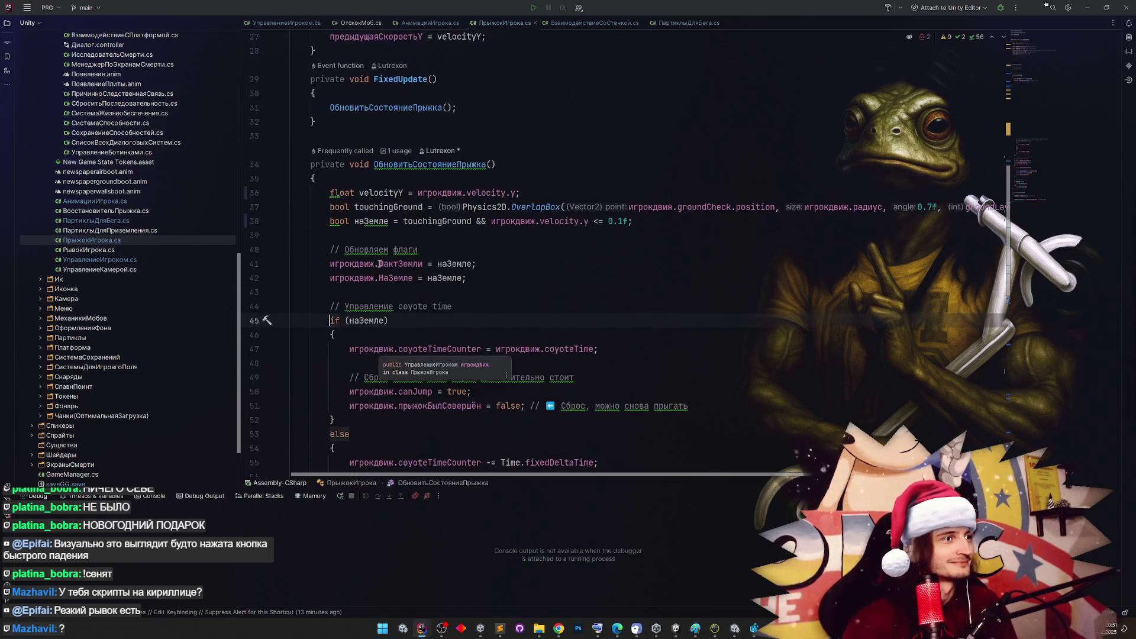
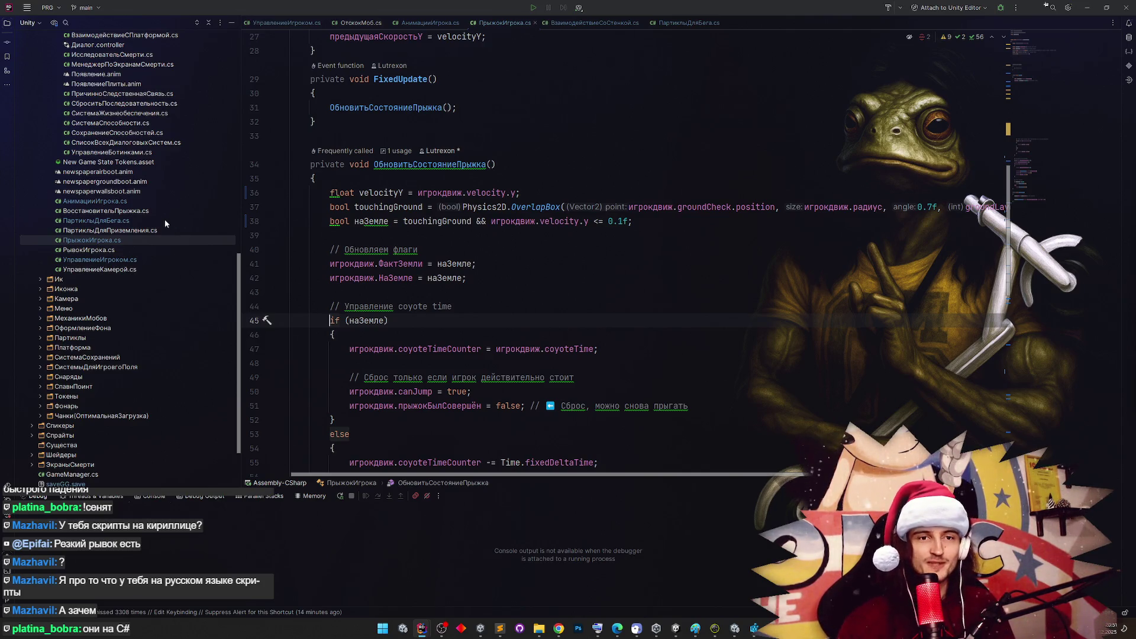
Put the caret on line 41 of the jump script, then switch to the Annihilator-cannon window with AuthController.cs
click(349, 278)
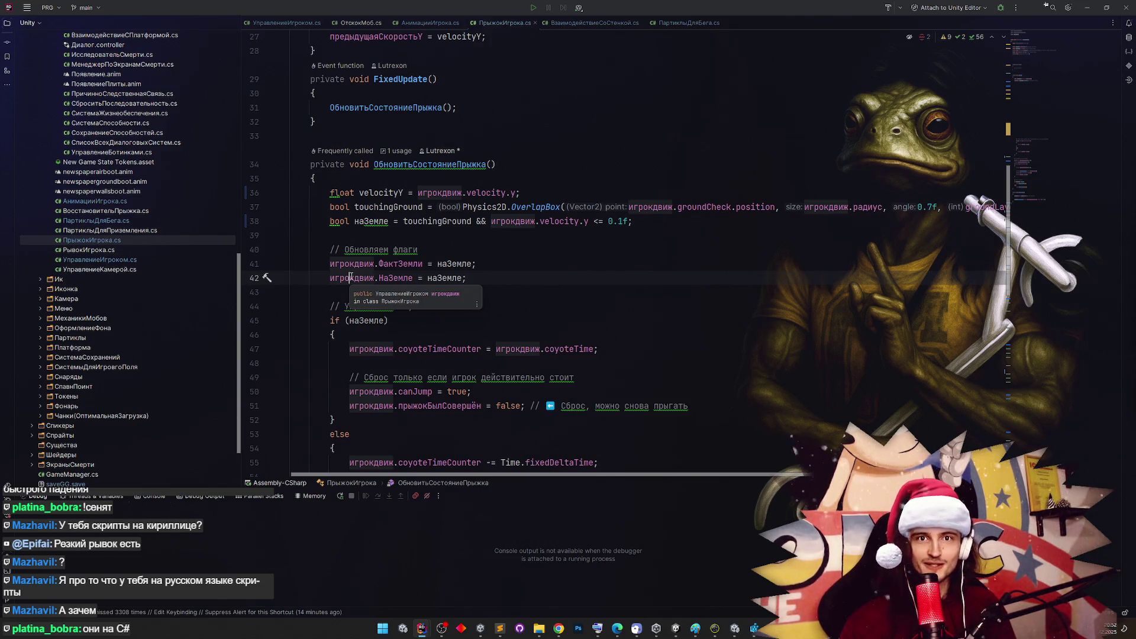
key(Up)
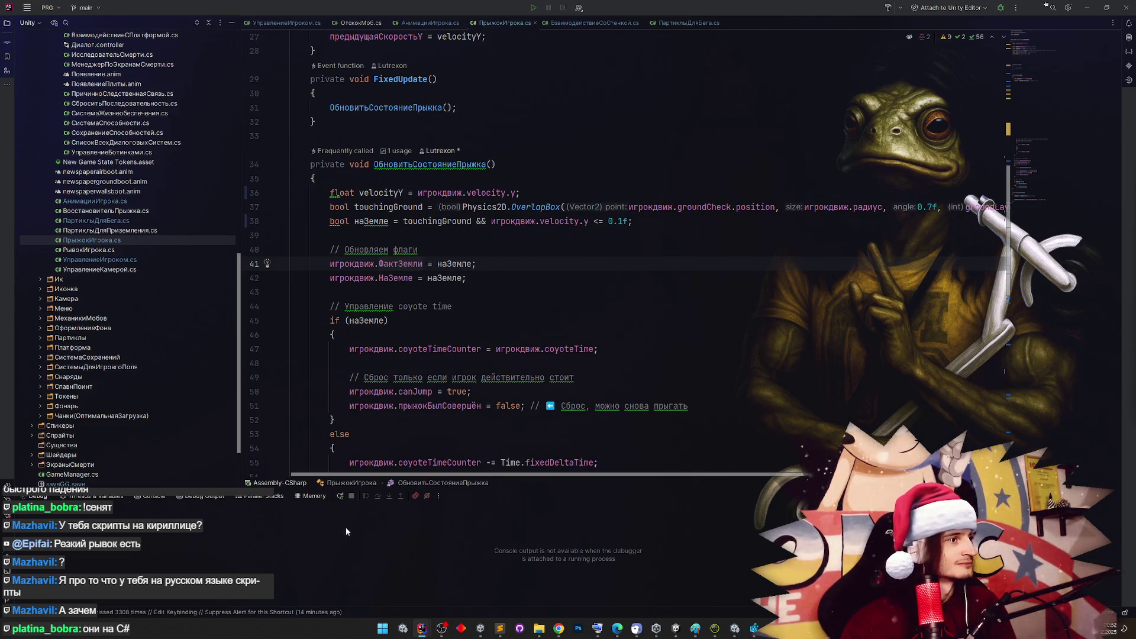
mouse_move(423, 626)
click(469, 579)
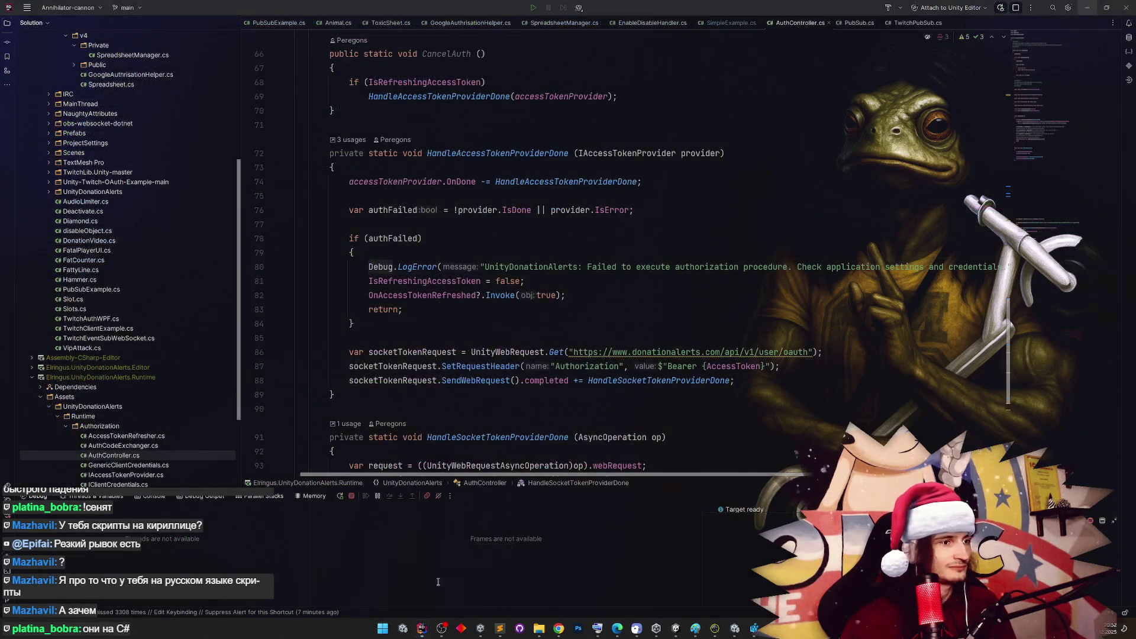
Glance at Unity, then return to AuthController.cs at line 100 and scroll up to HandleSocketTokenProviderDone
click(733, 630)
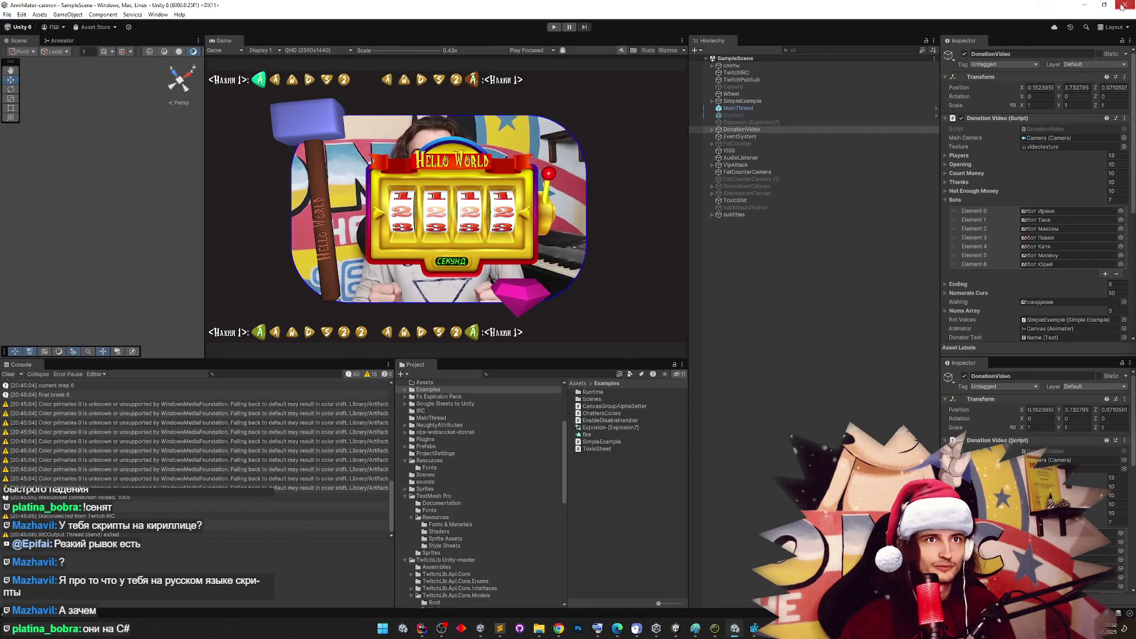
key(alt+Tab)
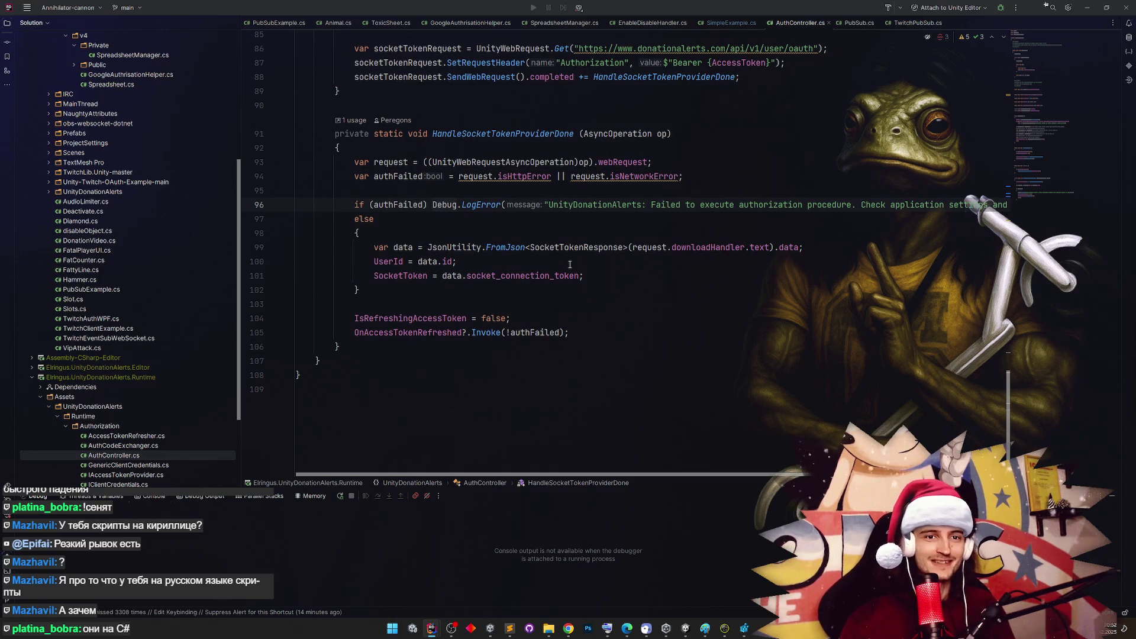
click(568, 260)
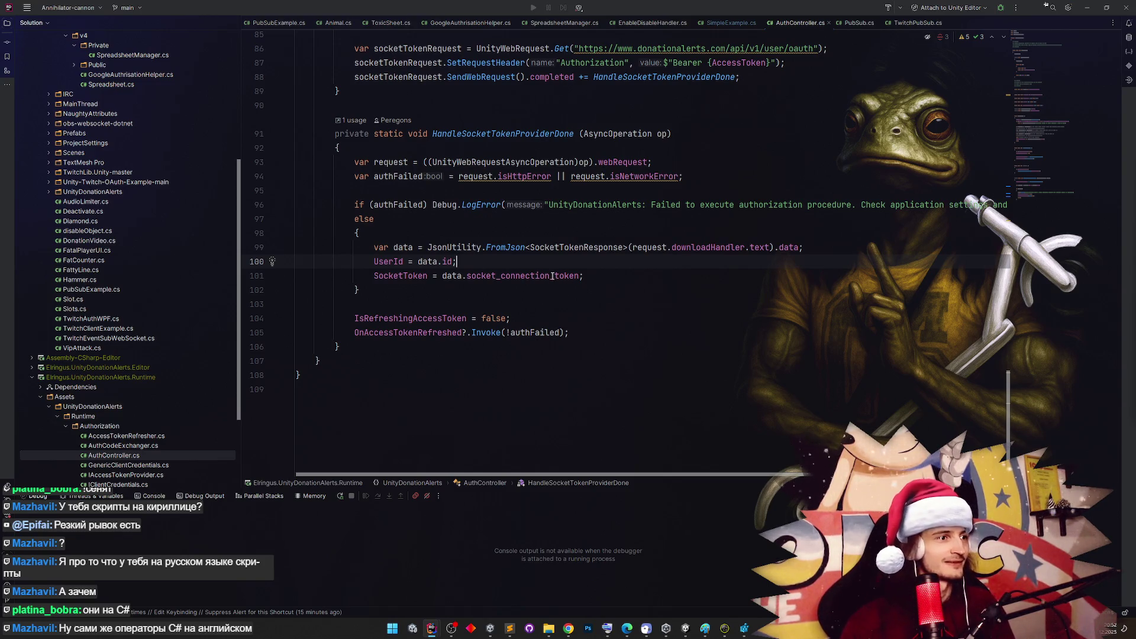
scroll(552, 276, up, 2)
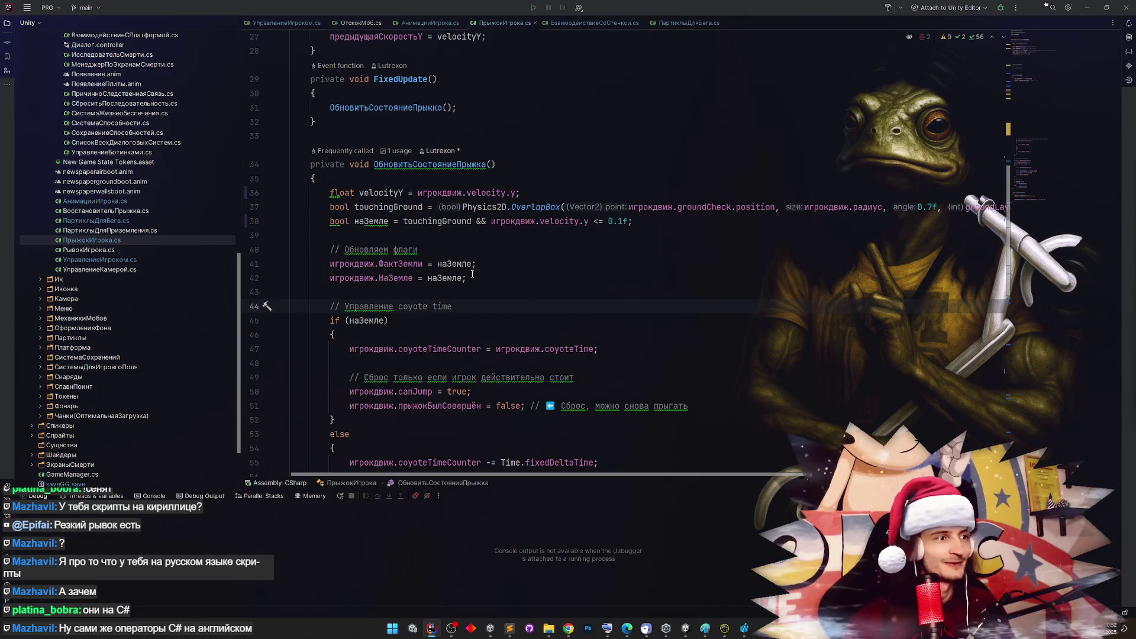
Insert a blank line 43 after the НаЗемле assignment and autocomplete игрокдвиж from 'иг'
click(375, 291)
key(ctrl+Return)
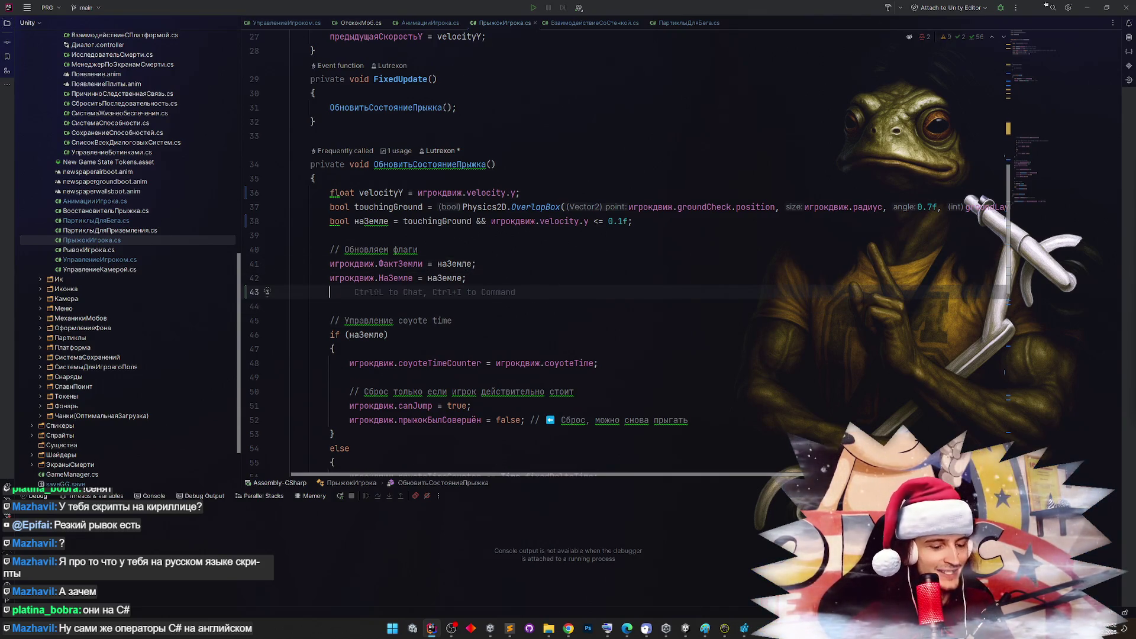
text(иг)
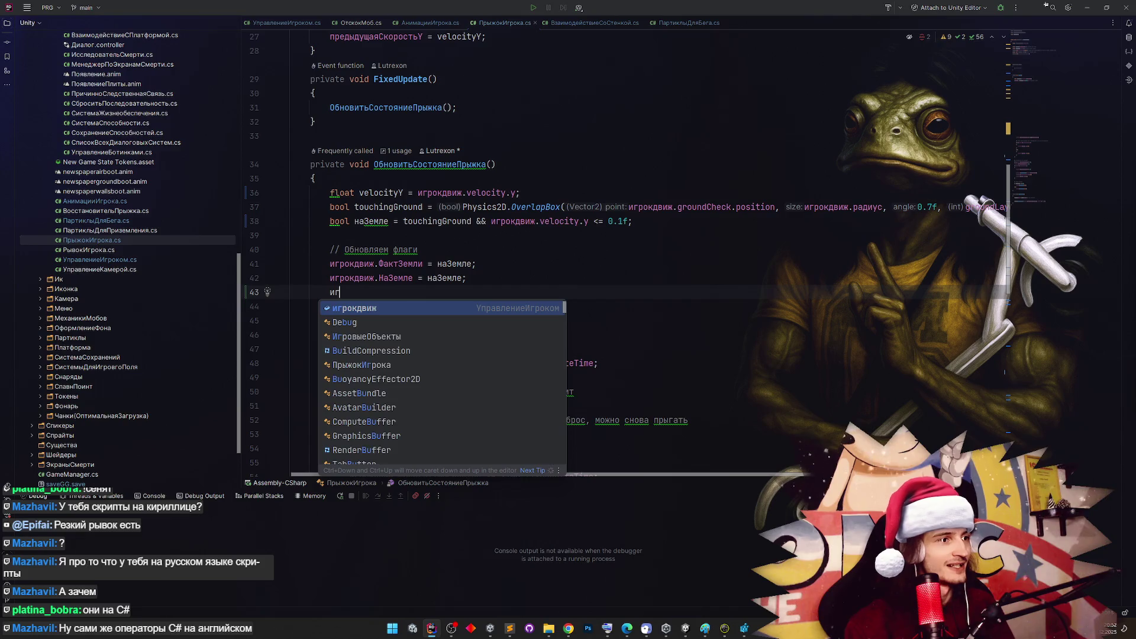
key(BackSpace)
text(buh)
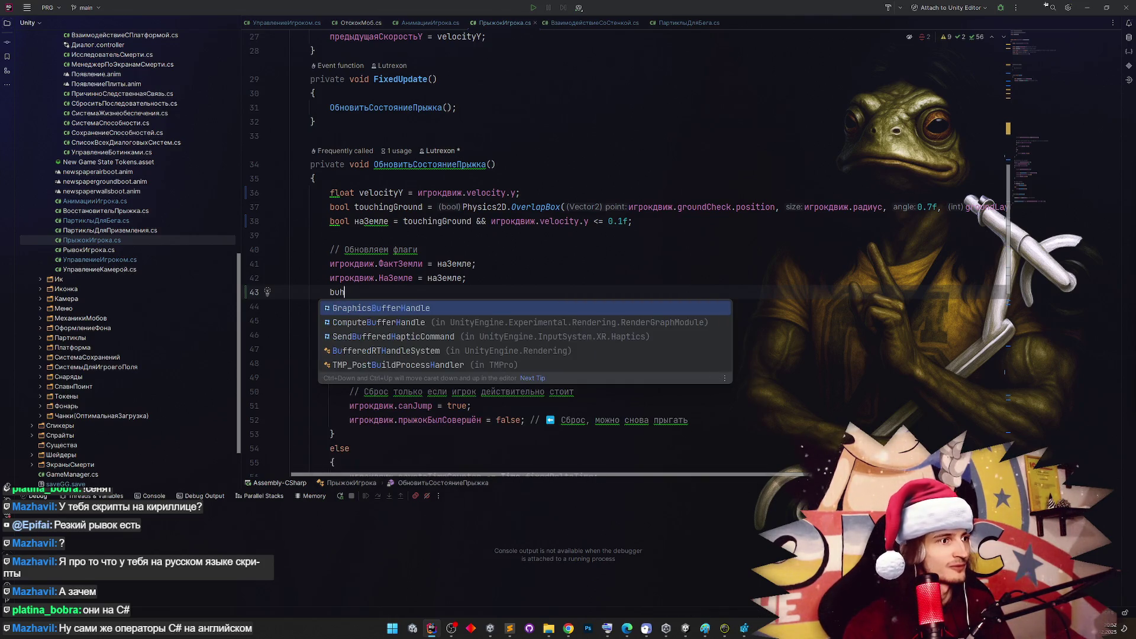
key(BackSpace)
key(BackSpace)
text(иг)
key(Return)
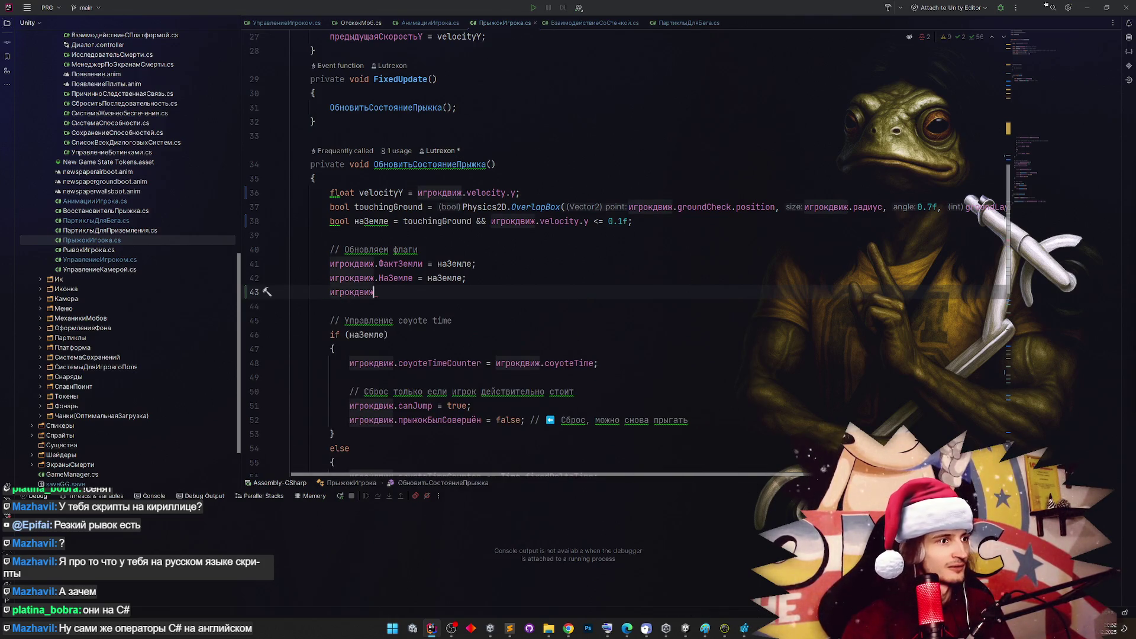
Try junk member names after игрокдвиж., erase the test text, then switch to Unity and clear the console
text(.)
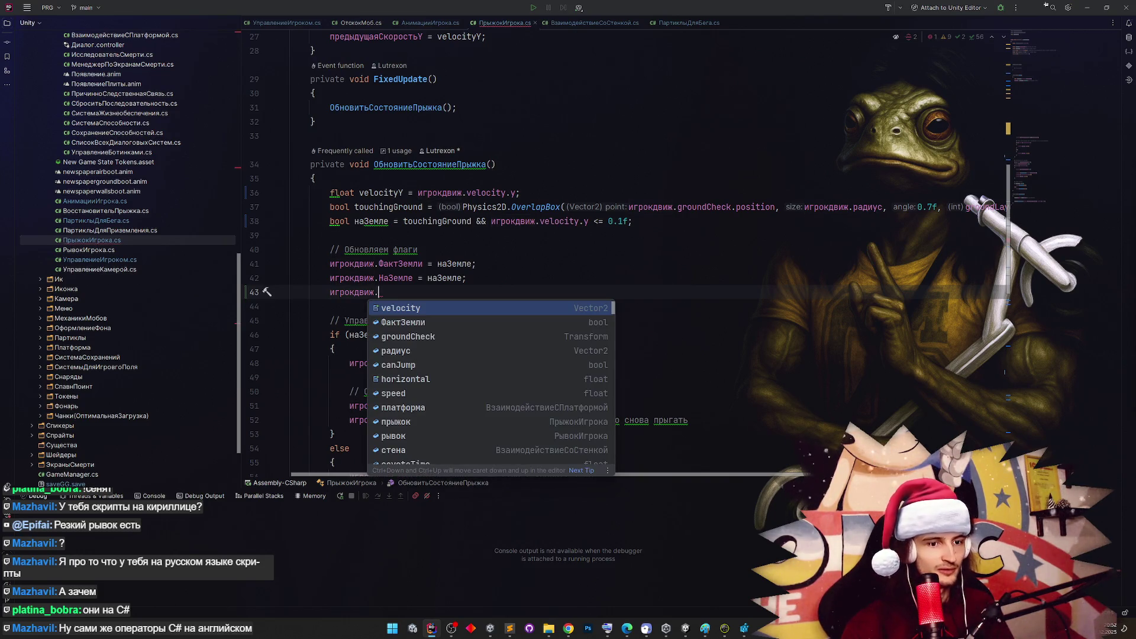
text(Ya)
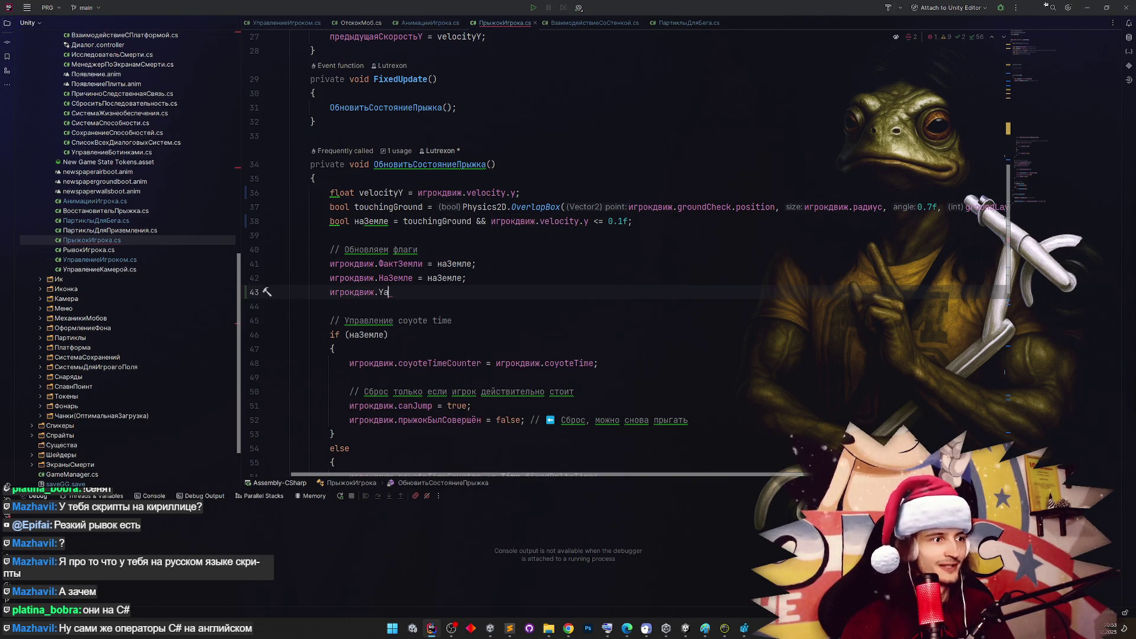
key(BackSpace)
key(BackSpace)
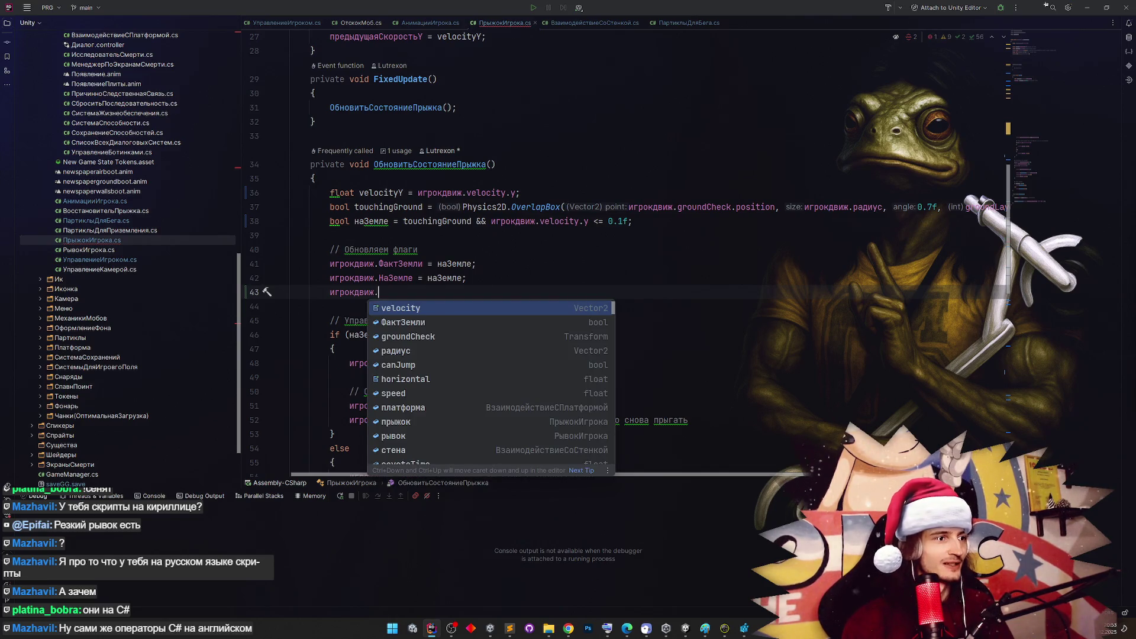
text(asda)
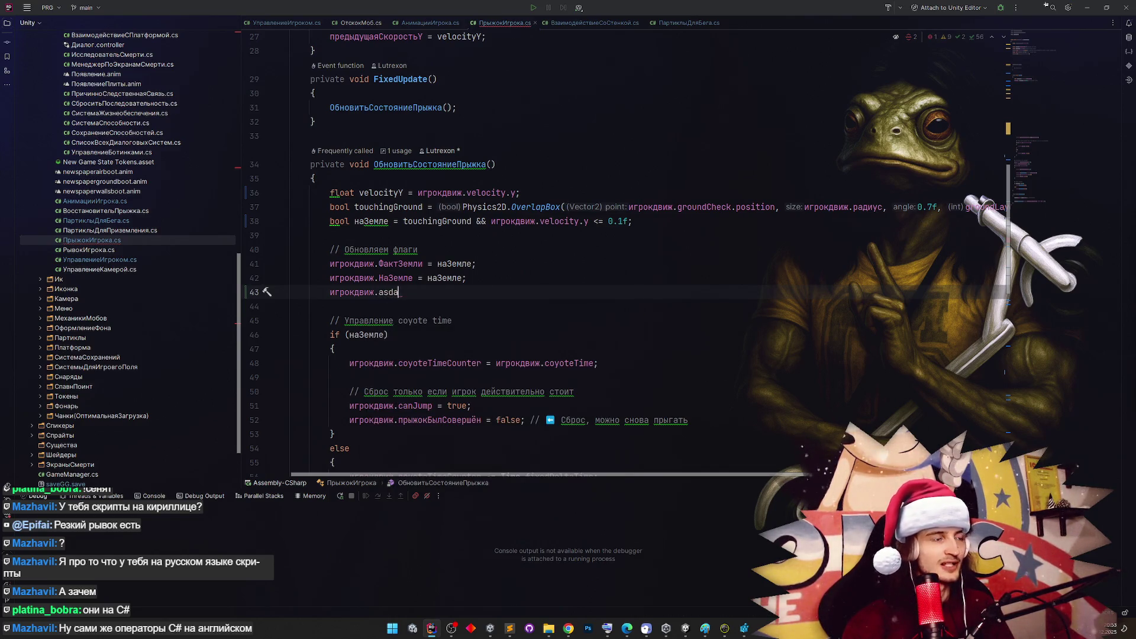
key(BackSpace)
key(BackSpace)
key(BackSpace)
key(BackSpace)
text(sdfsd)
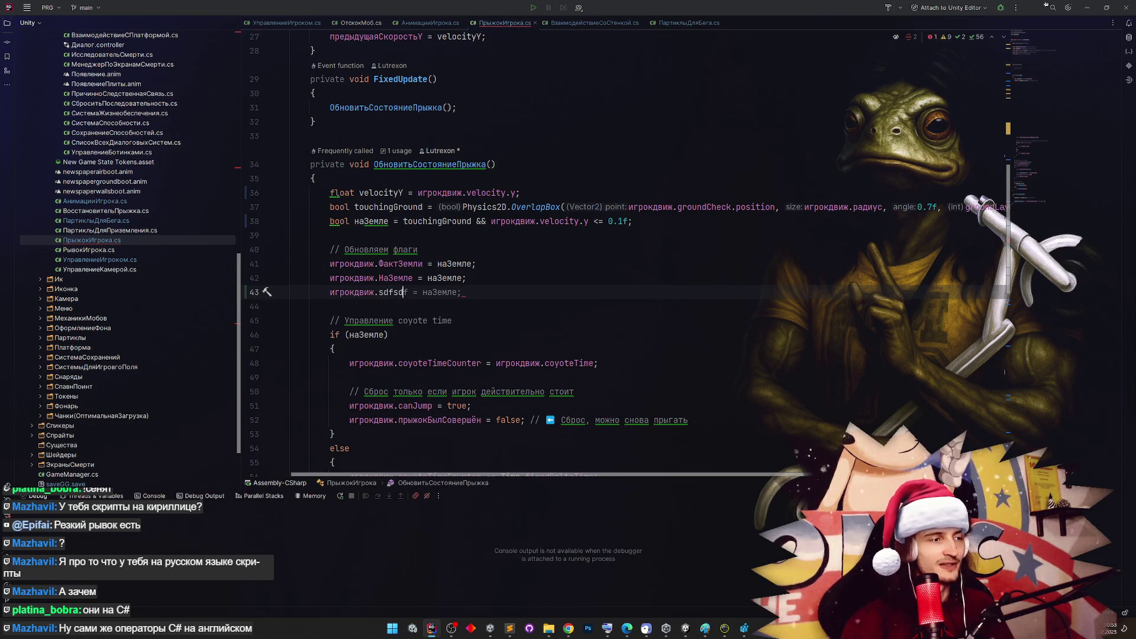
key(BackSpace)
key(BackSpace)
key(BackSpace)
key(BackSpace)
key(BackSpace)
key(BackSpace)
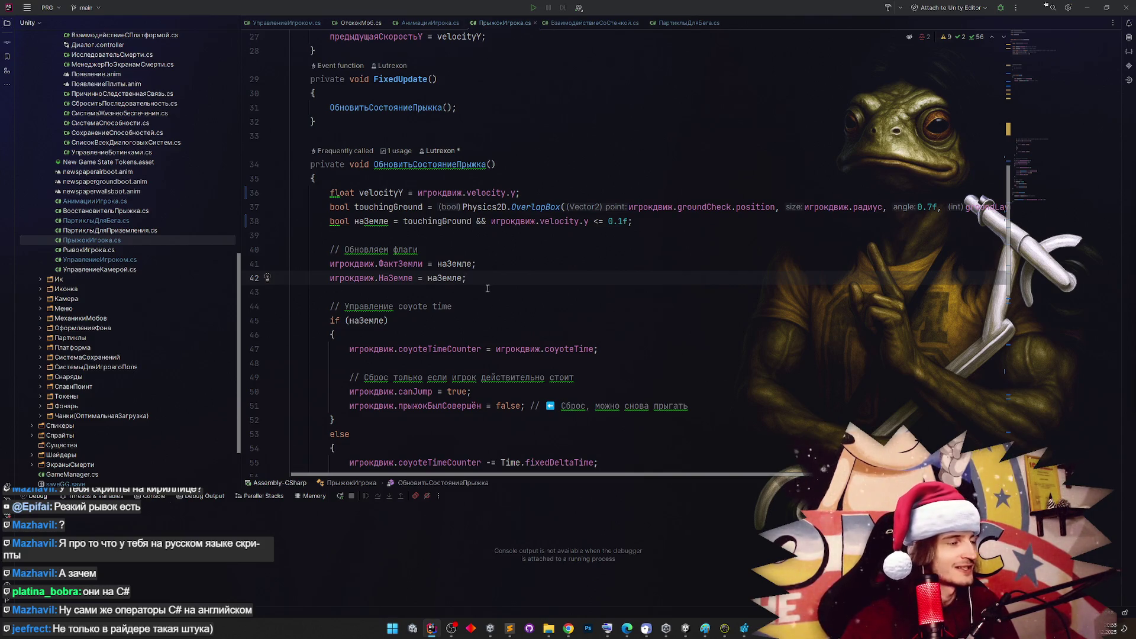
scroll(488, 288, up, 3)
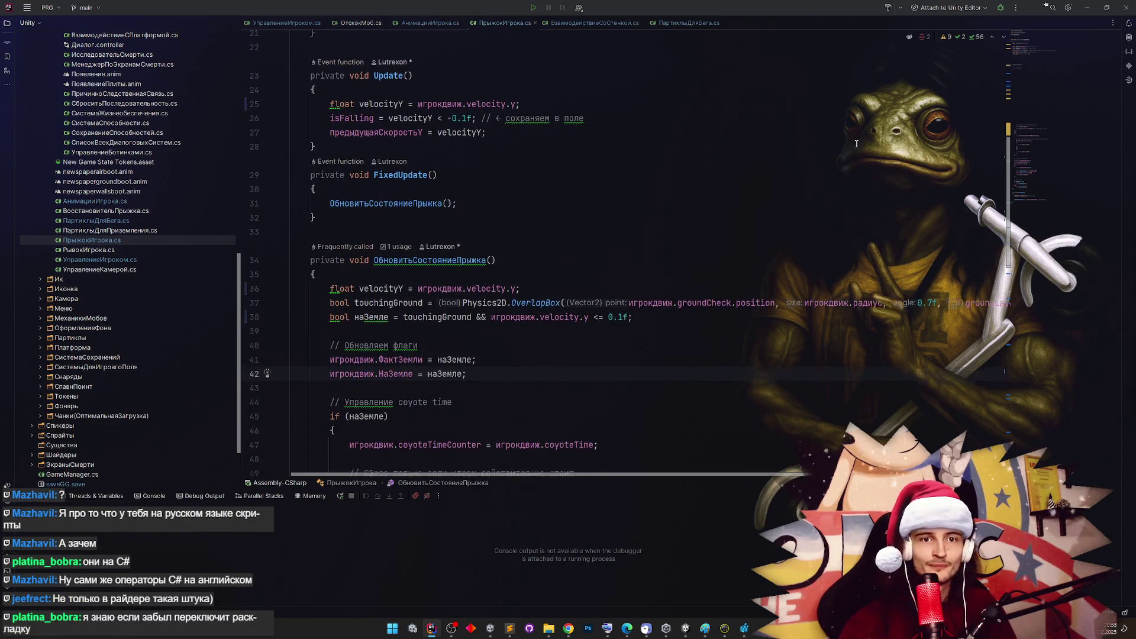
scroll(856, 143, down, 1)
scroll(854, 147, down, 1)
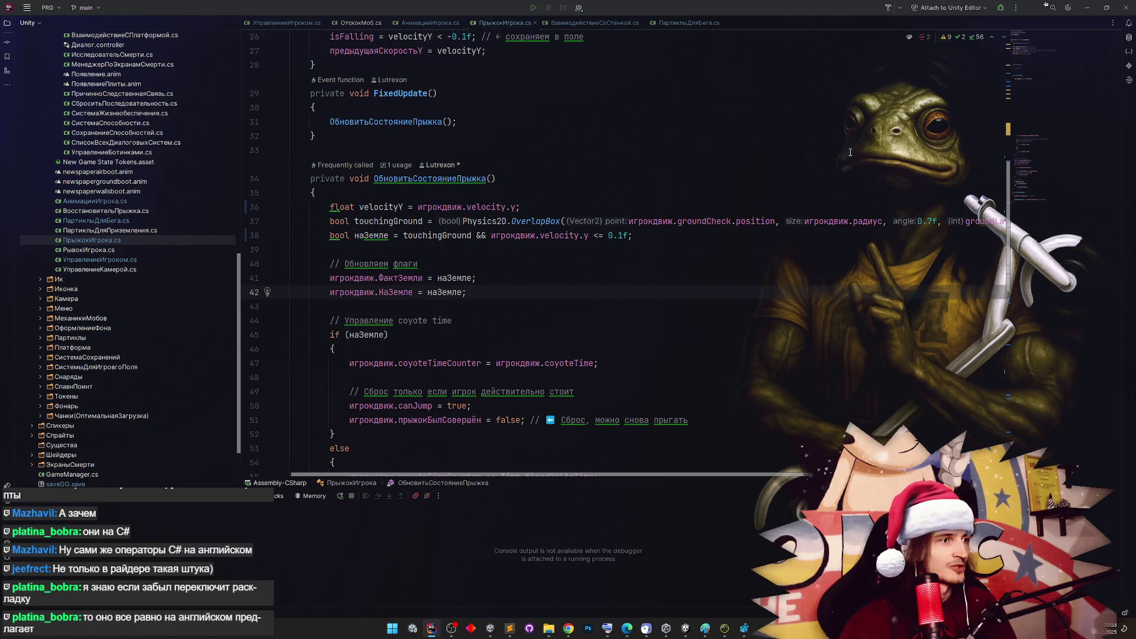
click(684, 628)
click(9, 401)
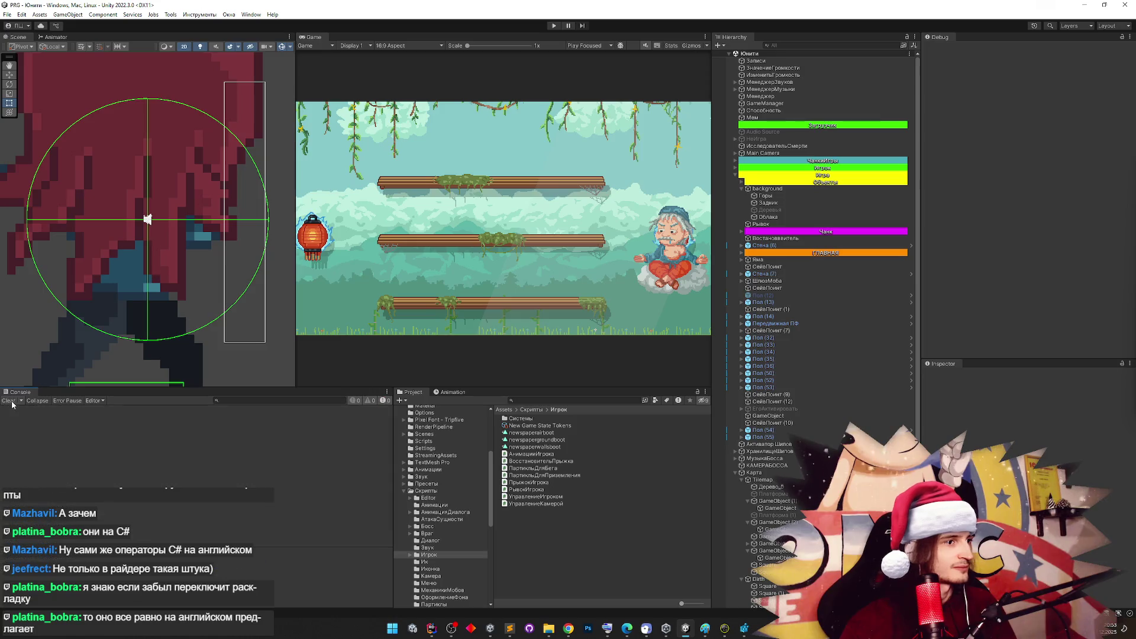
Play the level, wall-jumping repeatedly off the tall right wall, then select the Игрок player object
key(ctrl+p)
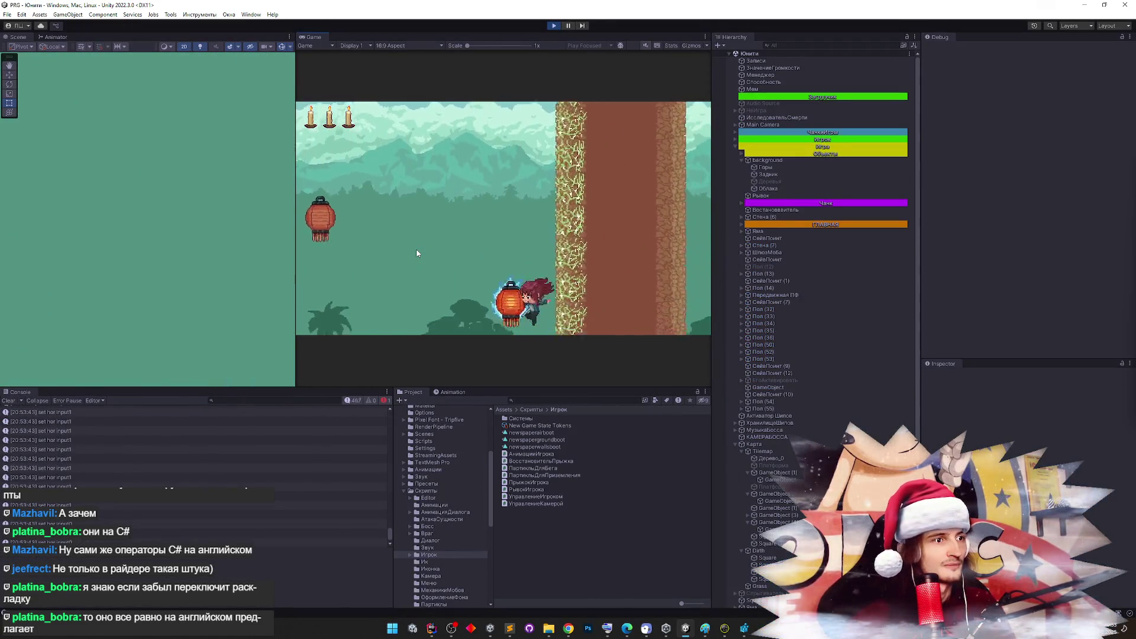
key(d)
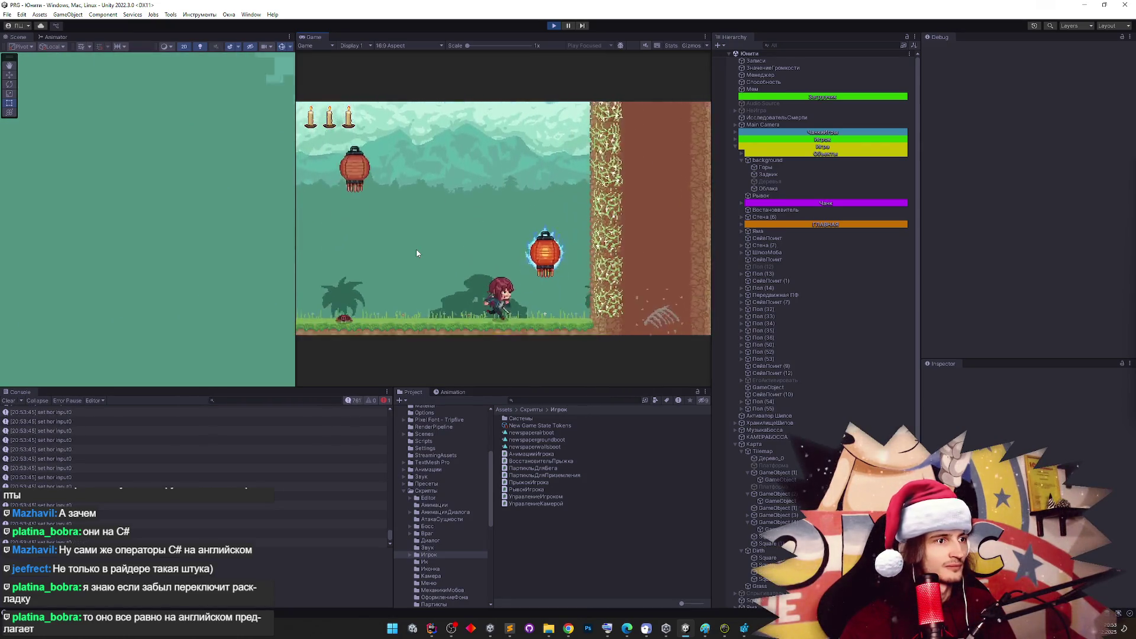
key(space)
key(d)
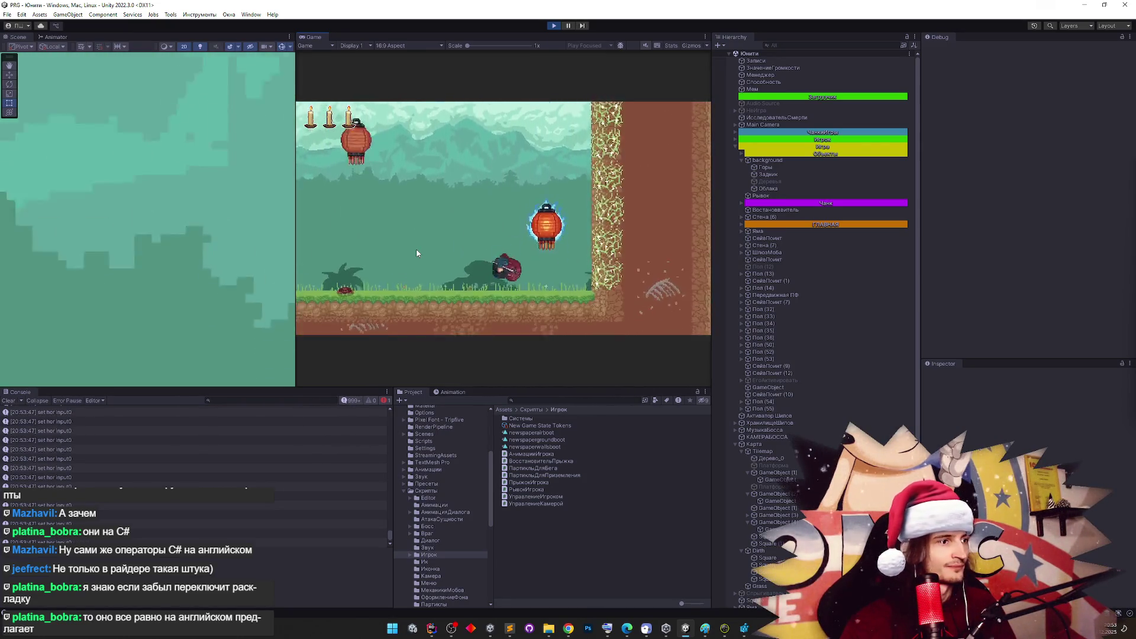
key(space)
key(d)
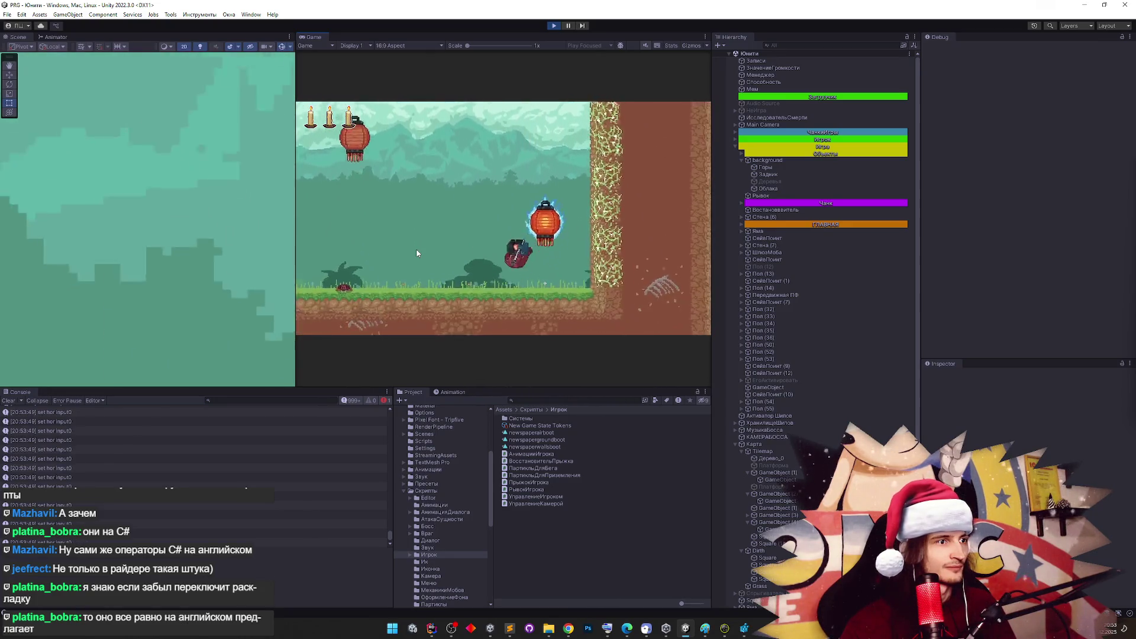
key(space)
key(d)
key(space)
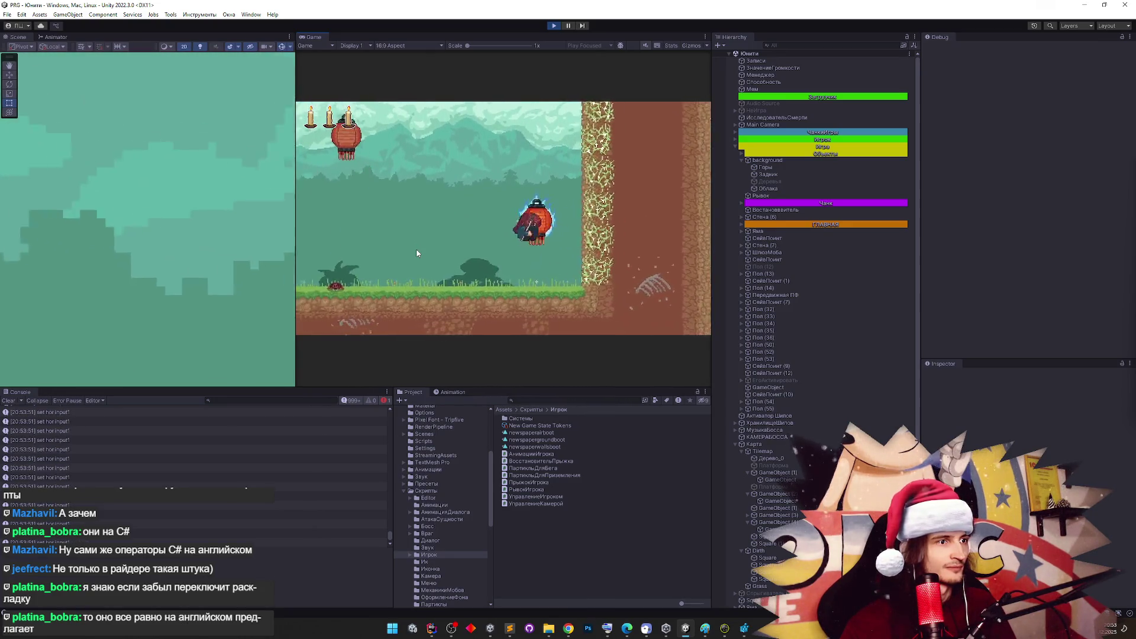
key(space)
key(a)
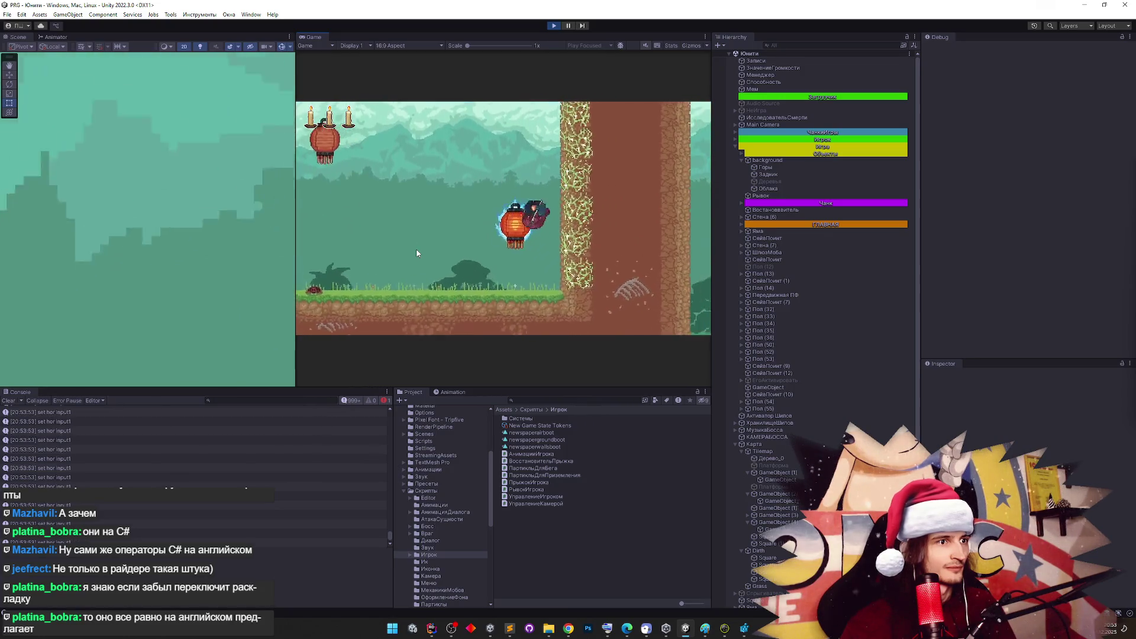
key(d)
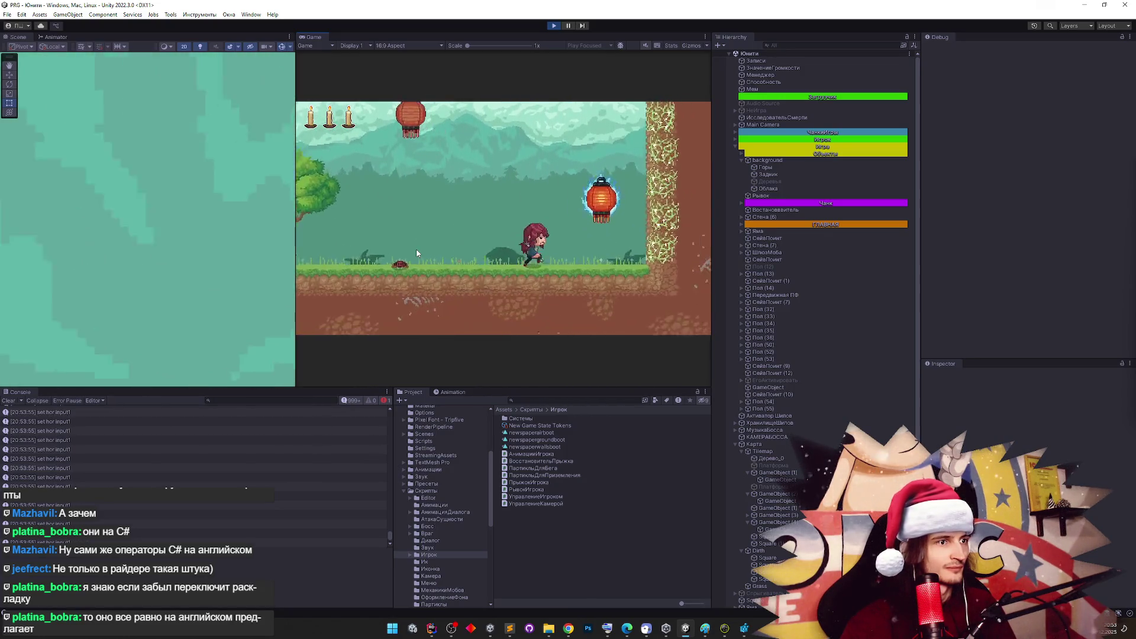
key(space)
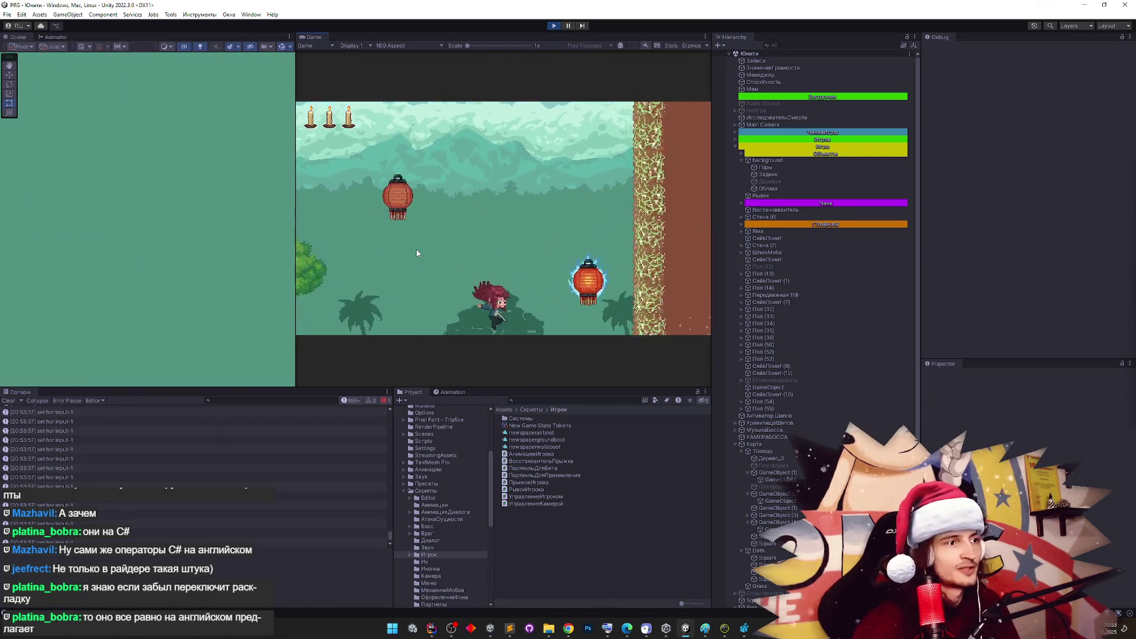
key(space)
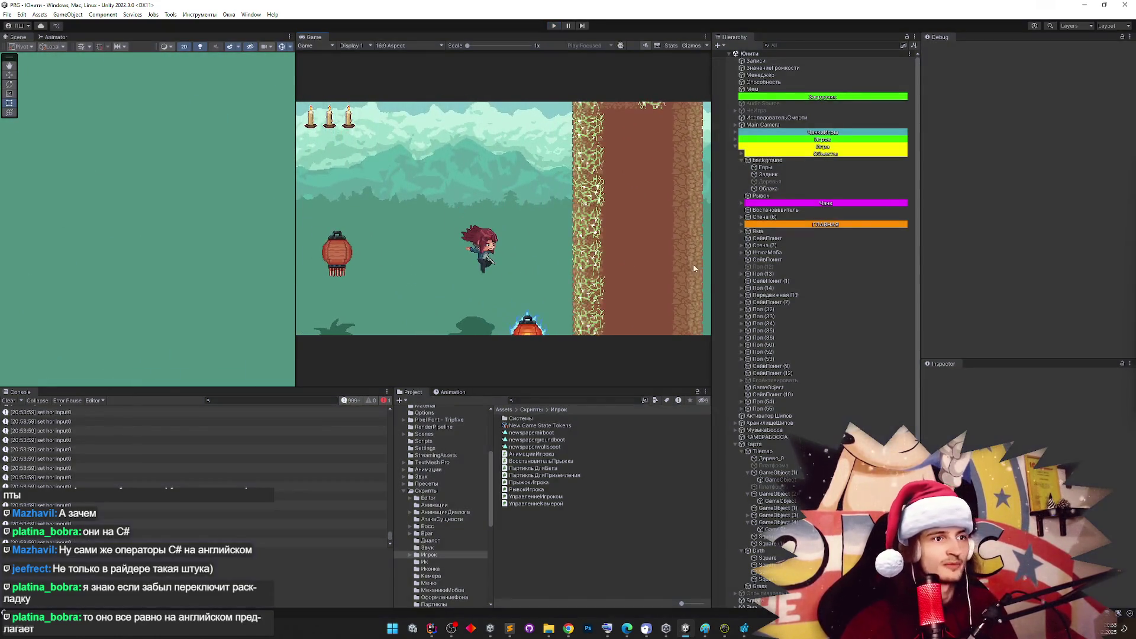
click(823, 170)
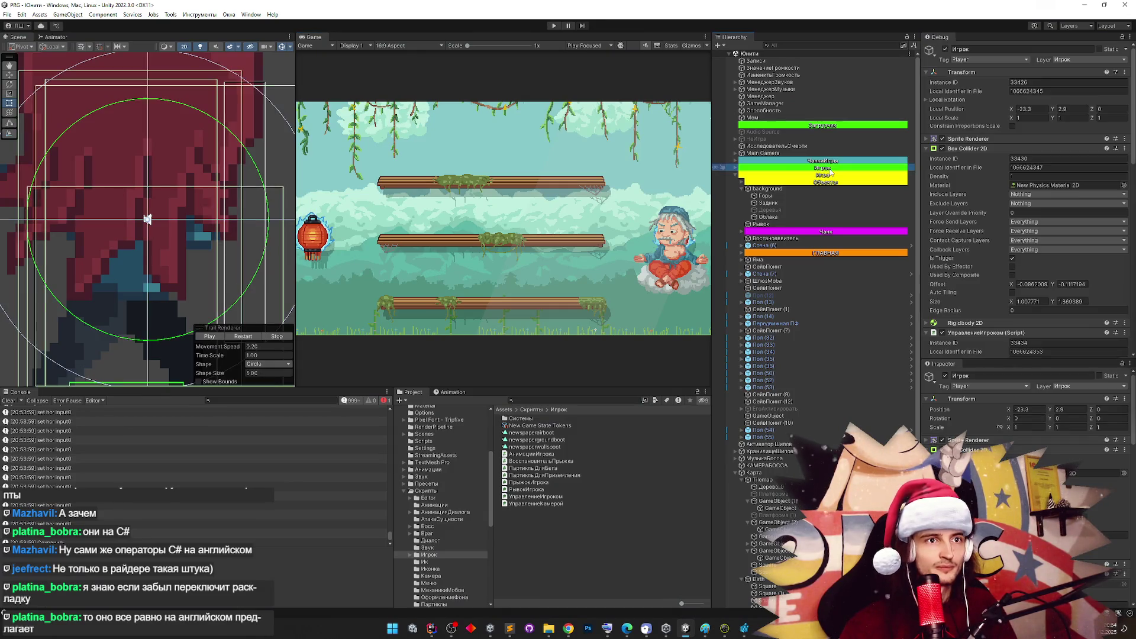
Set the player's Min Move Step to 0.01 in the Debug Inspector
drag(1134, 126, 1130, 220)
click(1044, 291)
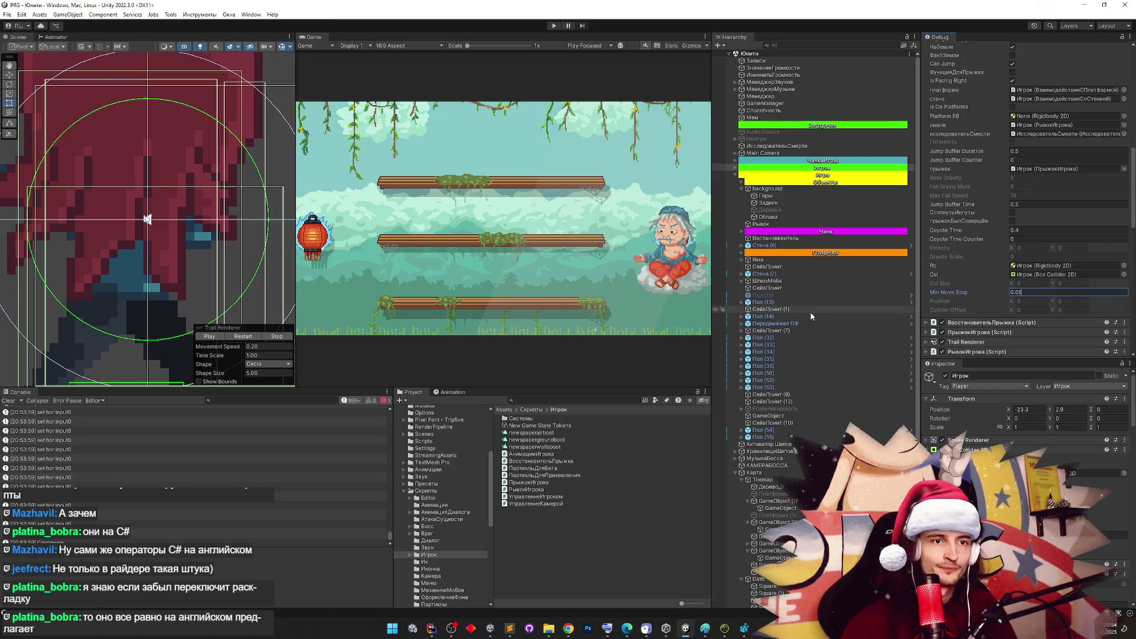
text(1)
key(Return)
Start Play mode, run right and jump by the wall, with the Game view maximised
key(ctrl+p)
key(d)
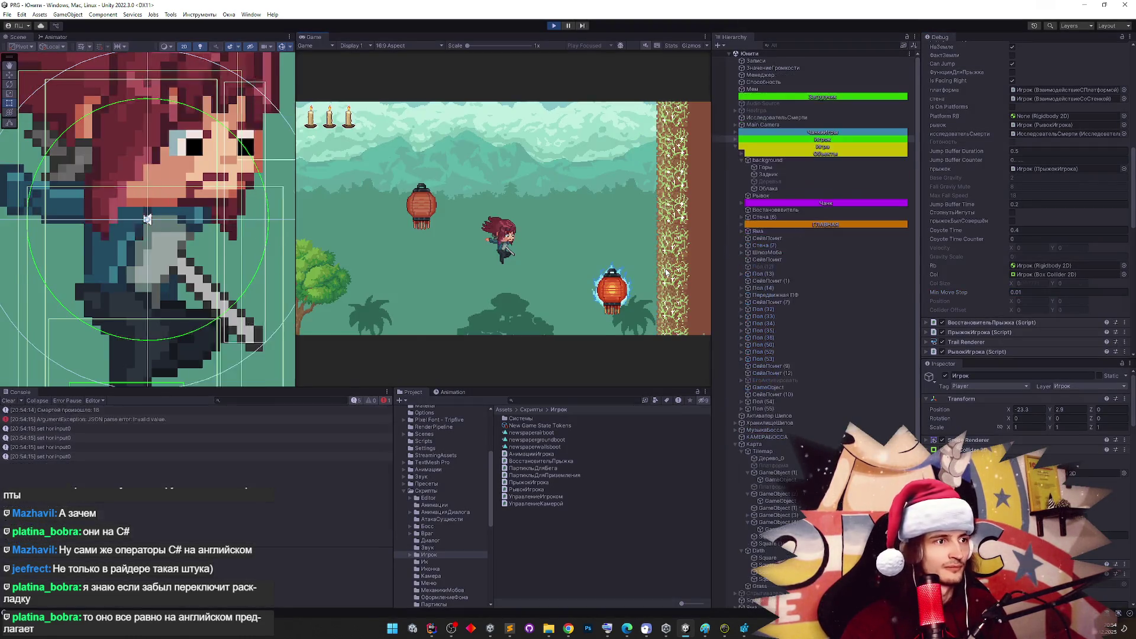
key(space)
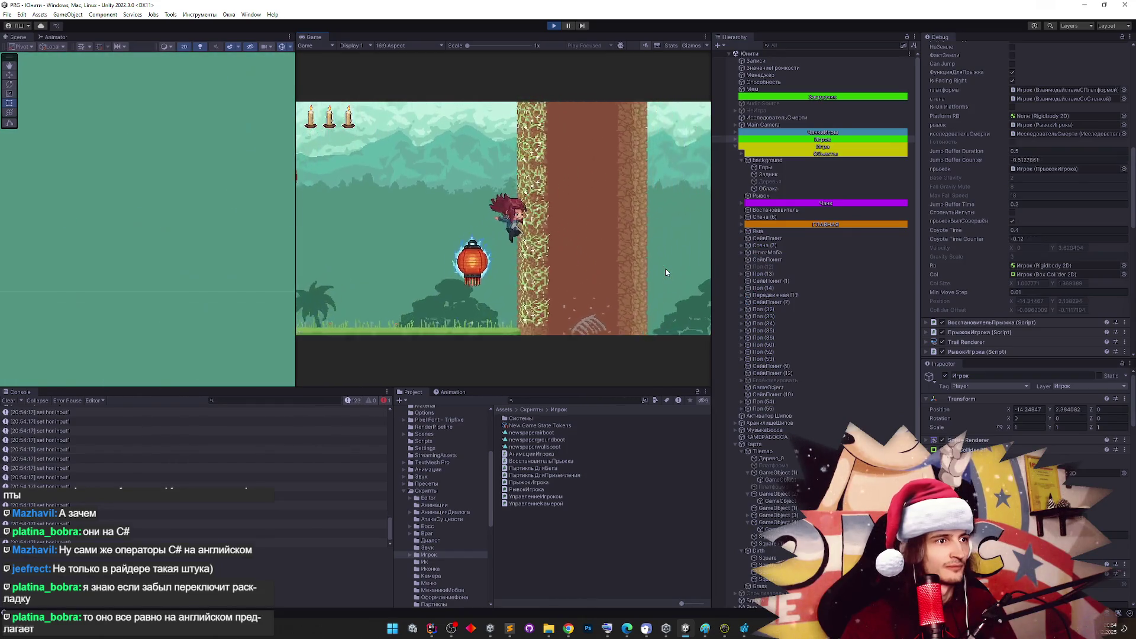
key(shift+space)
key(space)
Wall-jump between the lantern and the tree trunk, dropping off leftward and running back
key(a)
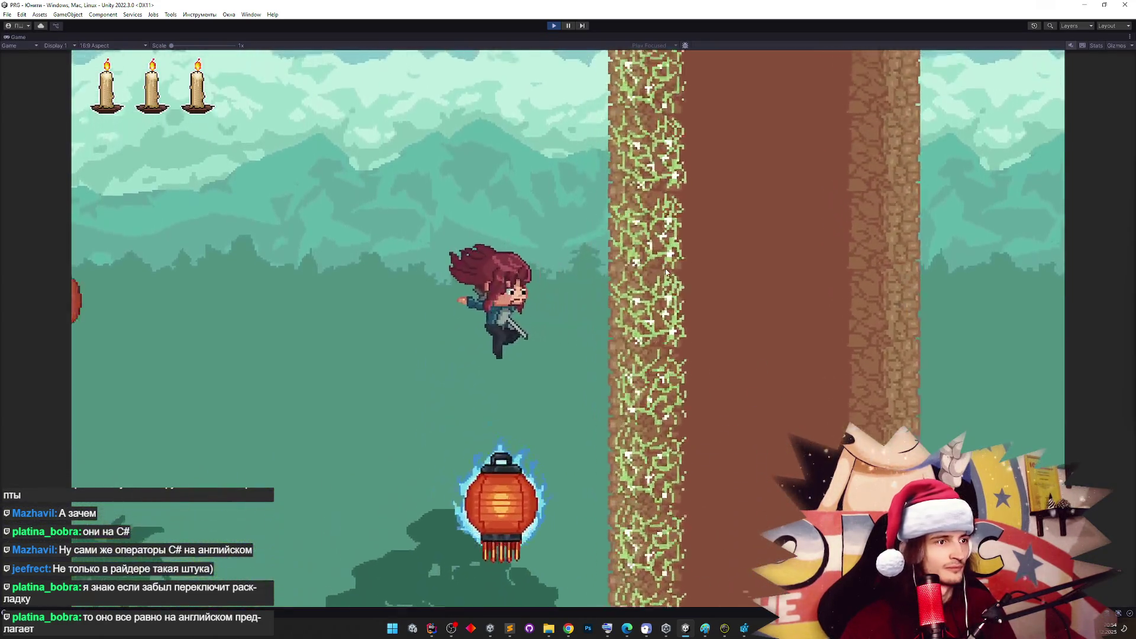
key(d)
key(space)
key(space)
key(a)
key(d)
key(space)
key(space)
key(a)
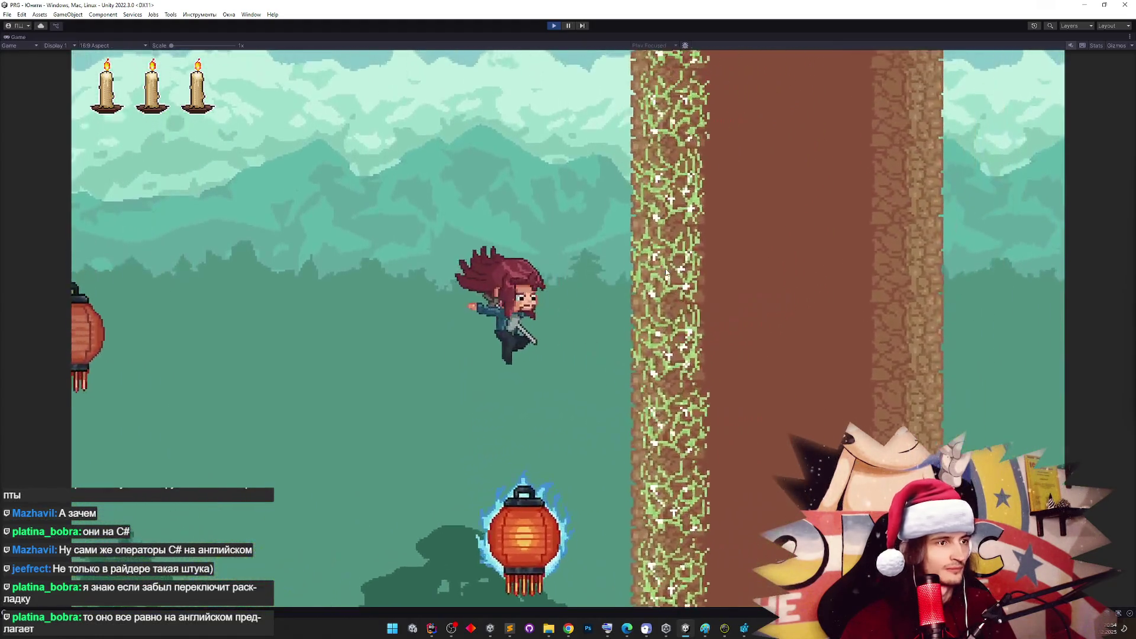
key(d)
key(space)
key(space)
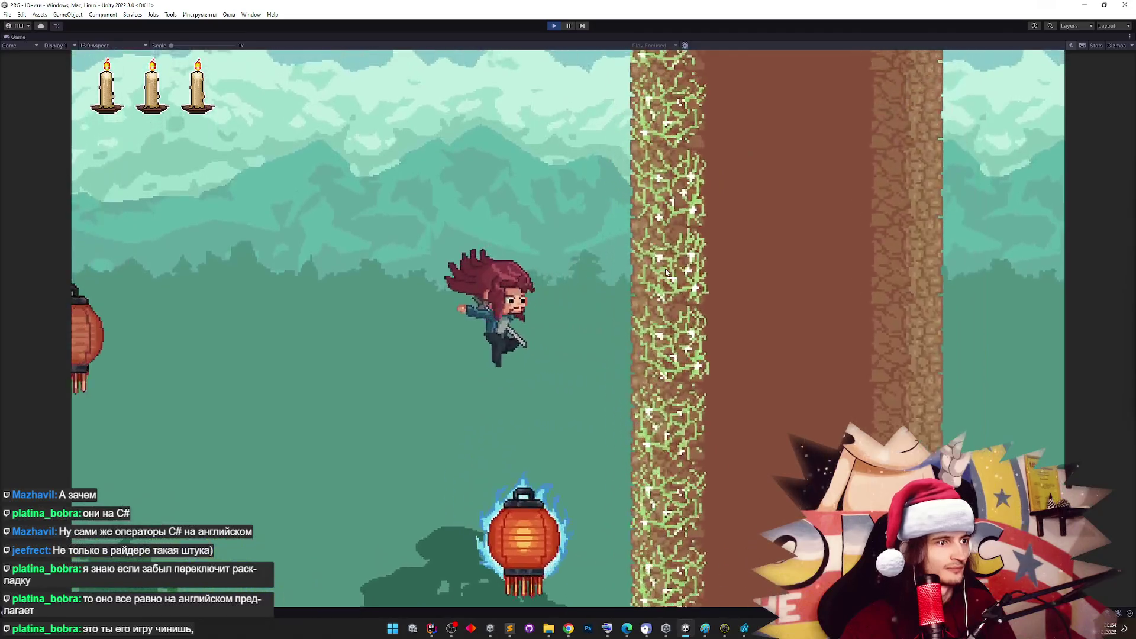
key(d)
Keep testing wall jumps off the trunk and lantern, then exit Play mode and switch to Rider
key(space)
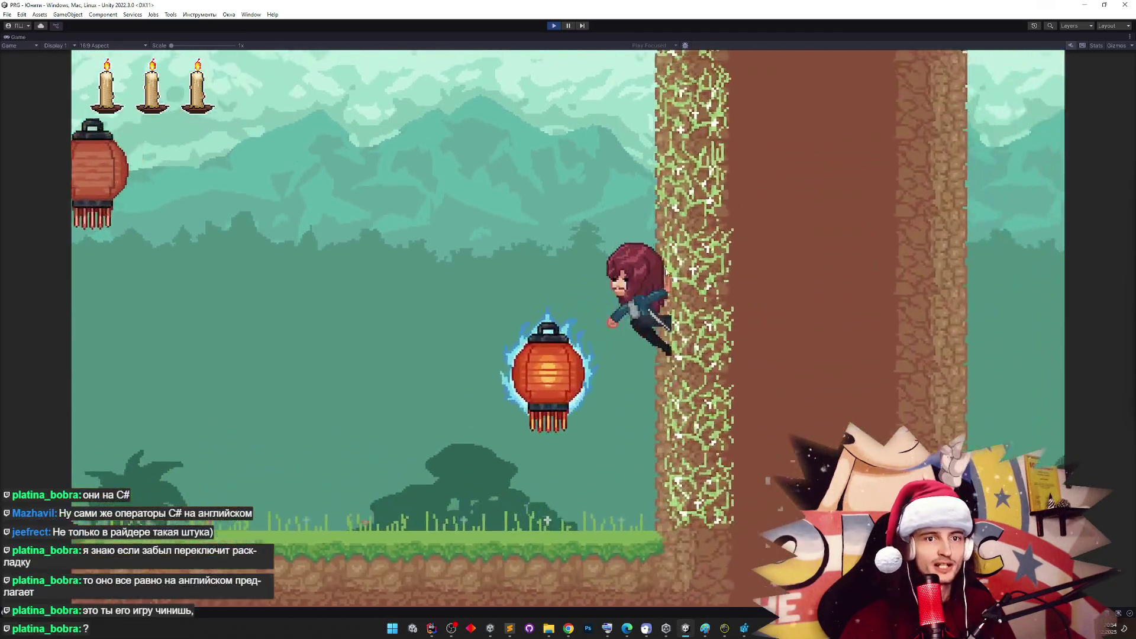
key(a)
key(d)
key(d)
key(space)
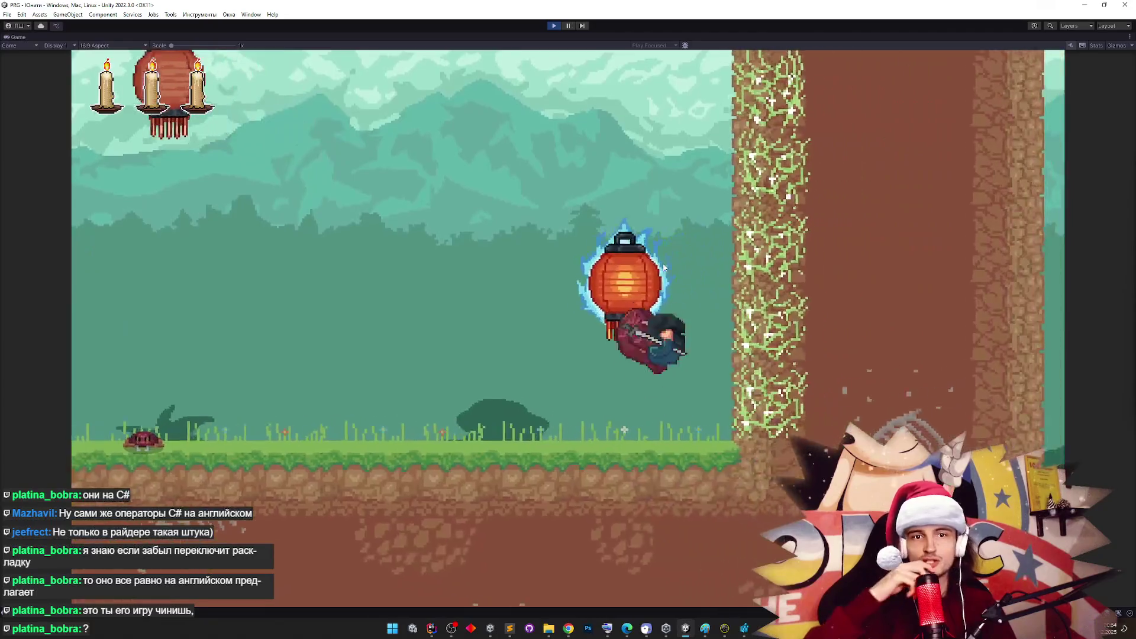
key(space)
key(a)
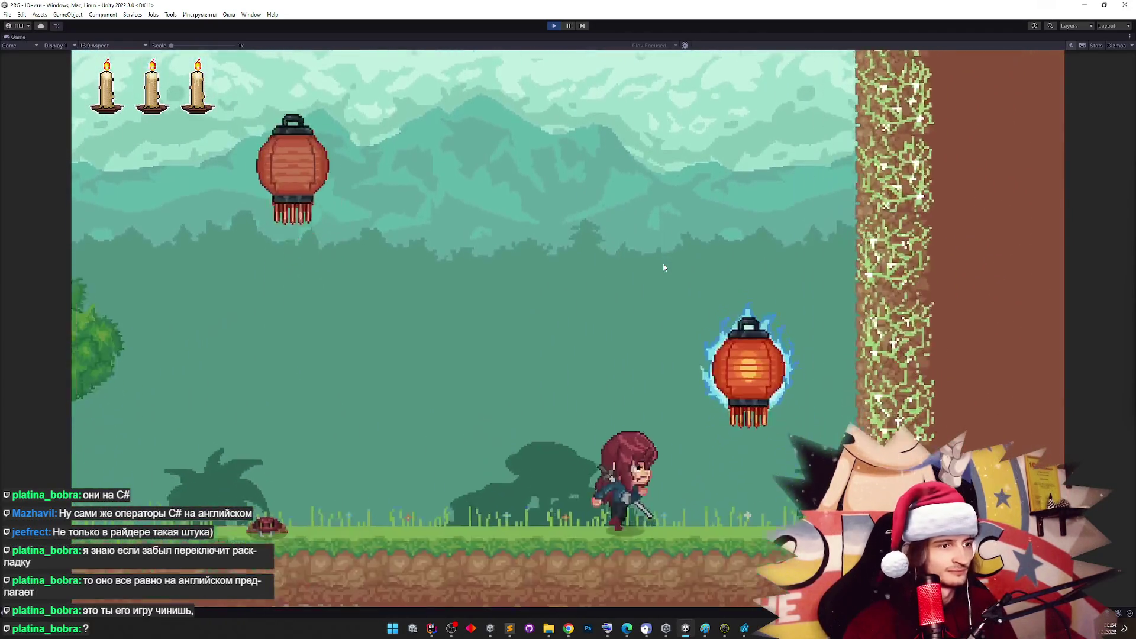
key(space)
key(space)
key(d)
key(space)
key(space)
key(d)
key(space)
key(space)
key(space)
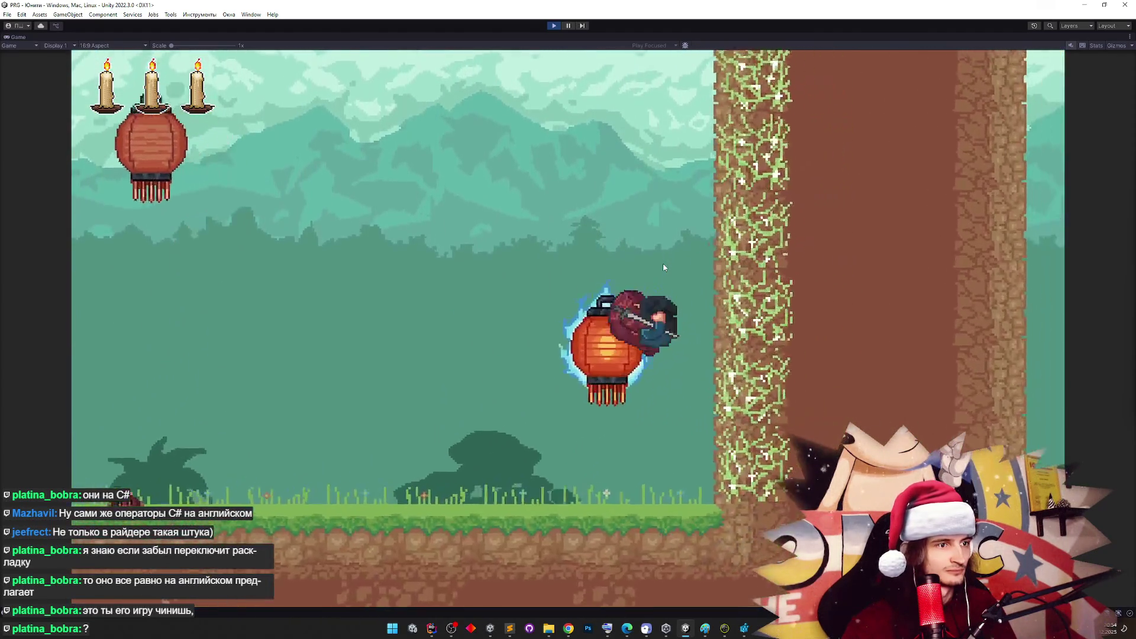
key(space)
key(space)
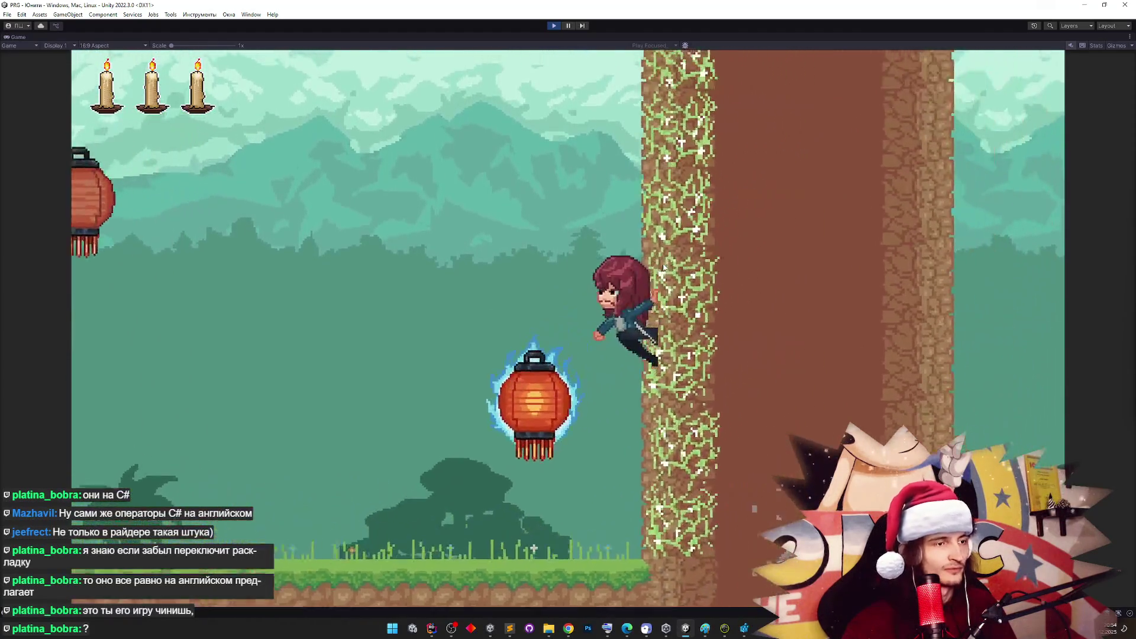
key(space)
key(space)
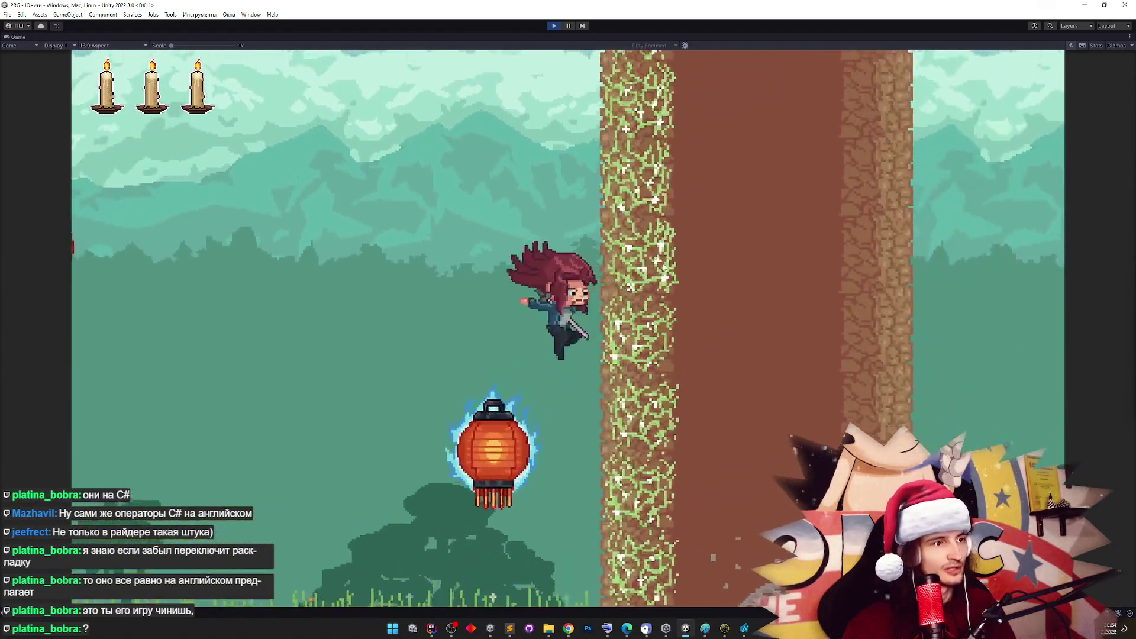
key(space)
key(space)
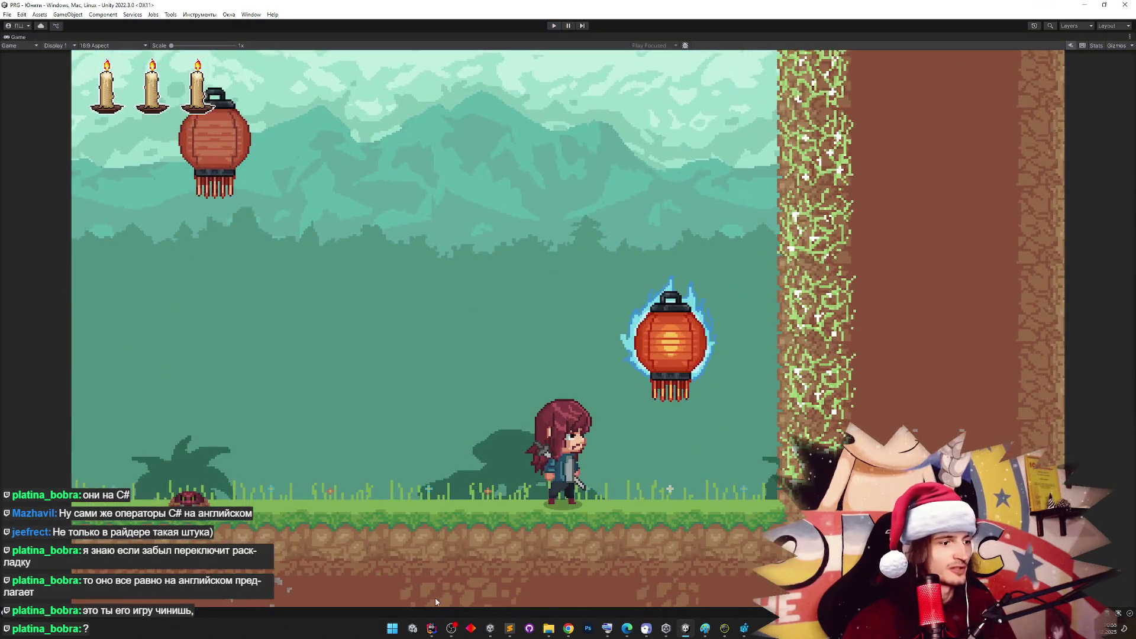
key(ctrl+p)
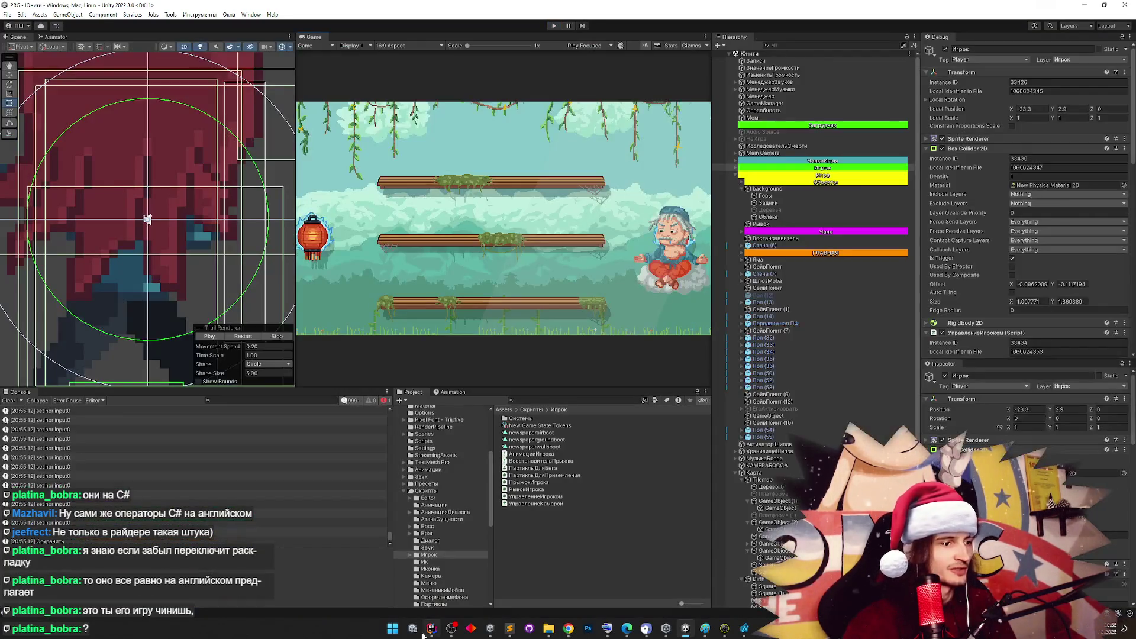
click(431, 628)
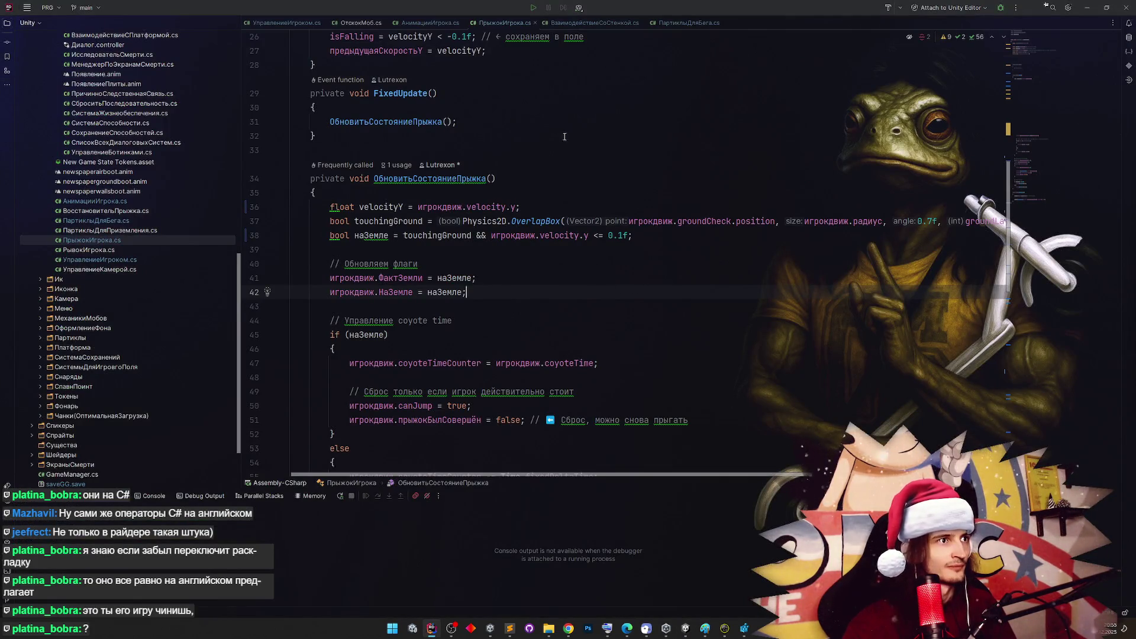
Scroll the jump script up to its Start method, then return to Unity
scroll(569, 138, up, 3)
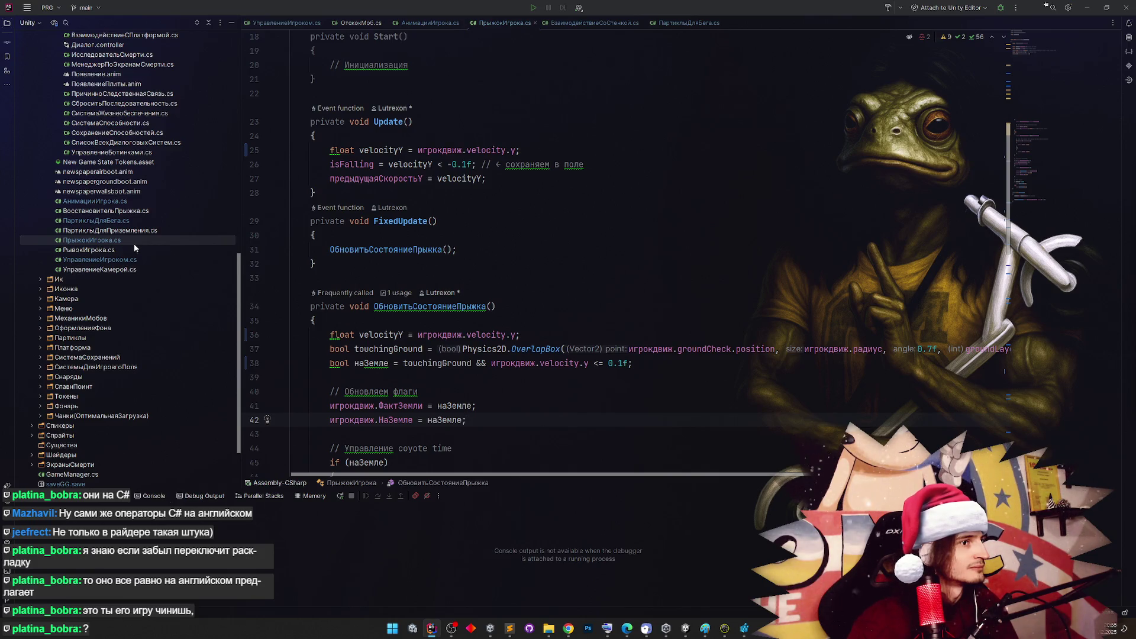
click(431, 629)
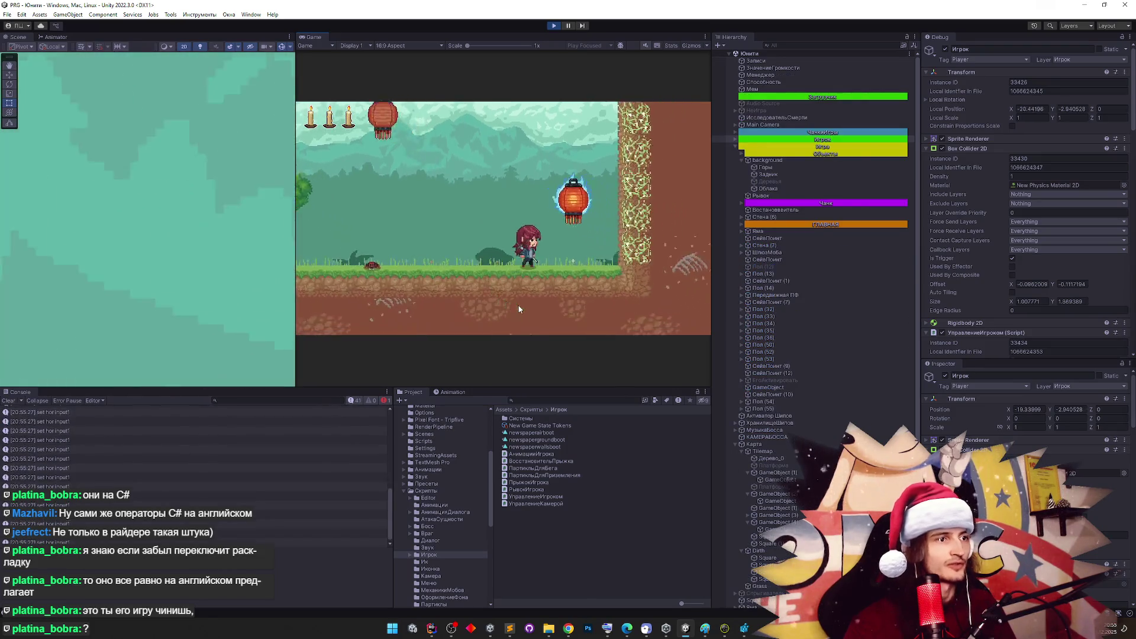
Maximise the running Game view and wall-jump toward the glowing lantern and tree trunk
key(shift+space)
key(space)
key(a)
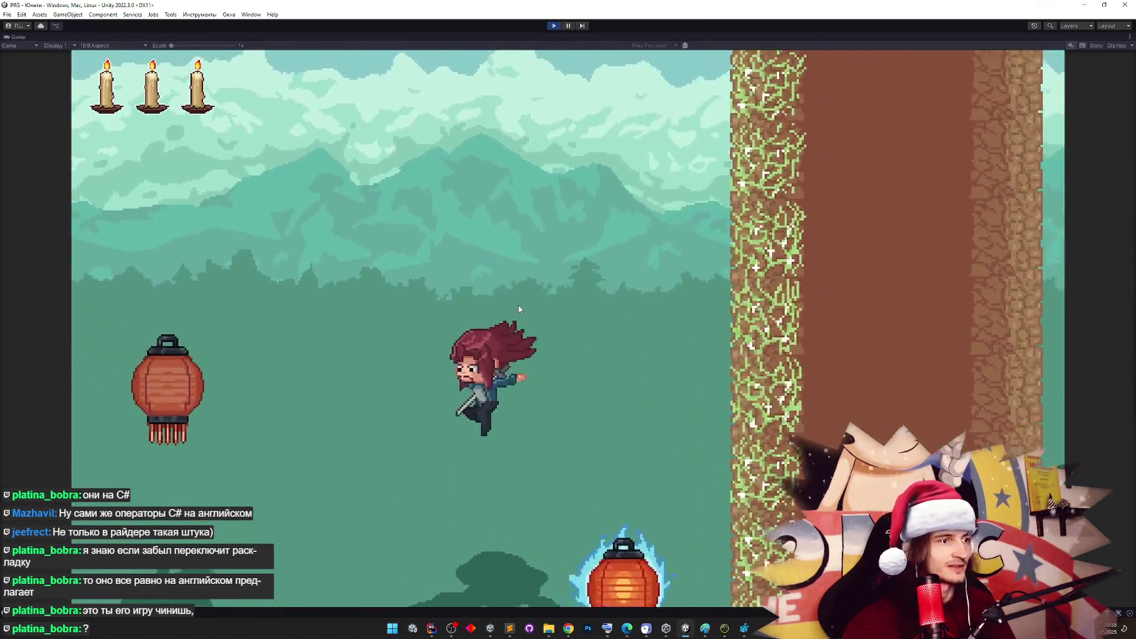
key(space)
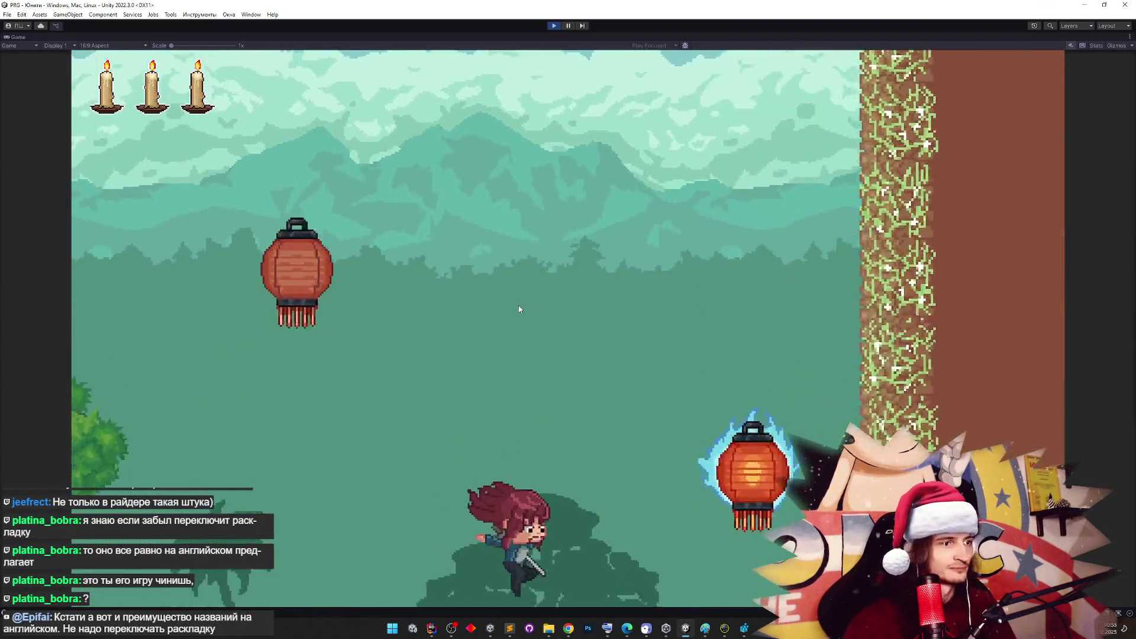
key(space)
key(space)
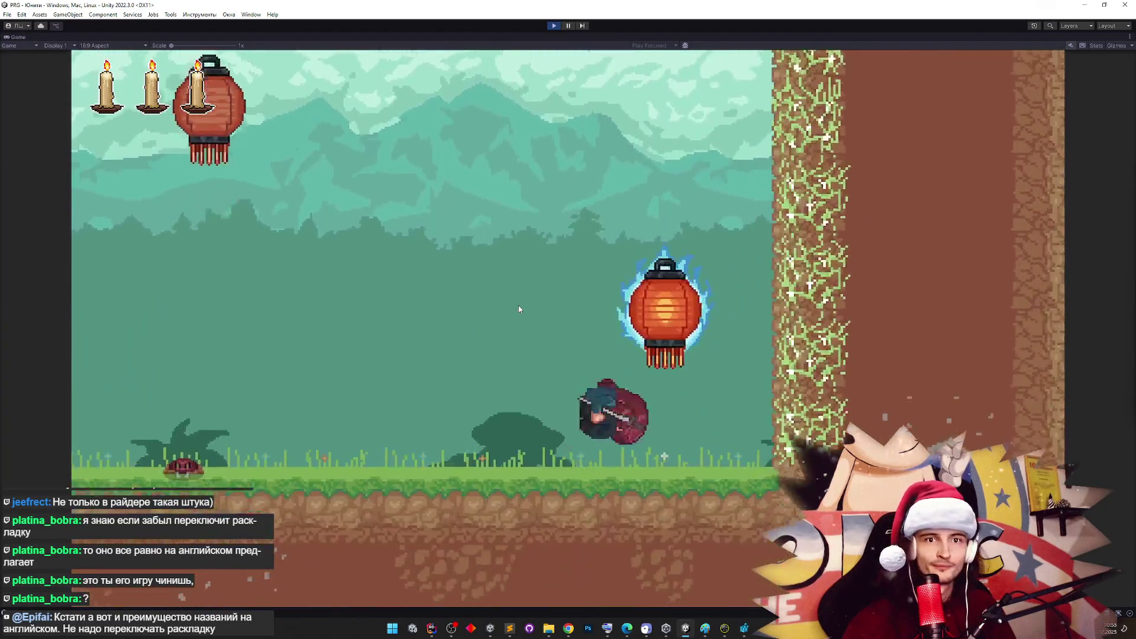
key(space)
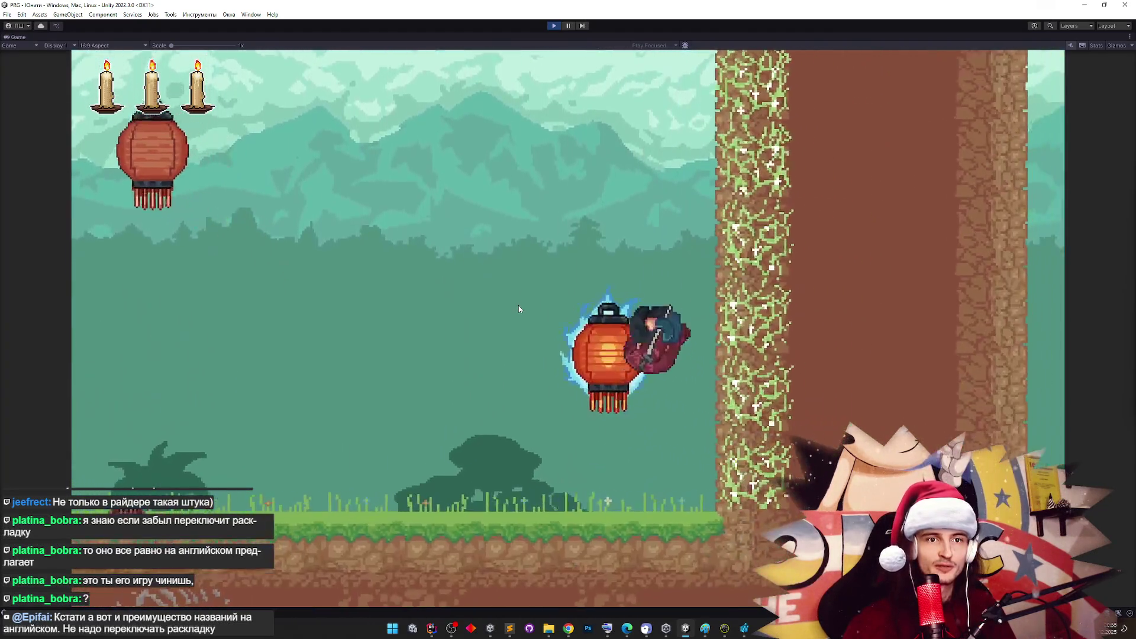
key(space)
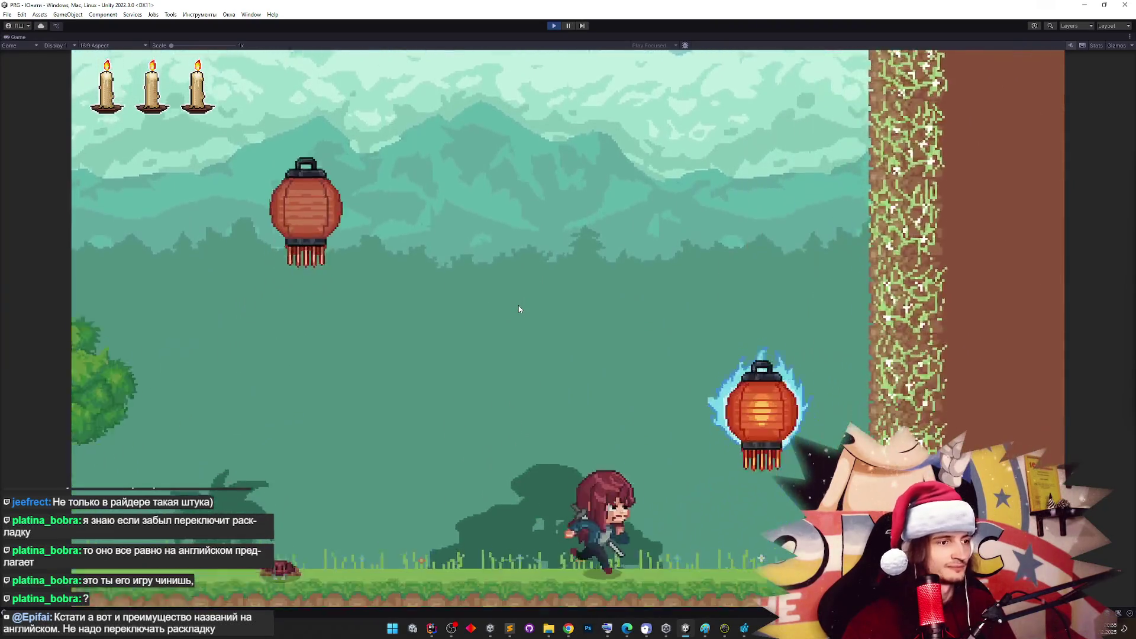
key(space)
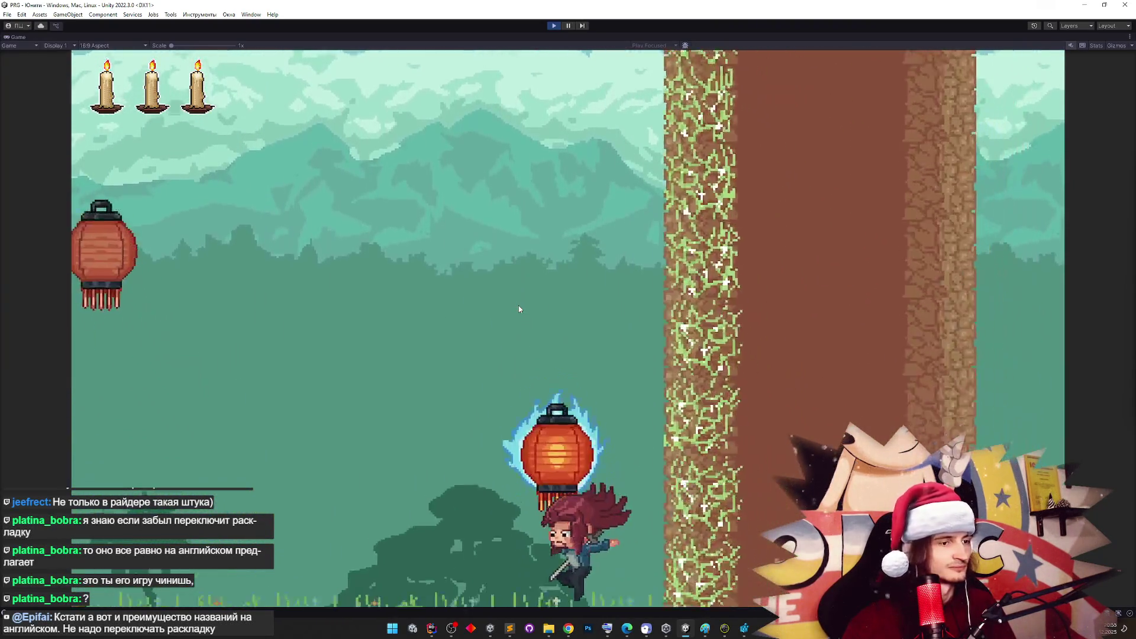
key(space)
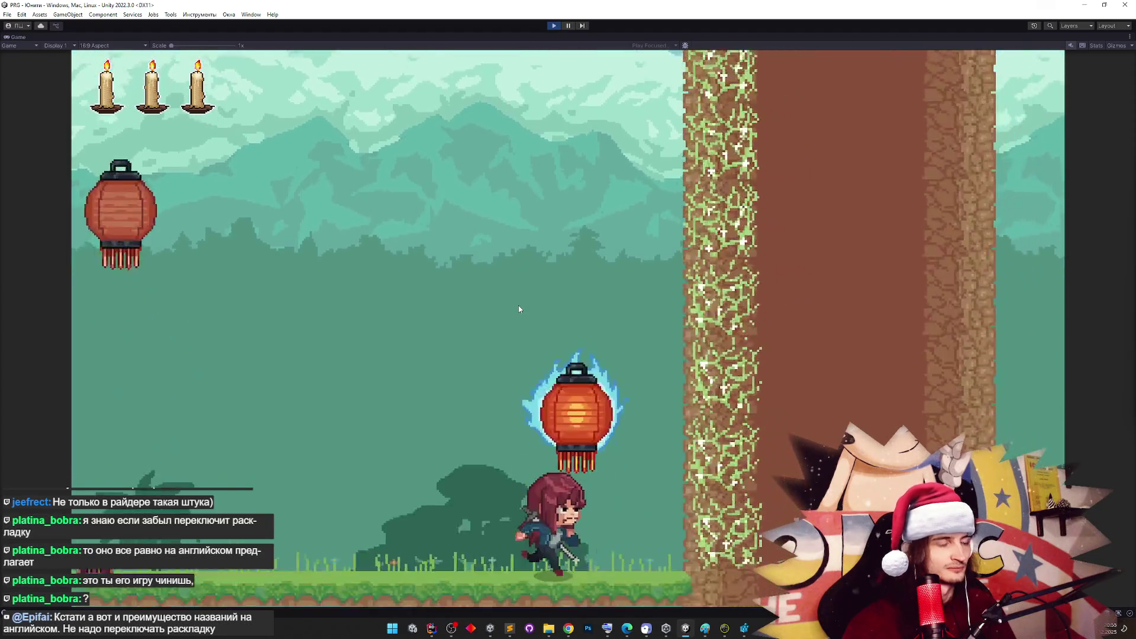
Repeat wall jumps off the lantern, then return to Rider's ОбновитьСостояниеПрыжка code
key(space)
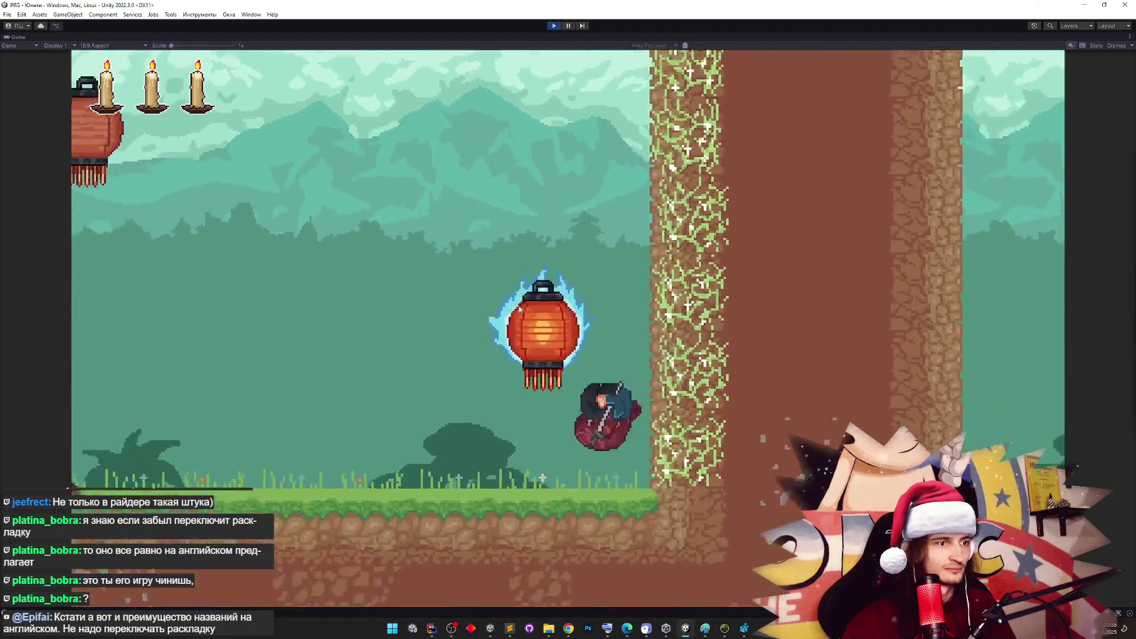
key(space)
key(space)
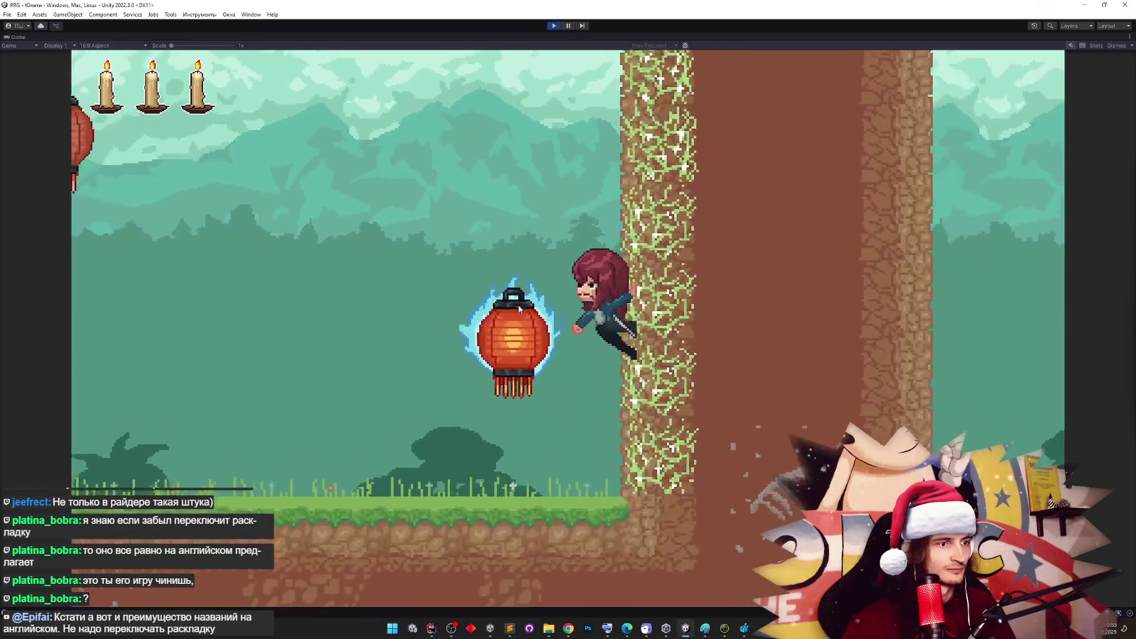
key(space)
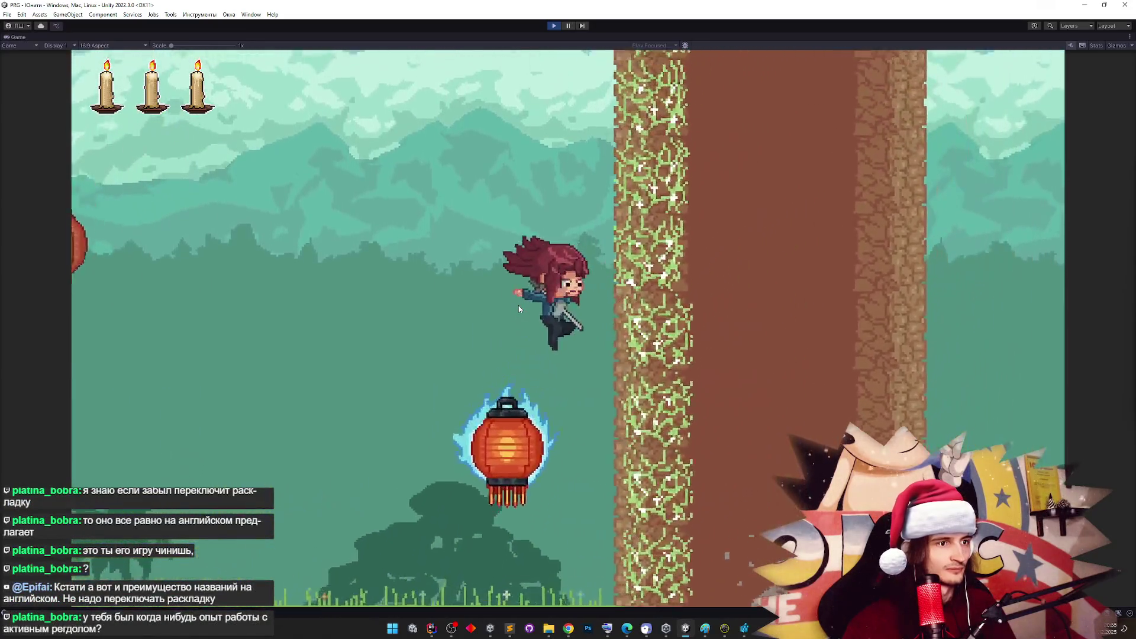
key(space)
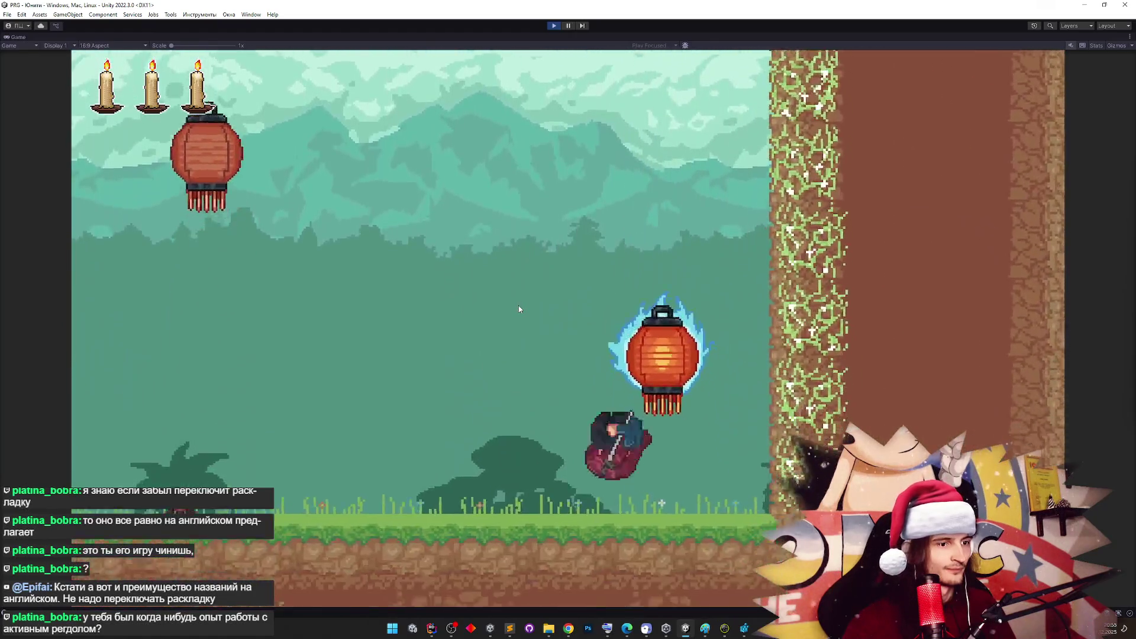
key(space)
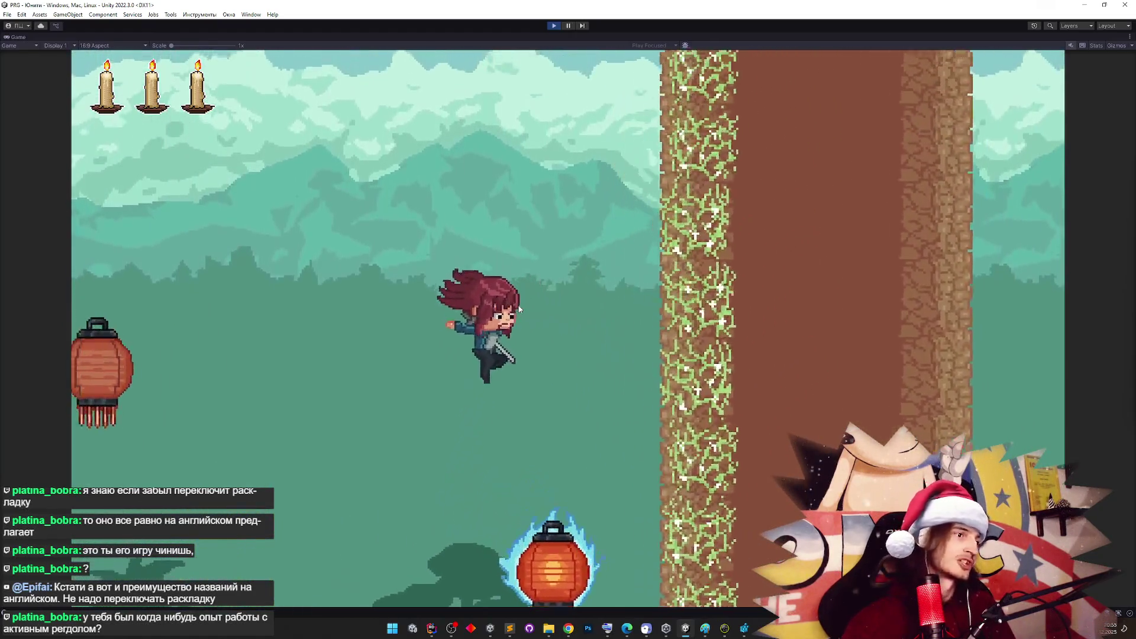
key(space)
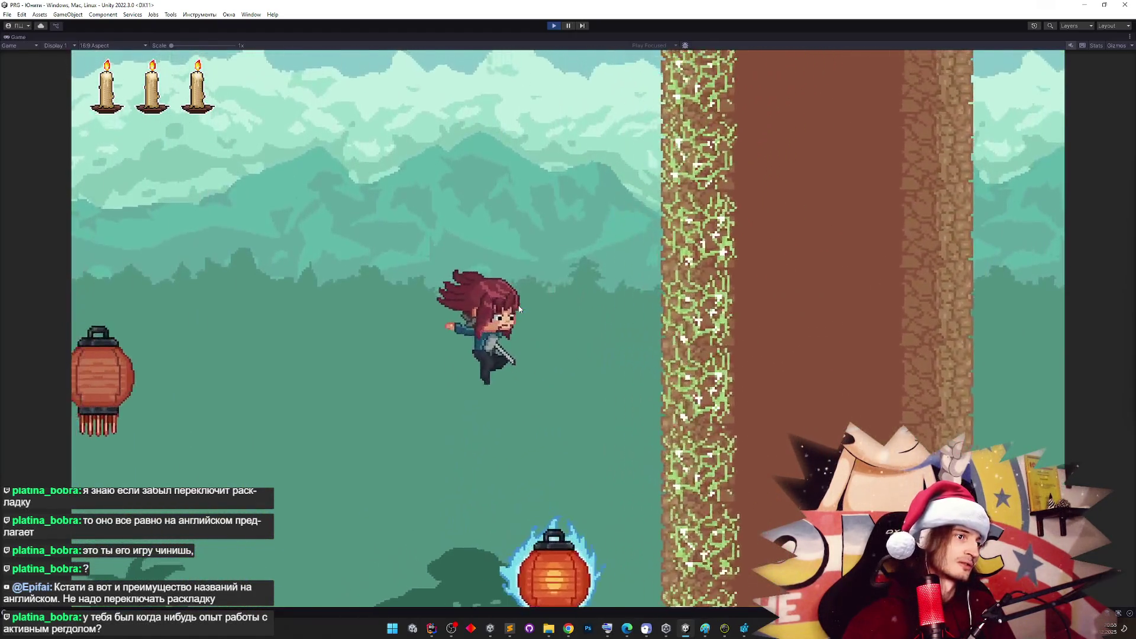
key(space)
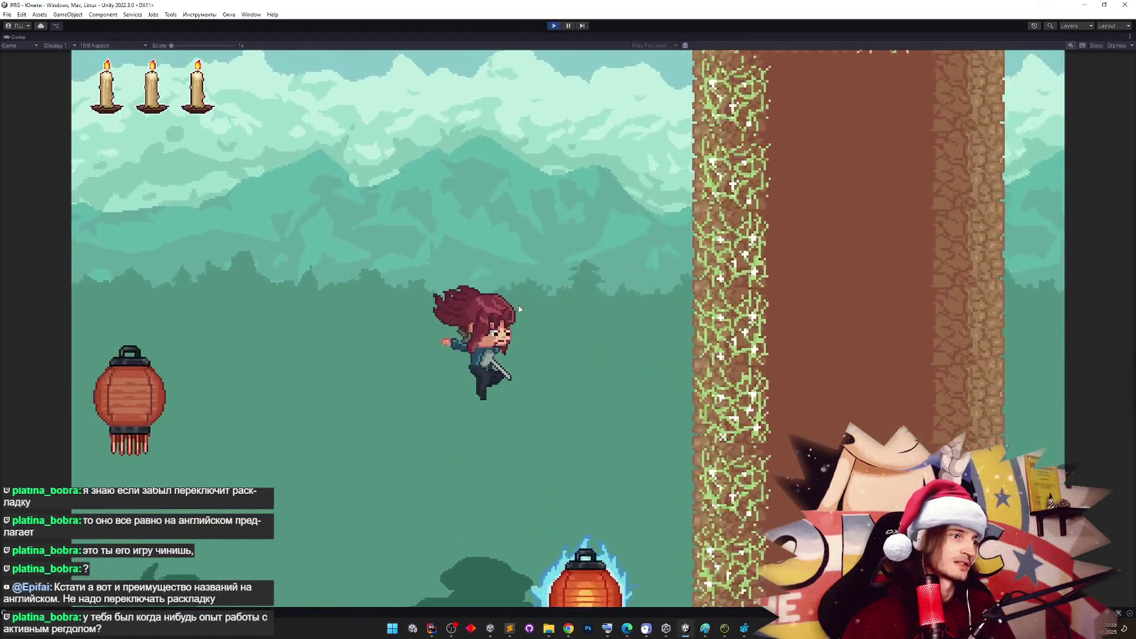
key(space)
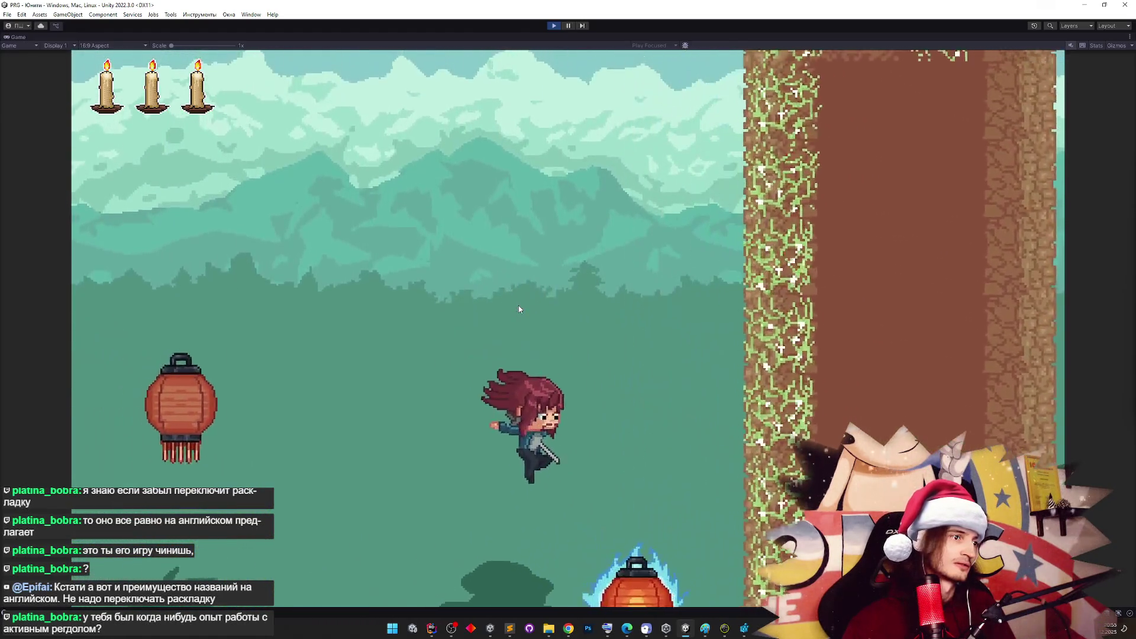
key(alt+Tab)
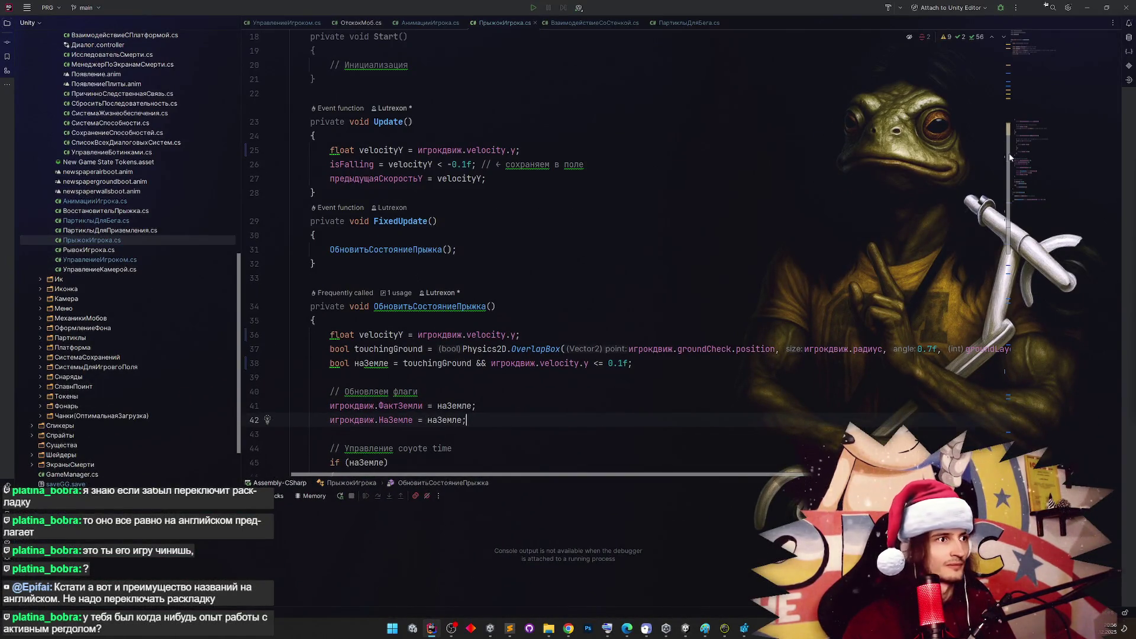
Switch to the УправлениеИгроком.cs script and scroll through its code
scroll(1010, 158, up, 4)
click(309, 21)
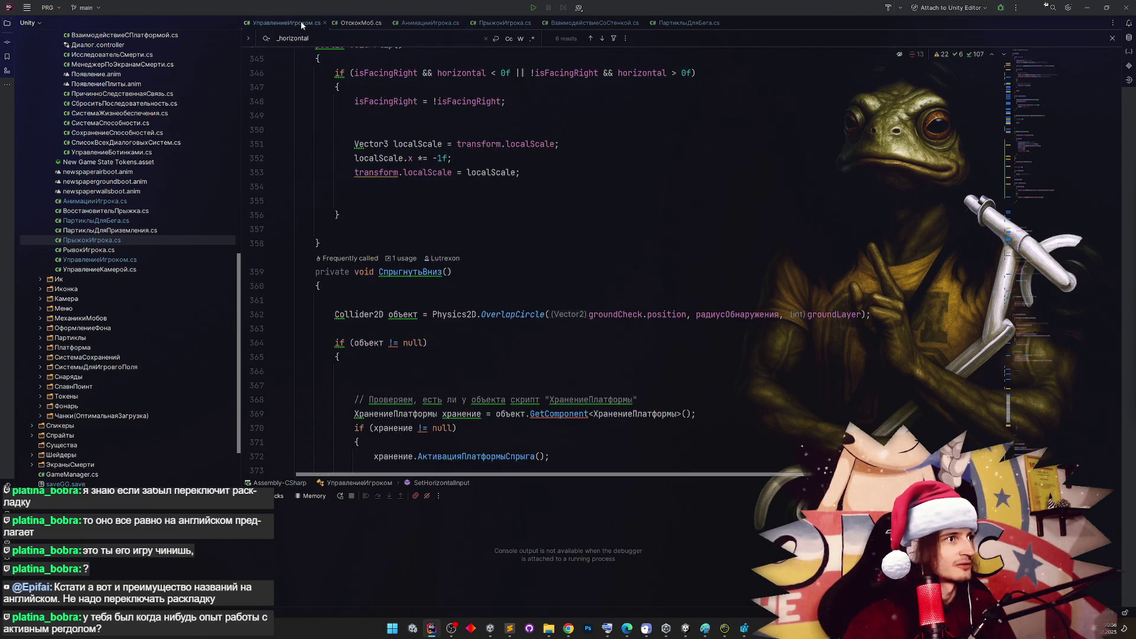
scroll(974, 184, up, 1)
scroll(975, 185, down, 12)
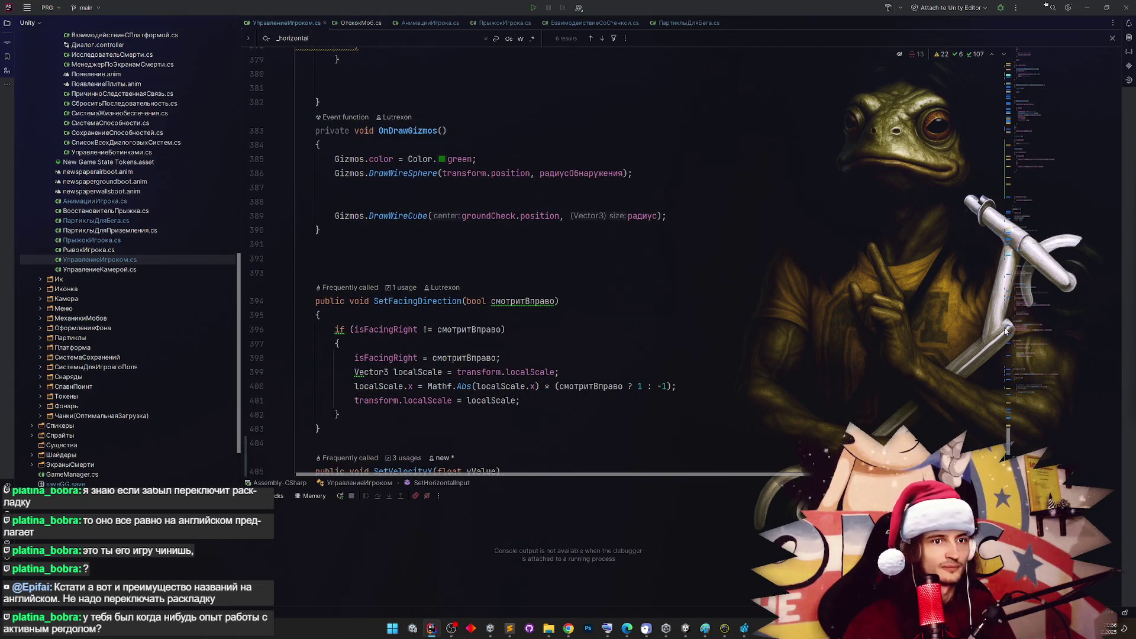
scroll(1009, 443, up, 2)
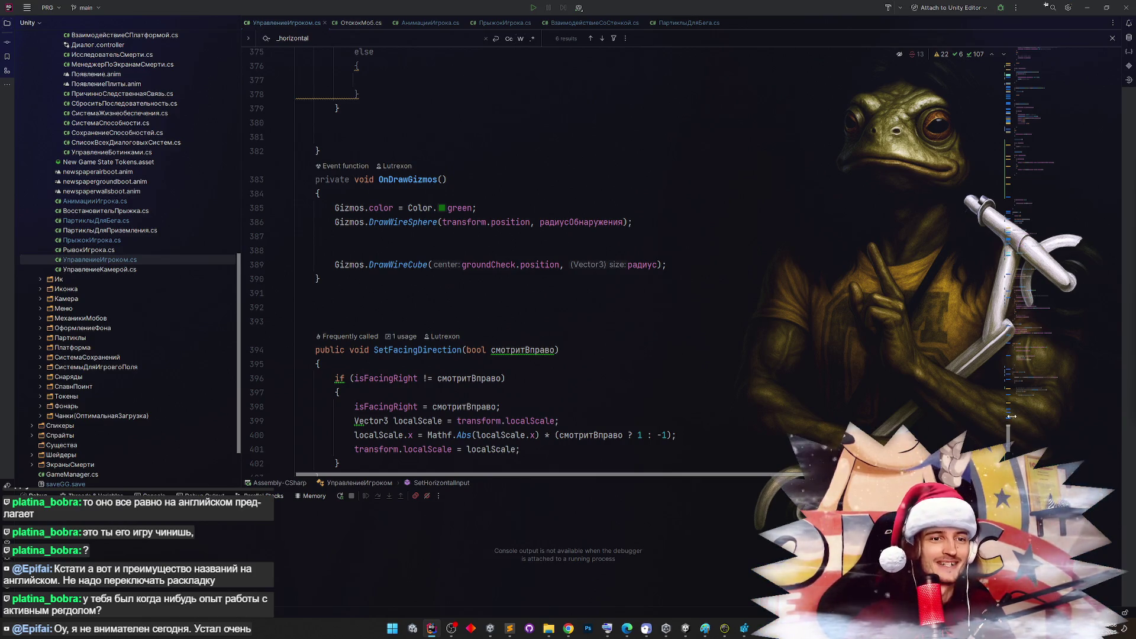
scroll(1011, 420, down, 2)
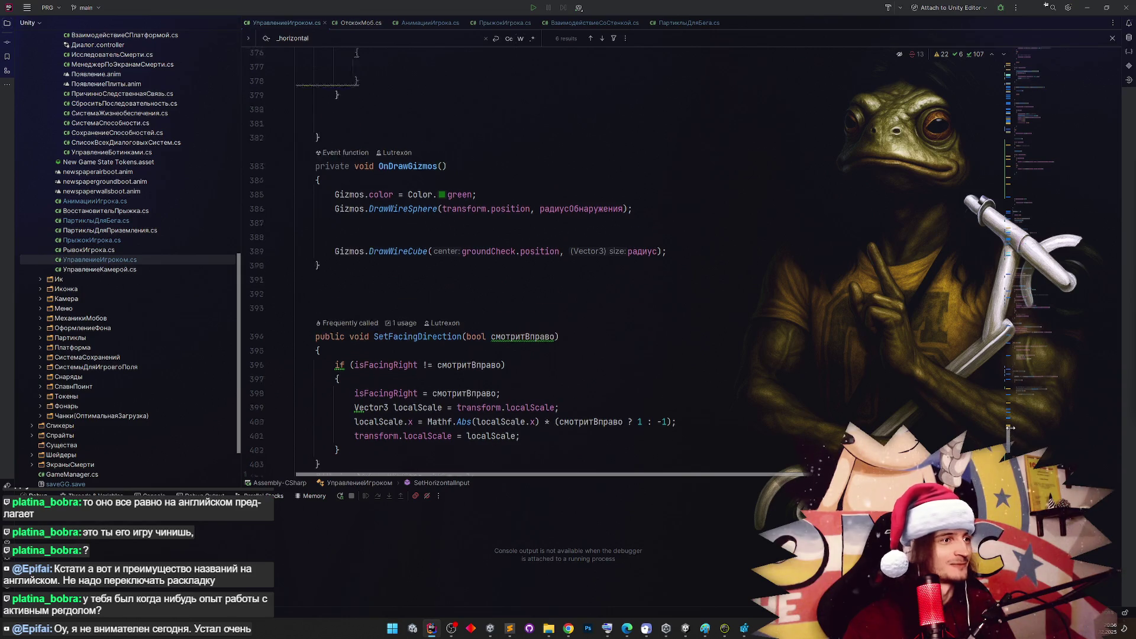
scroll(1011, 426, up, 3)
scroll(1011, 422, up, 1)
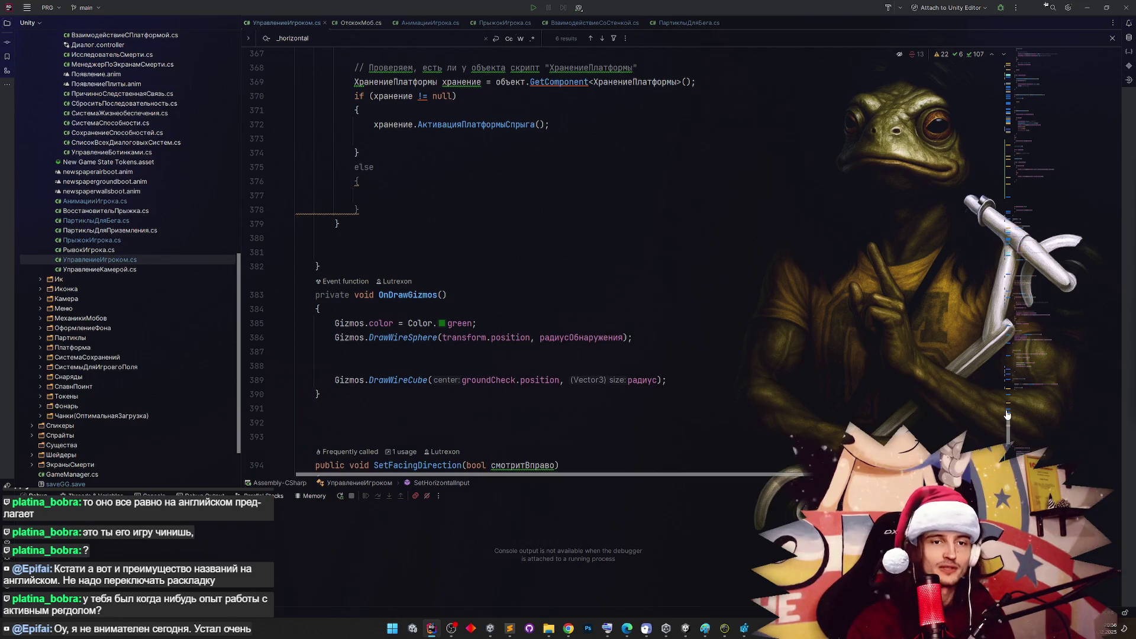
Scroll to Update's !стена.isWallJumping block and place the caret after its closing brace
scroll(1005, 428, down, 1)
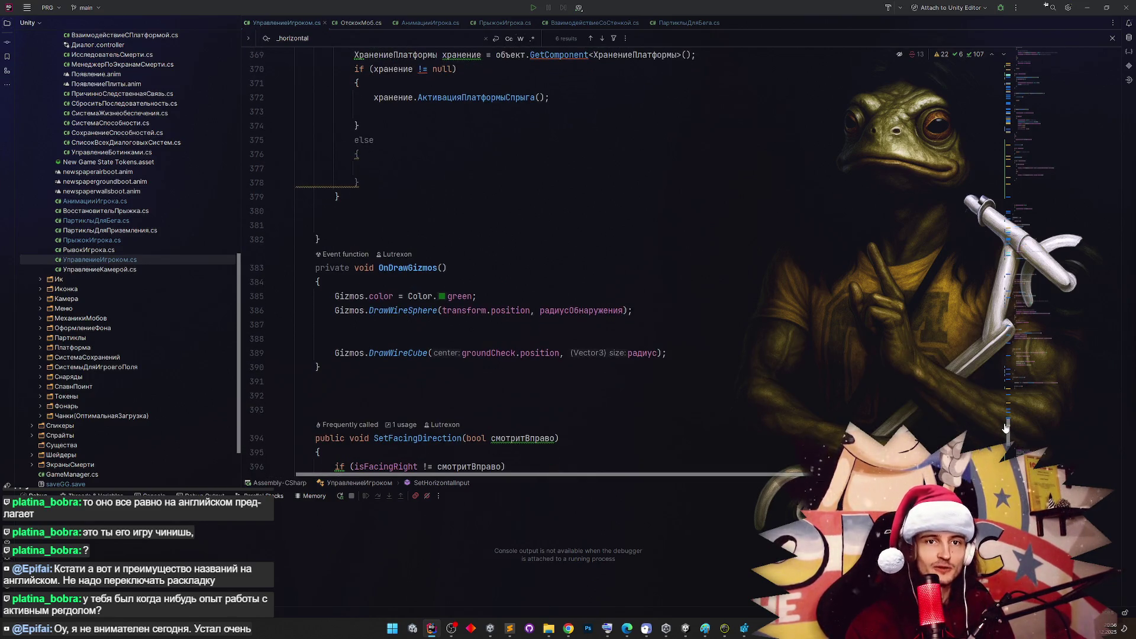
scroll(1005, 427, up, 5)
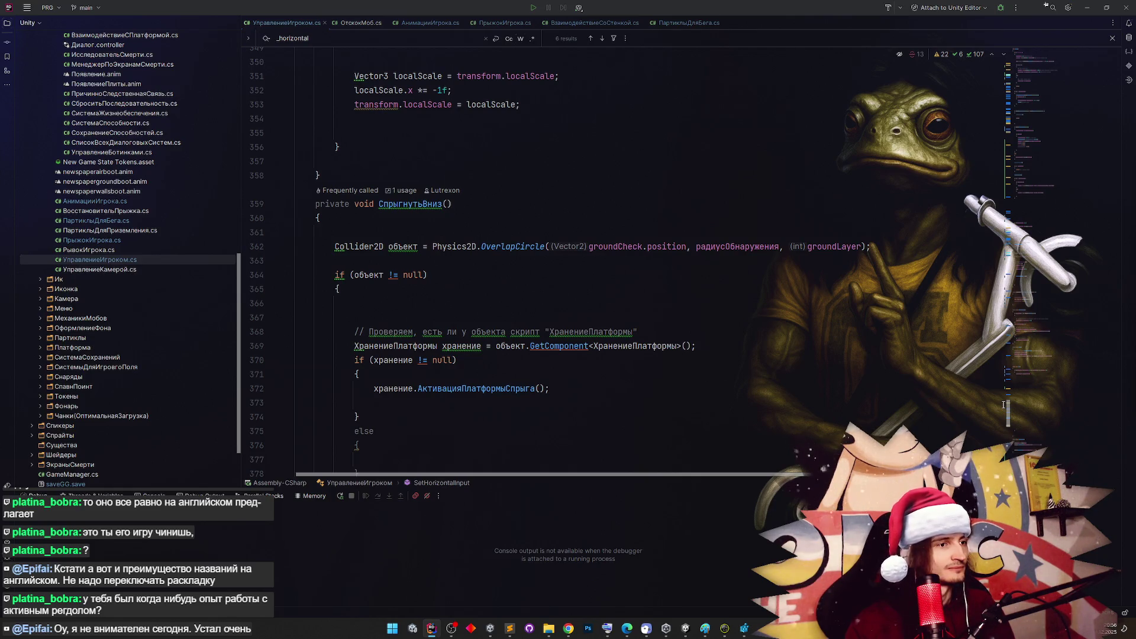
scroll(1003, 405, up, 13)
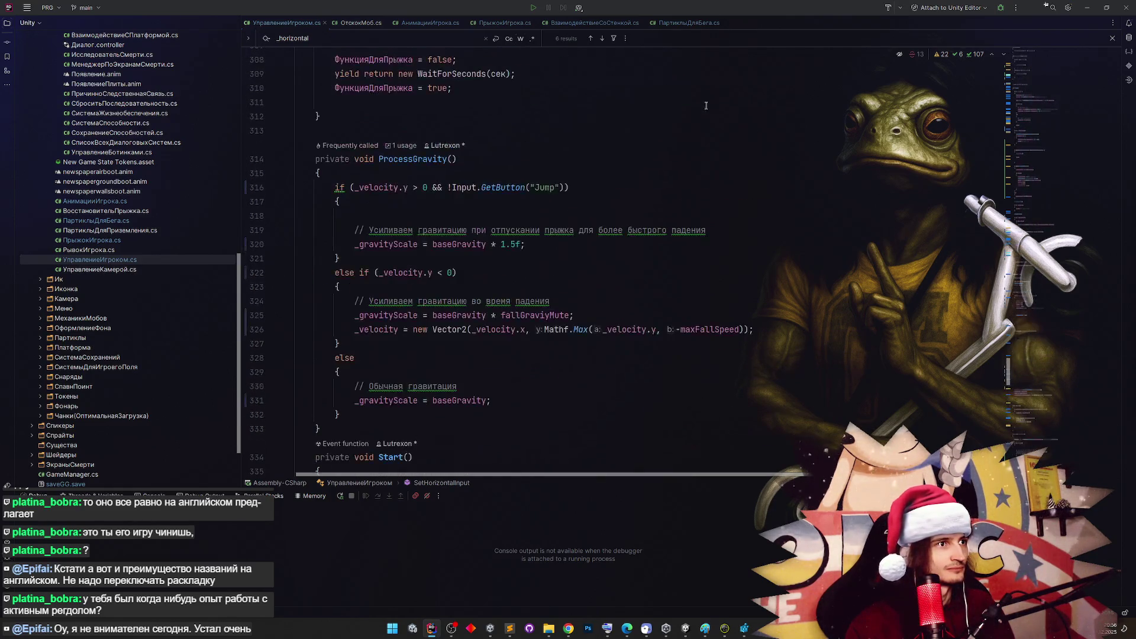
scroll(840, 239, up, 15)
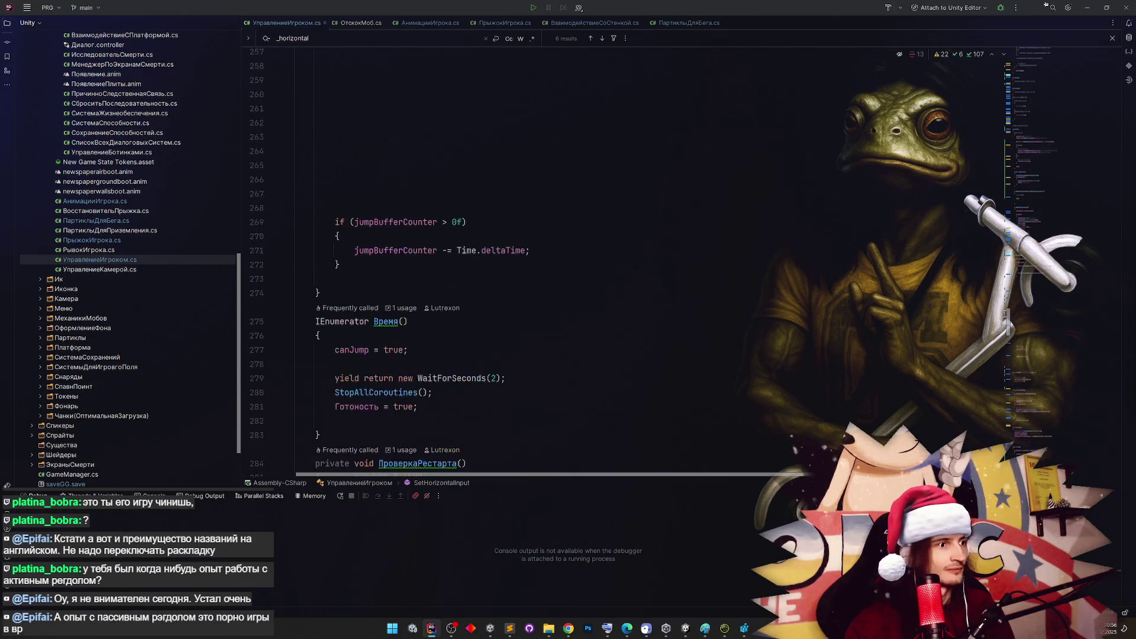
scroll(806, 211, up, 15)
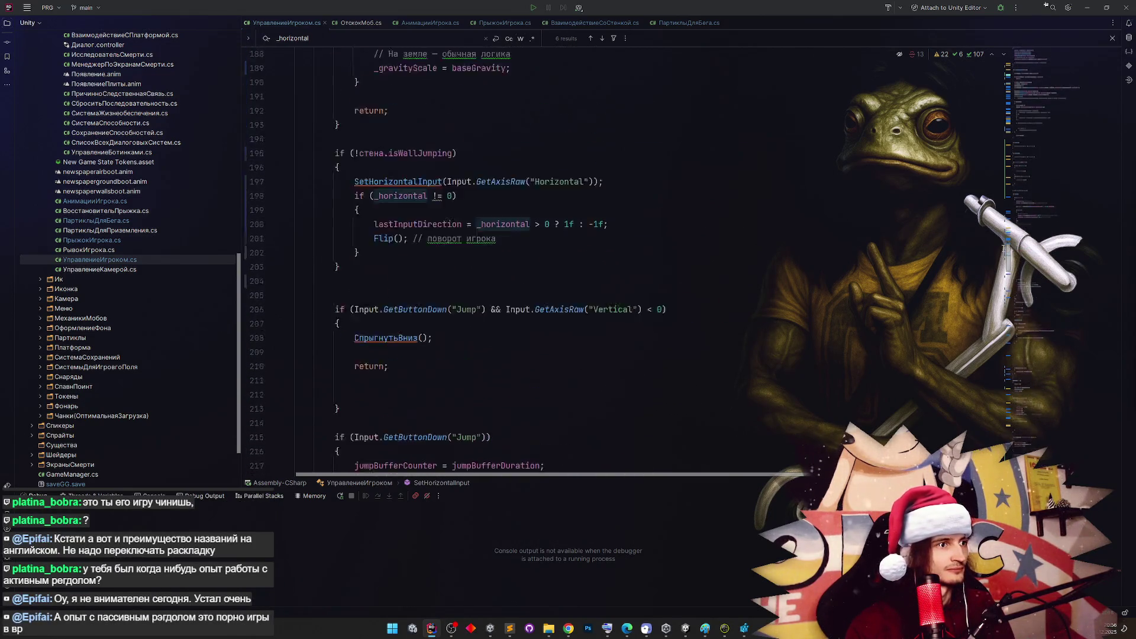
click(806, 212)
scroll(523, 245, down, 1)
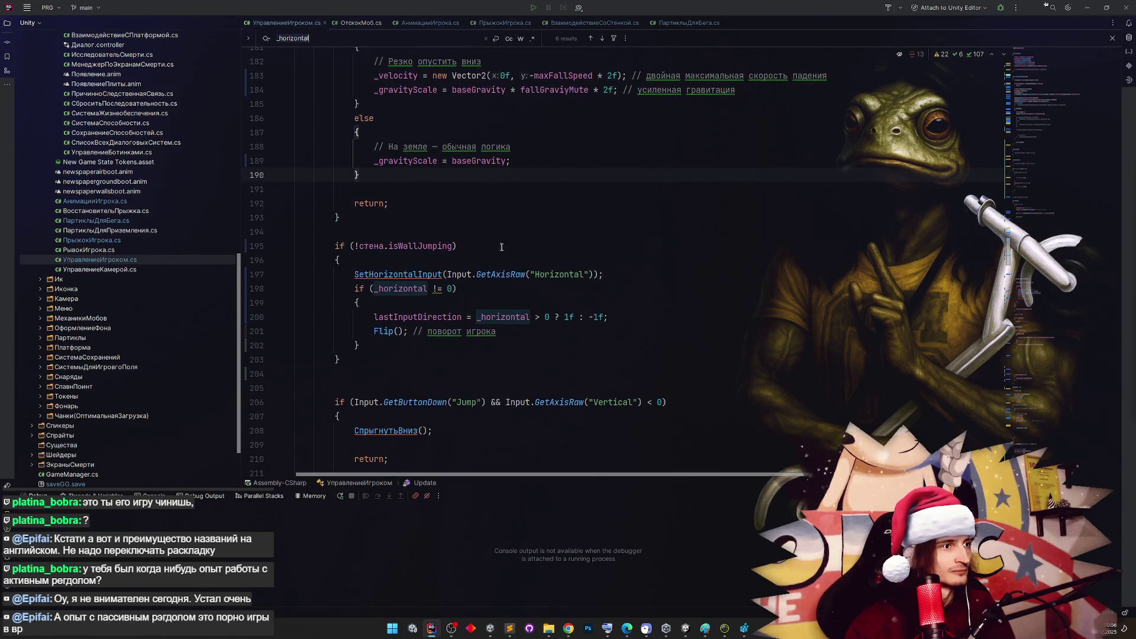
click(362, 354)
Start an else branch after the wall-jump block without auto-inserted braces, opening a parenthesis
key(Return)
text(el)
key(Return)
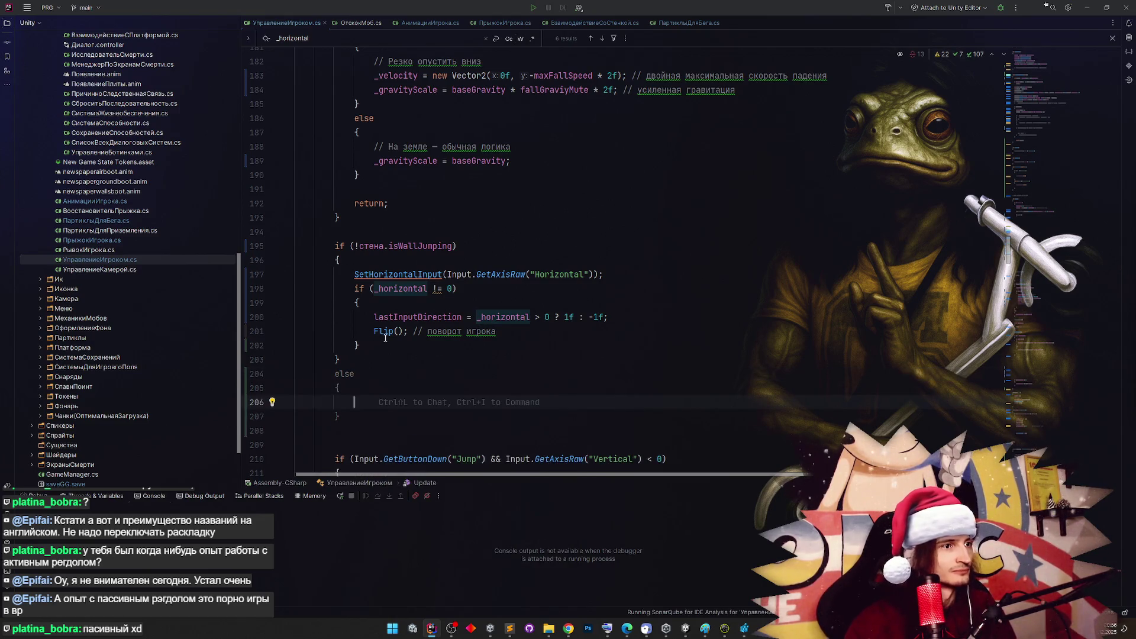
key(ctrl+z)
text(el)
key(Return)
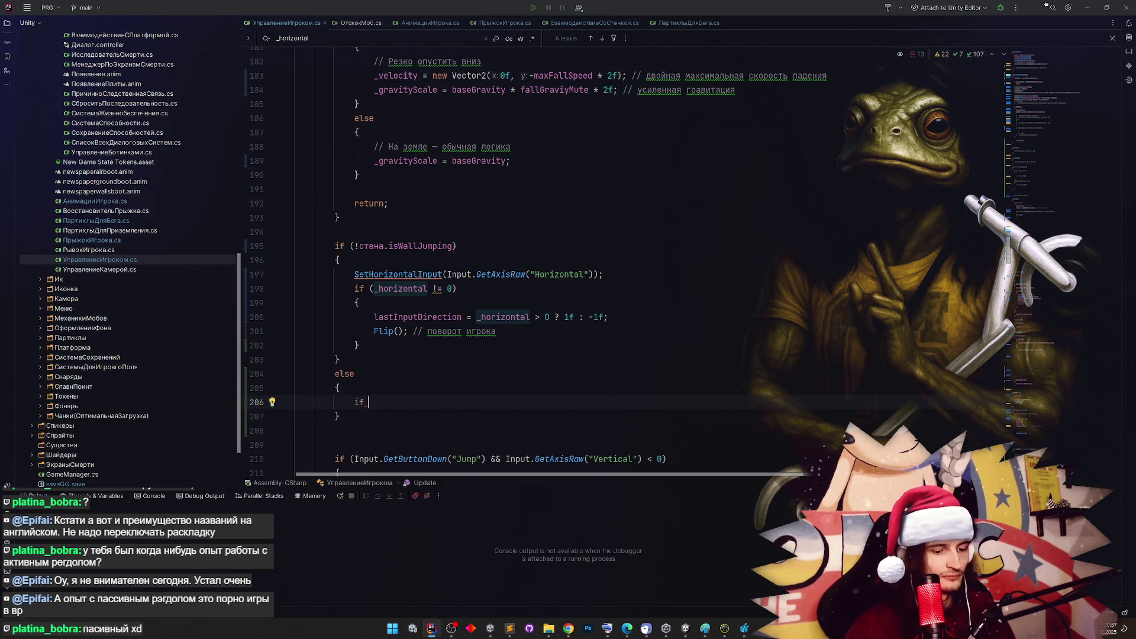
key(ctrl+z)
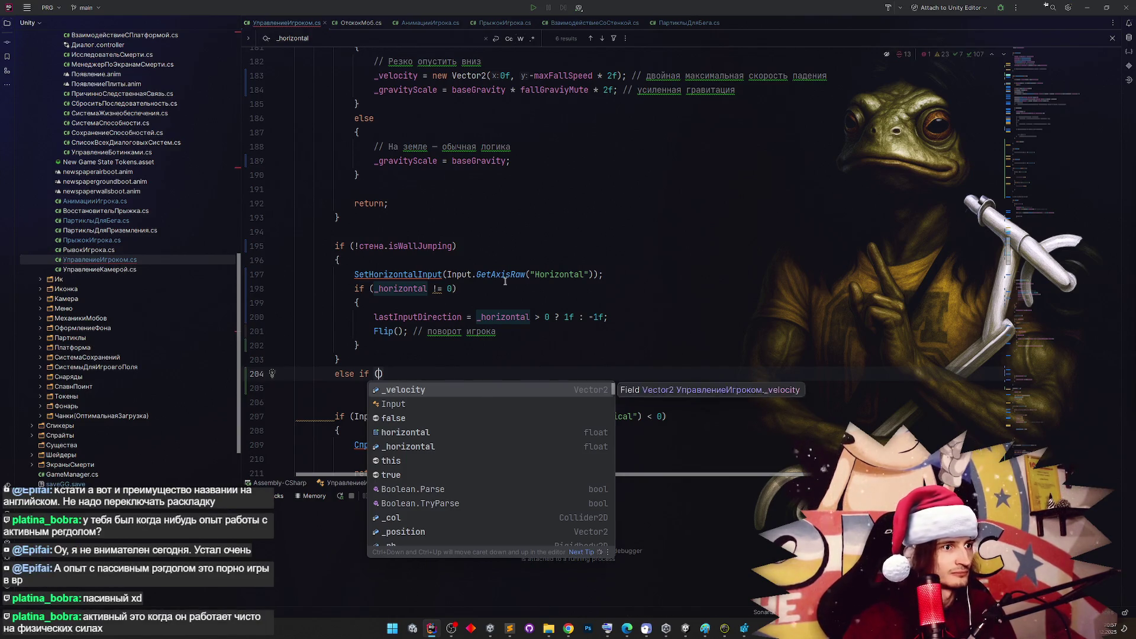
text(()
Copy Input.GetAxisRaw("Horizontal") from line 197 into the condition, followed by != 0
key(ctrl+w)
key(ctrl+w)
key(ctrl+w)
key(ctrl+c)
click(380, 374)
key(ctrl+v)
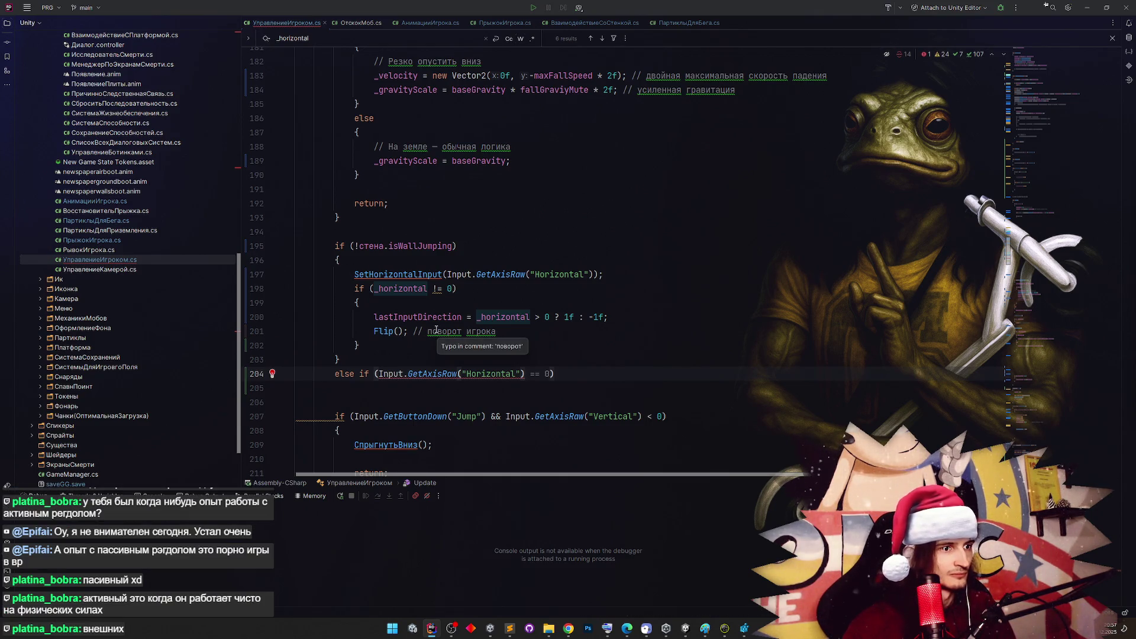
text(!)
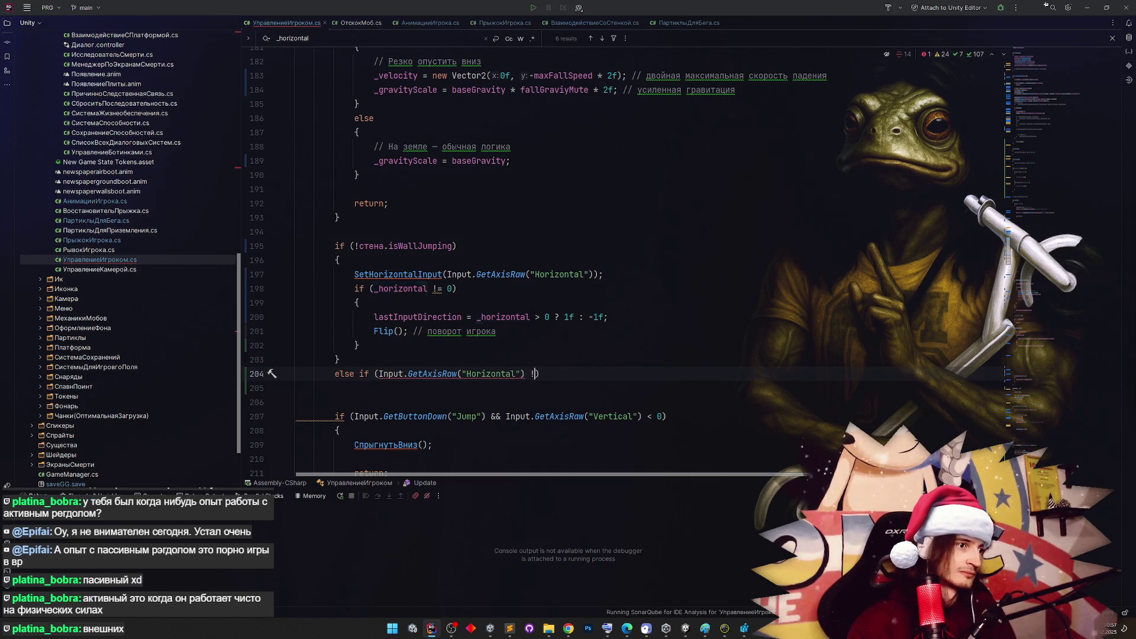
text(= )
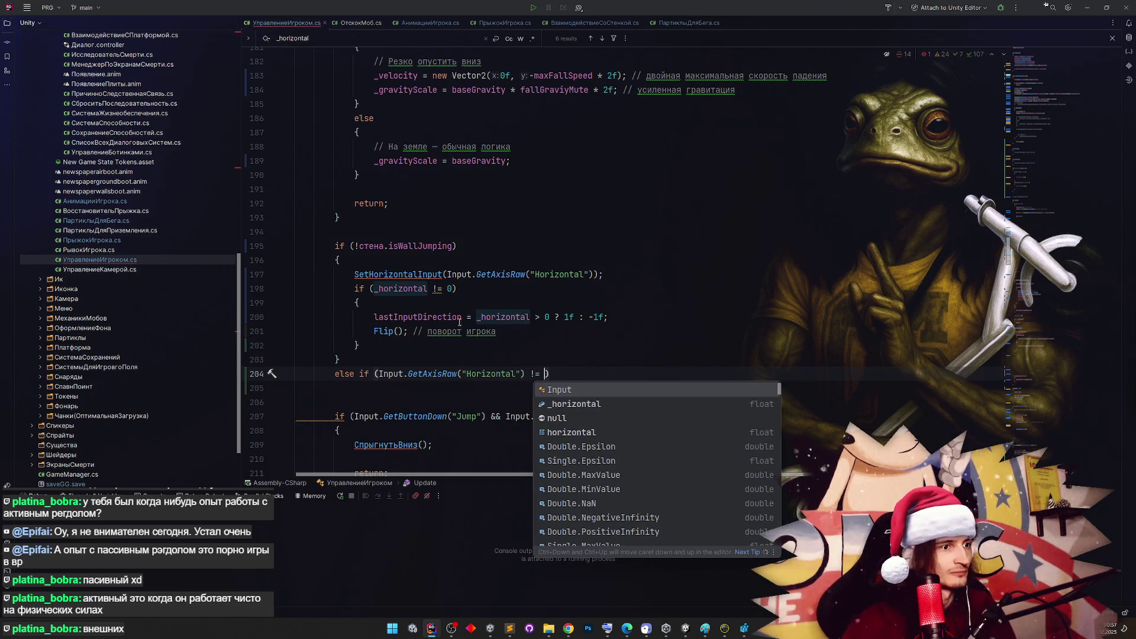
text(0)
Replace the 0 with _horizontal and open a new line for the branch body
click(394, 274)
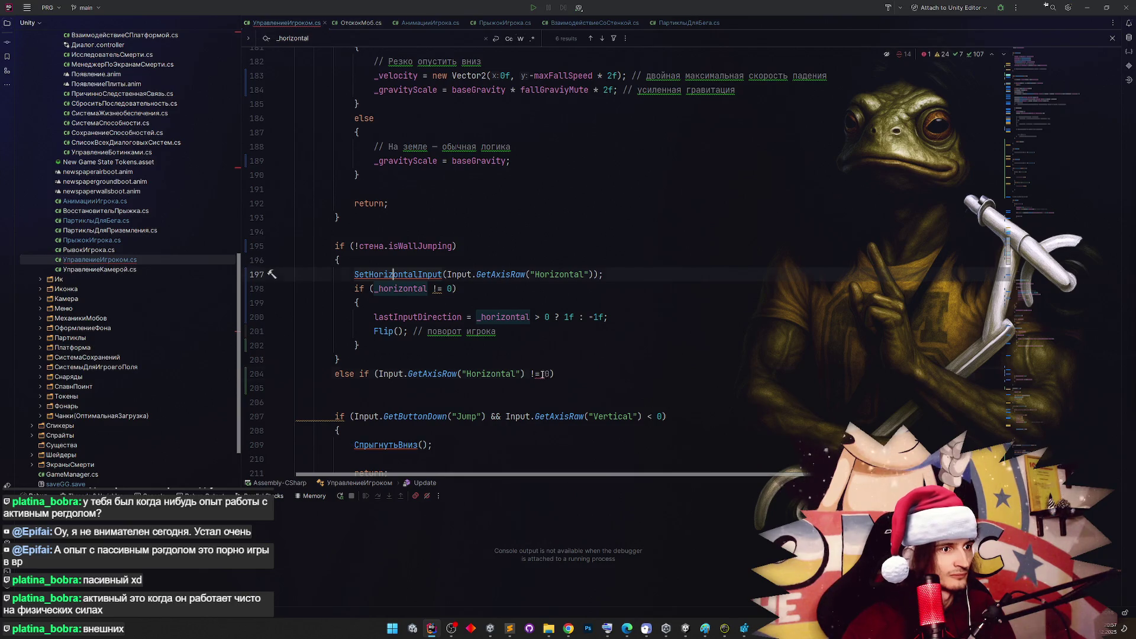
double_click(547, 374)
text(_o)
key(BackSpace)
text(h)
key(Return)
key(Return)
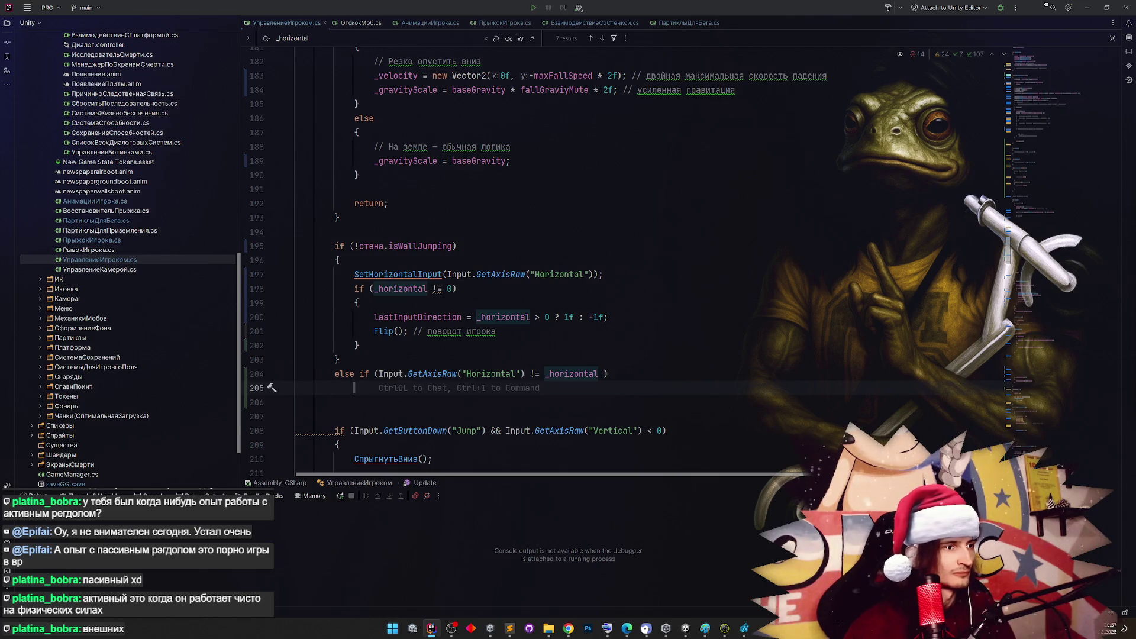
key(Return)
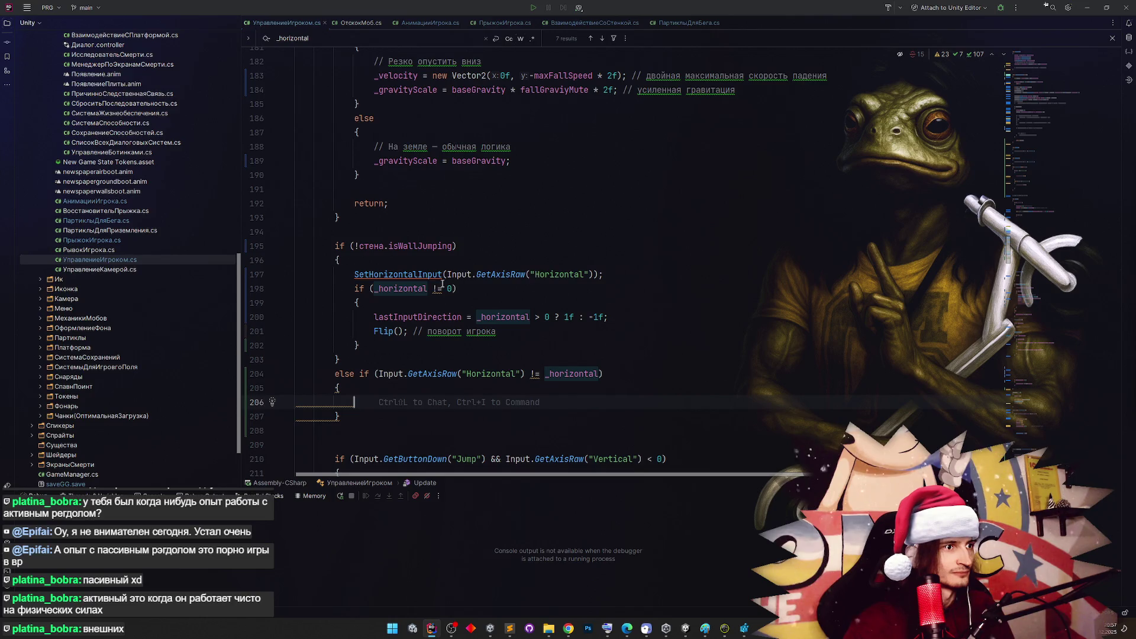
Complete the line _horizontal = Mathf.MoveTowards(_horizontal, 0); using code completion
text(_horizontal)
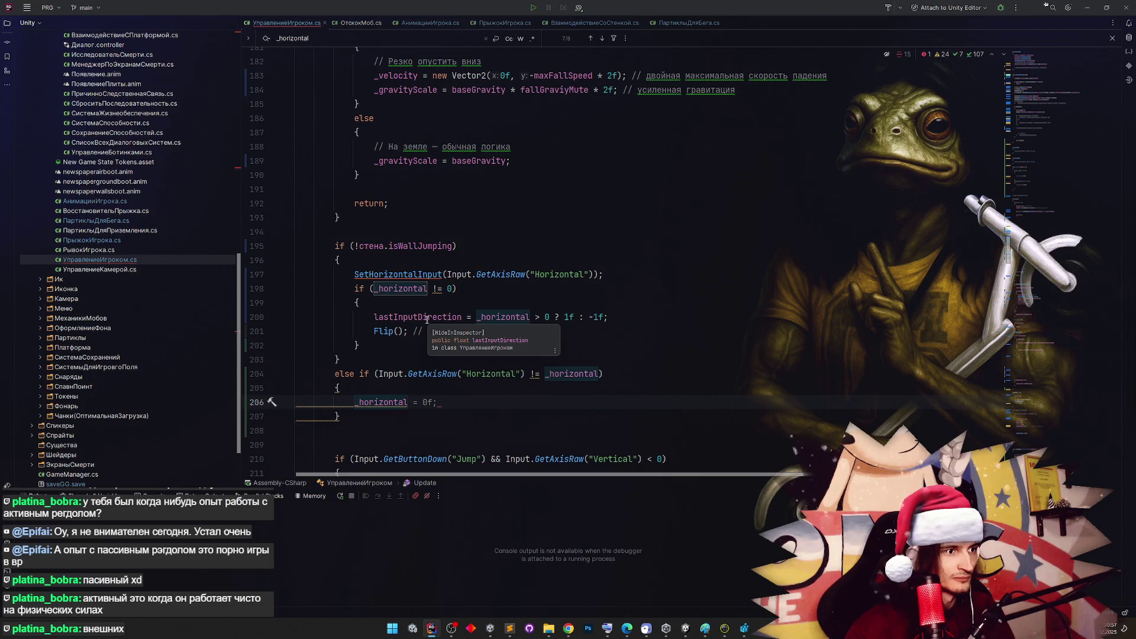
text( = )
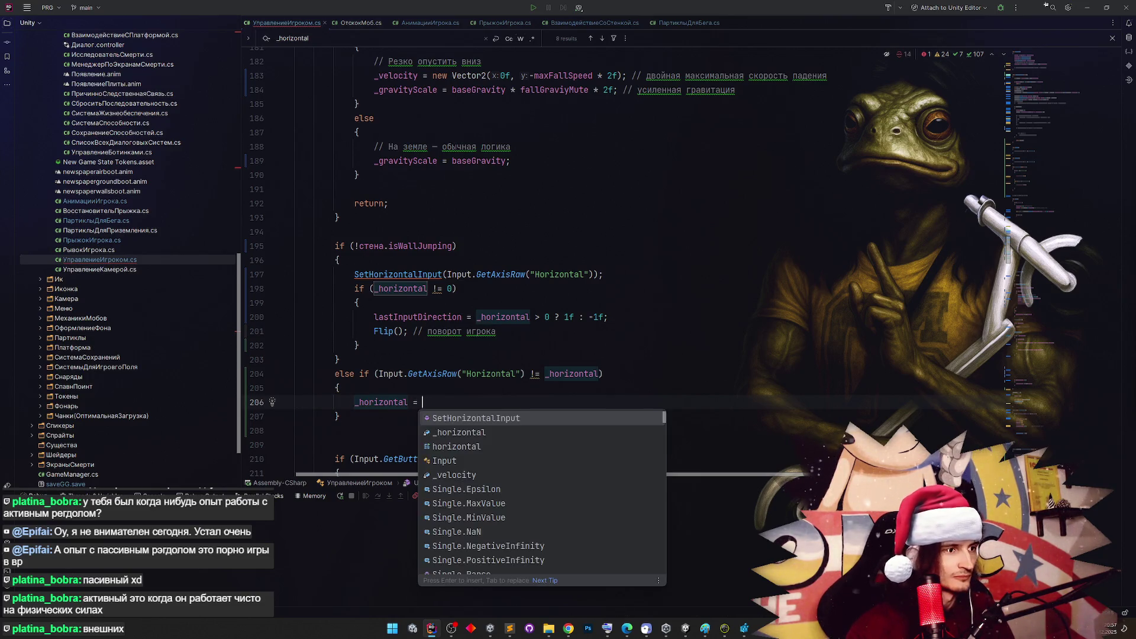
text(Math.)
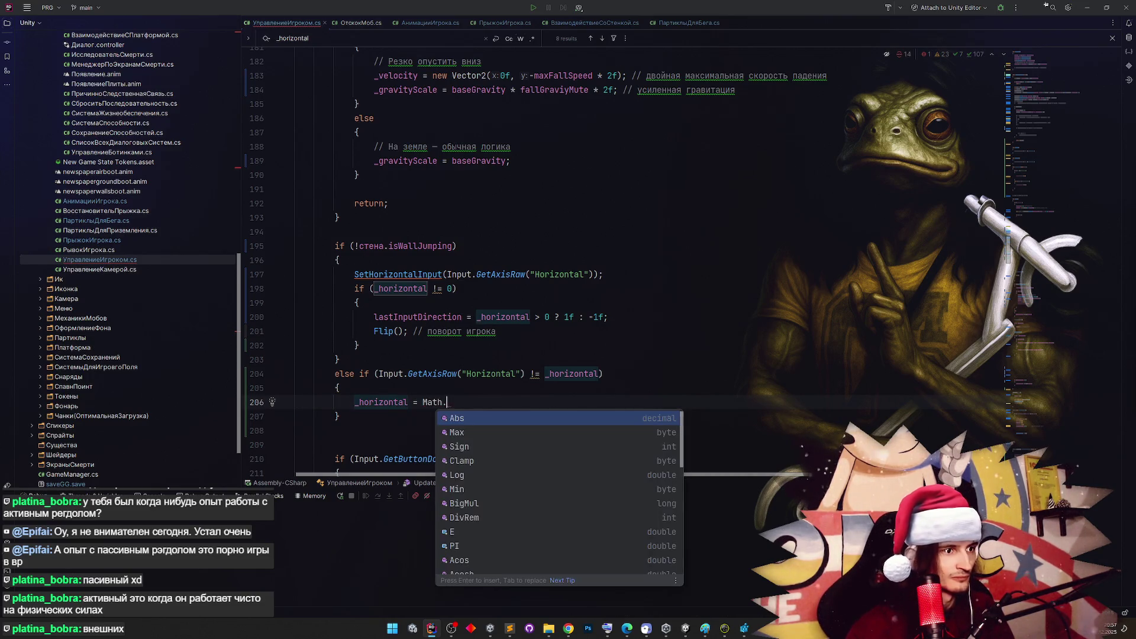
text(Move)
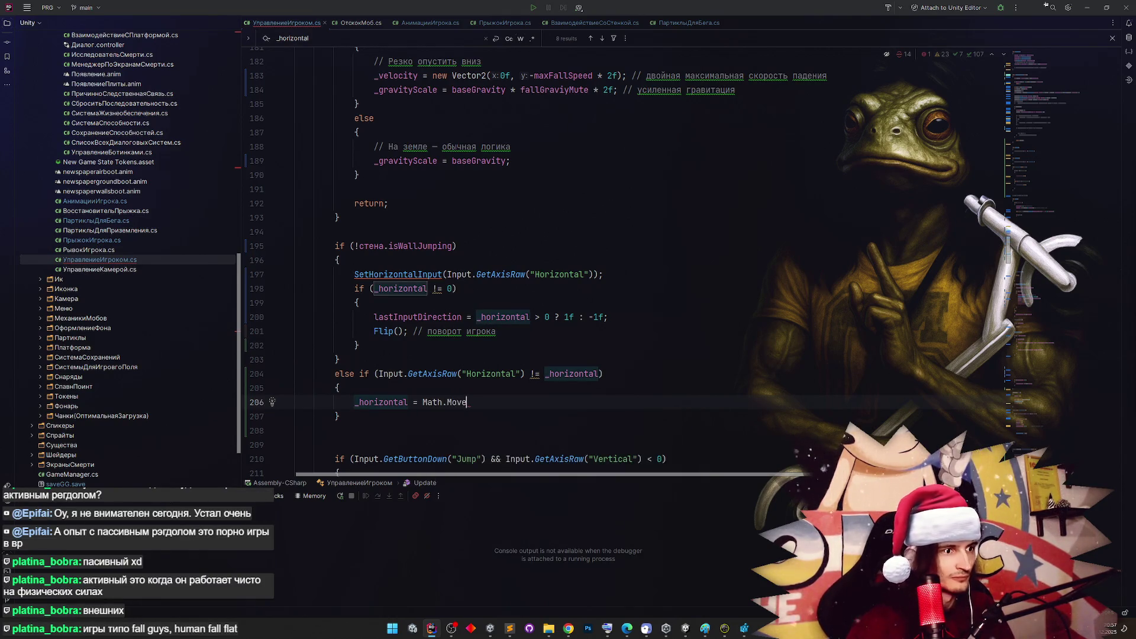
key(BackSpace)
key(BackSpace)
key(BackSpace)
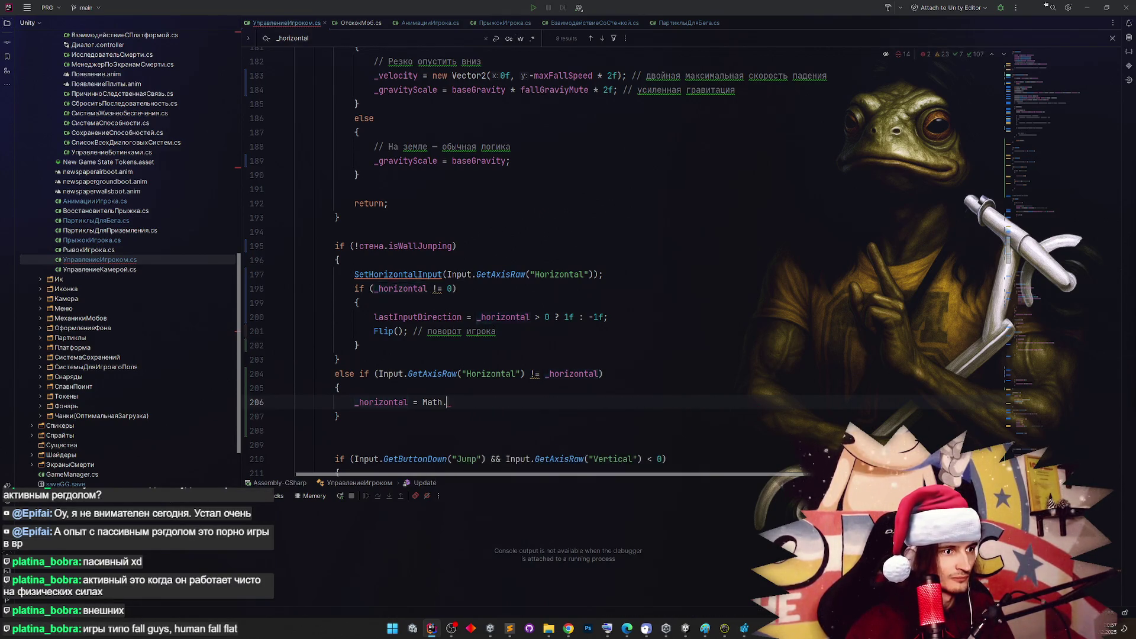
key(BackSpace)
key(BackSpace)
text(f.Mv)
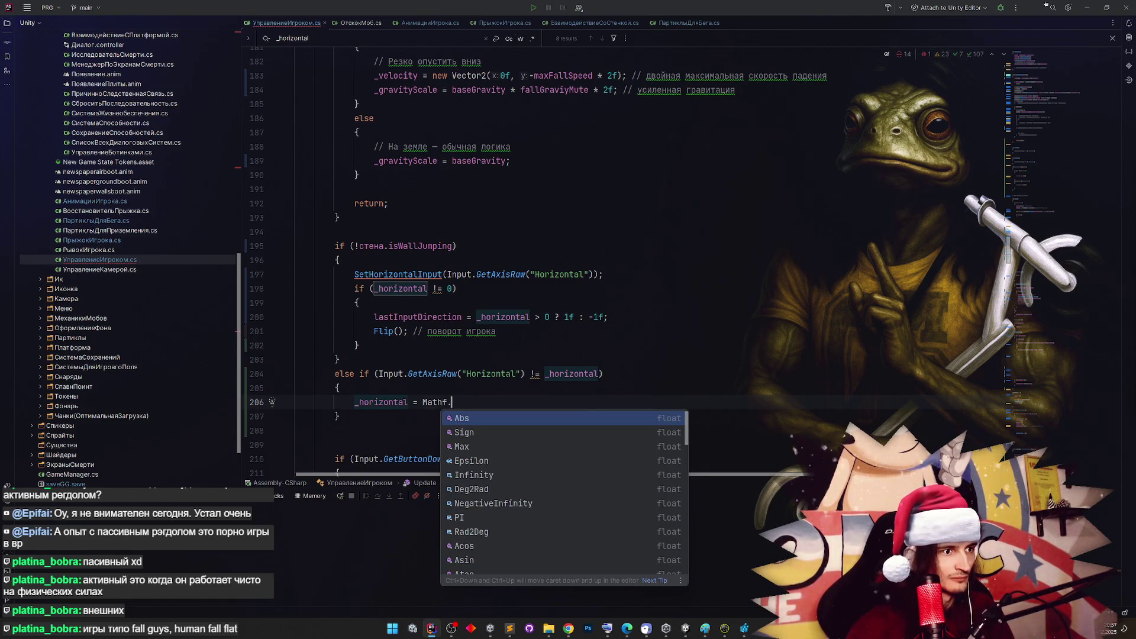
key(Return)
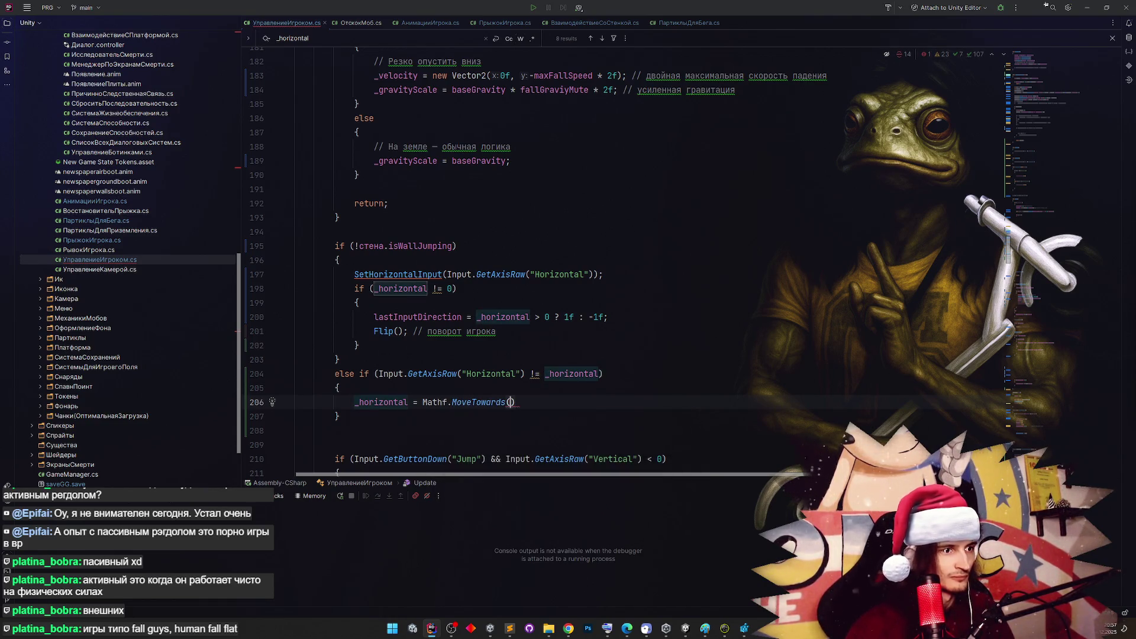
text(_horizontal)
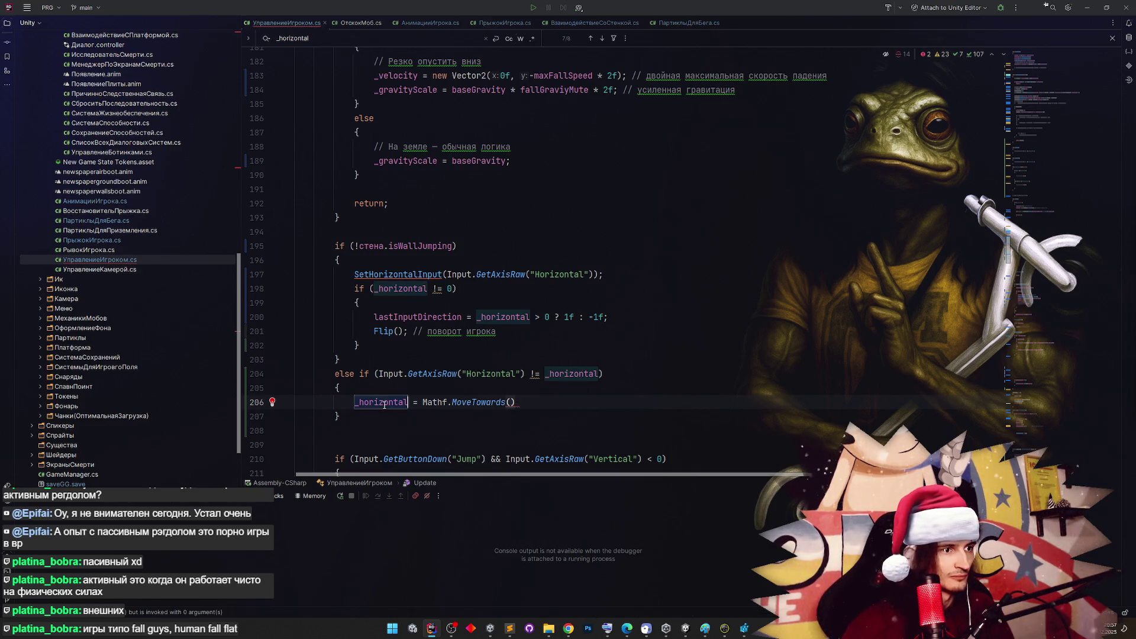
text(, 0,)
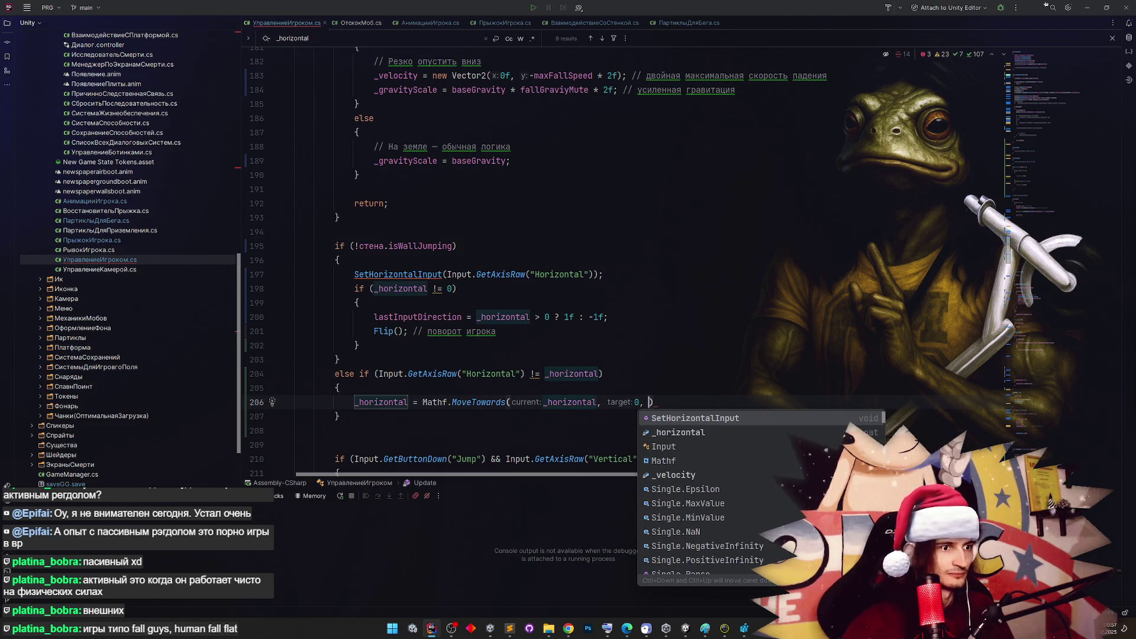
click(690, 400)
text(;)
Delete the else-if block on lines 204–207
click(712, 359)
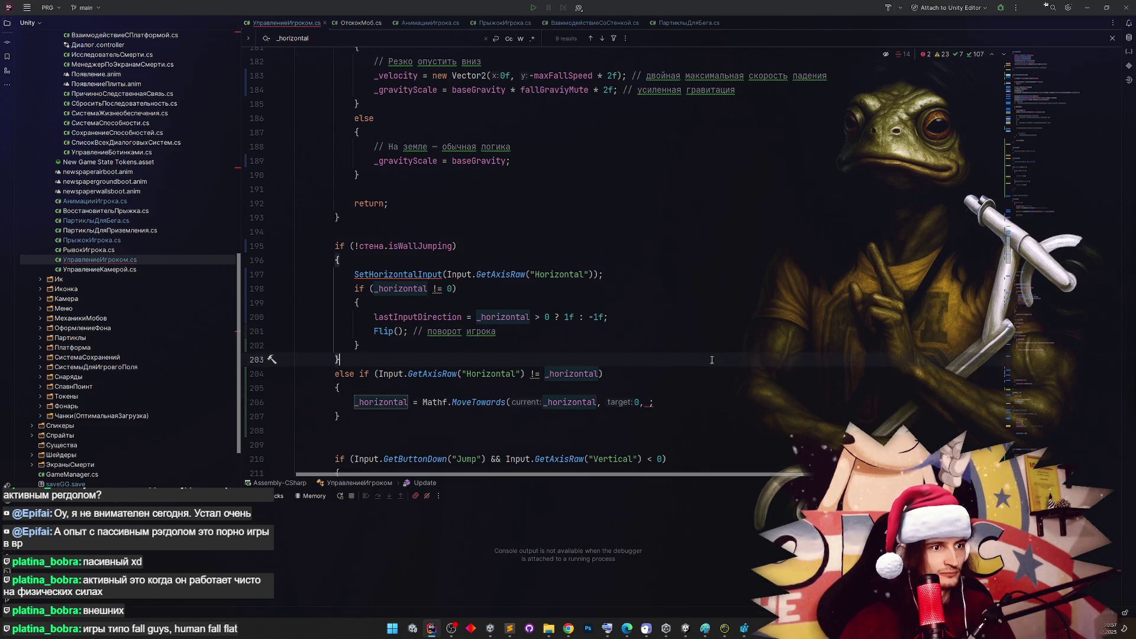
click(694, 293)
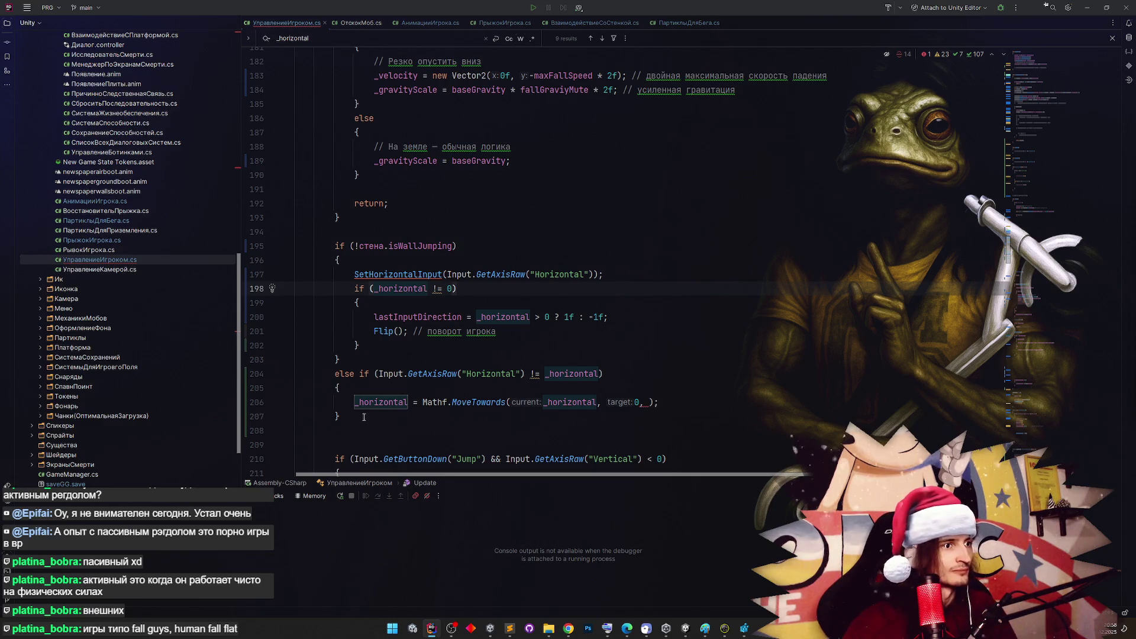
mouse_move(363, 417)
mouse_down()
mouse_move(278, 387)
mouse_move(267, 372)
mouse_up()
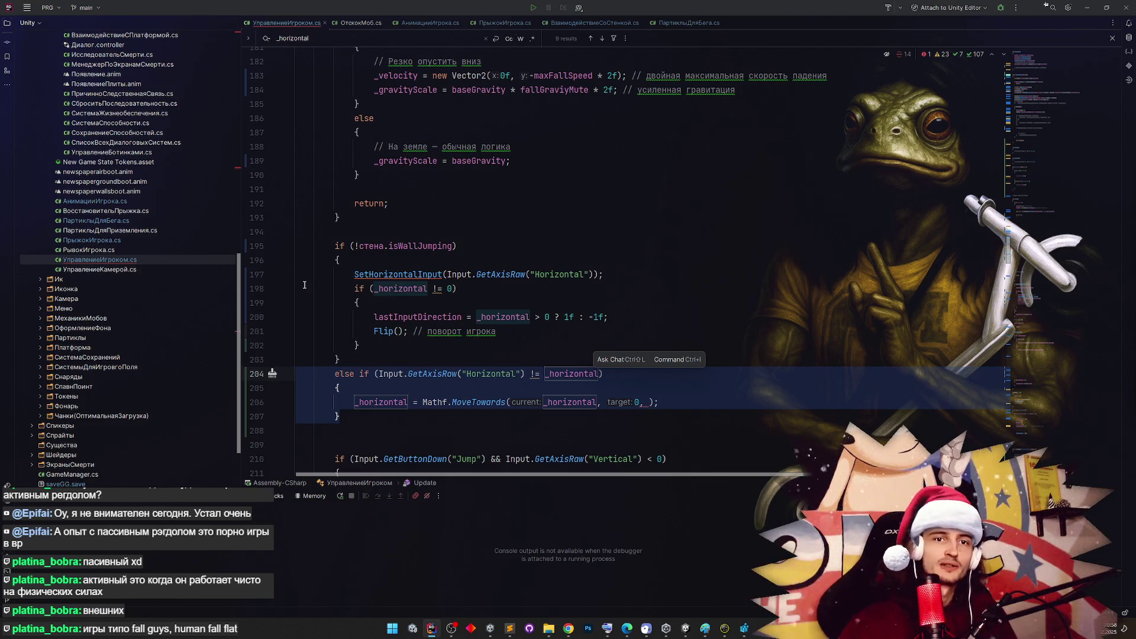
key(Delete)
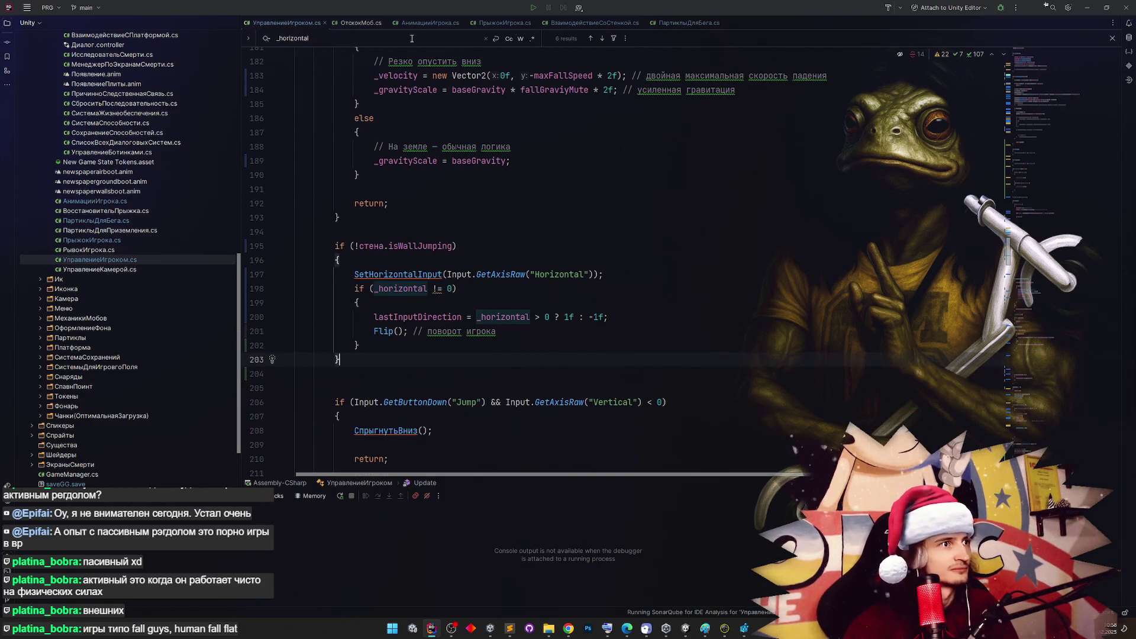
In ВзаимодействиеСоСтенкой.cs, generate an empty FixedUpdate method below Update
click(577, 26)
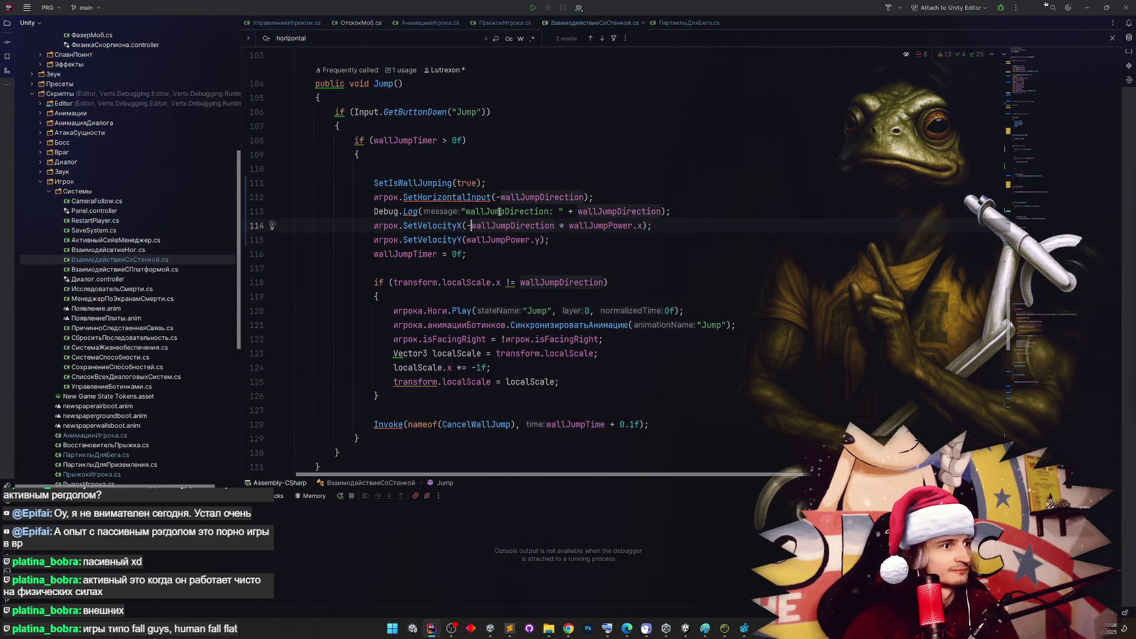
scroll(498, 208, up, 3)
scroll(497, 208, up, 5)
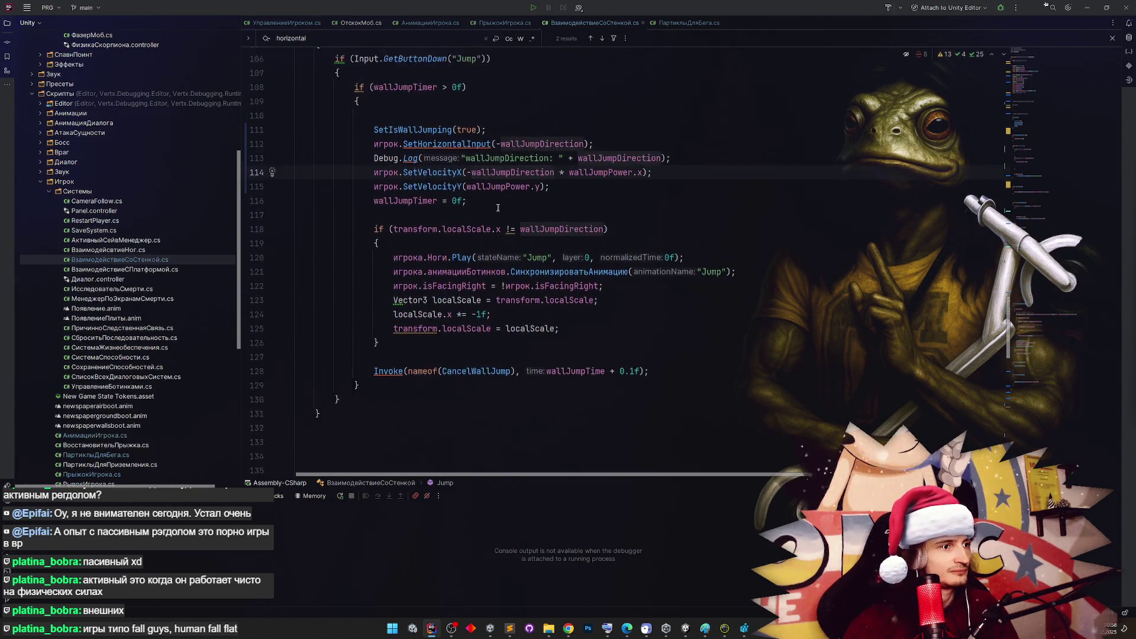
scroll(498, 208, up, 14)
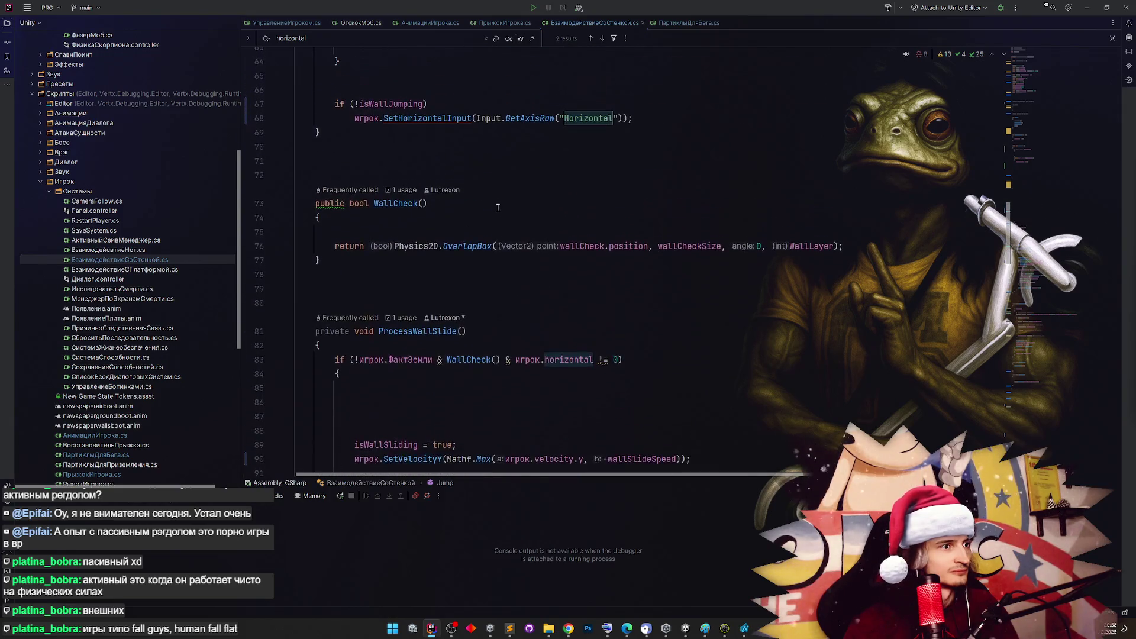
scroll(497, 208, up, 7)
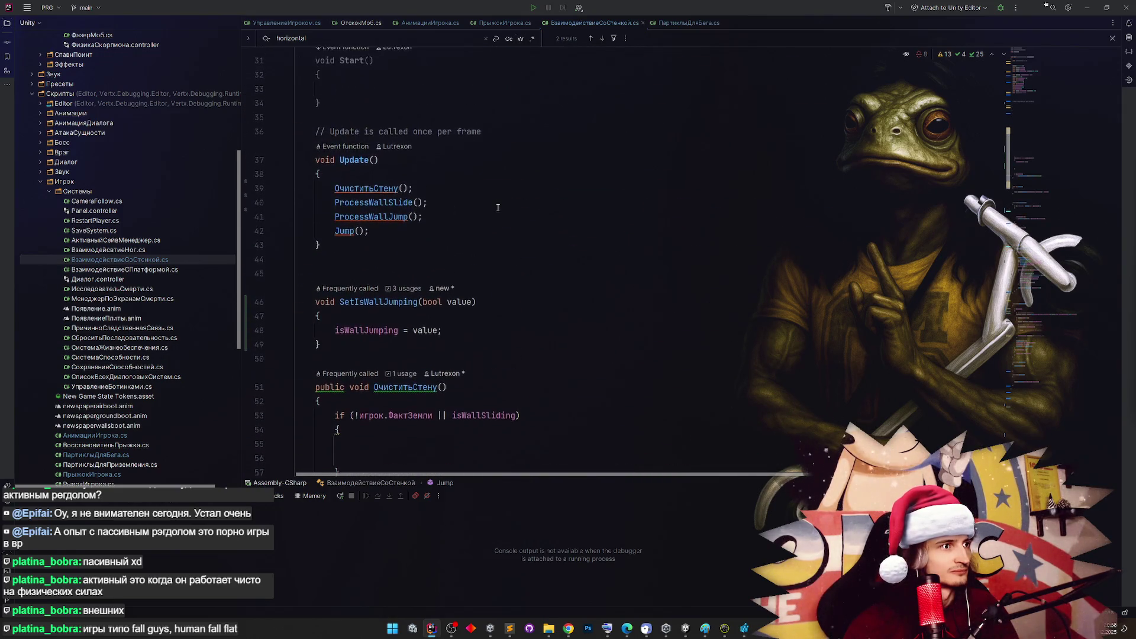
scroll(497, 207, up, 4)
scroll(497, 209, down, 7)
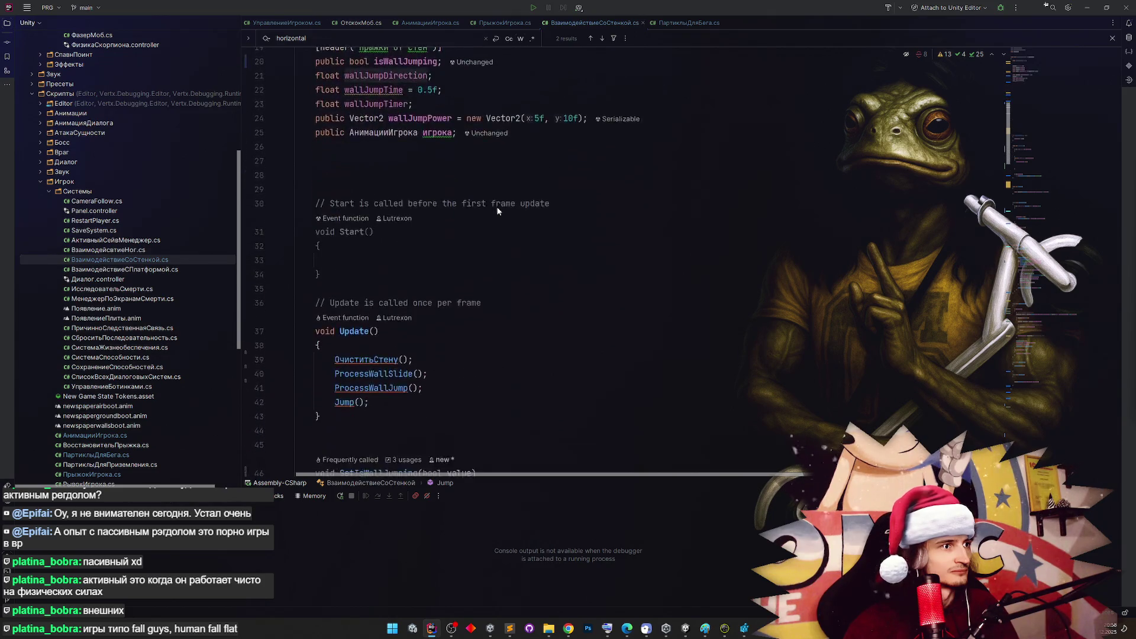
click(414, 230)
key(Return)
key(Return)
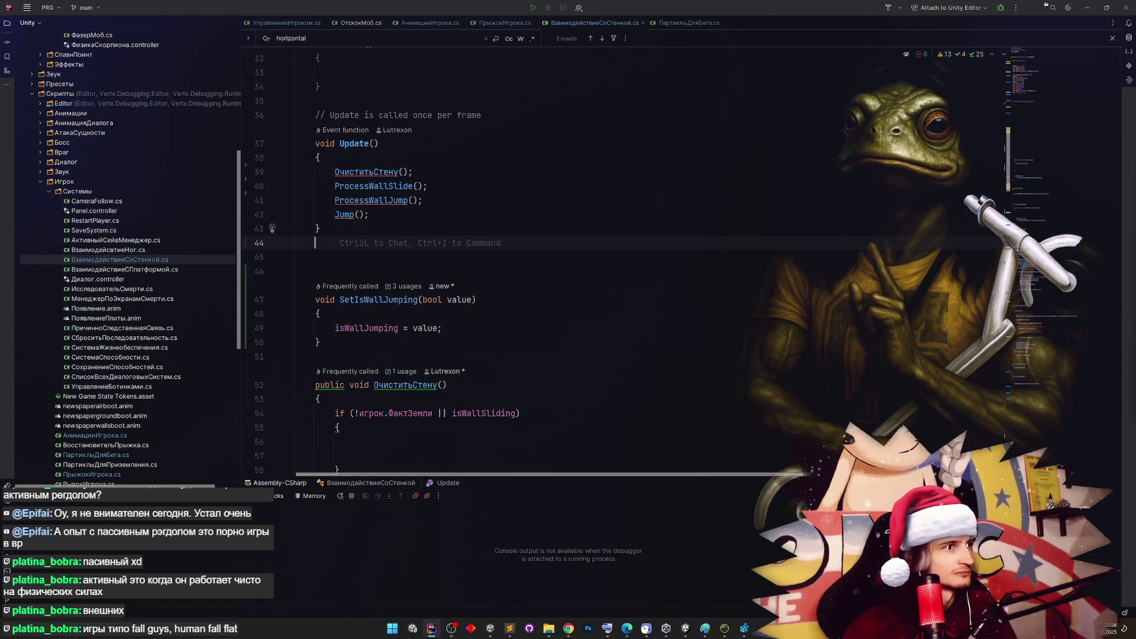
text(fix)
key(Return)
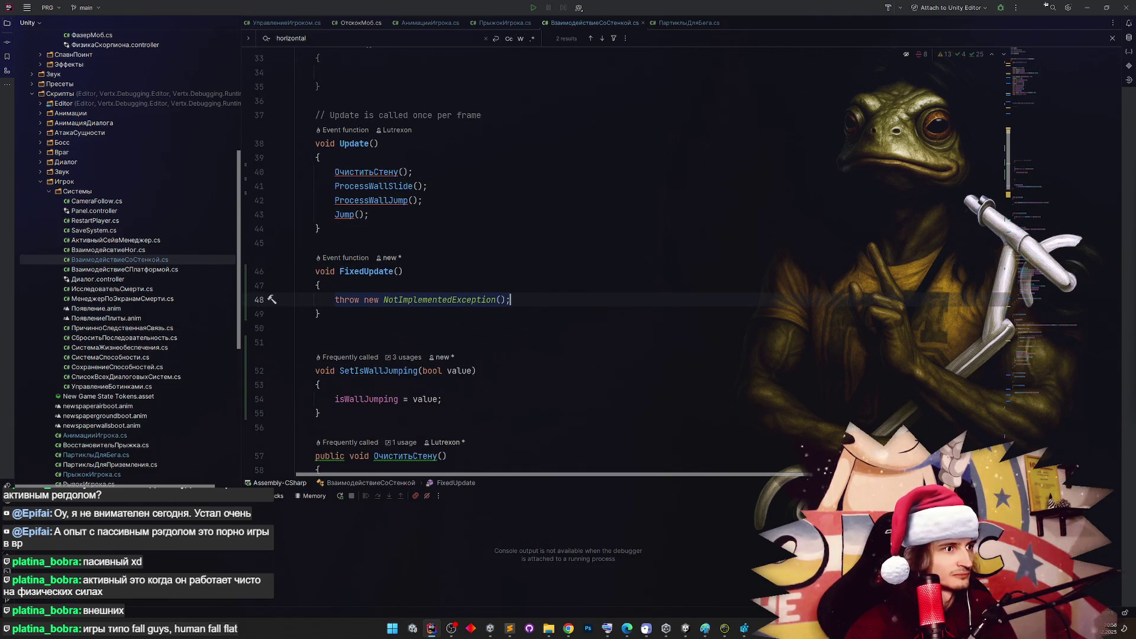
Begin an if condition with isWallJumping && игрок.horizontal
text(if (isWa)
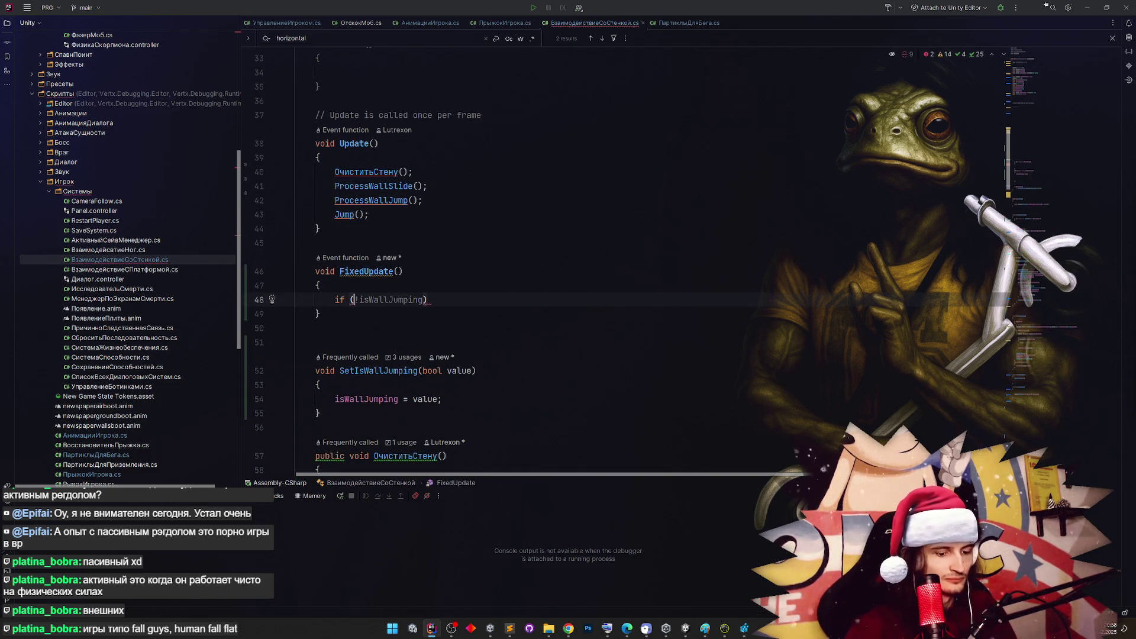
key(Return)
text(&& )
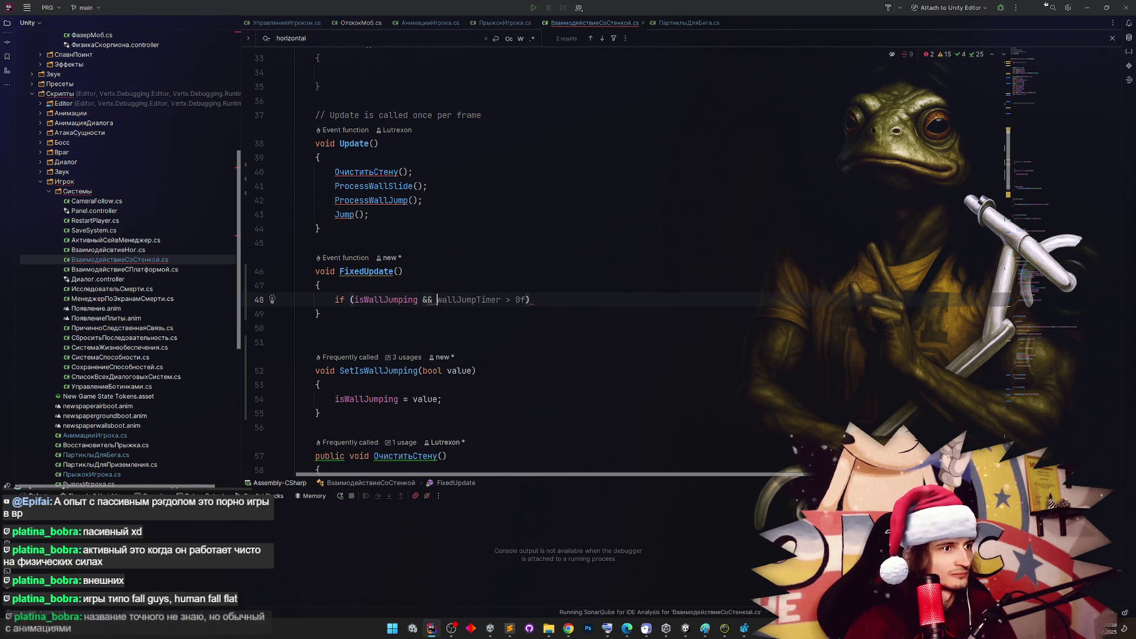
text(игрок.)
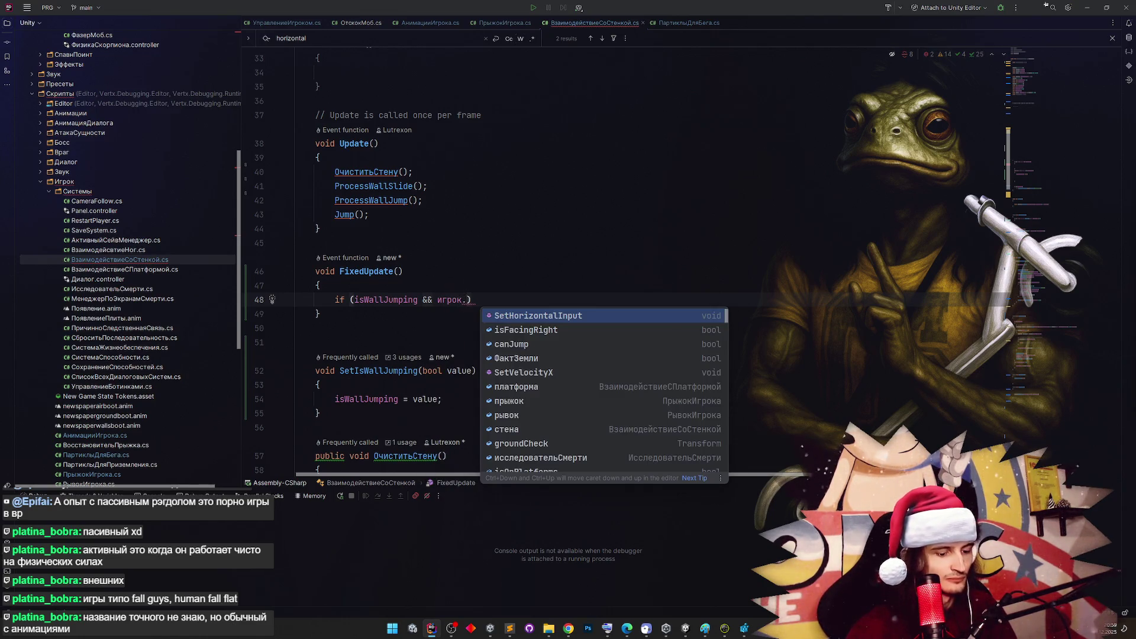
text(hor)
key(Return)
Finish the condition with != Input.GetAxisRaw("Horizontal"), dropping a stray CancelWallJump() call
text(!= )
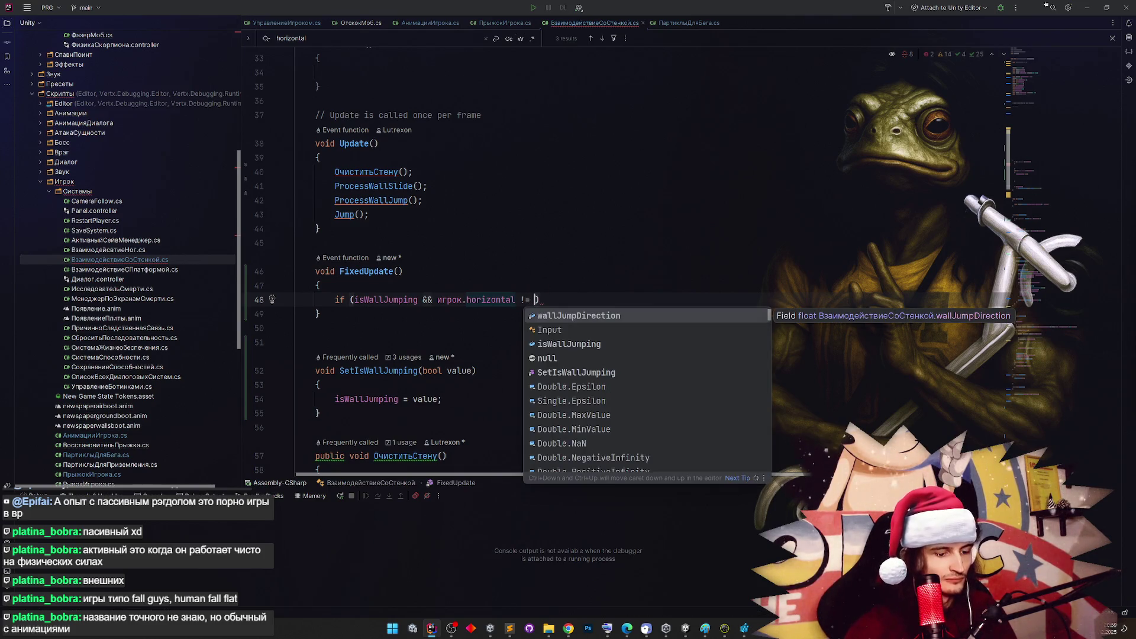
text(Inp)
key(Return)
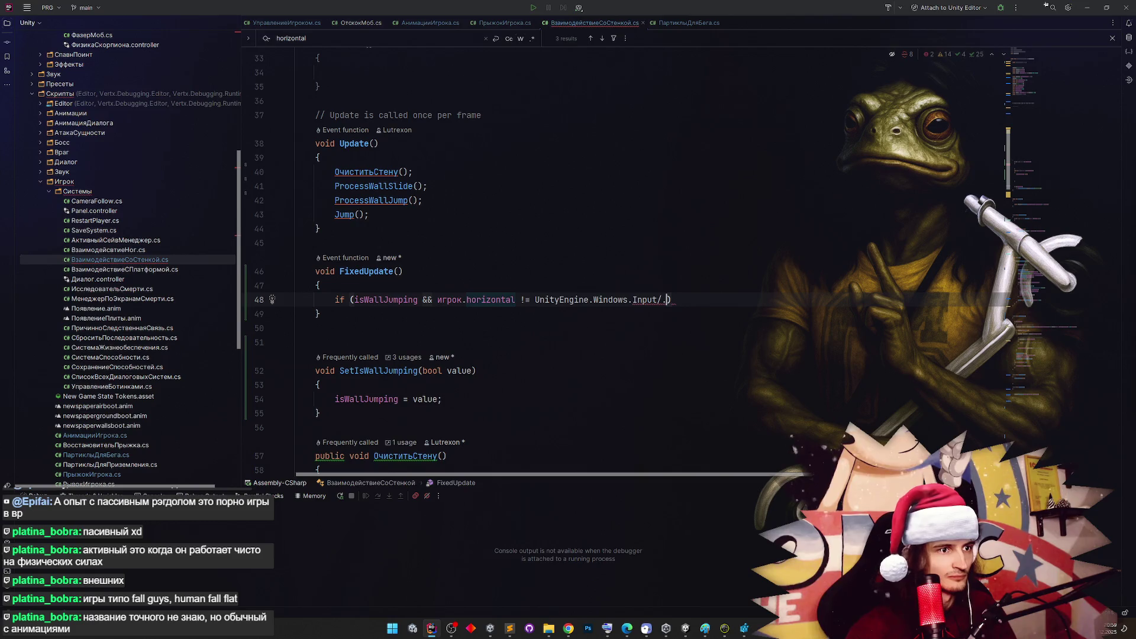
key(ctrl+z)
text(p)
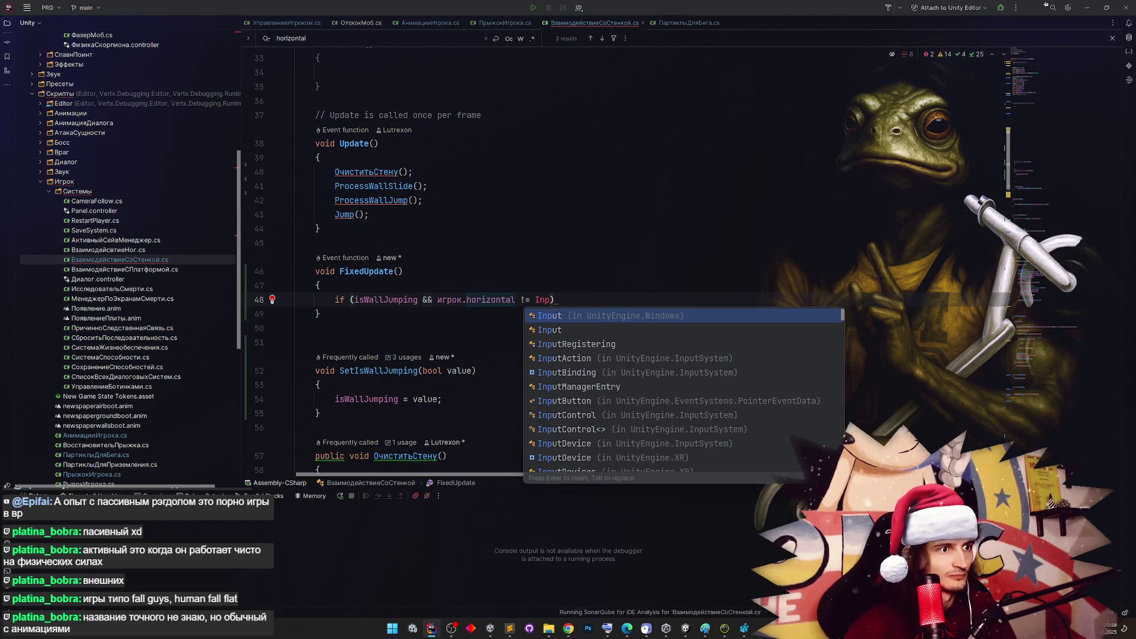
key(Return)
text(.GetAxisR)
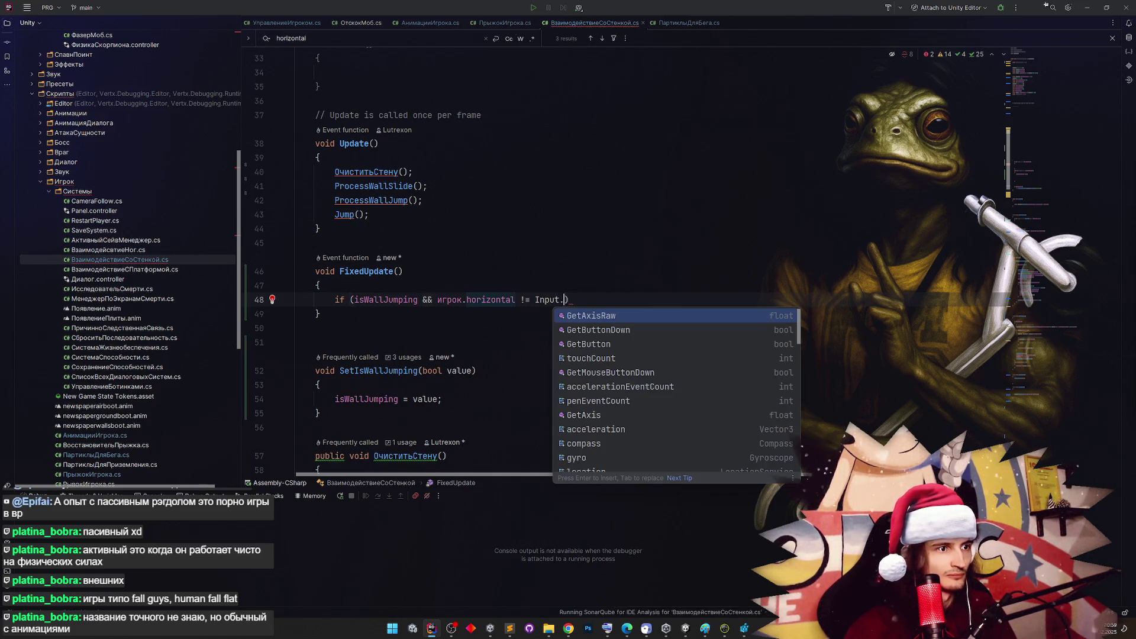
key(Return)
text("Horizontal")) CancelWallJump()))
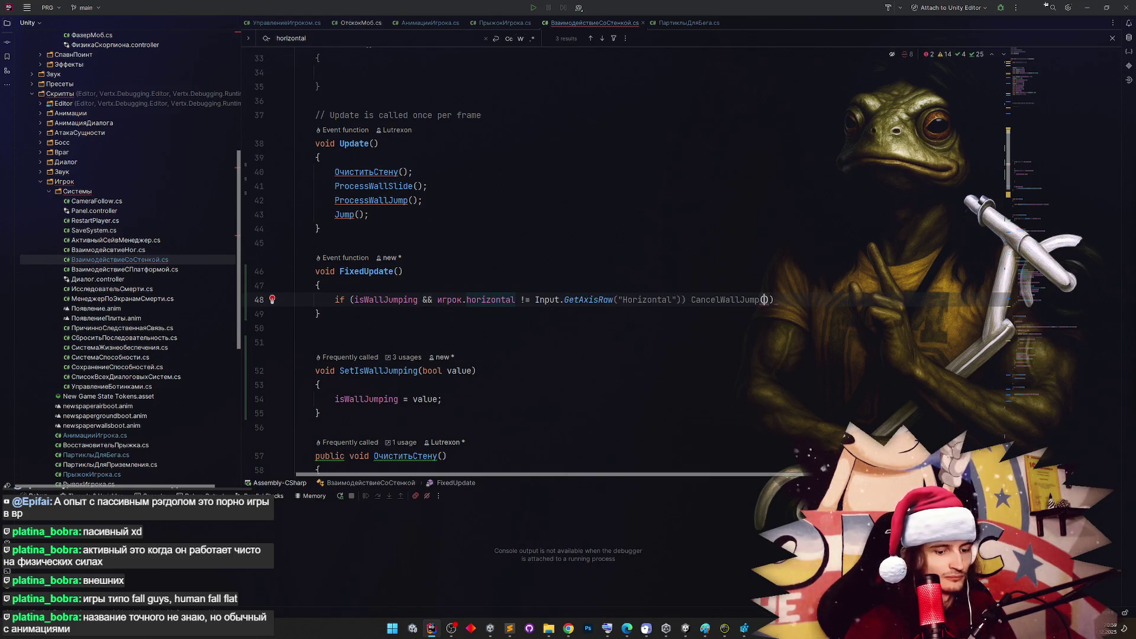
key(ctrl+BackSpace)
key(Delete)
key(Delete)
key(BackSpace)
text({)
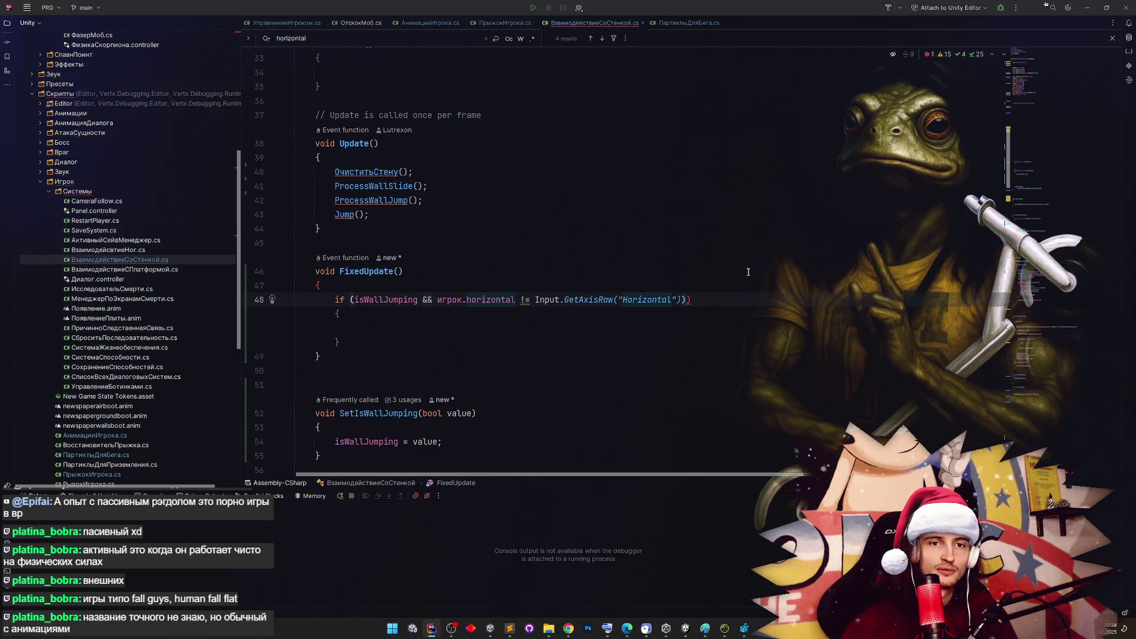
Add an opening brace and body block under the if condition
click(747, 270)
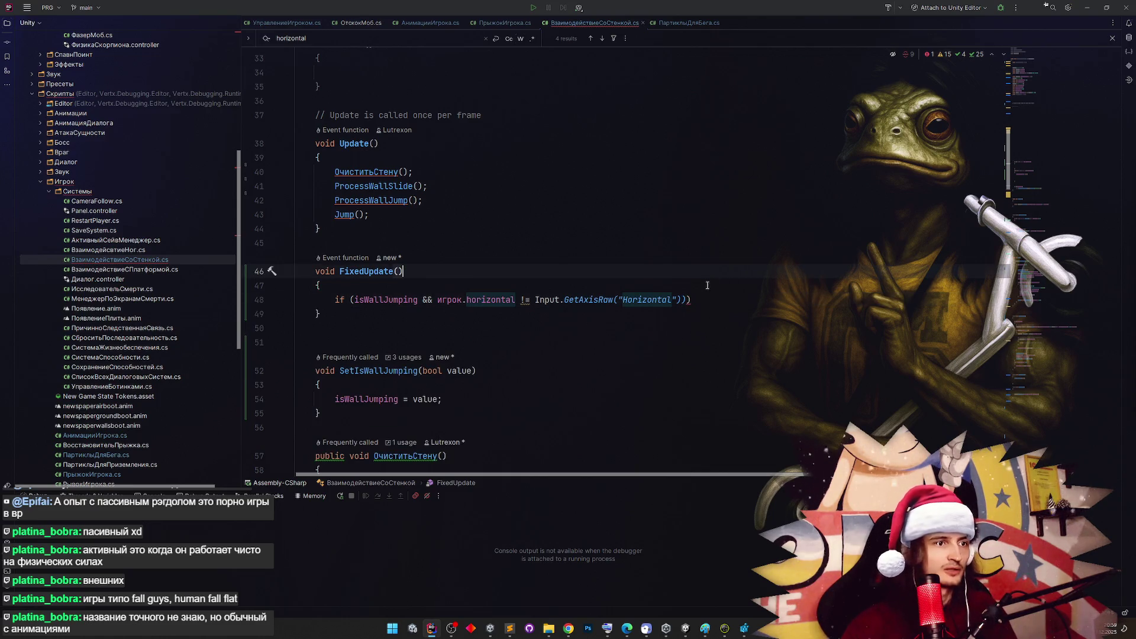
click(690, 299)
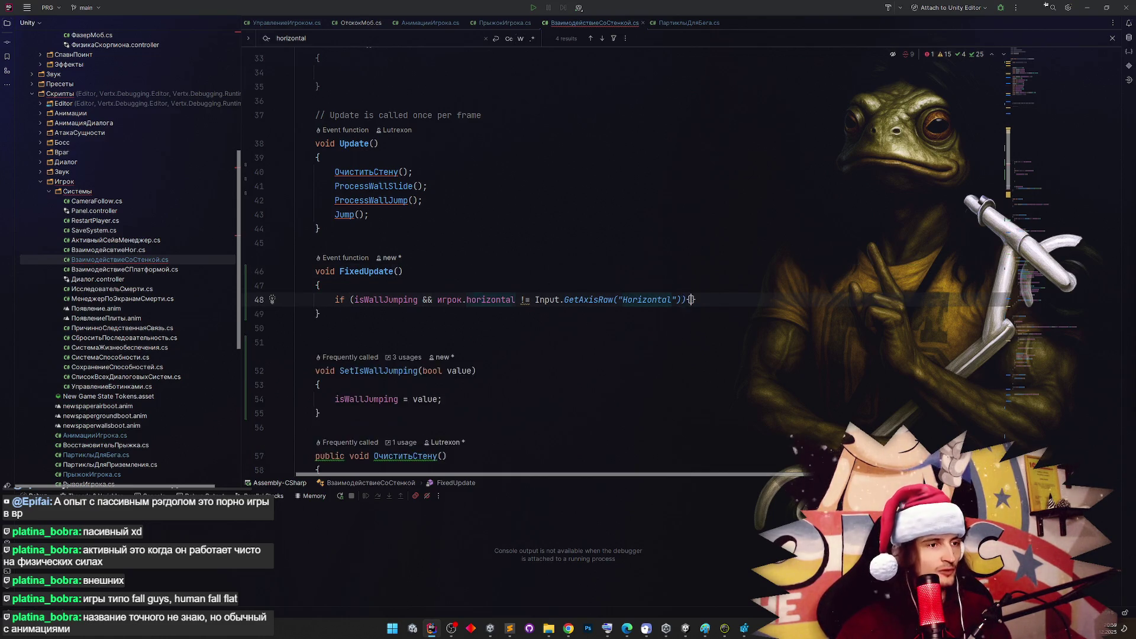
text({)
key(Return)
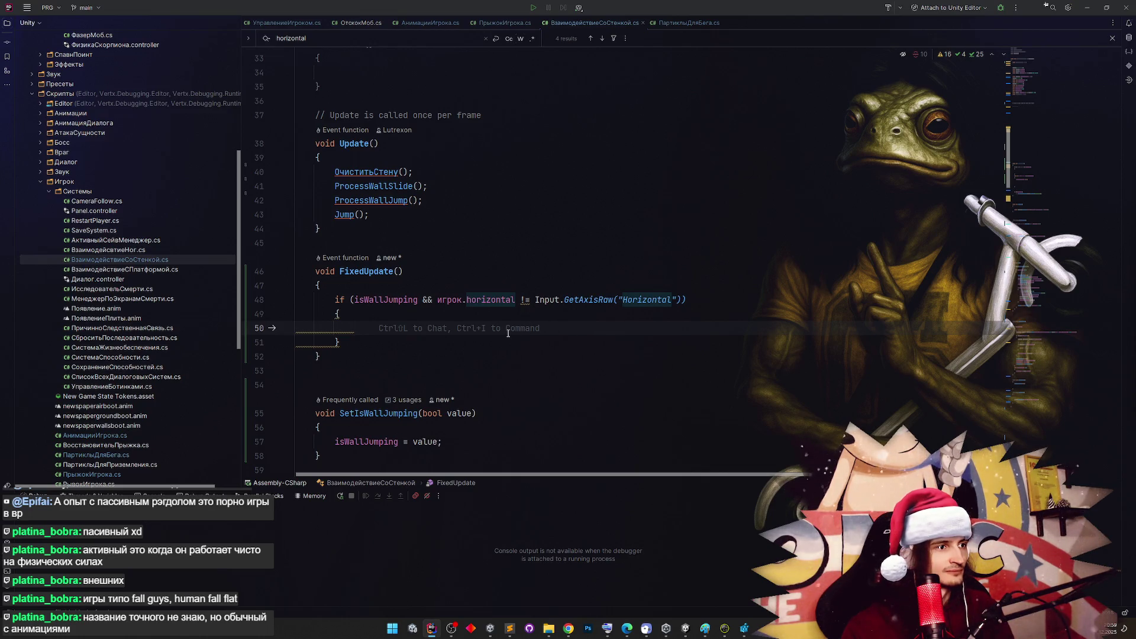
Insert an игрок.SetHorizontalInput call on line 50 and discard the MoveTowards argument
text(игрок)
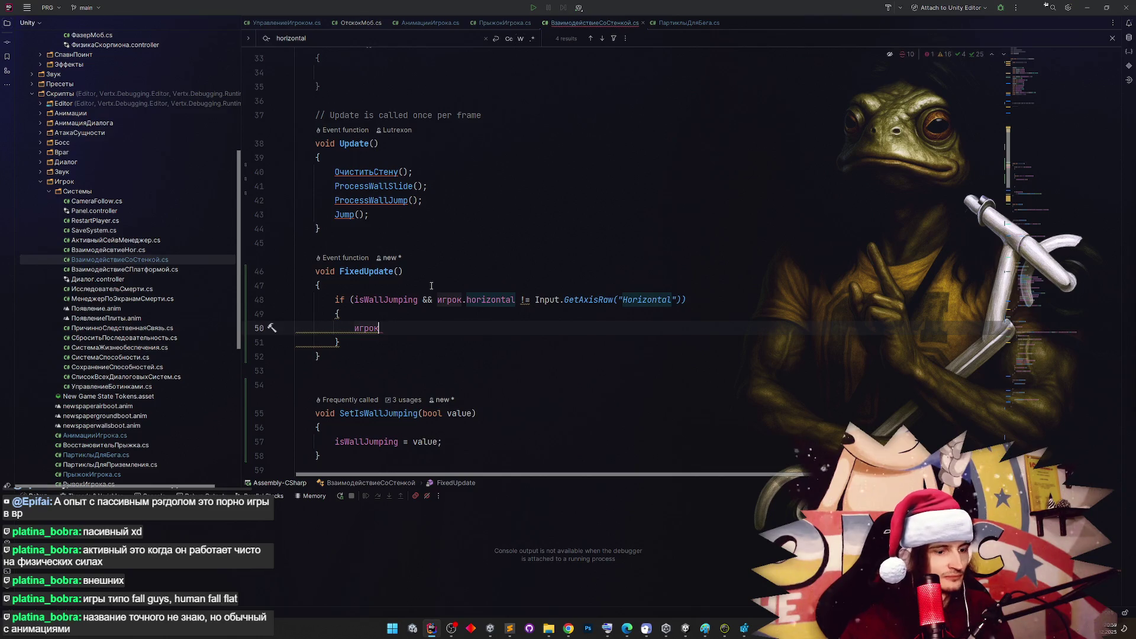
text(.Set)
key(Down)
key(Return)
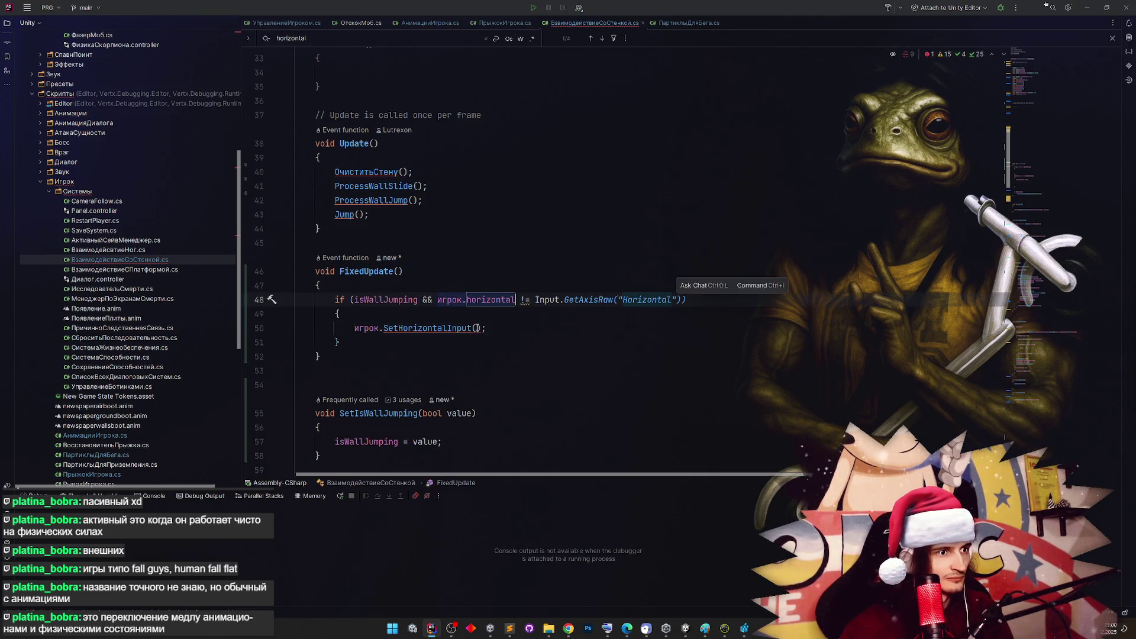
text(Mathf.)
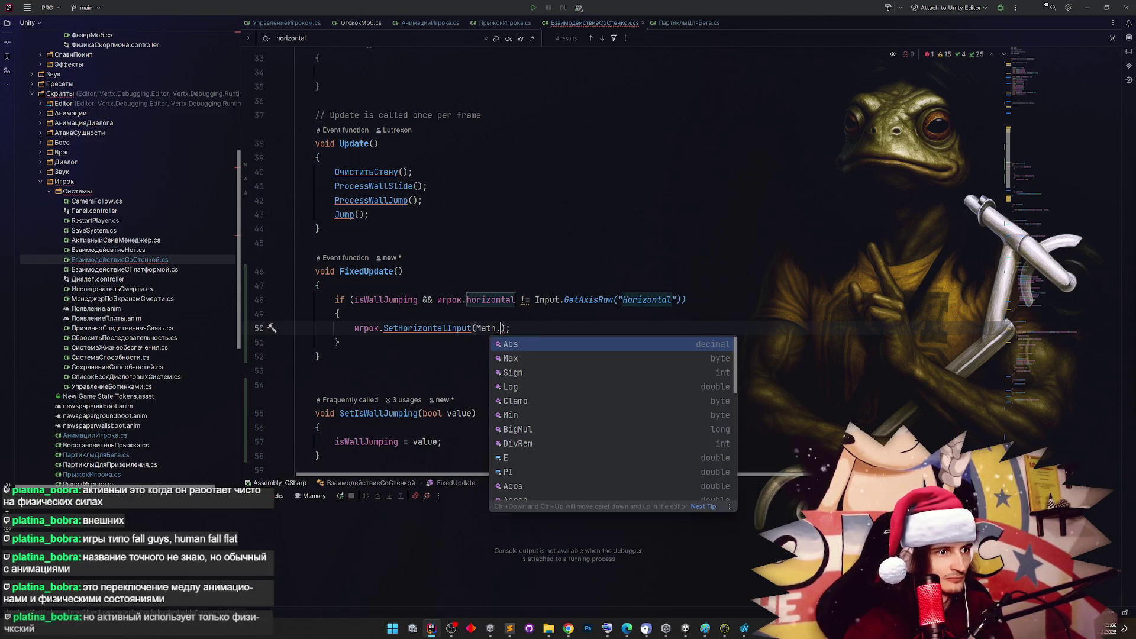
text(m)
key(BackSpace)
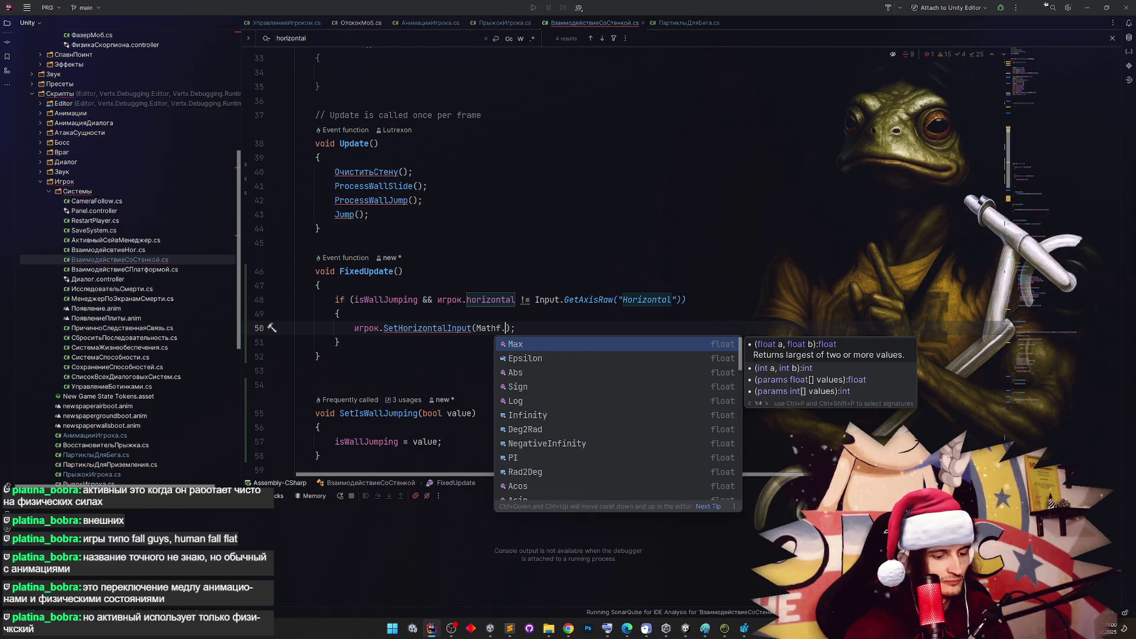
text(Move)
key(Return)
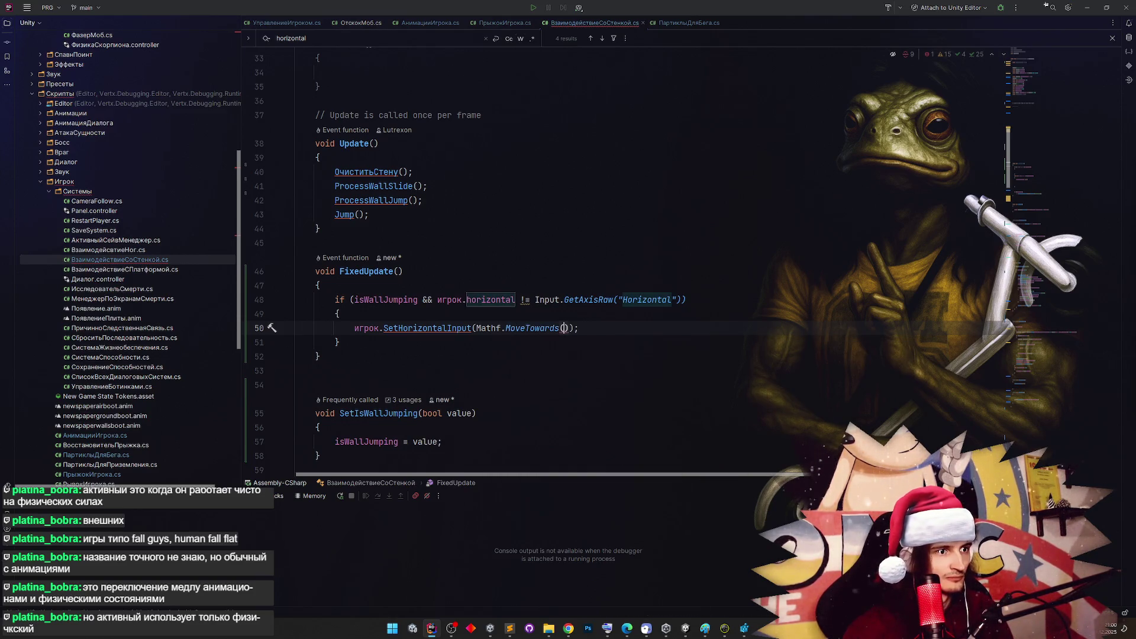
key(ctrl+Right)
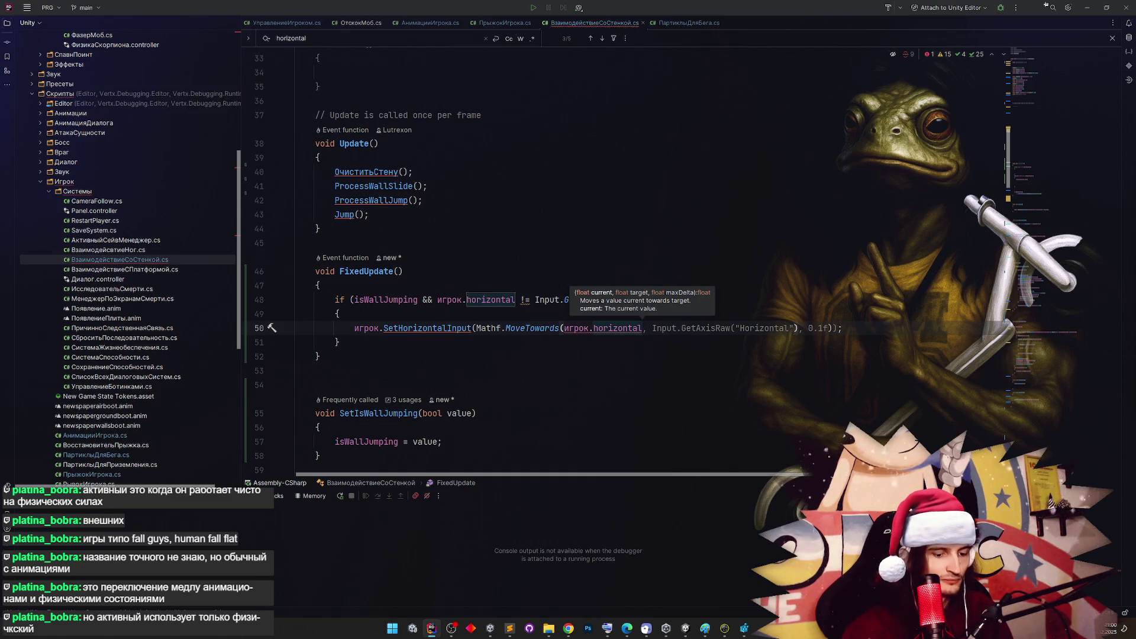
key(BackSpace)
key(BackSpace)
key(BackSpace)
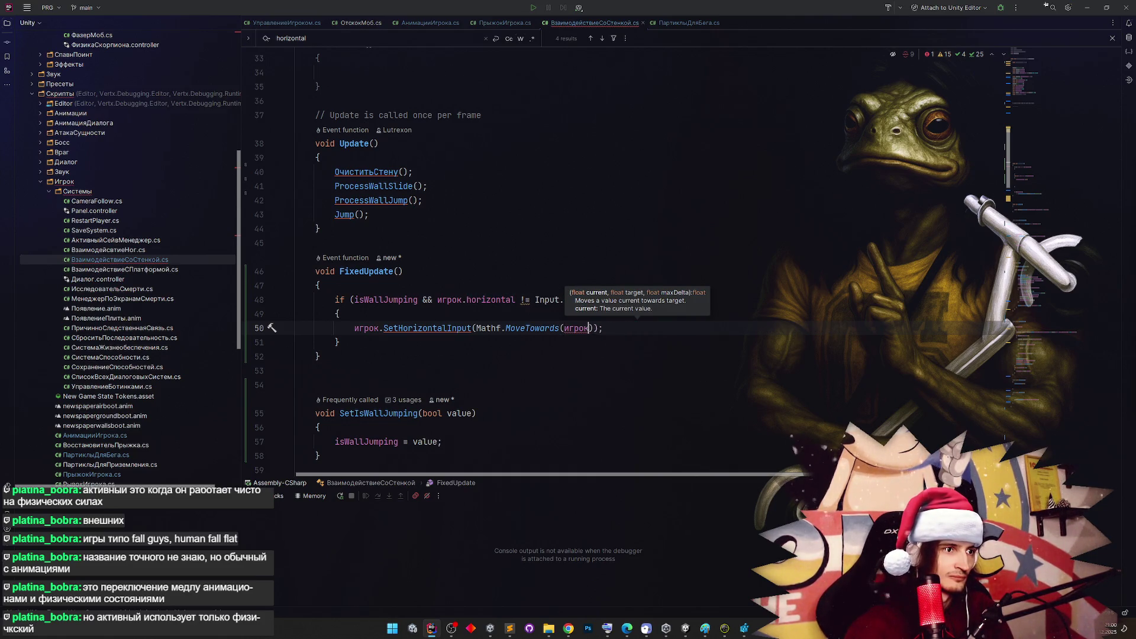
key(BackSpace)
key(BackSpace)
key(BackSpace)
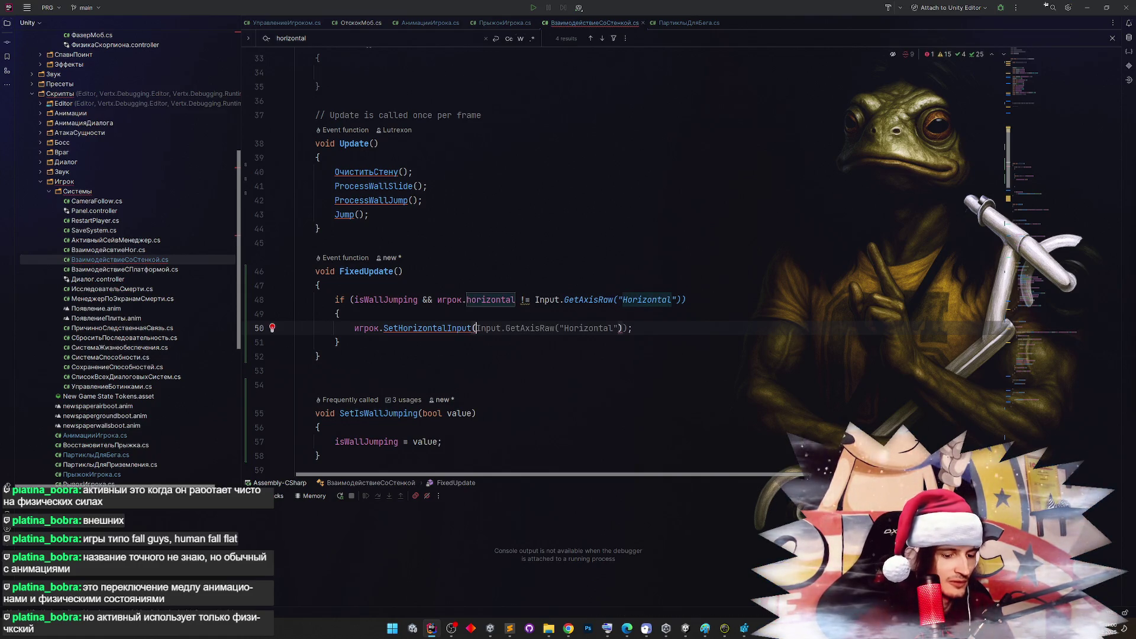
Pass Mathf.Lerp(игрок.horizontal, 0, 0.1f) into SetHorizontalInput
text(Mathf.)
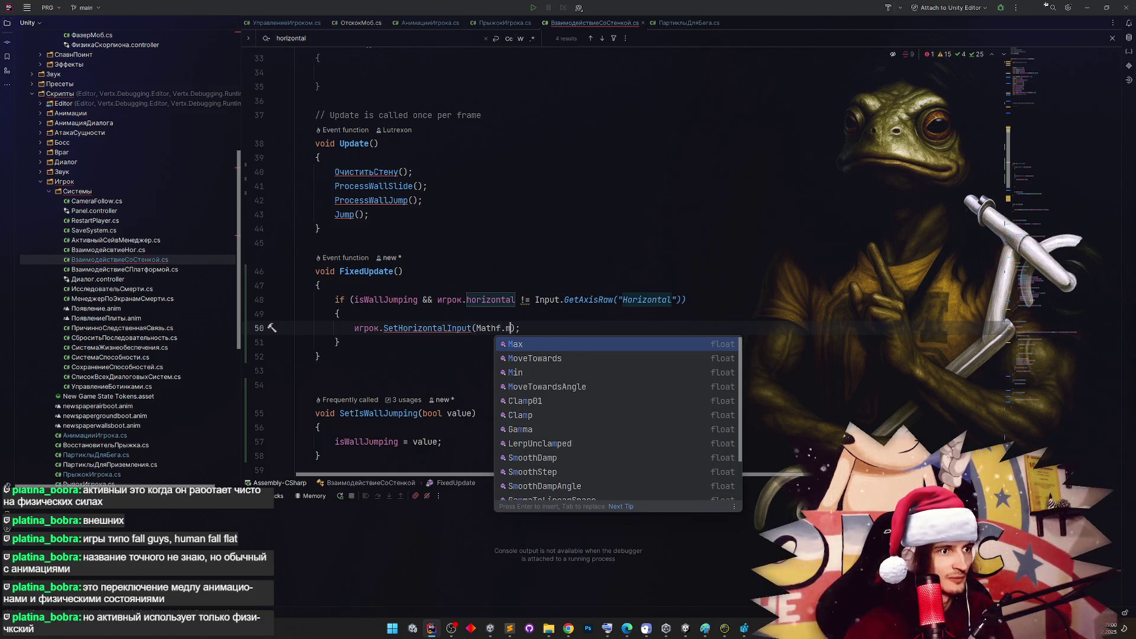
text(Le)
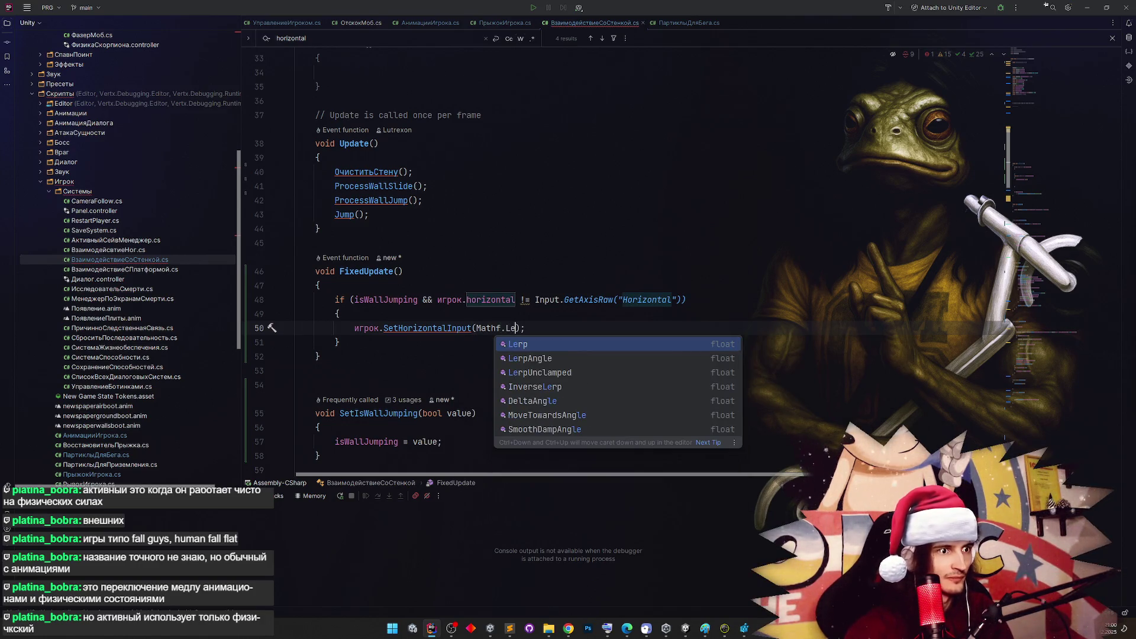
key(Return)
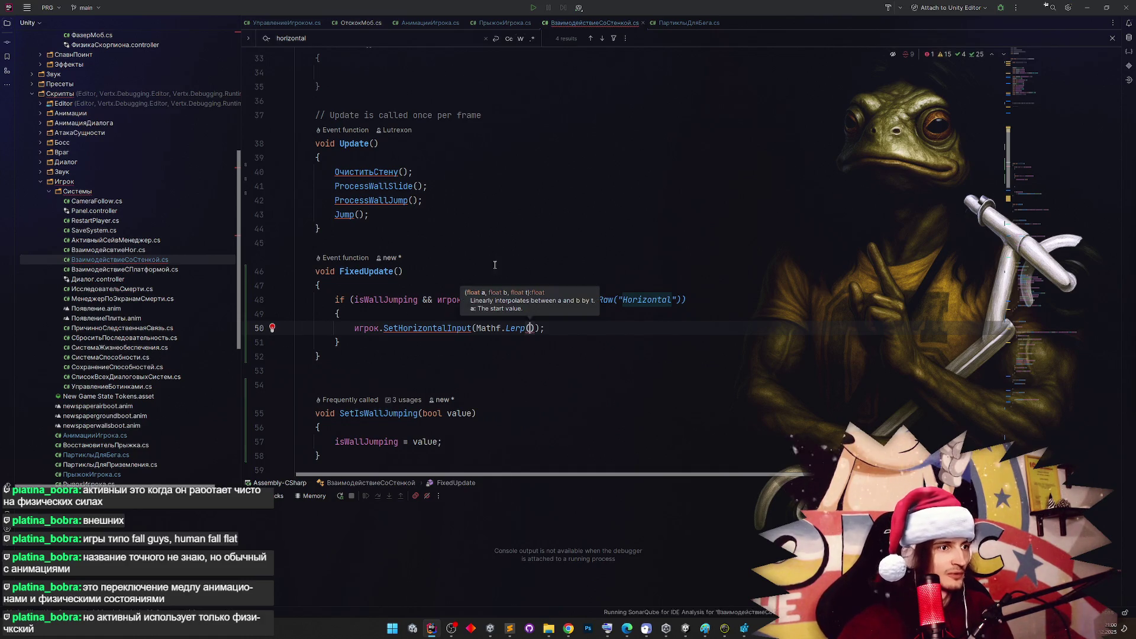
click(515, 300)
click(530, 328)
text(игрок.horizontal, )
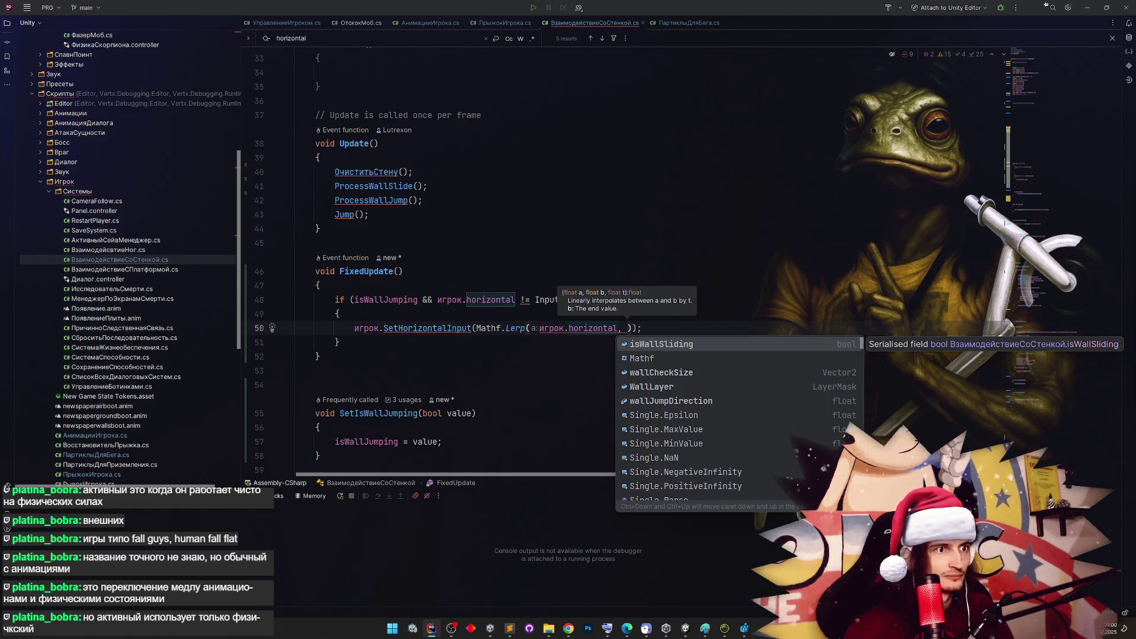
text(0, )
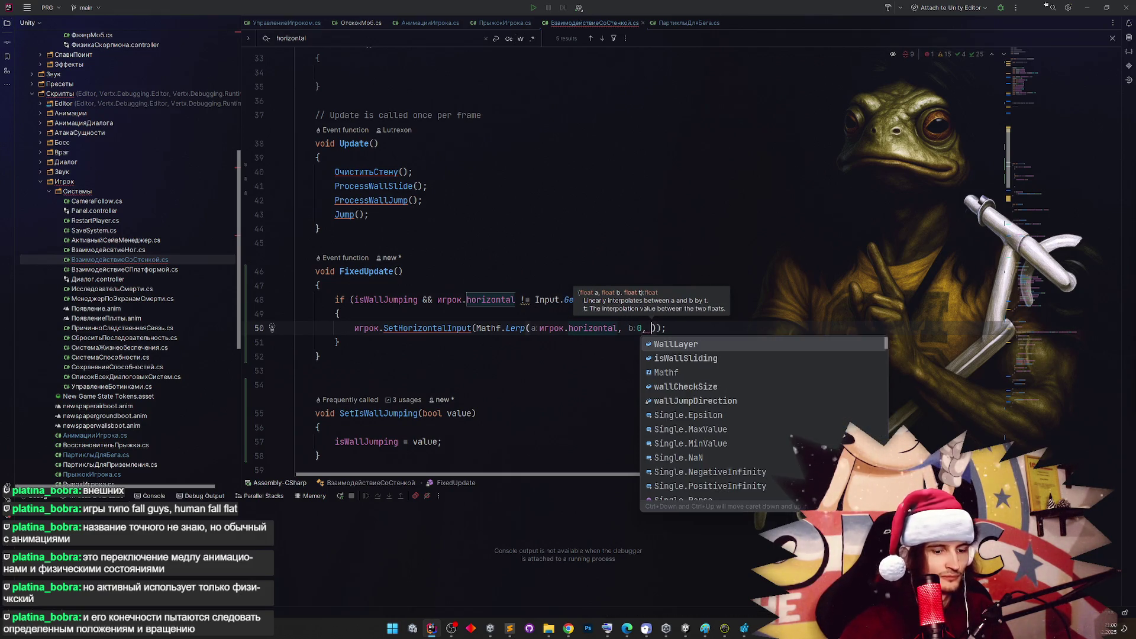
text(0.)
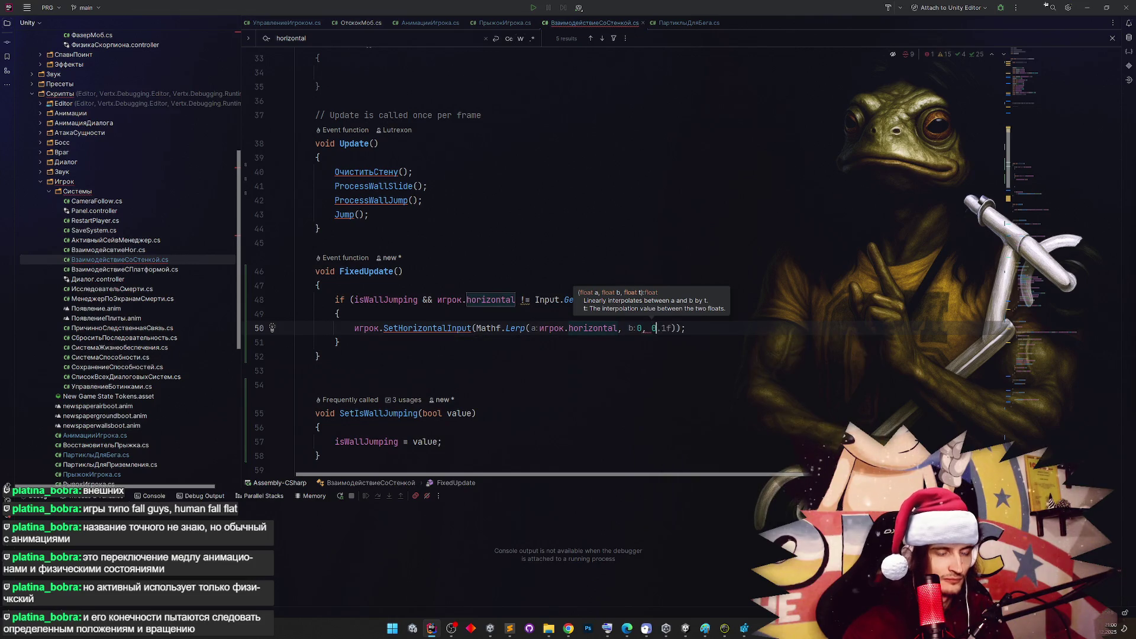
text(1f)
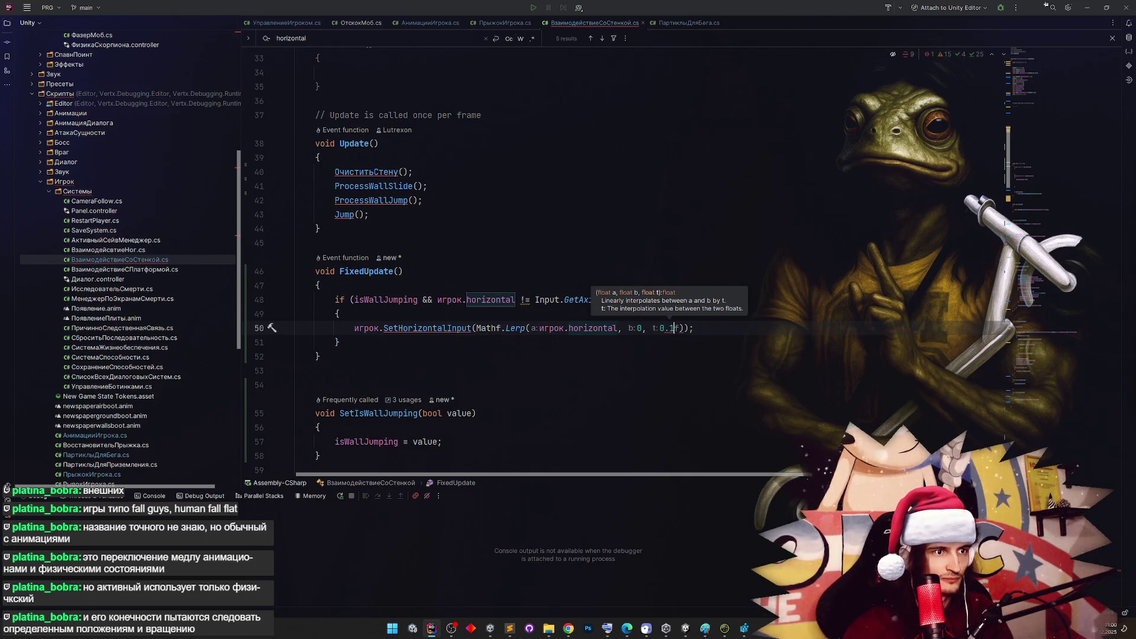
click(568, 216)
drag(661, 329, 681, 332)
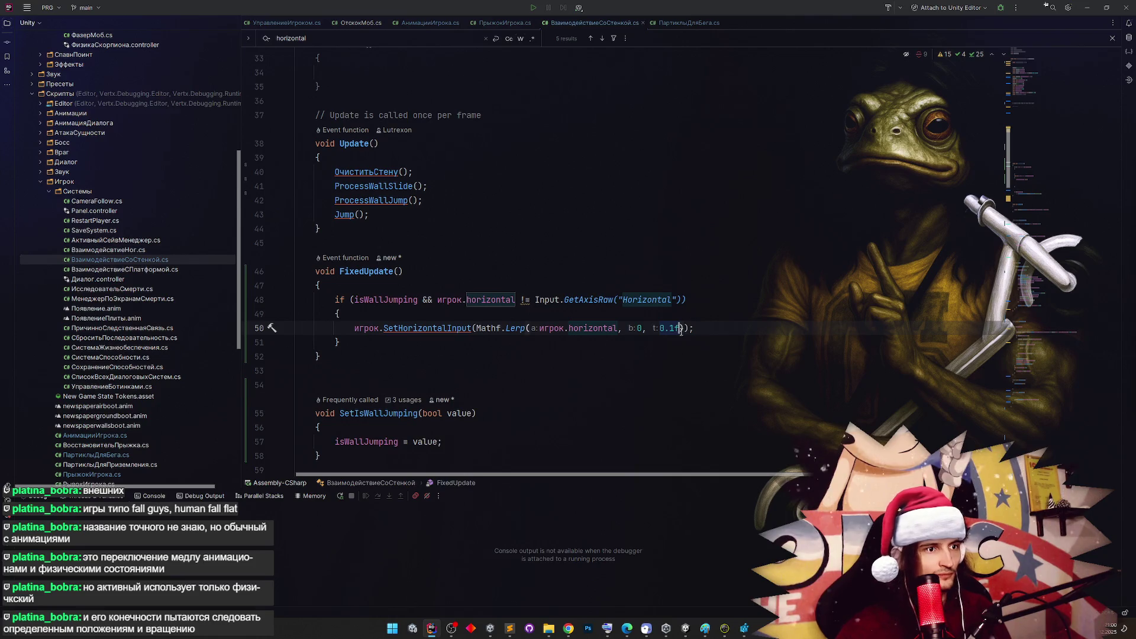
Apply Introduce Field to the 0.1f value, replacing all three occurrences
key(alt+Return)
key(Down)
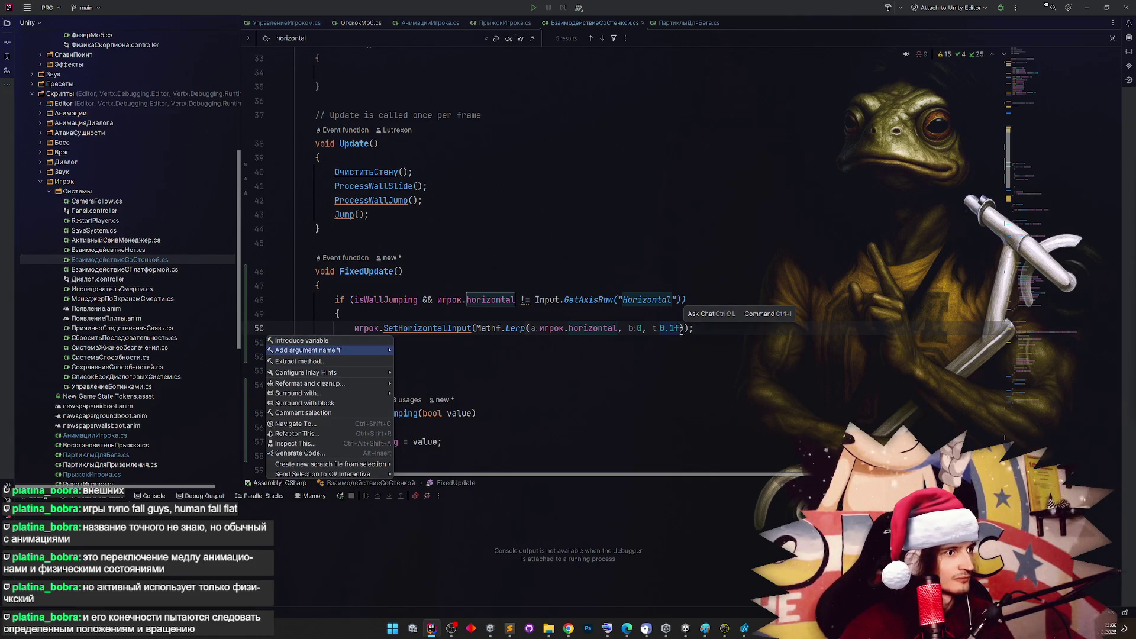
key(Down)
key(Down)
key(Up)
key(Up)
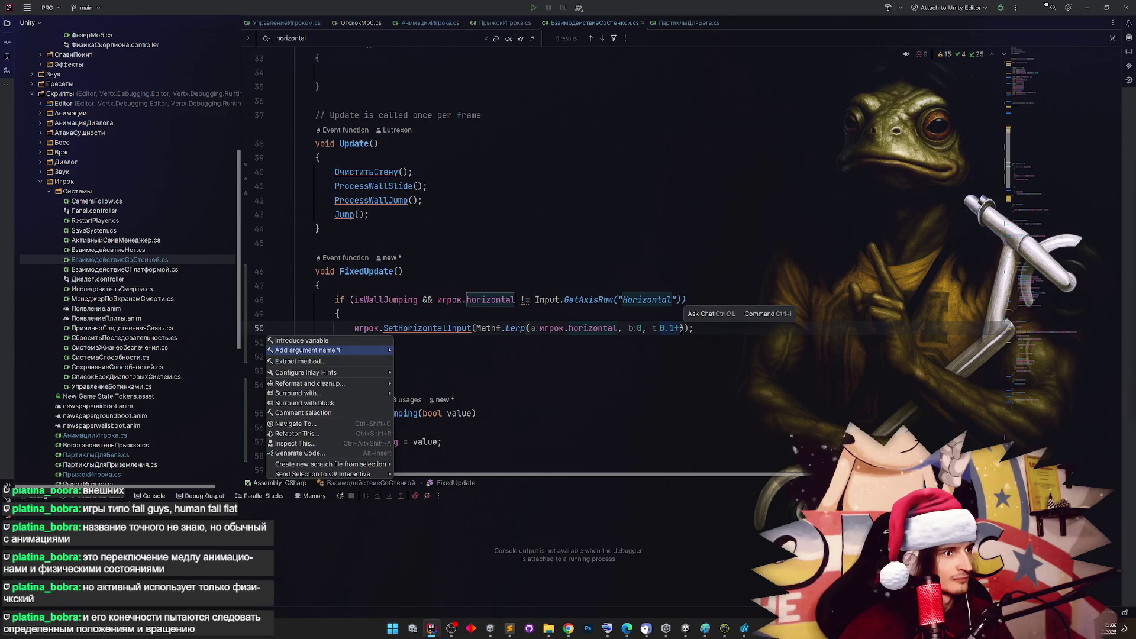
key(Down)
key(Down)
key(Down)
key(Up)
key(Up)
key(Up)
key(Down)
key(Down)
key(Down)
key(Down)
key(Down)
key(Down)
key(Return)
key(Down)
key(Return)
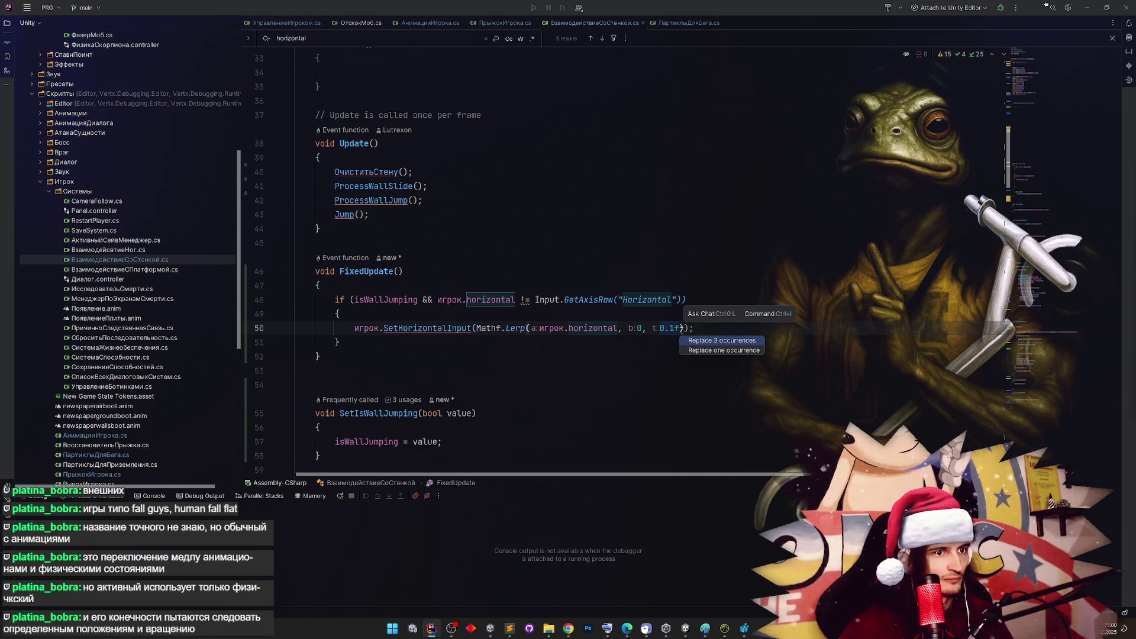
key(Return)
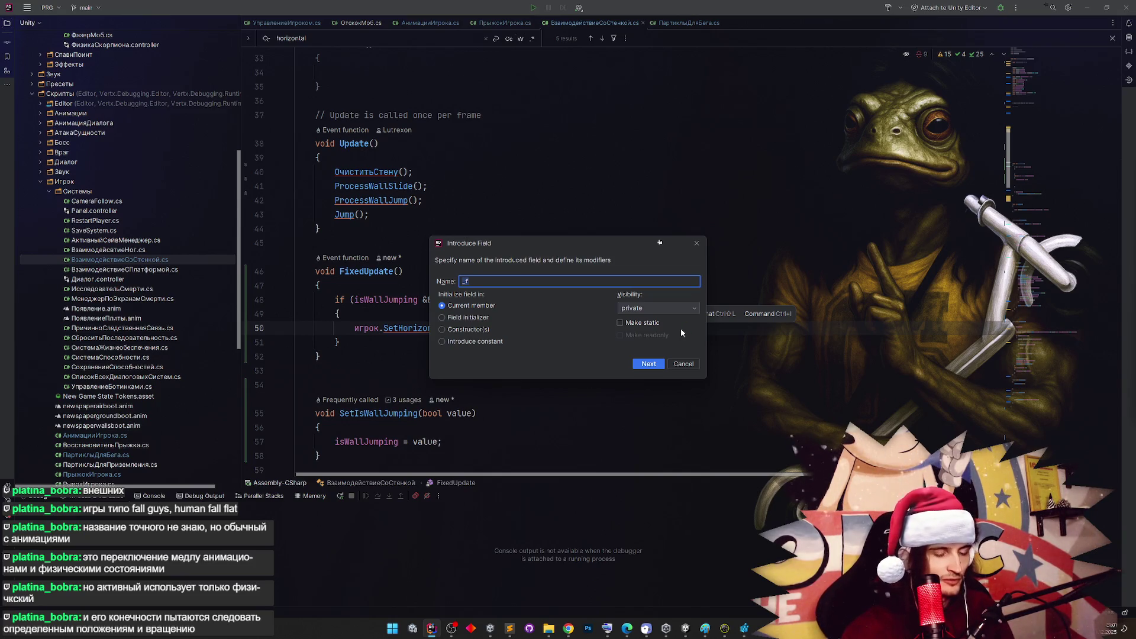
Name the new field _brakeSpeed and confirm the extraction
text(wa)
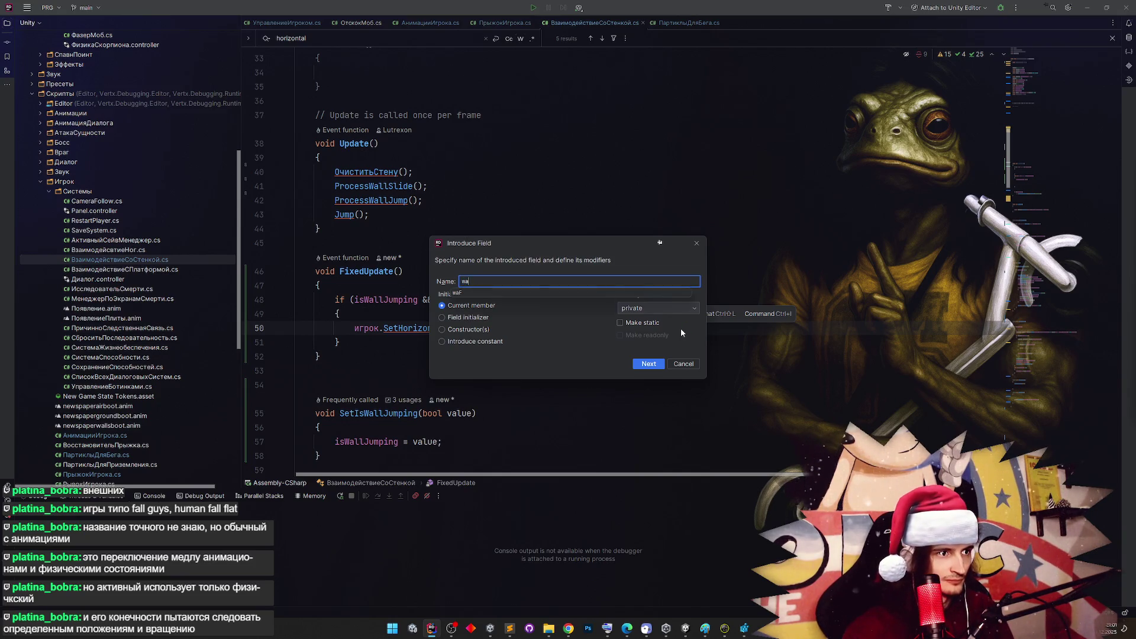
text(_wall)
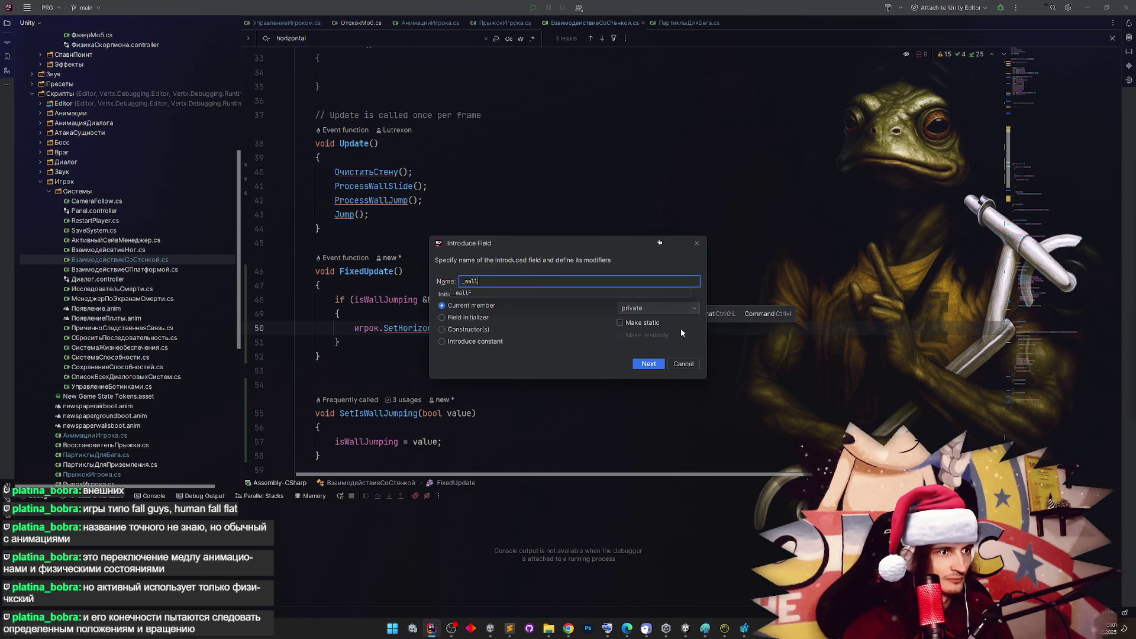
key(BackSpace)
key(BackSpace)
key(BackSpace)
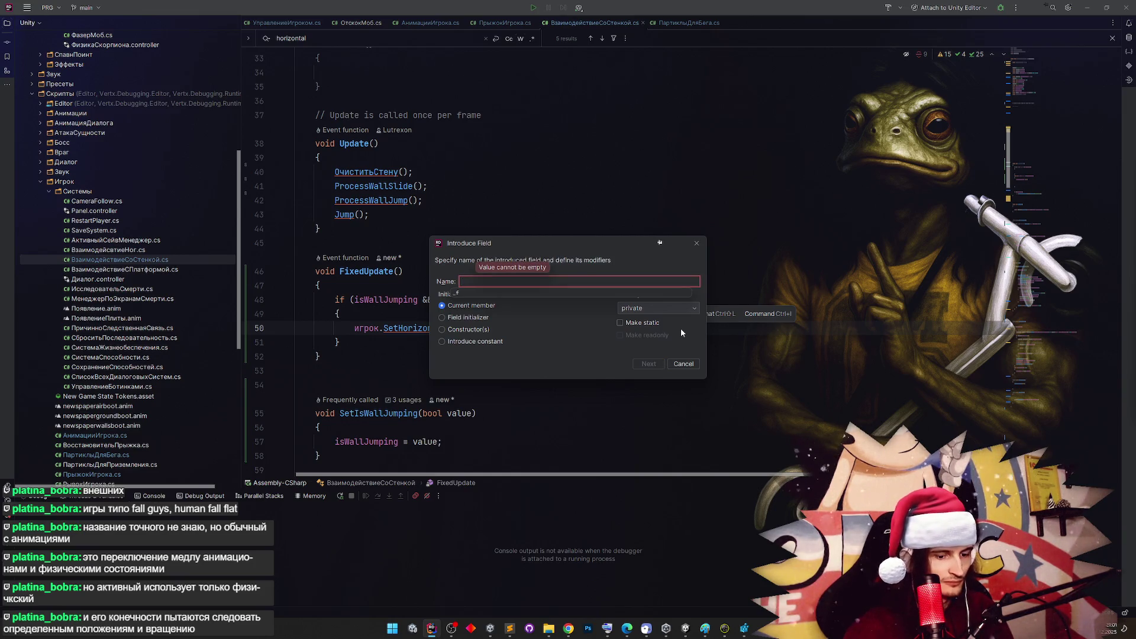
text(_wallJump)
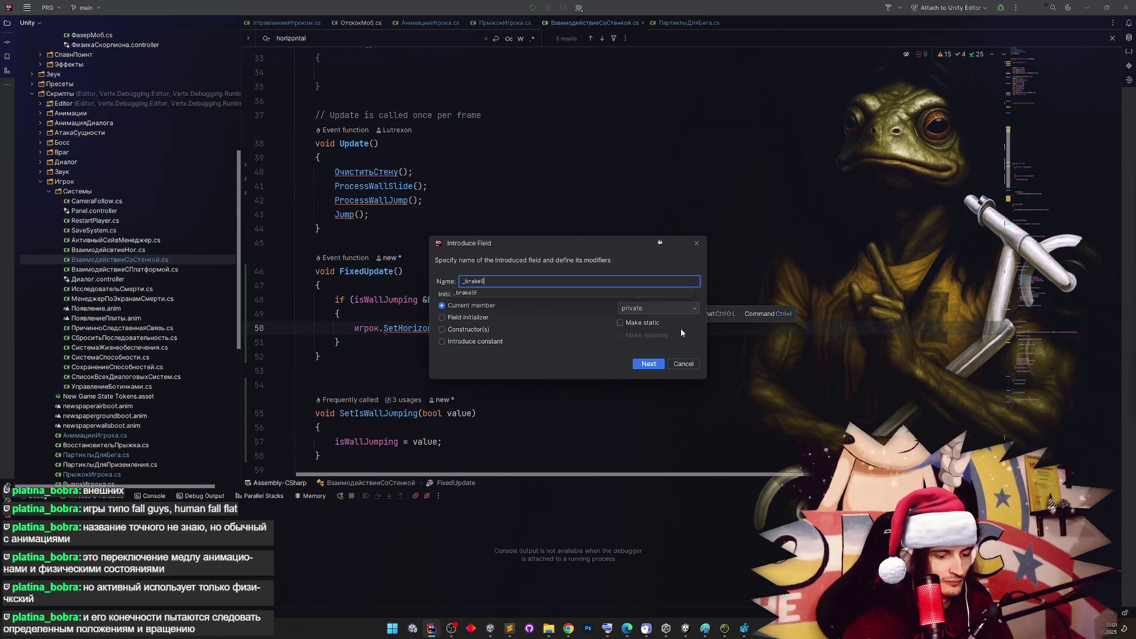
key(Return)
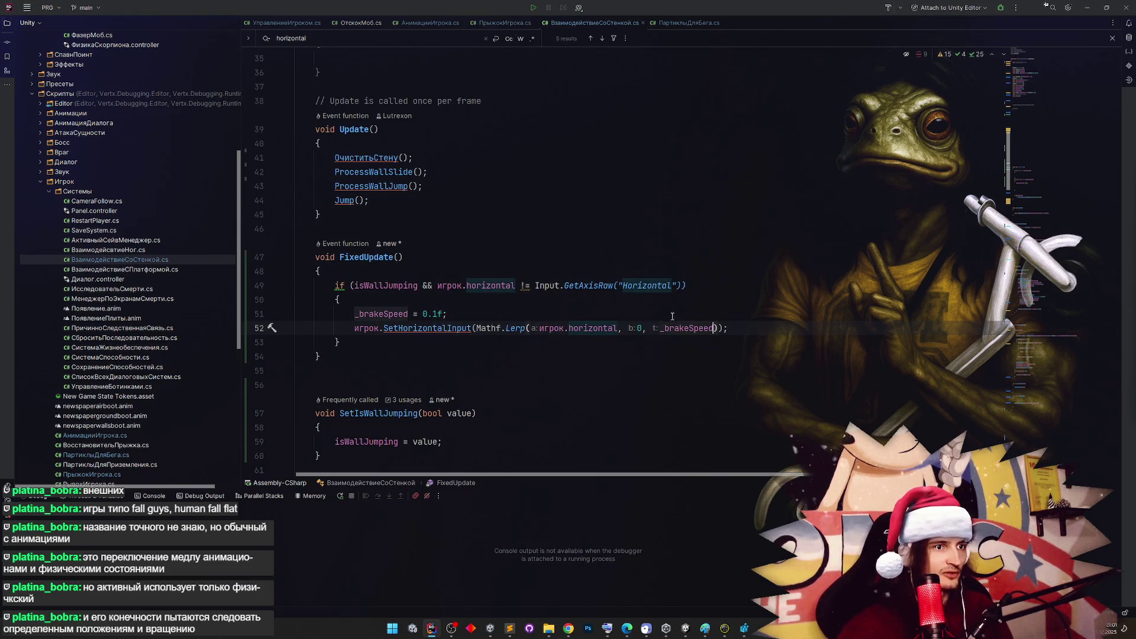
key(Return)
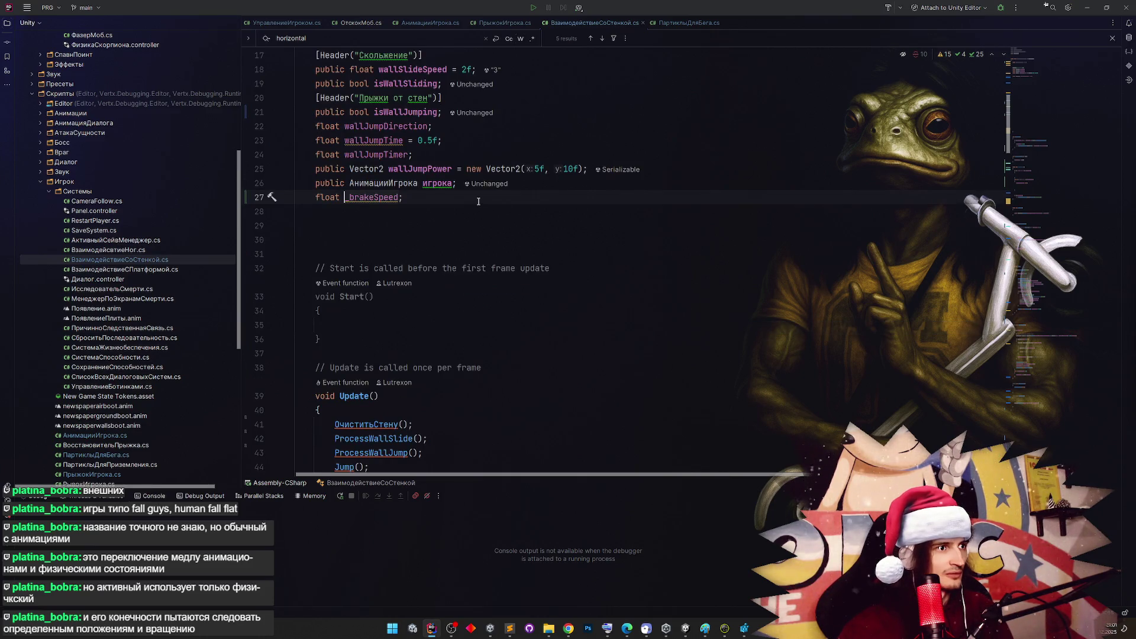
Add a [SerializeField] attribute to the _brakeSpeed field declaration
key(Return)
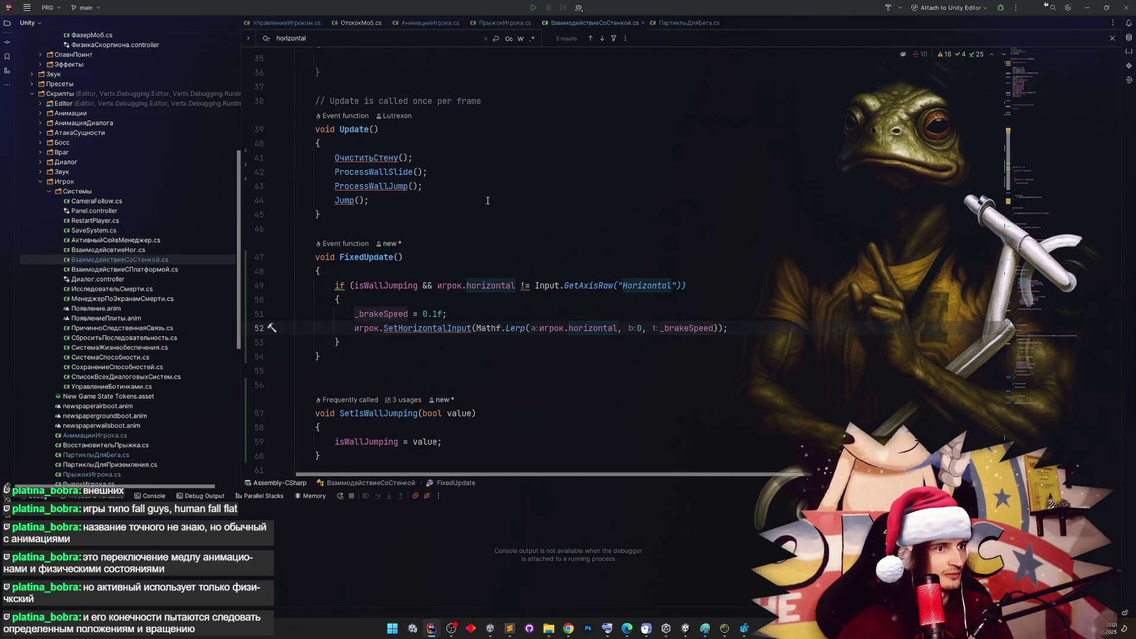
scroll(484, 199, up, 1)
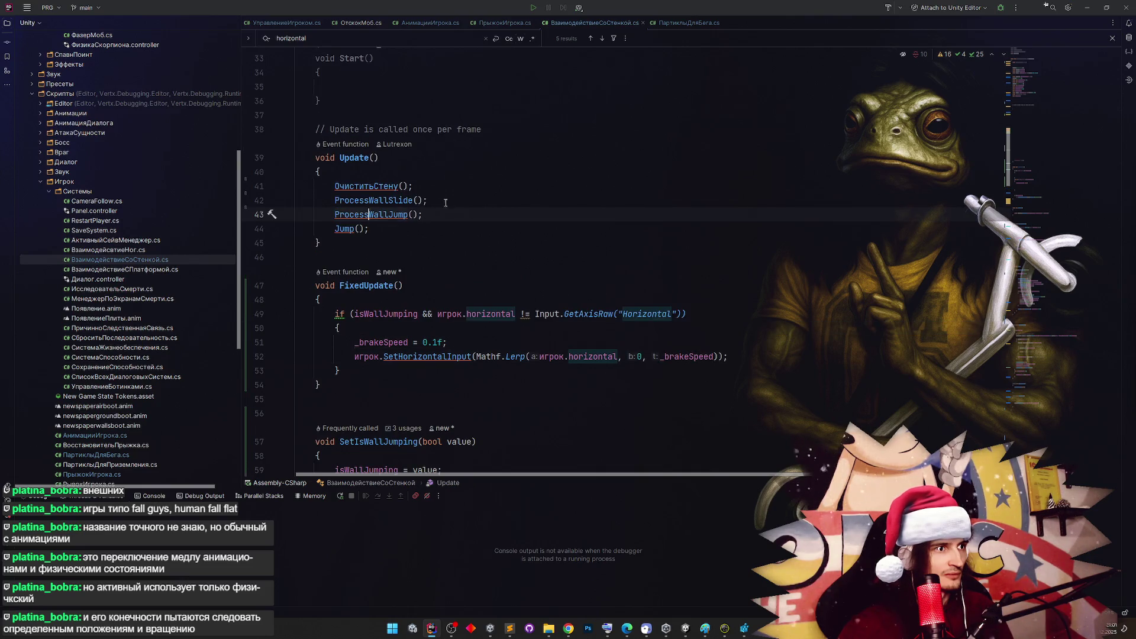
ctrl+click(668, 357)
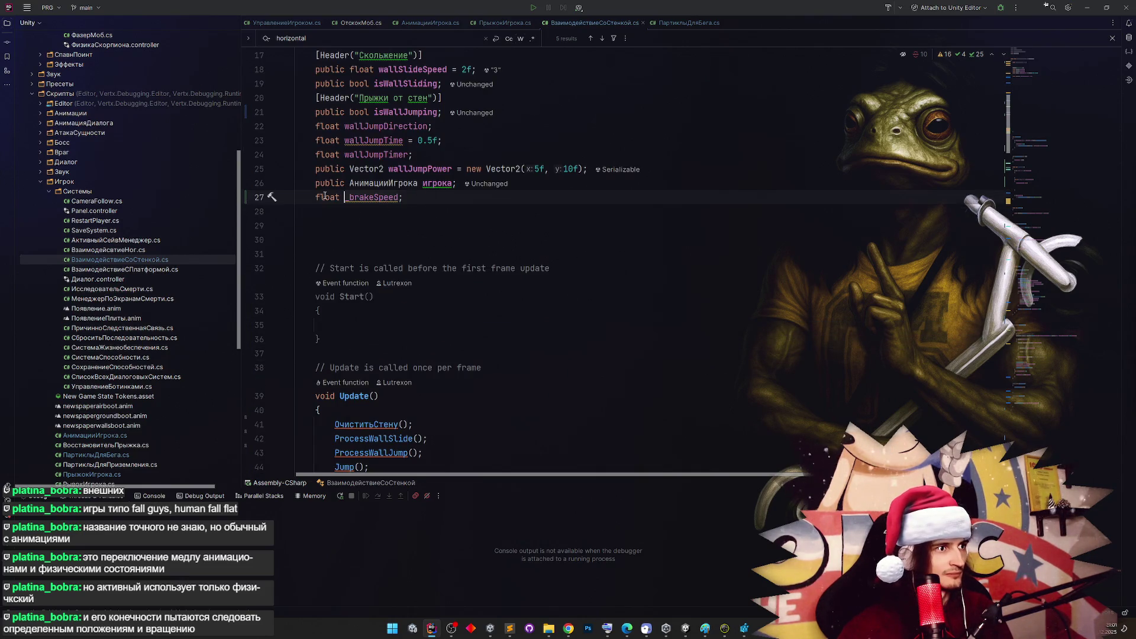
key(Home)
text([se)
key(Return)
key(ctrl+z)
key(ctrl+space)
key(Down)
key(Return)
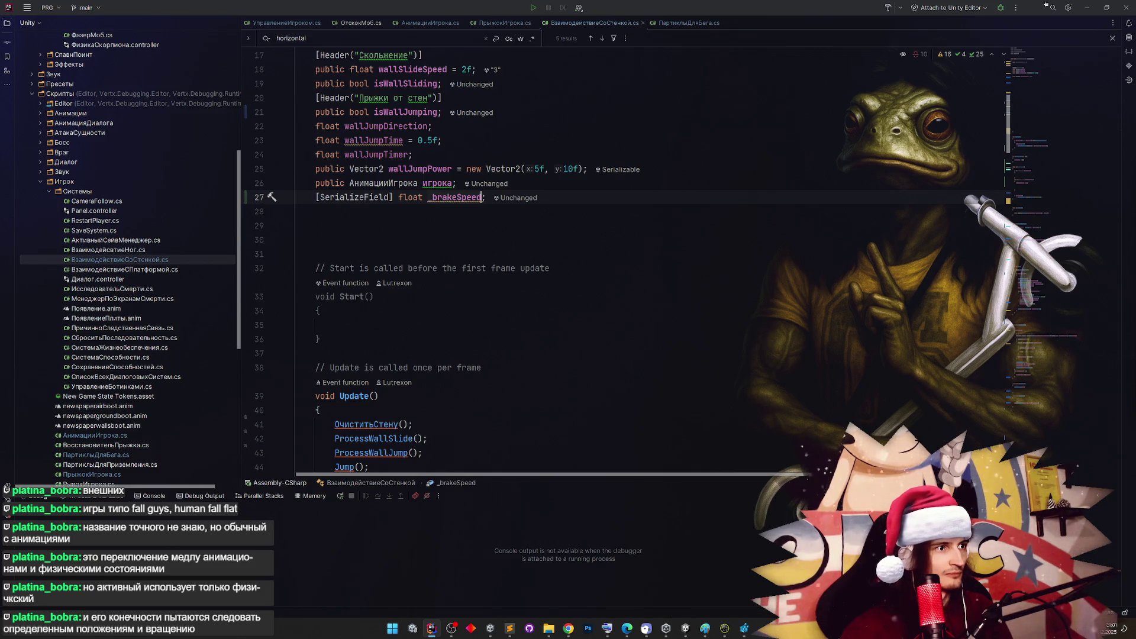
Rename the field to _brakeLerpTime without FormerlySerializedAs and default it to 0.1f
key(ctrl+r)
key(r)
key(BackSpace)
key(BackSpace)
key(BackSpace)
key(BackSpace)
key(BackSpace)
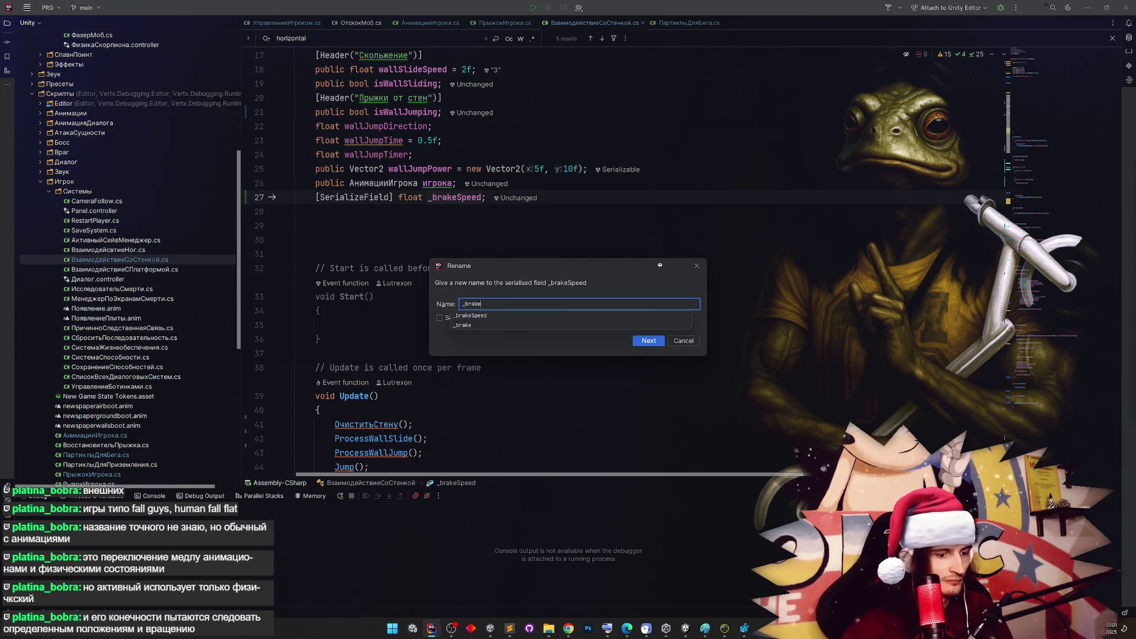
text(LerpValiue)
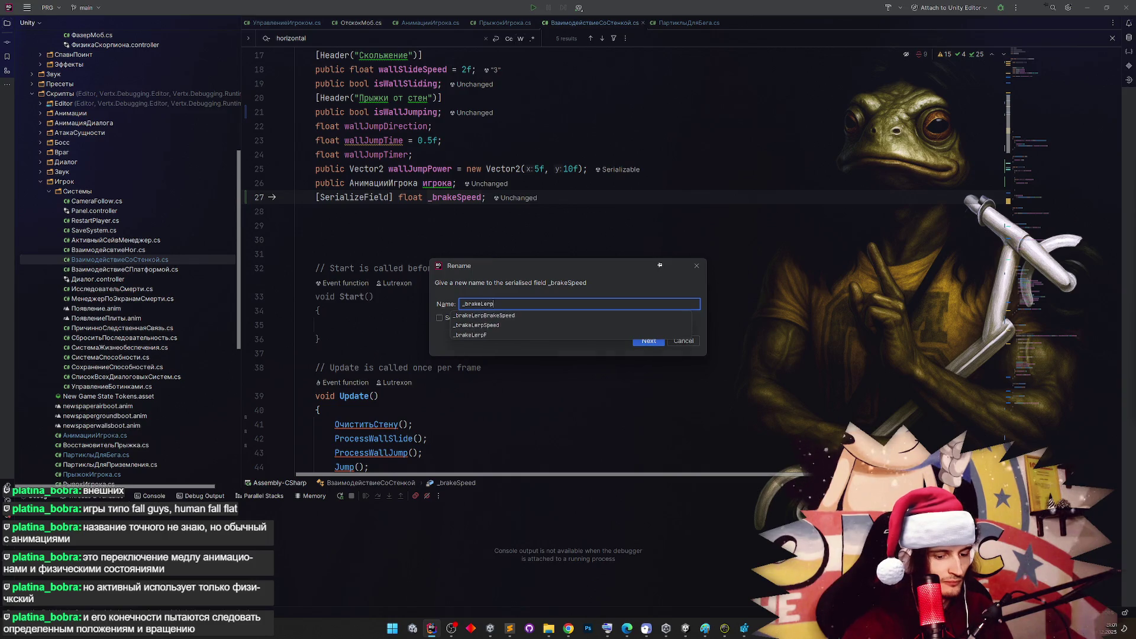
key(BackSpace)
key(BackSpace)
key(BackSpace)
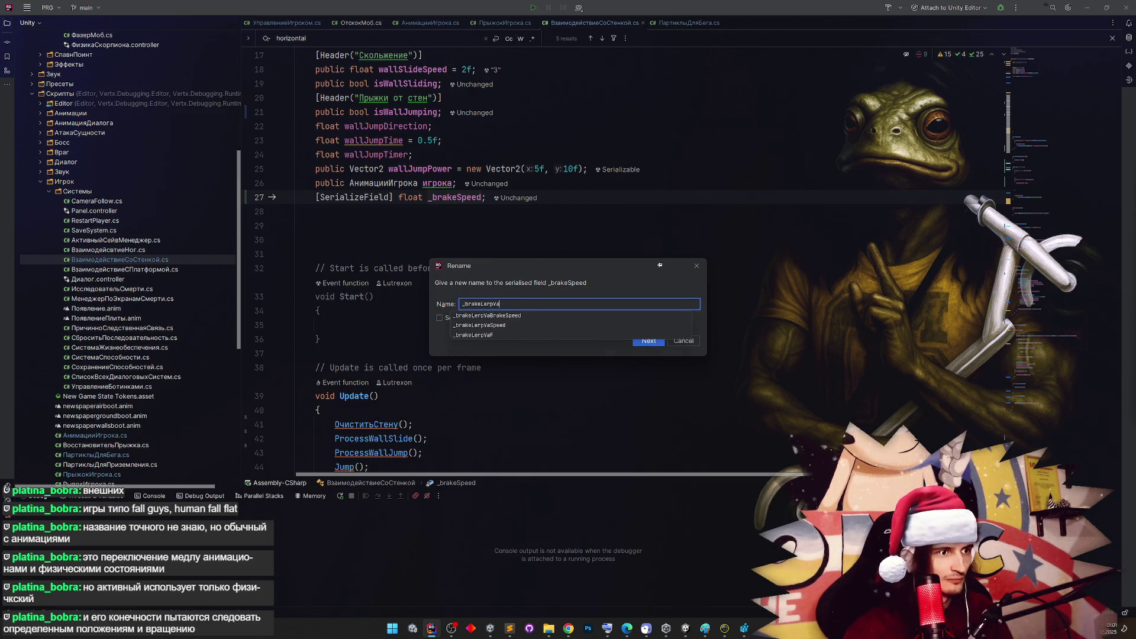
text(ime)
key(Return)
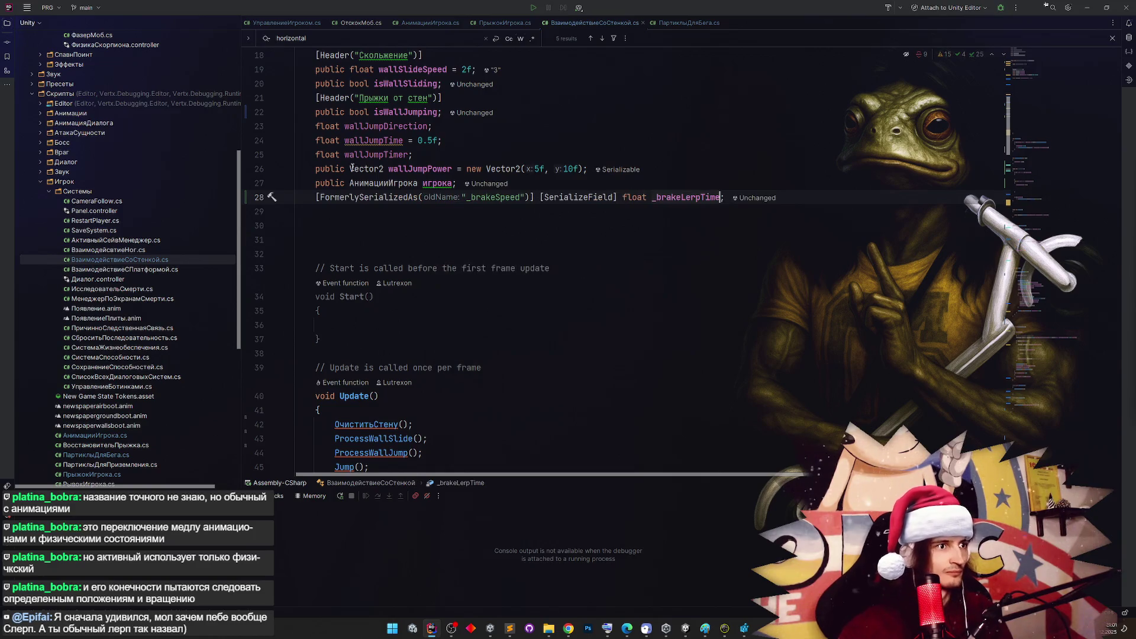
key(ctrl+z)
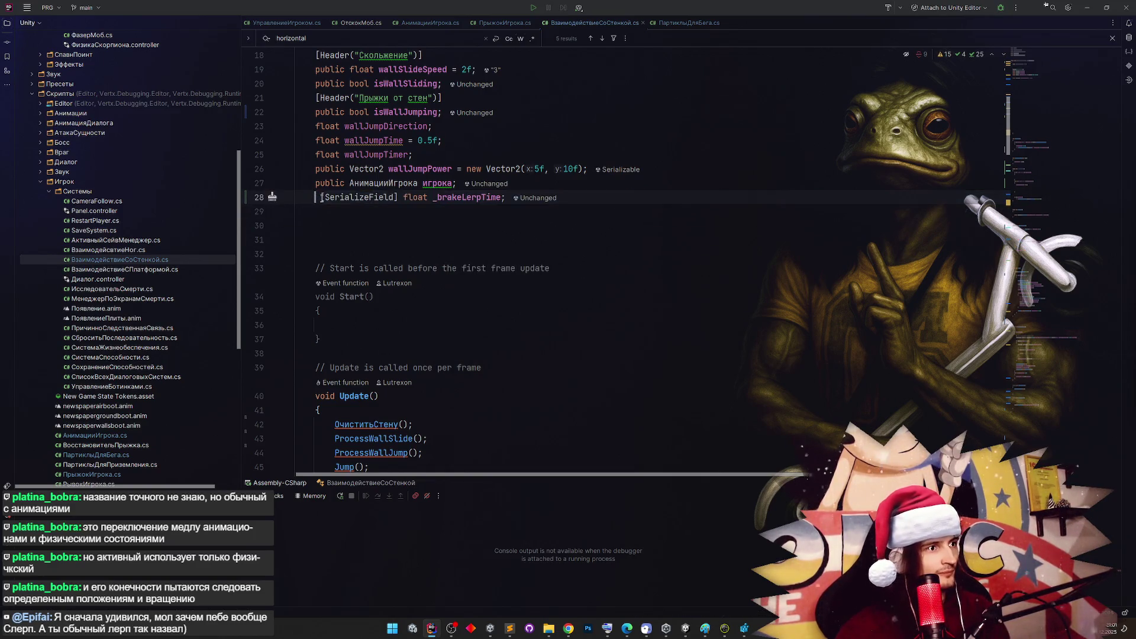
text(= 0.1f)
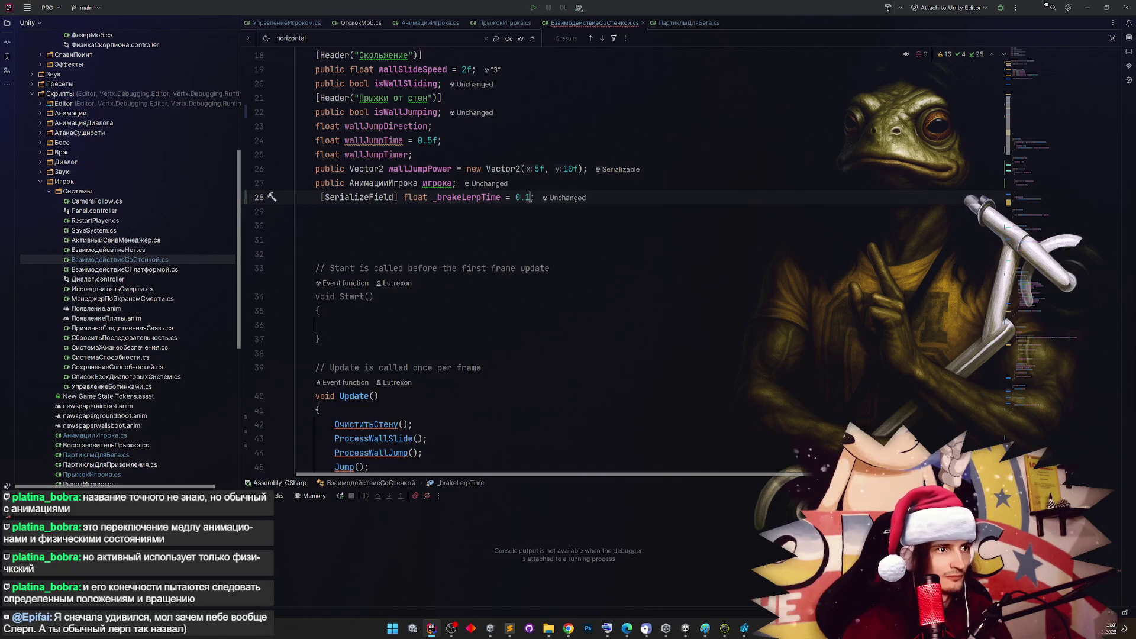
Remove the stray indent before the _brakeLerpTime declaration, then return to Unity
click(651, 154)
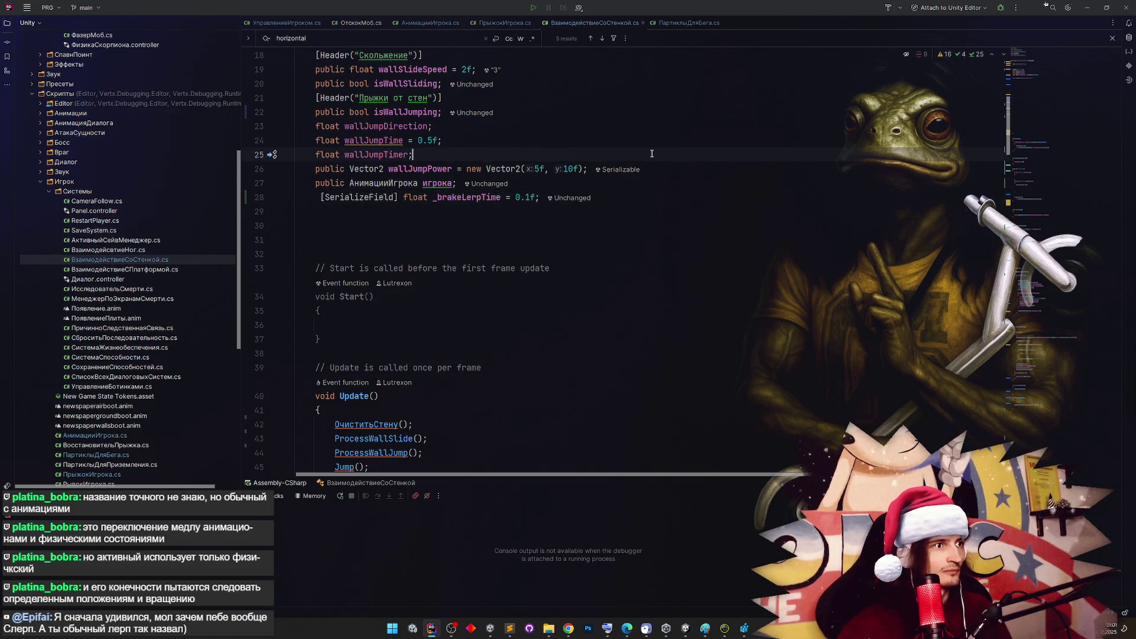
scroll(652, 154, up, 1)
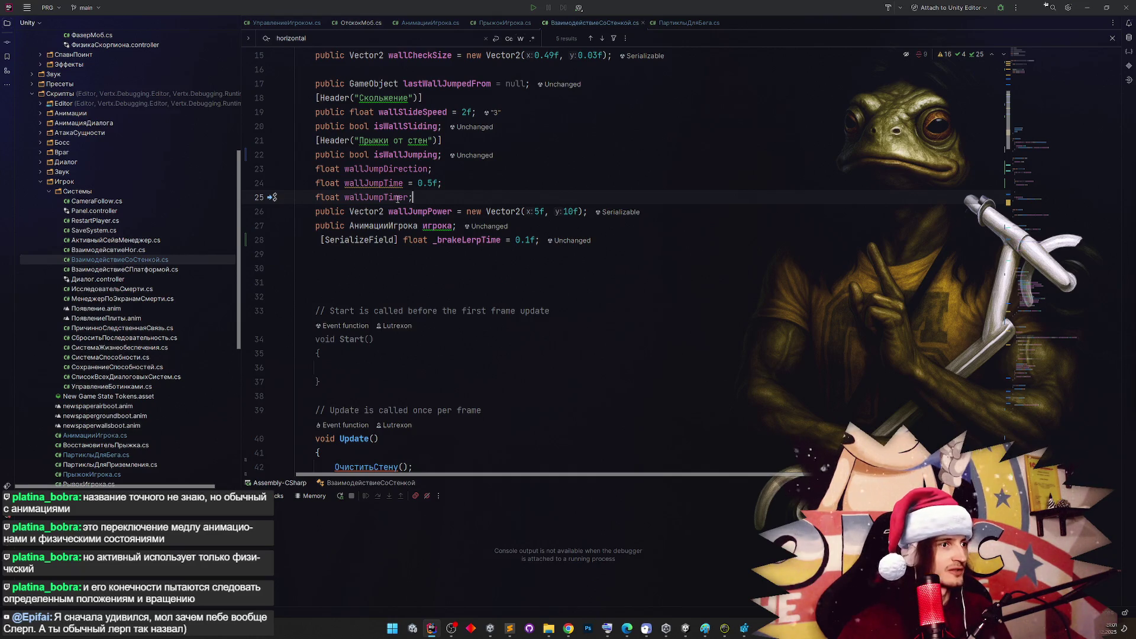
click(321, 239)
key(BackSpace)
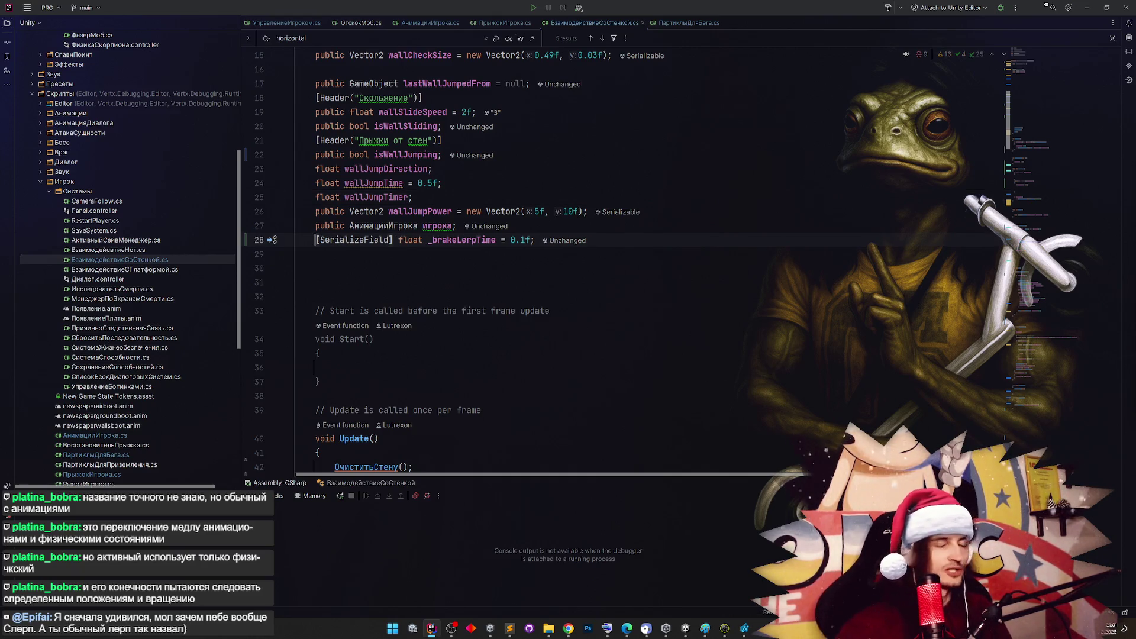
scroll(473, 195, up, 1)
scroll(533, 224, down, 1)
click(599, 247)
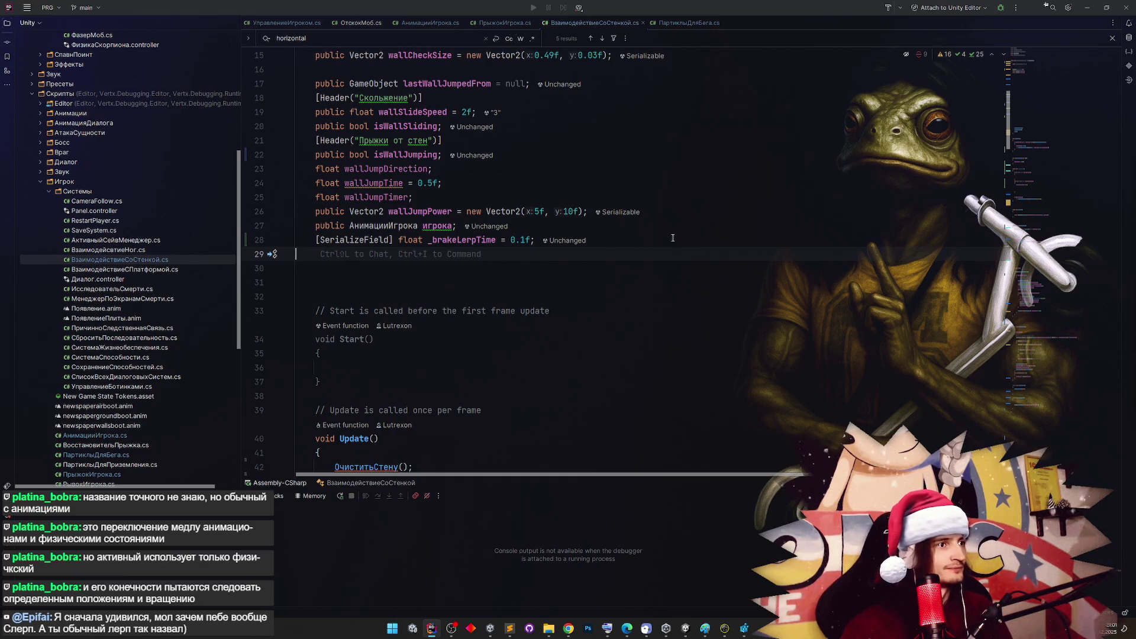
click(1086, 9)
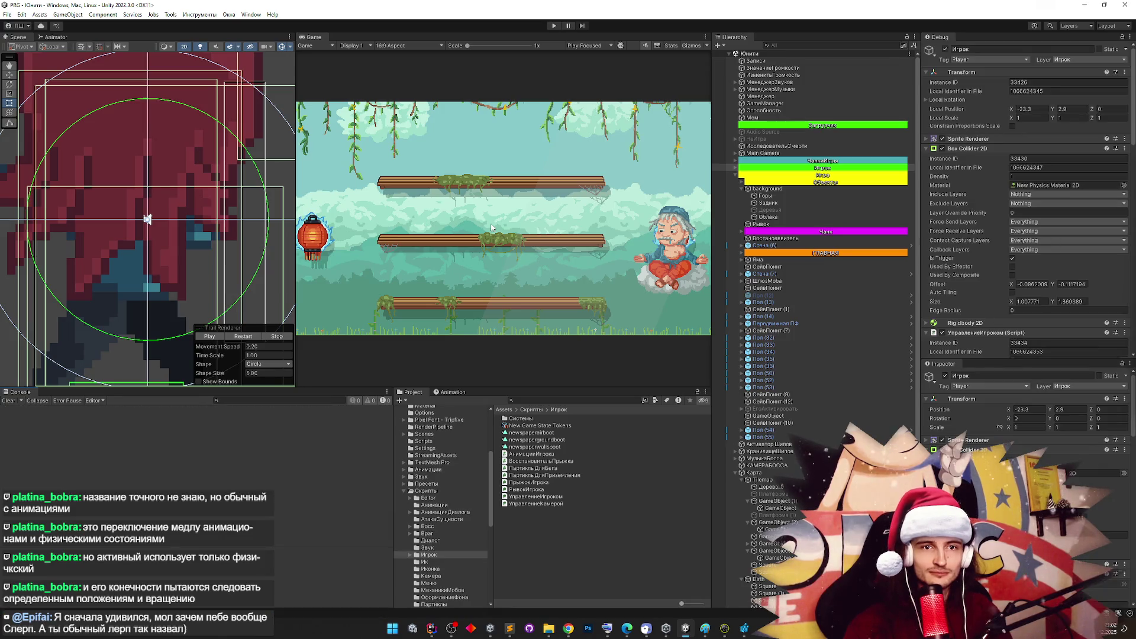
Play-test several wall jumps off the tree trunk in a maximized Game view
key(ctrl+p)
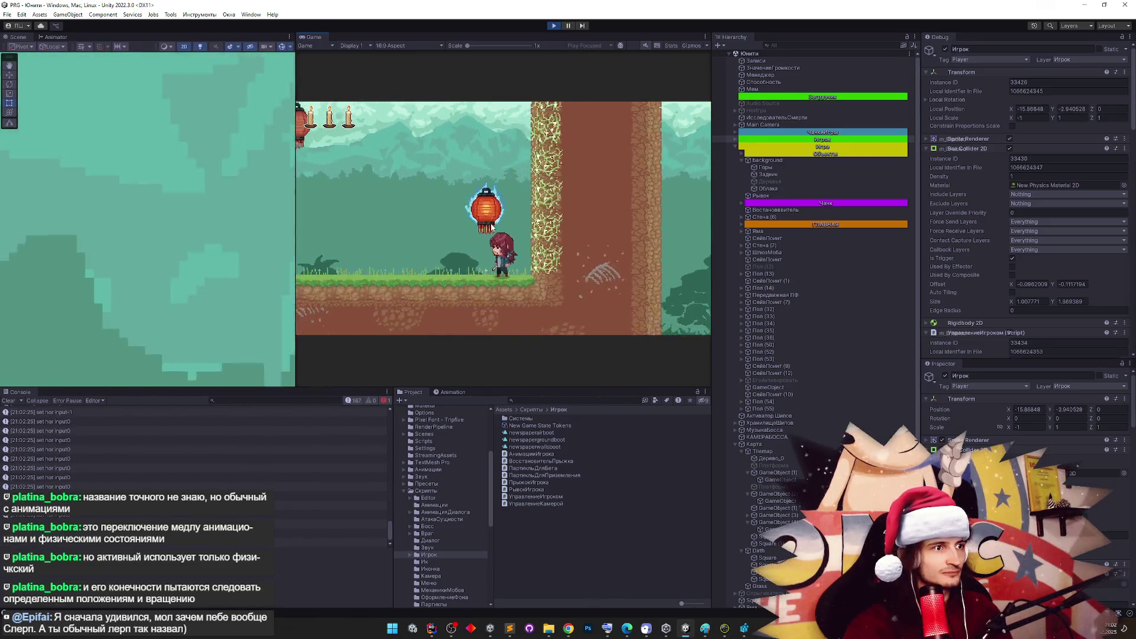
key(shift+space)
key(space)
key(space)
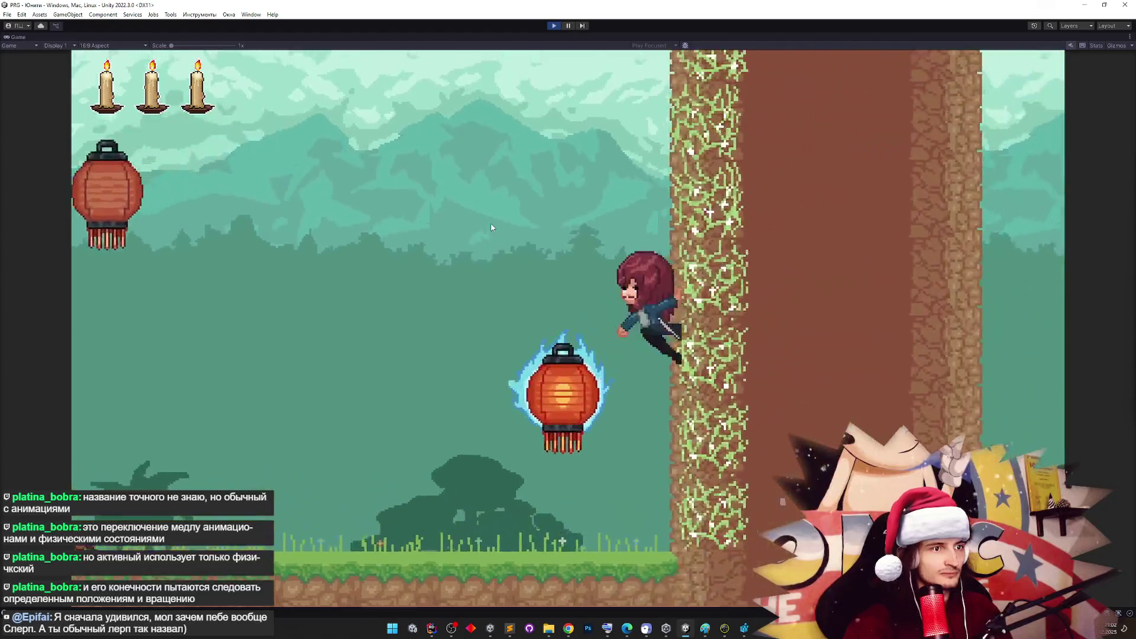
key(space)
key(space)
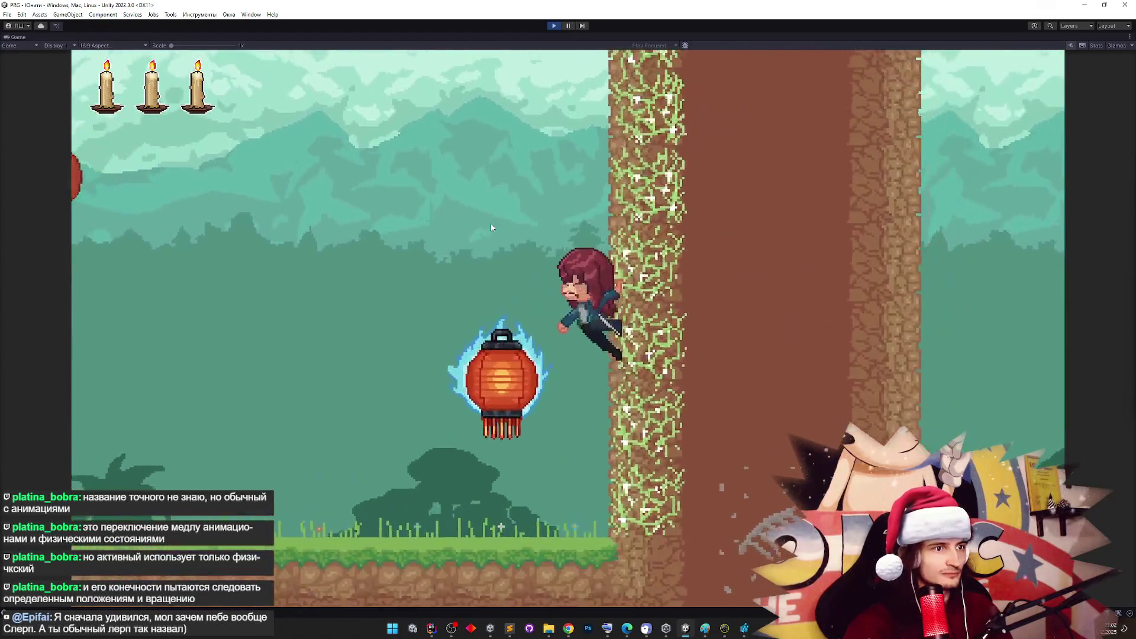
key(space)
key(space)
key(space)
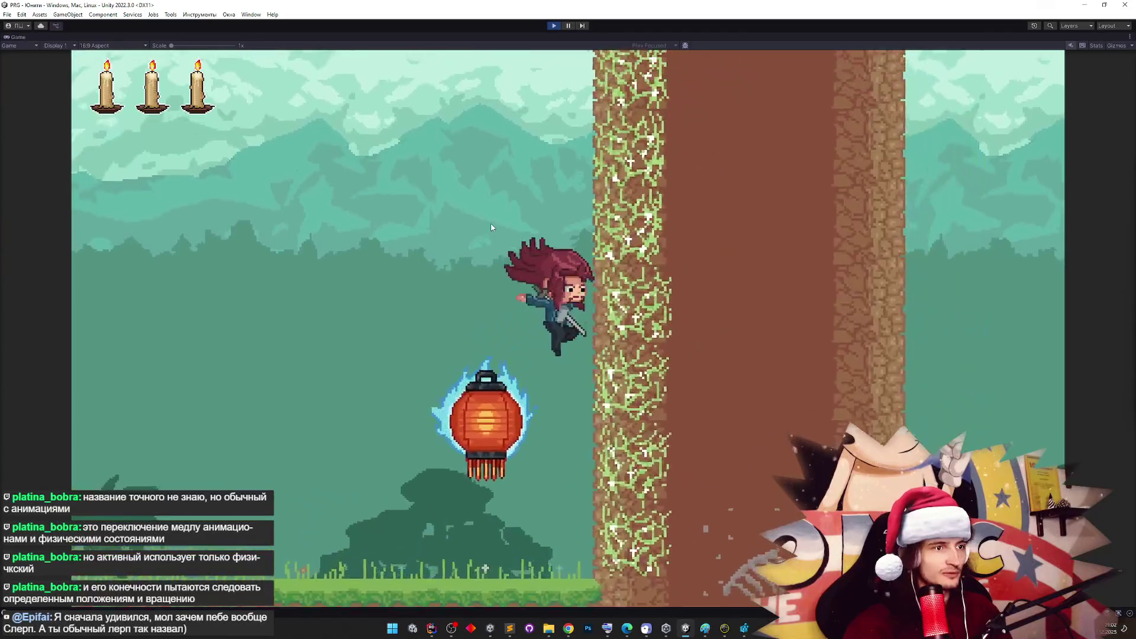
key(space)
key(space)
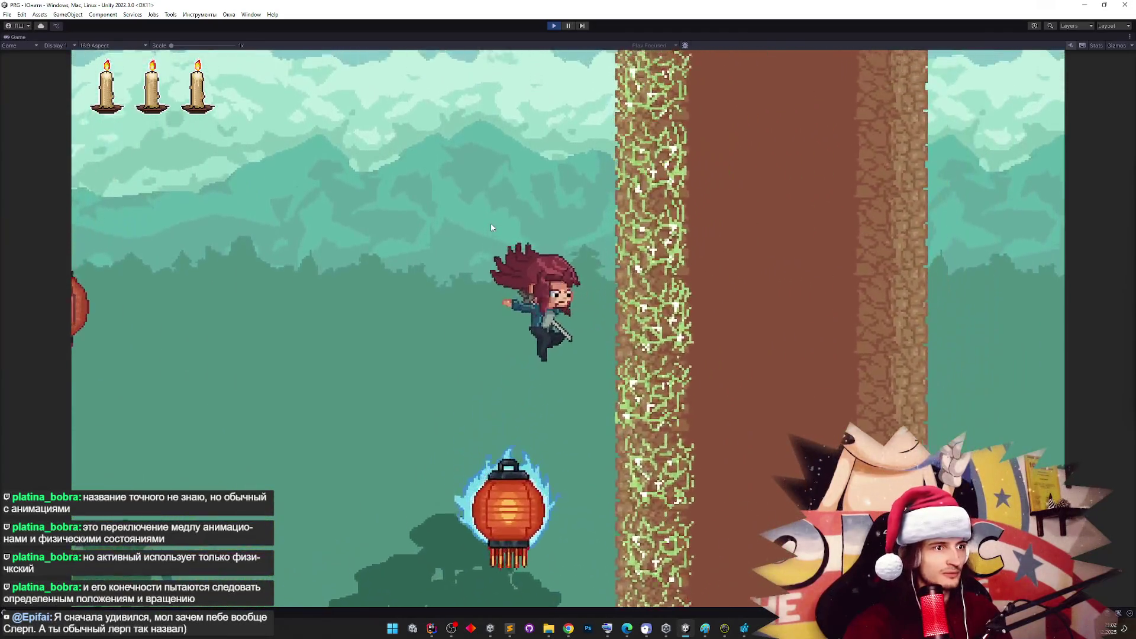
key(ctrl+p)
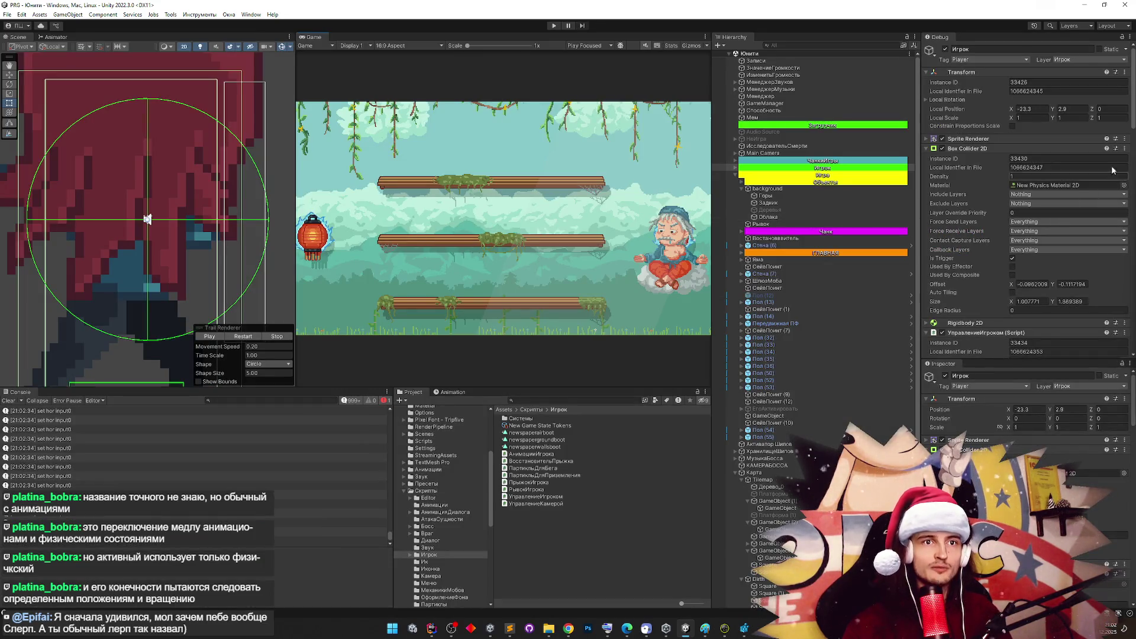
Set Brake Lerp Time to 0.01, retest a wall jump, then go back to Rider
scroll(1102, 335, down, 6)
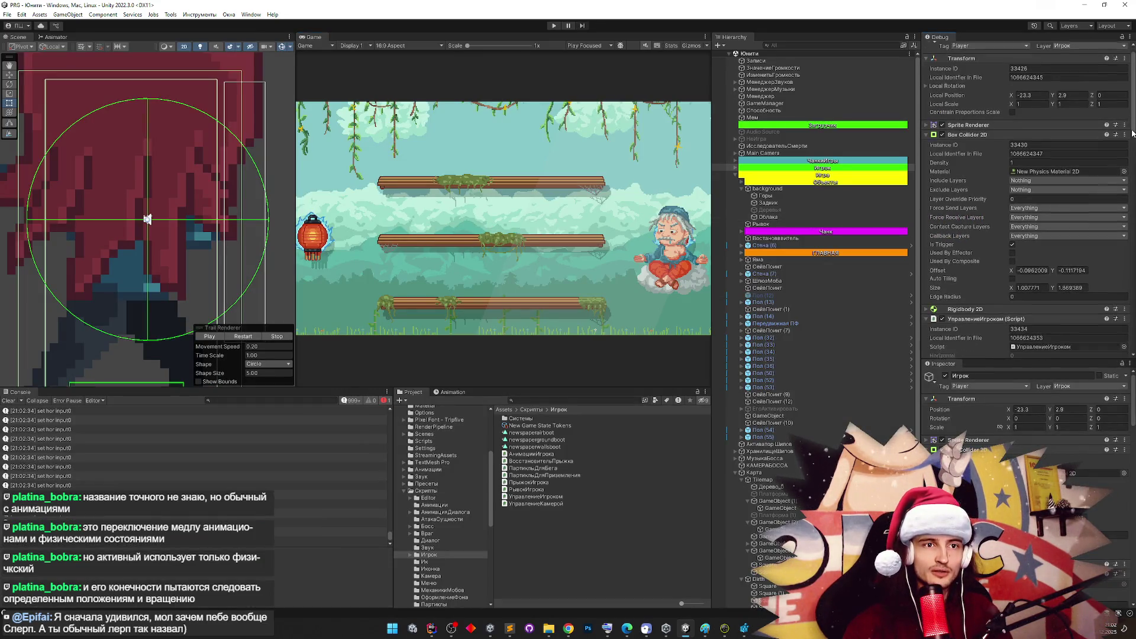
scroll(1102, 335, down, 2)
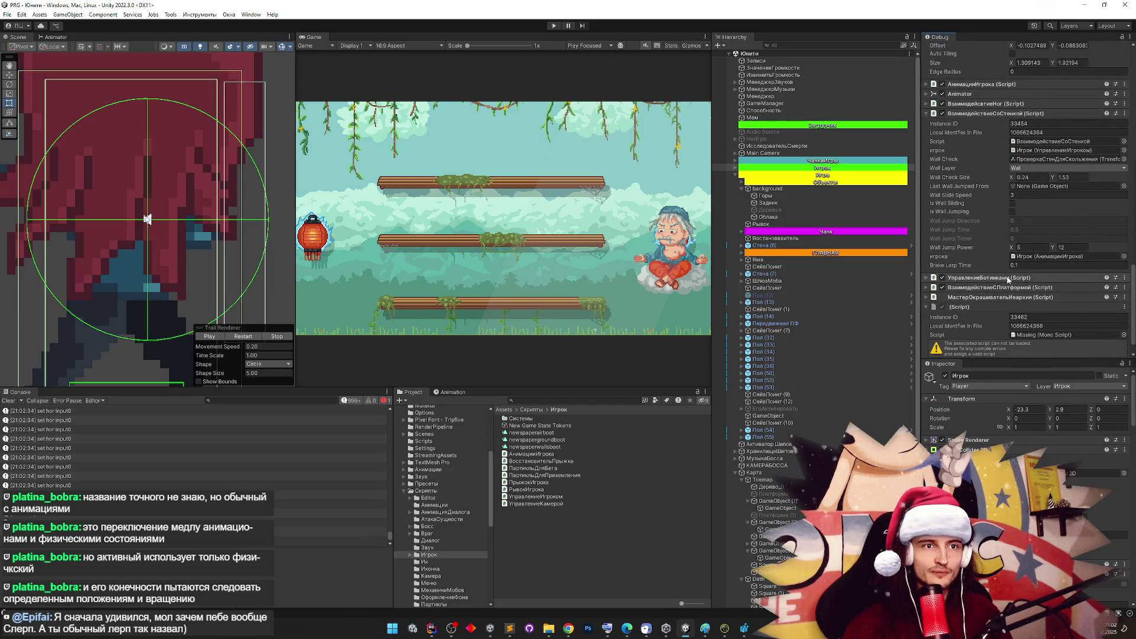
key(Right)
text(0)
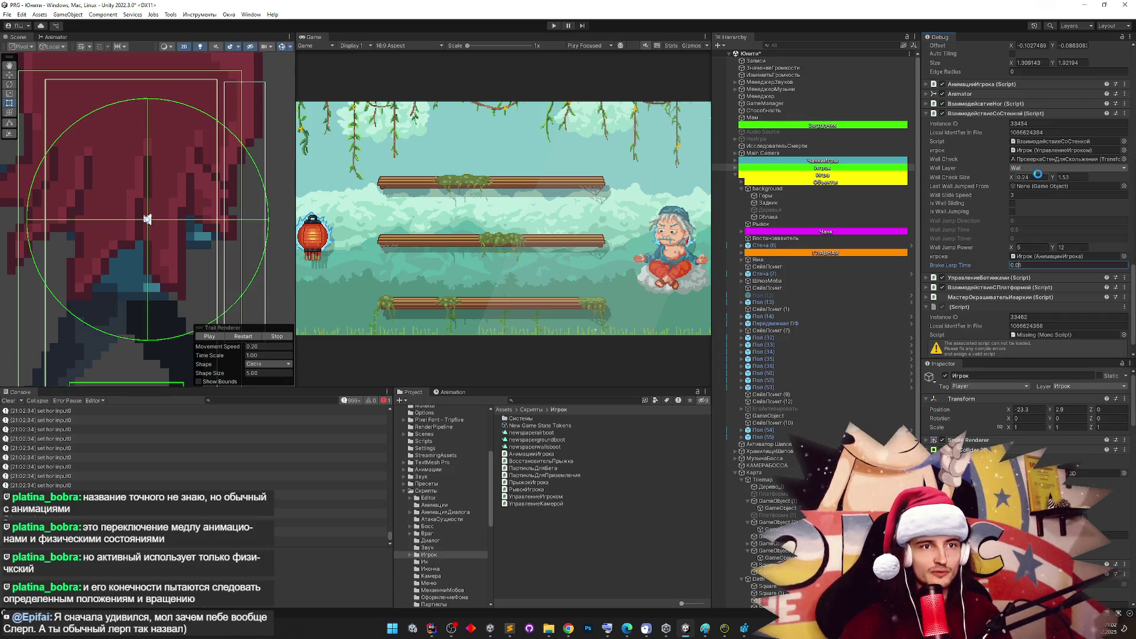
key(ctrl+p)
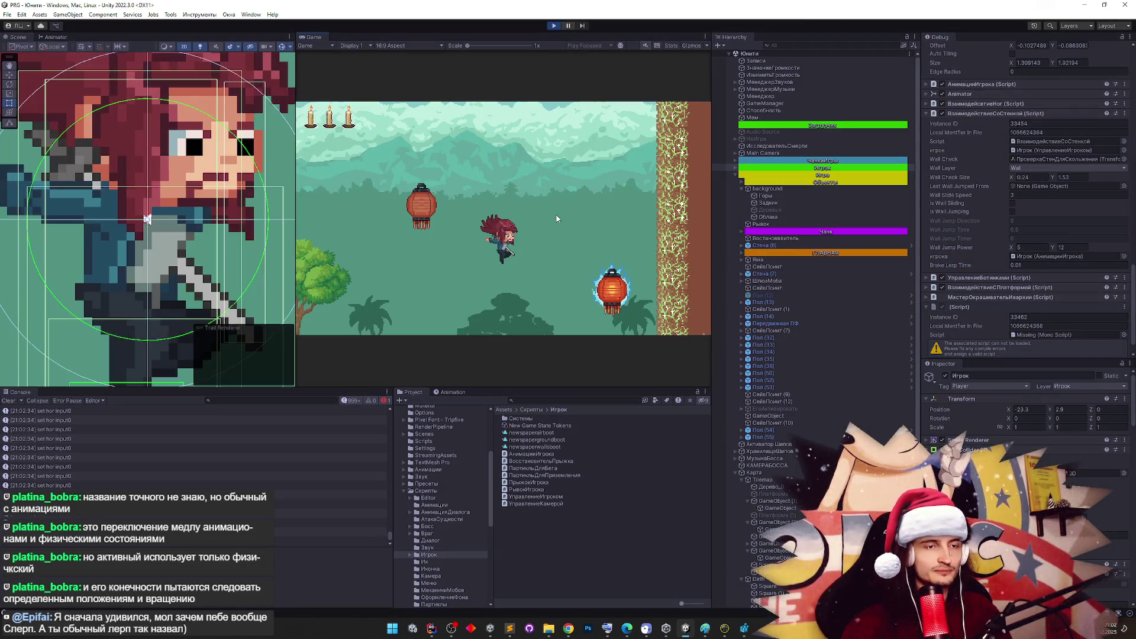
key(Right)
key(space)
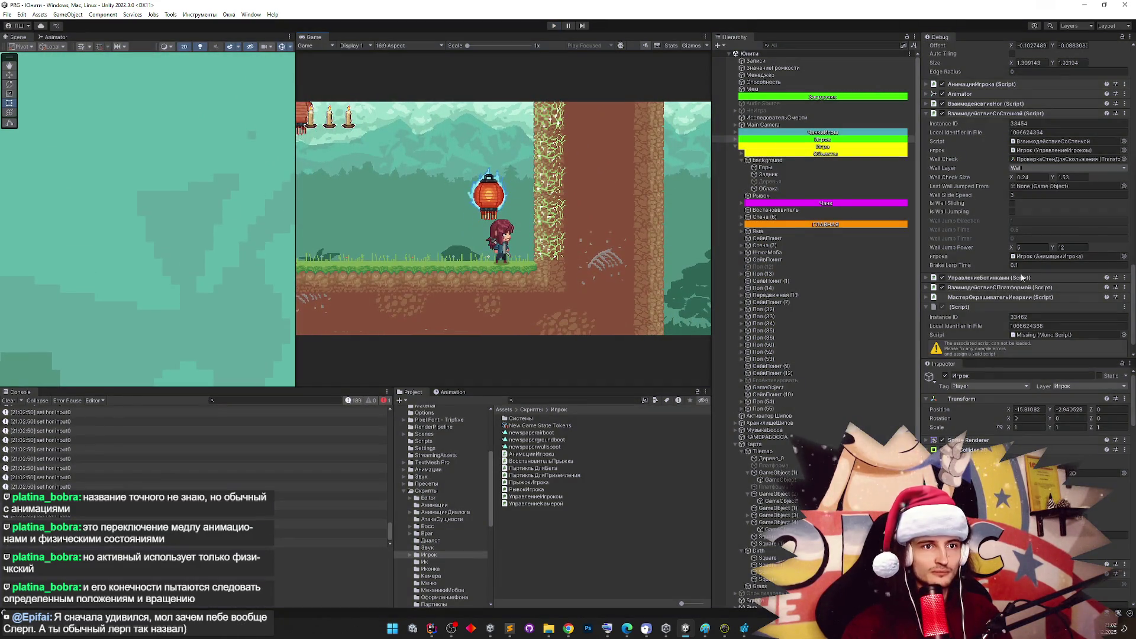
key(ctrl+p)
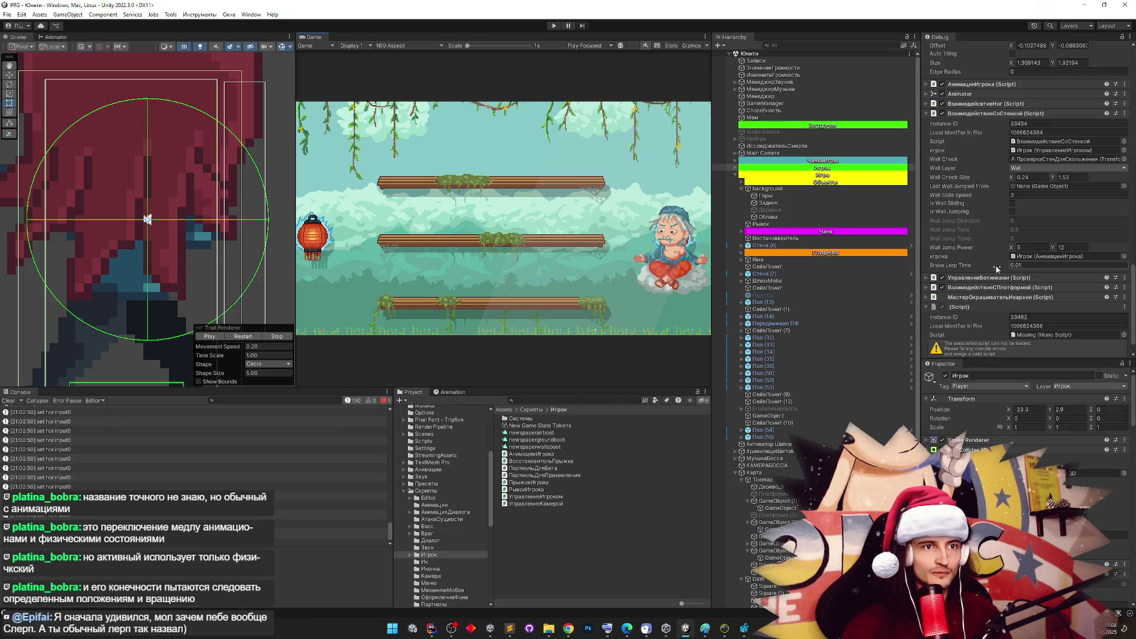
click(431, 629)
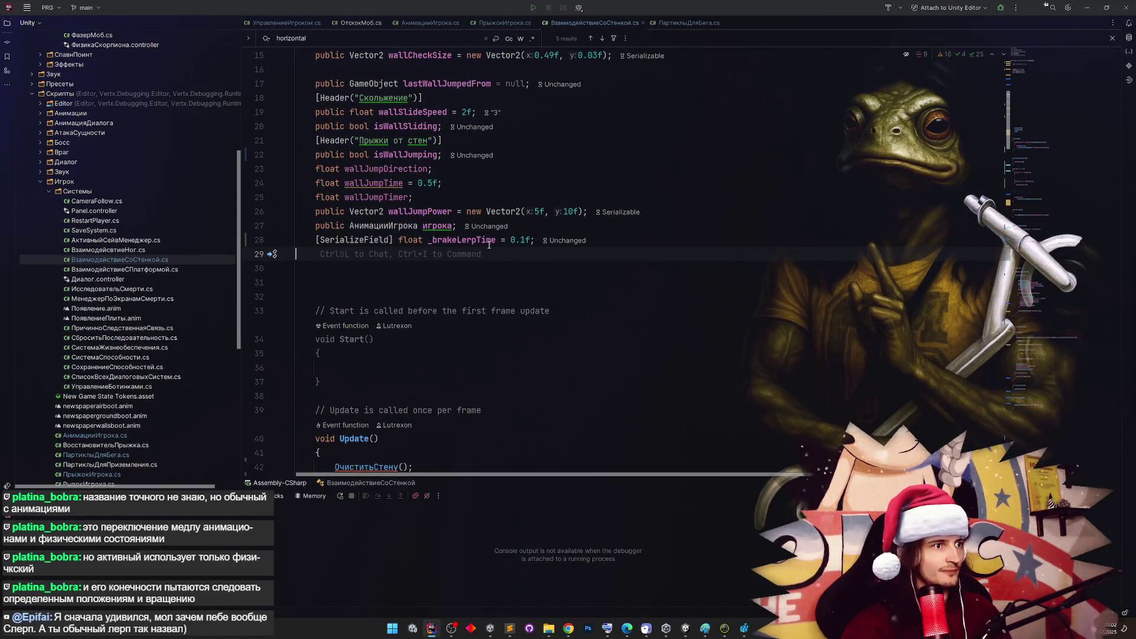
Find and delete the line resetting _brakeLerpTime to 0.1f in FixedUpdate
click(519, 240)
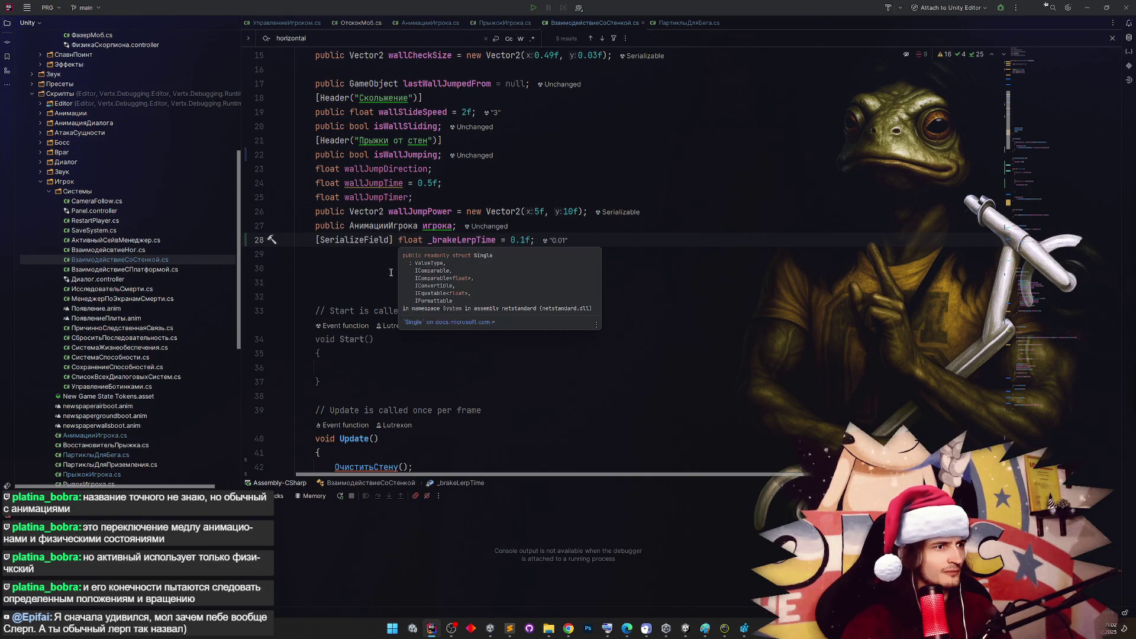
double_click(464, 240)
key(ctrl+f)
key(Return)
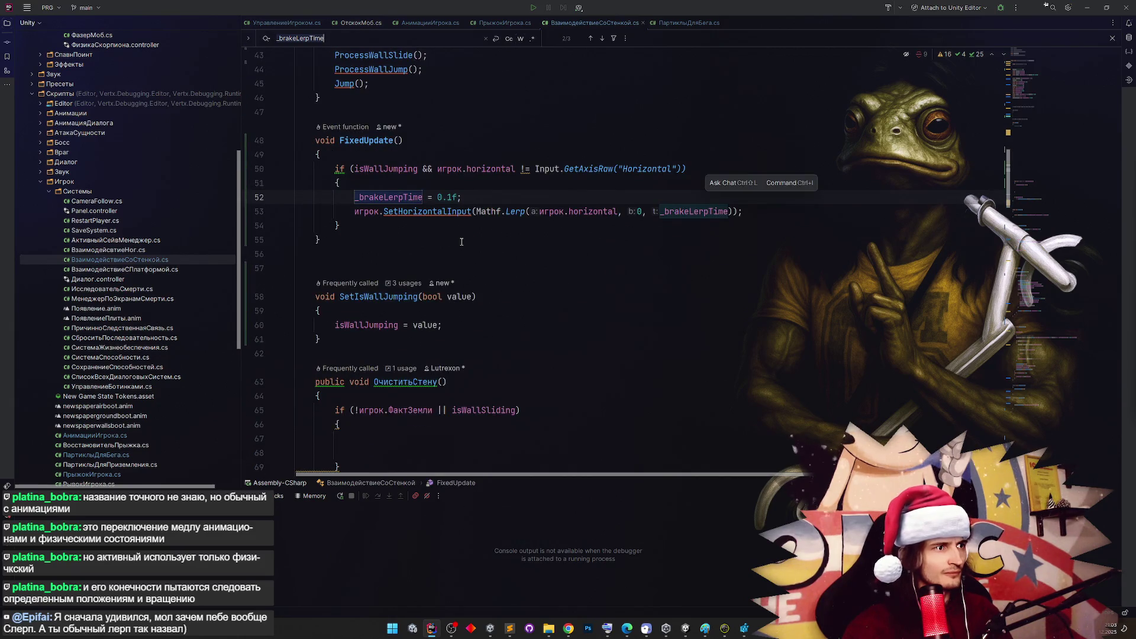
triple_click(292, 197)
key(Delete)
Let Unity recompile the script, then return to FixedUpdate in Rider
click(420, 232)
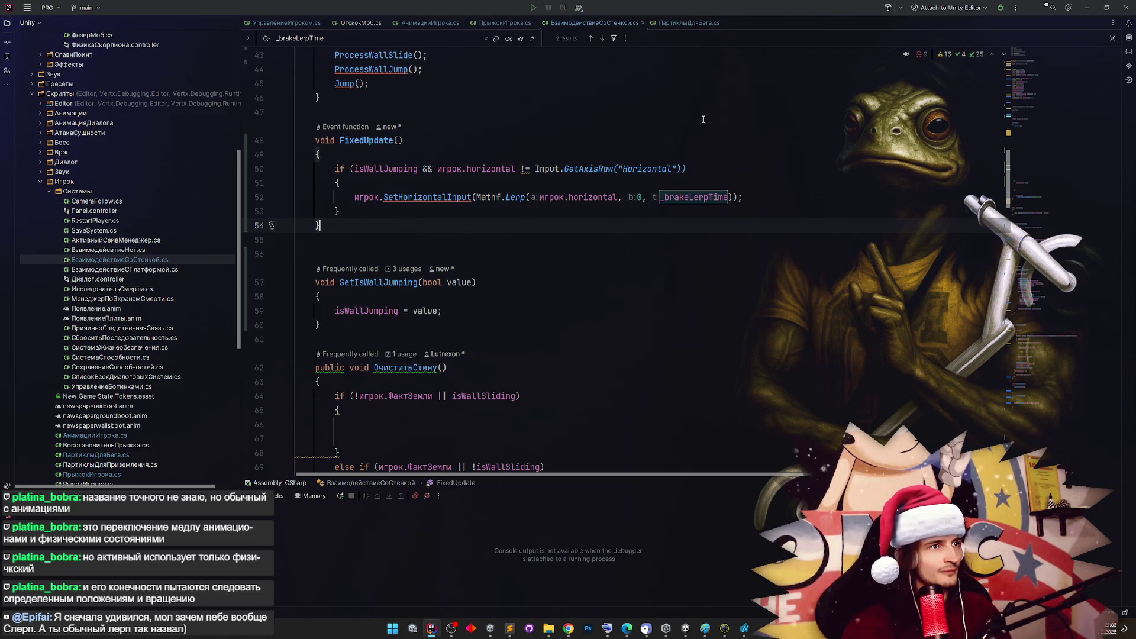
click(1087, 7)
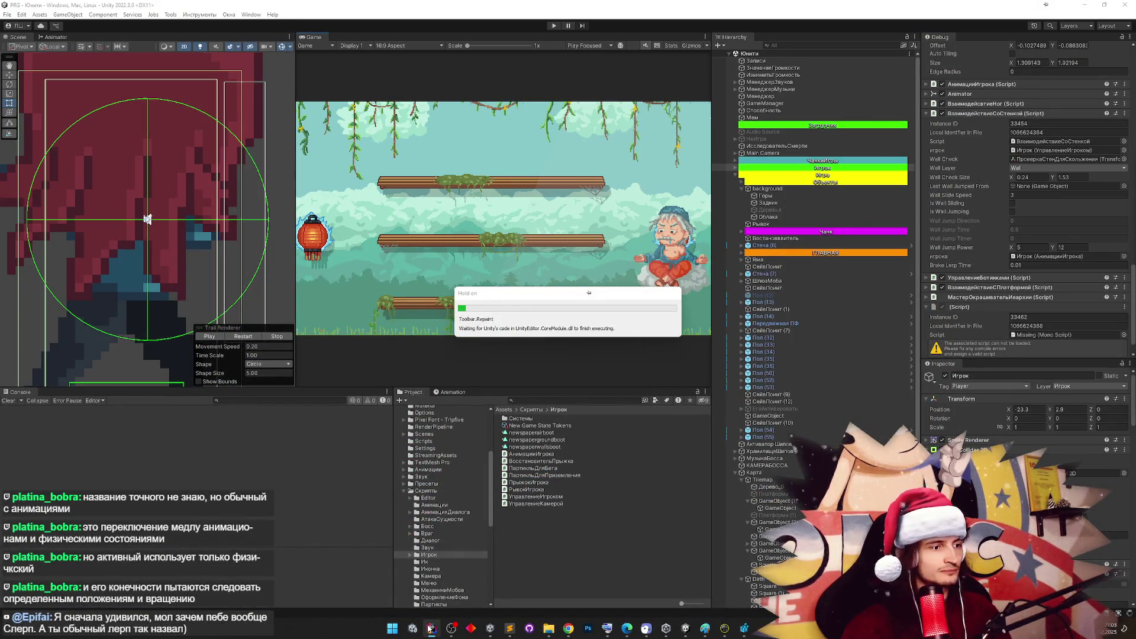
key(alt+Tab)
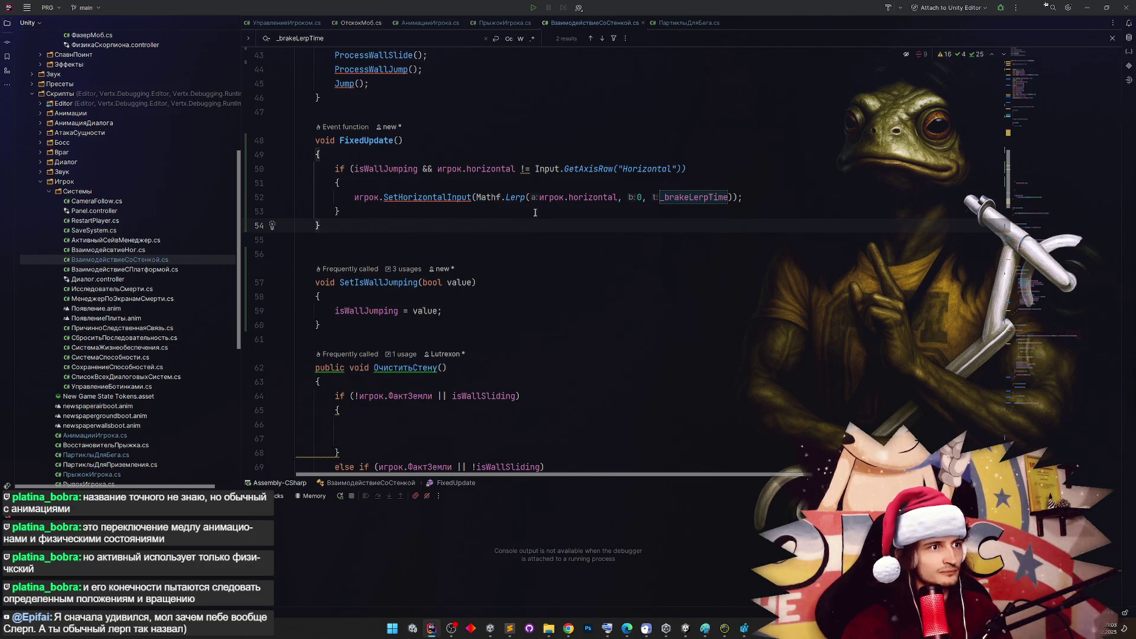
click(512, 179)
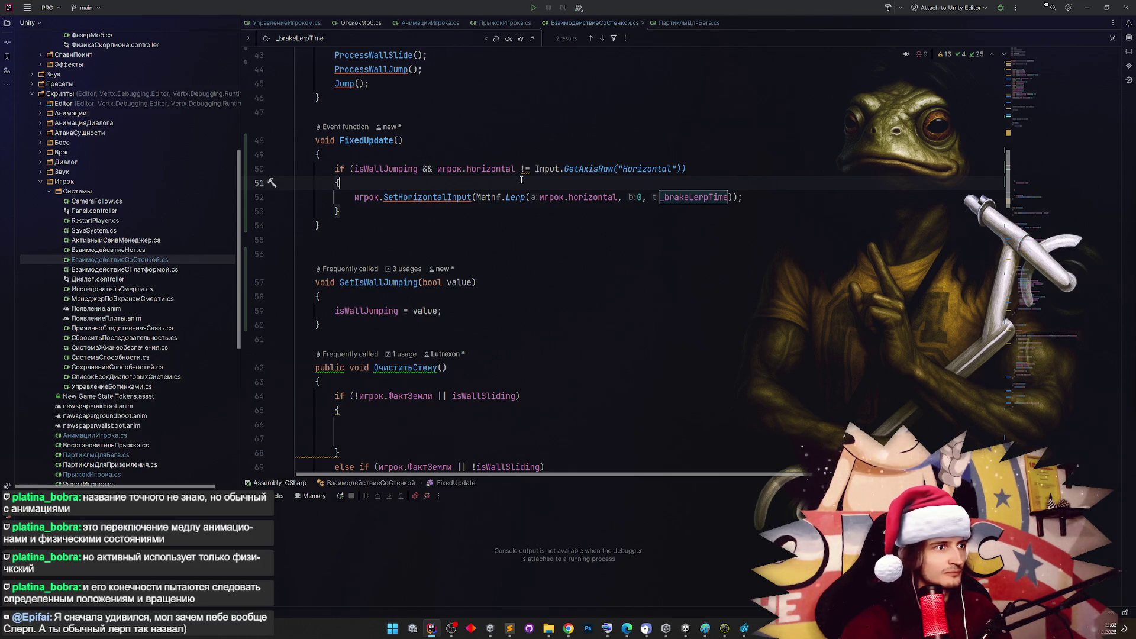
Add 'var fullBrake = Input.GetAxisRaw("Horizontal") != 0;' inside the if block in FixedUpdate
key(Return)
text(var l)
key(BackSpace)
key(BackSpace)
key(BackSpace)
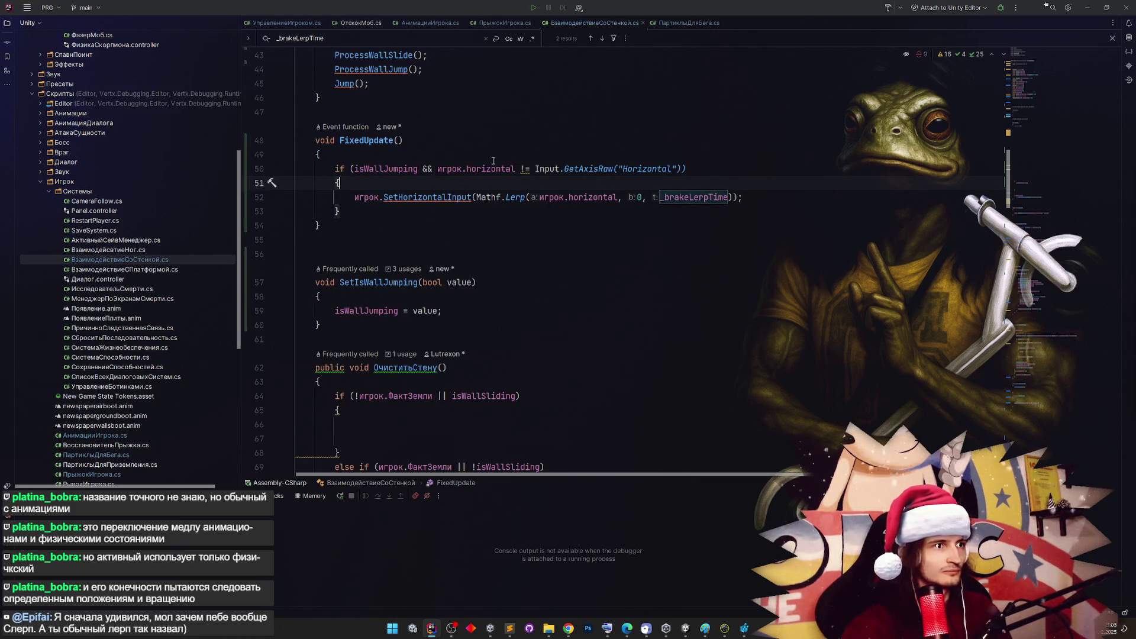
key(Return)
text(_)
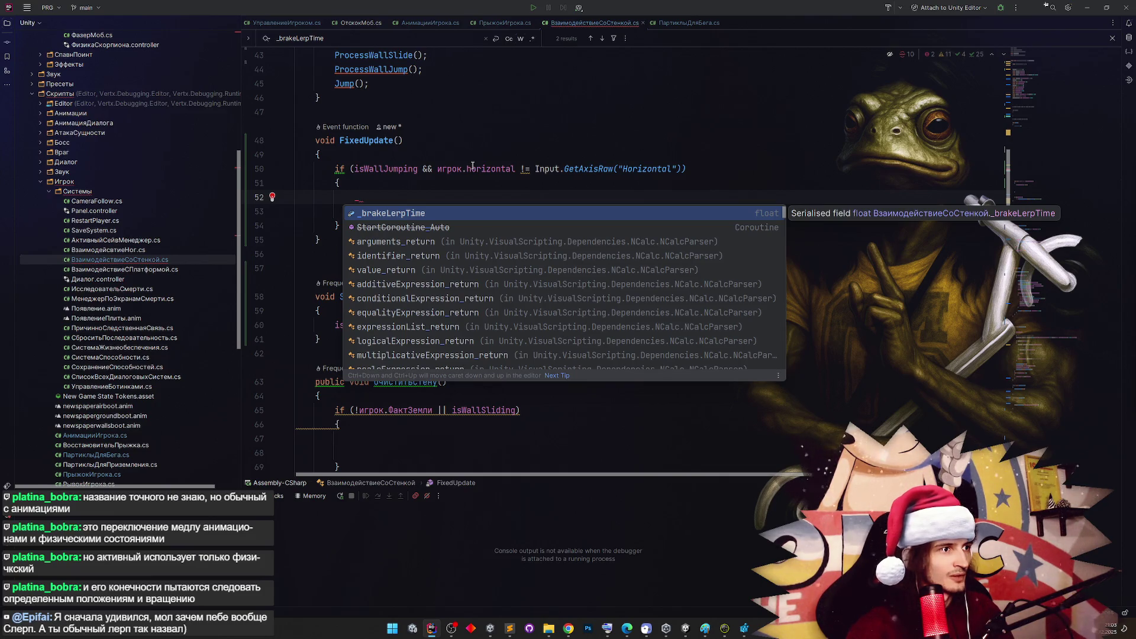
key(BackSpace)
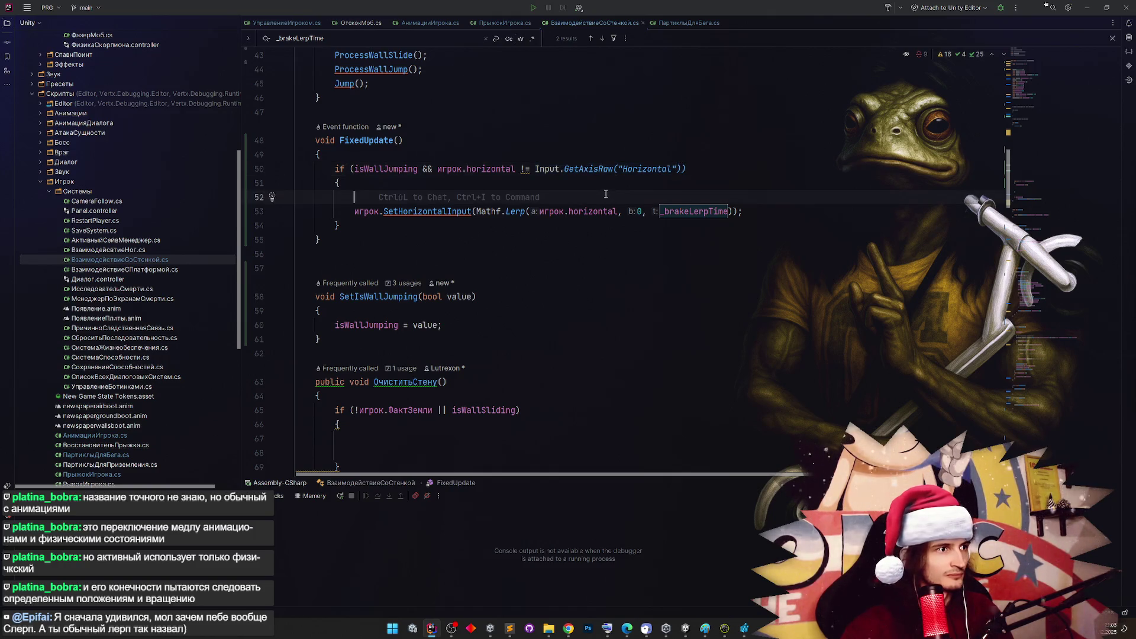
text(var )
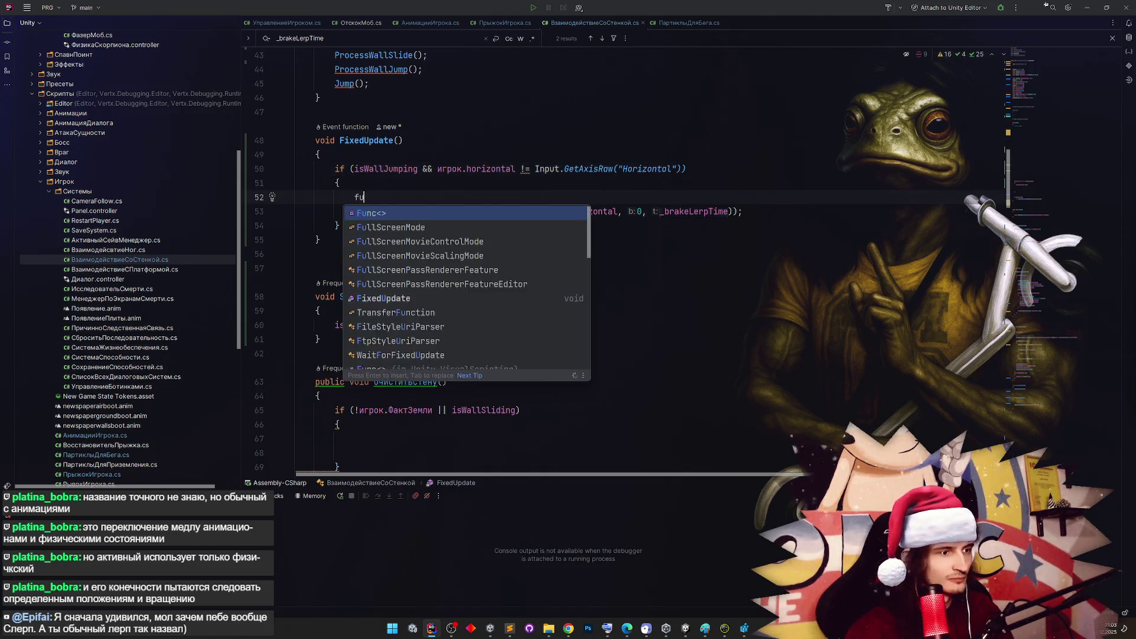
text(_fullBrake =)
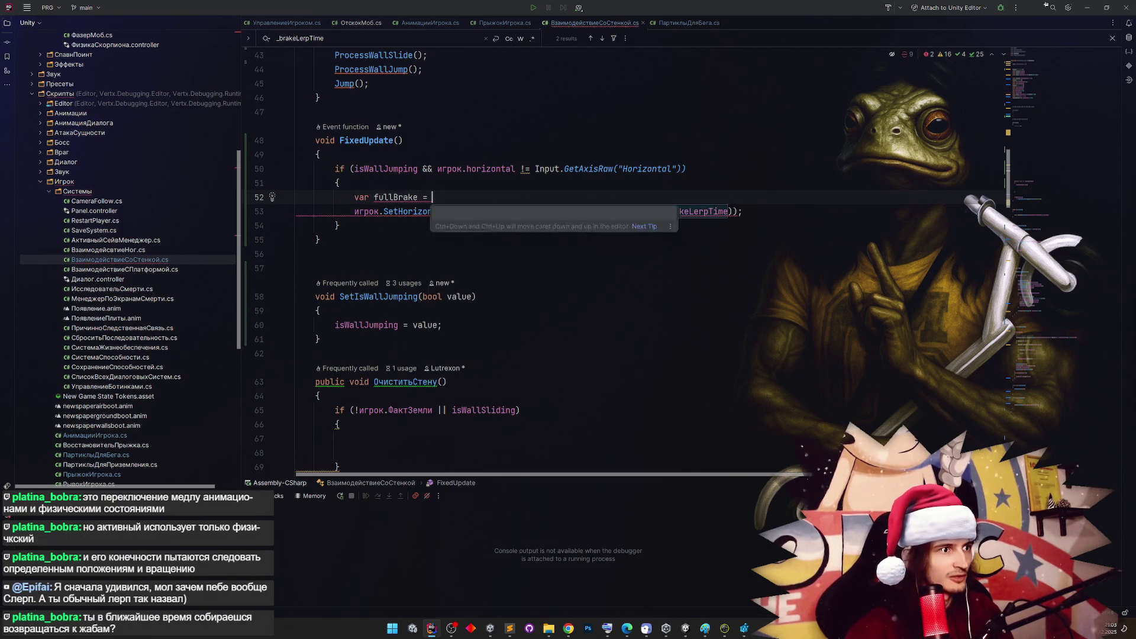
key(Tab)
text(;)
Multiply _brakeLerpTime in the Lerp t argument by fullBrake ? 1: 0.5f
click(408, 194)
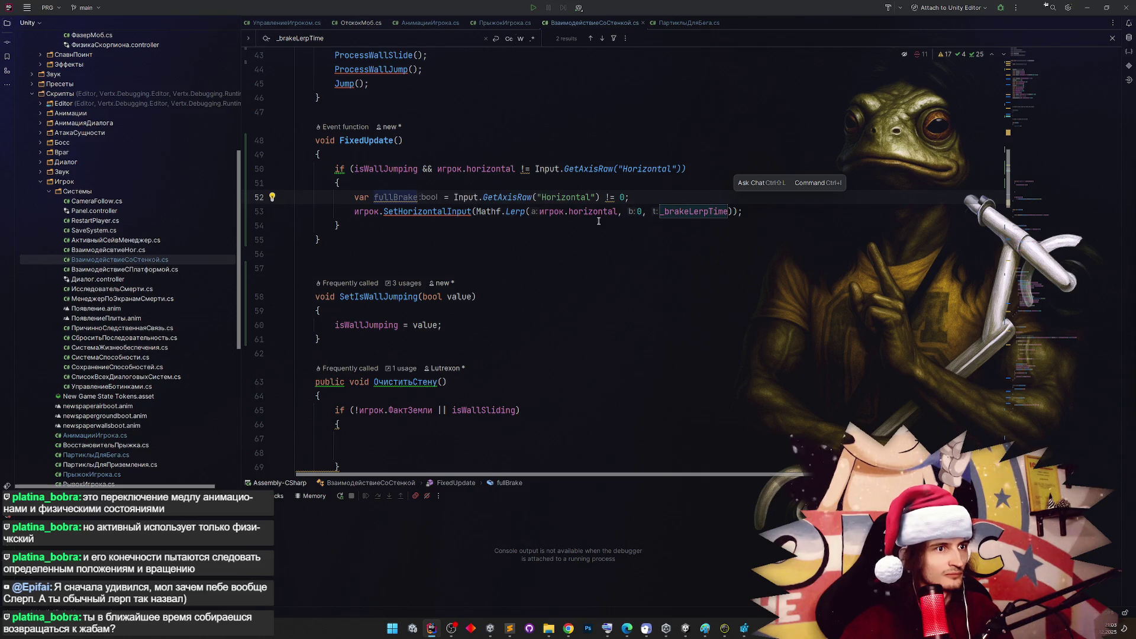
click(659, 211)
text(fullBrake ?)
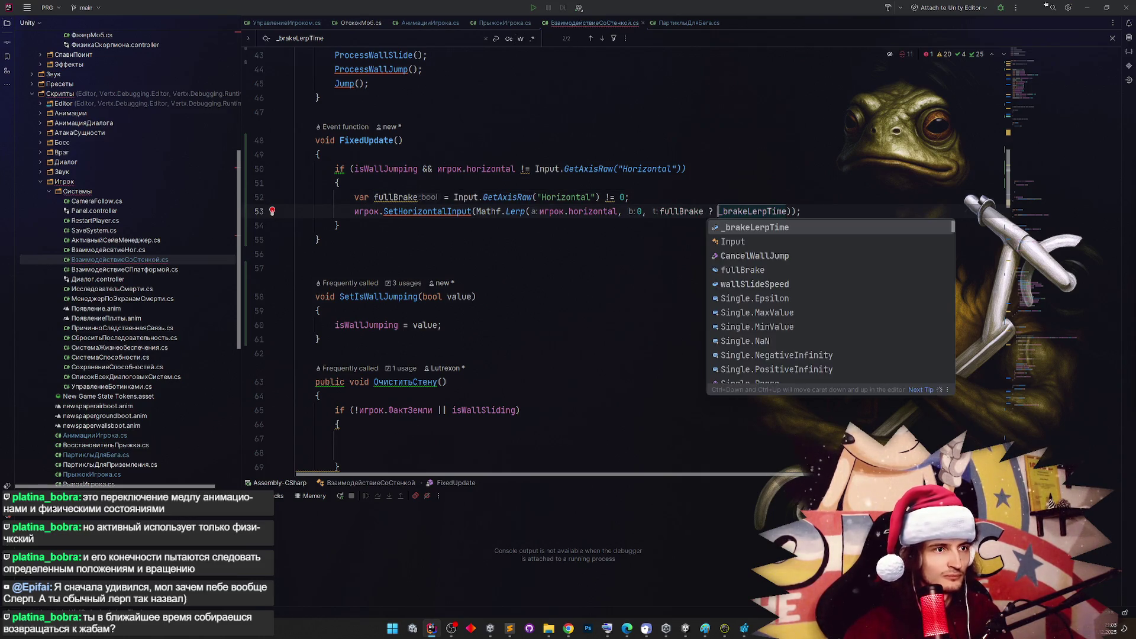
key(Tab)
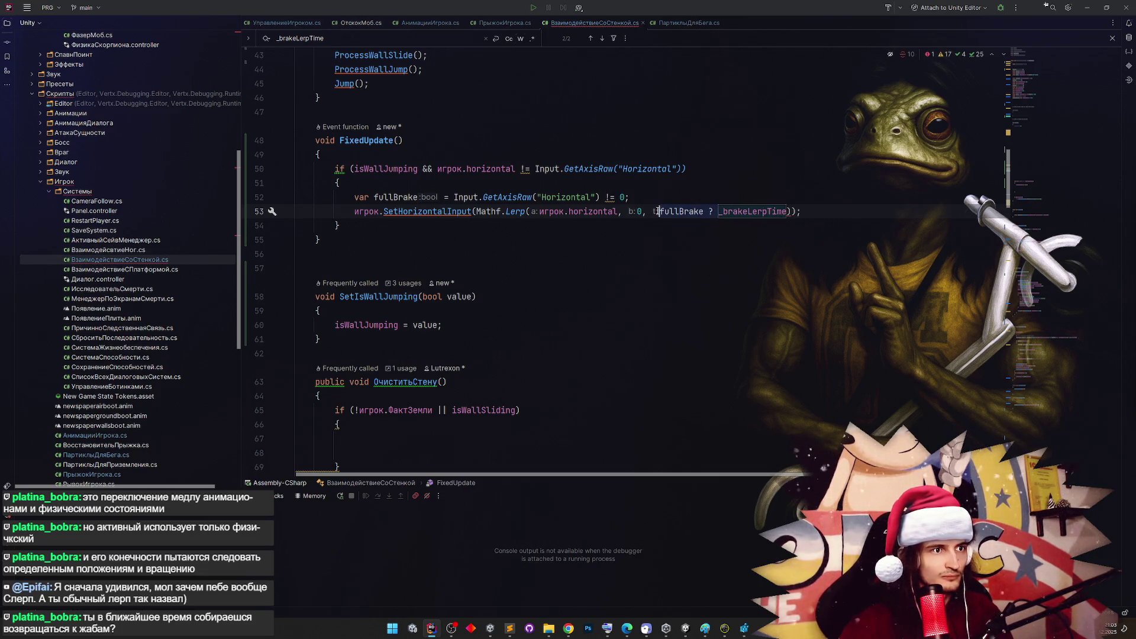
key(ctrl+BackSpace)
key(ctrl+BackSpace)
text(*)
drag(453, 197, 624, 197)
key(ctrl+x)
key(ctrl+z)
double_click(395, 197)
key(ctrl+c)
click(740, 211)
key(ctrl+v)
text(? )
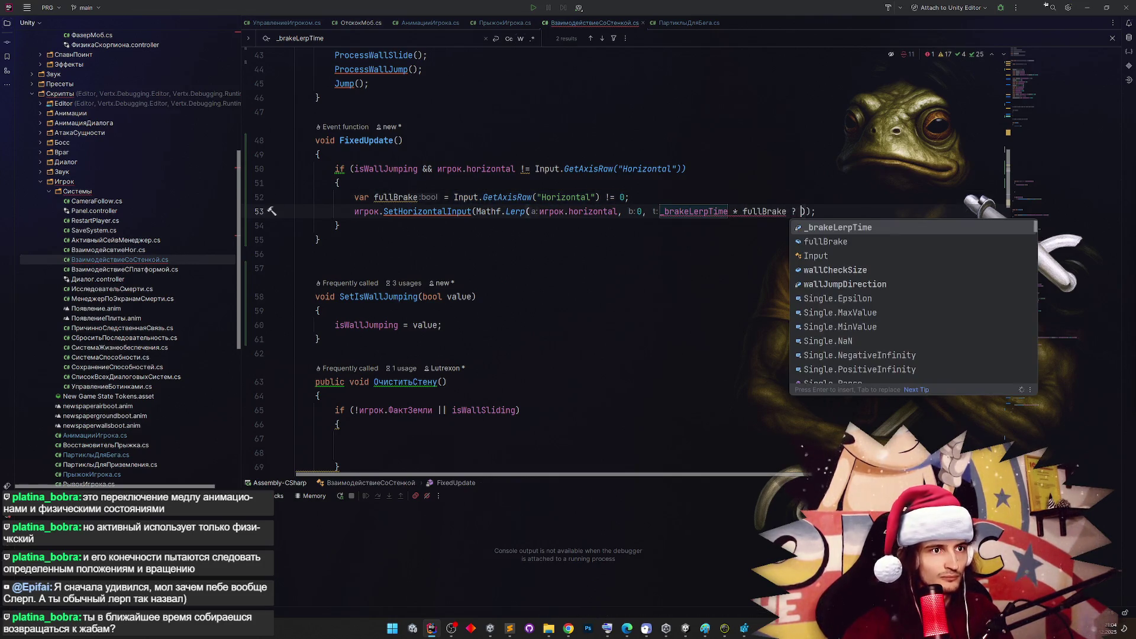
text(1: 0.5f)
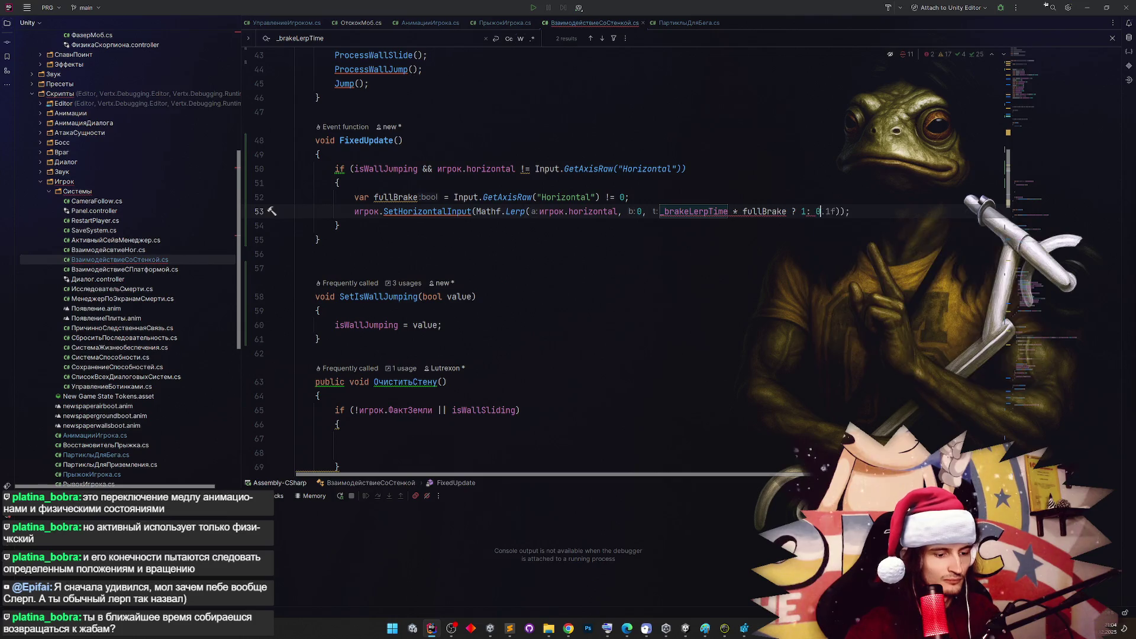
Wrap the conditional as _brakeLerpTime * (fullBrake ? 1: 0.5f) and return to Unity
click(811, 69)
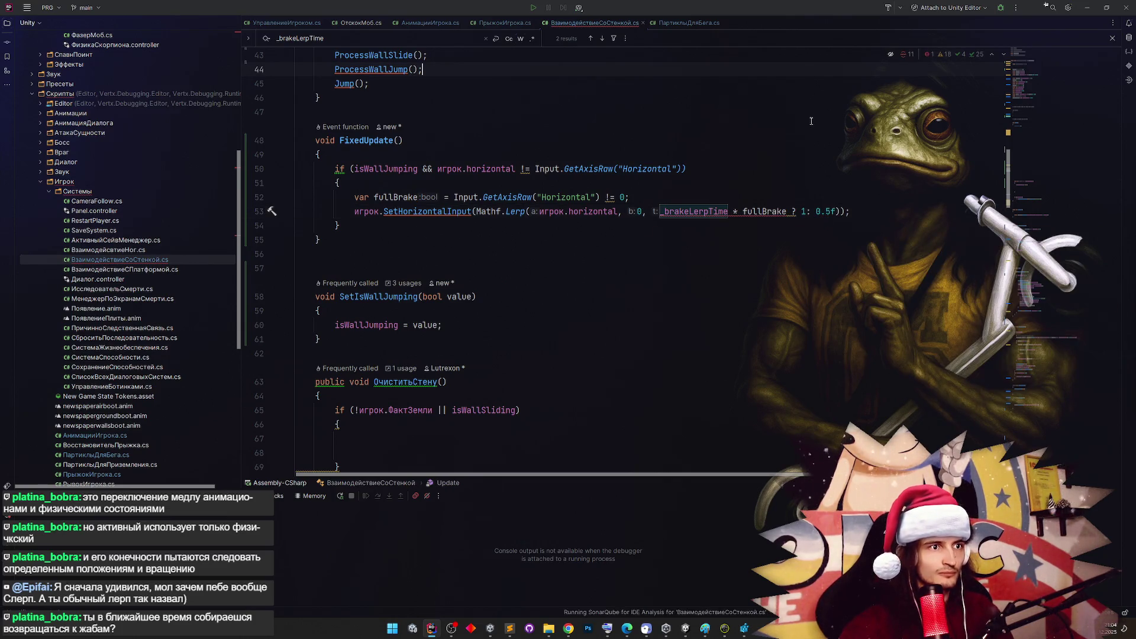
click(742, 211)
mouse_move(700, 206)
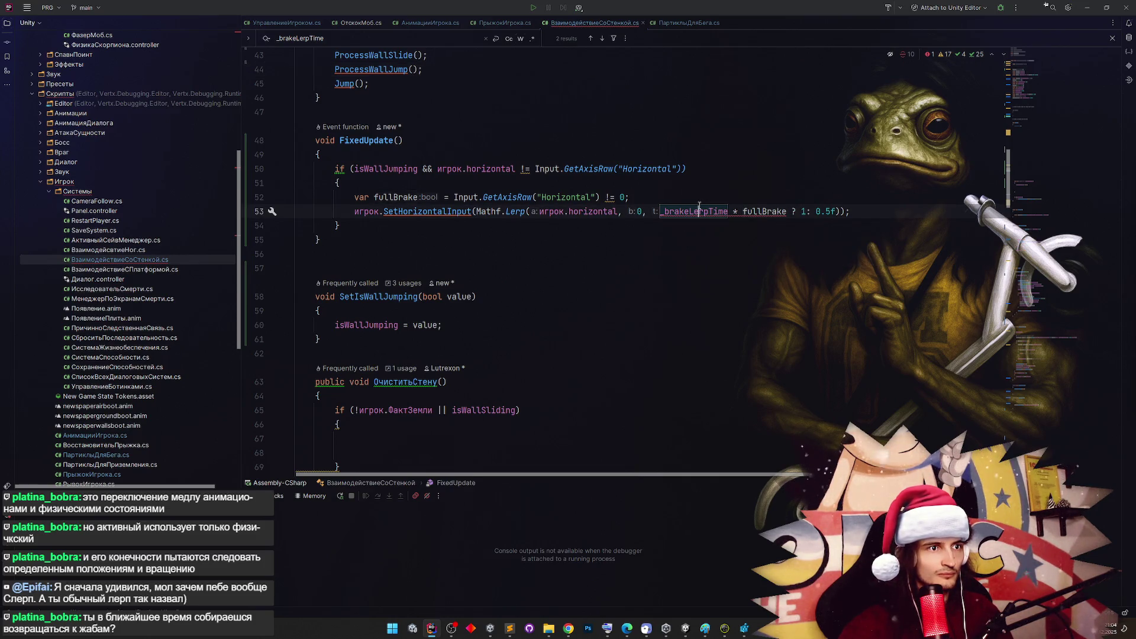
ctrl+click(701, 210)
key(ctrl+alt+Left)
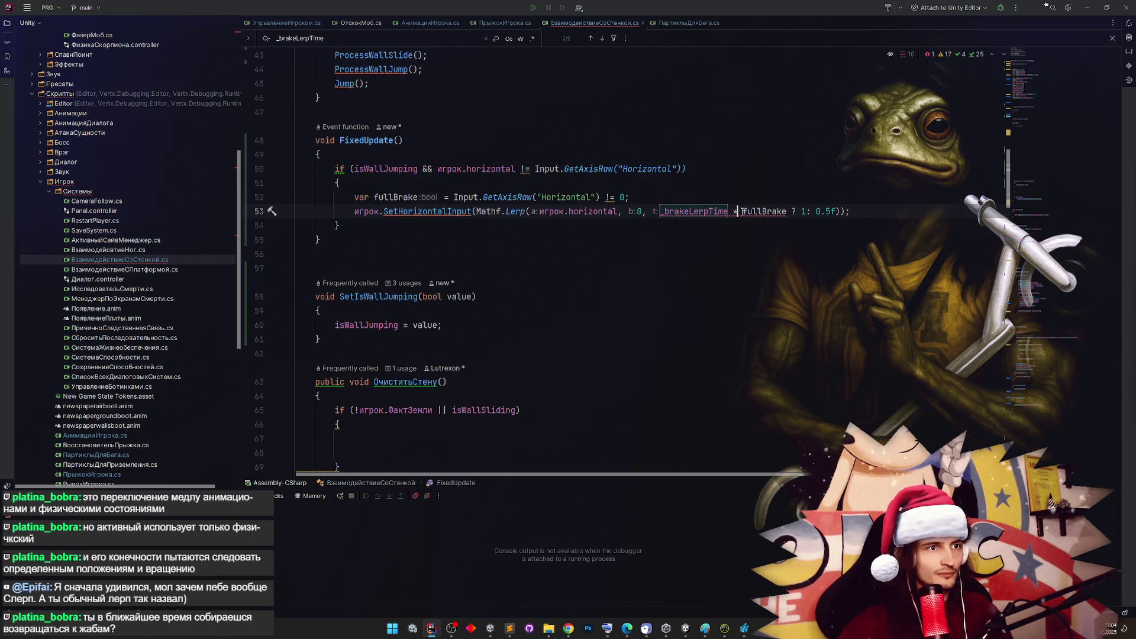
text(()
click(840, 211)
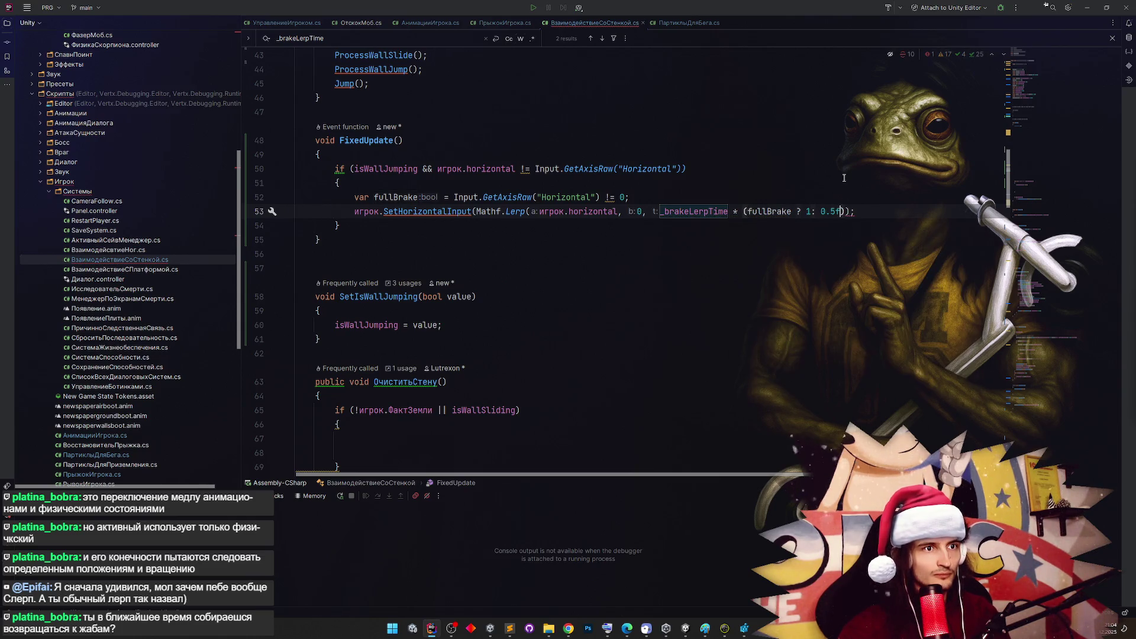
text())
click(798, 240)
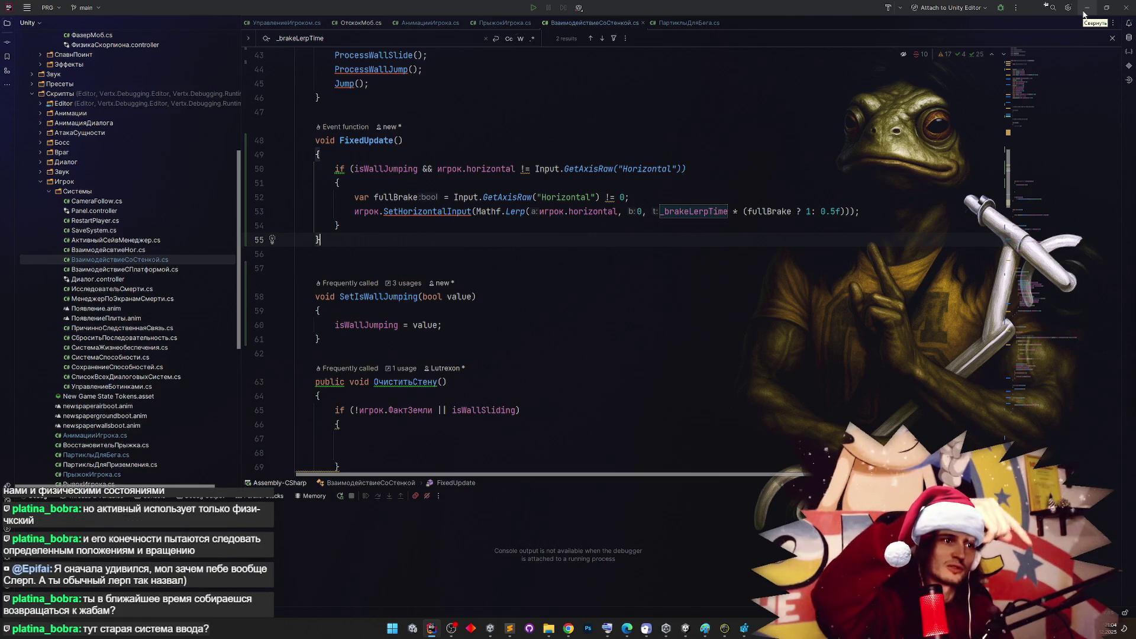
click(403, 140)
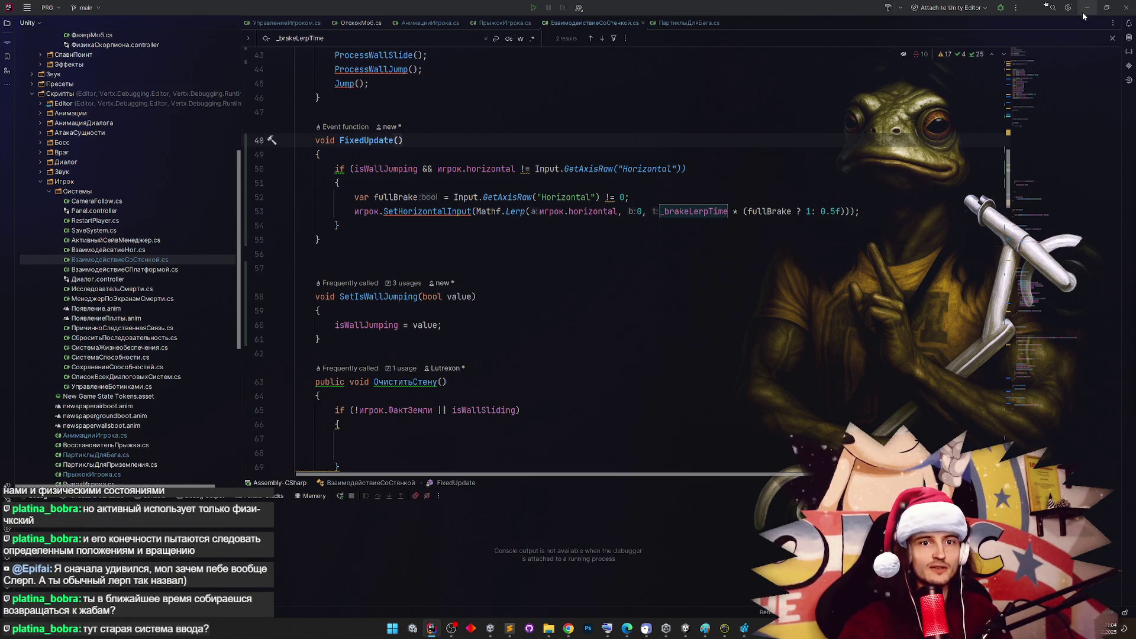
click(1082, 10)
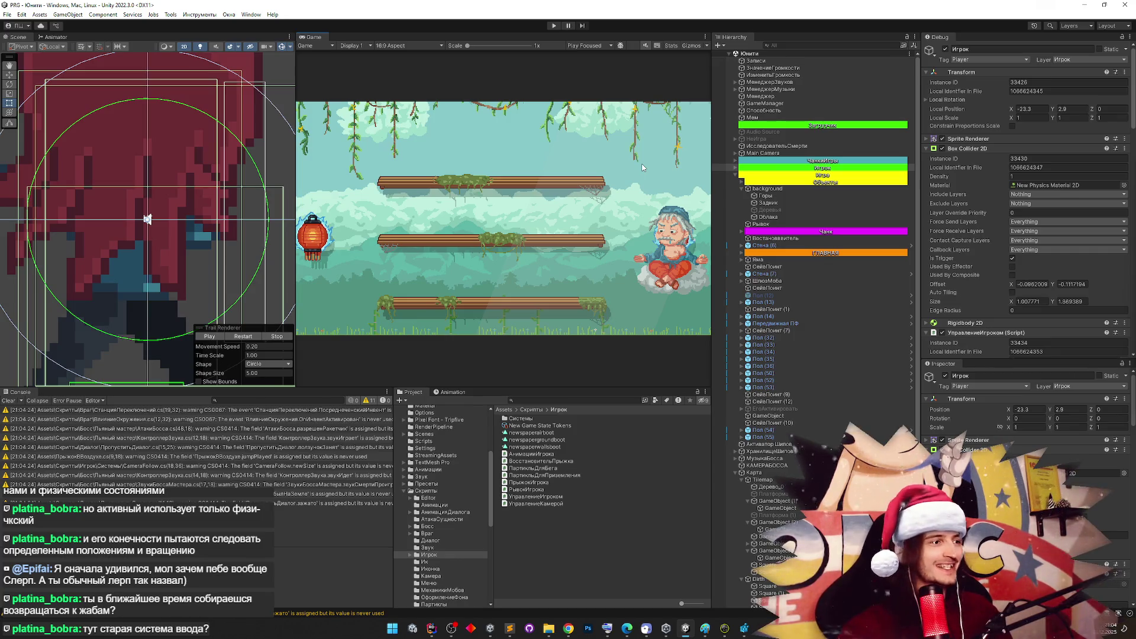
Clear the Console warnings, enter Play mode and maximize the Game view
click(9, 402)
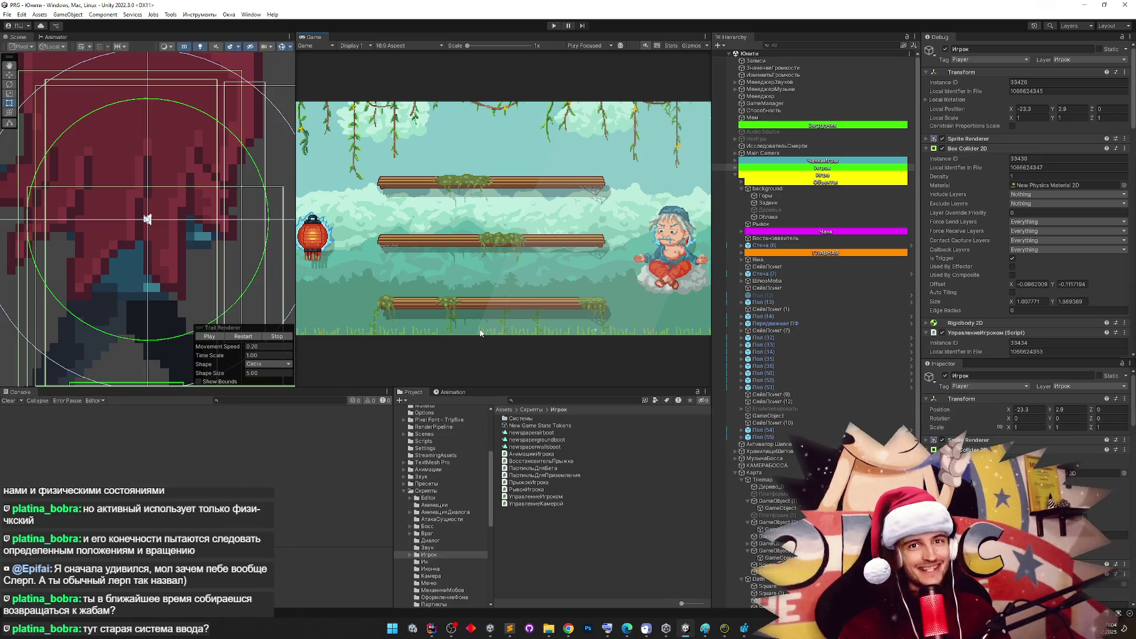
key(ctrl+p)
key(a)
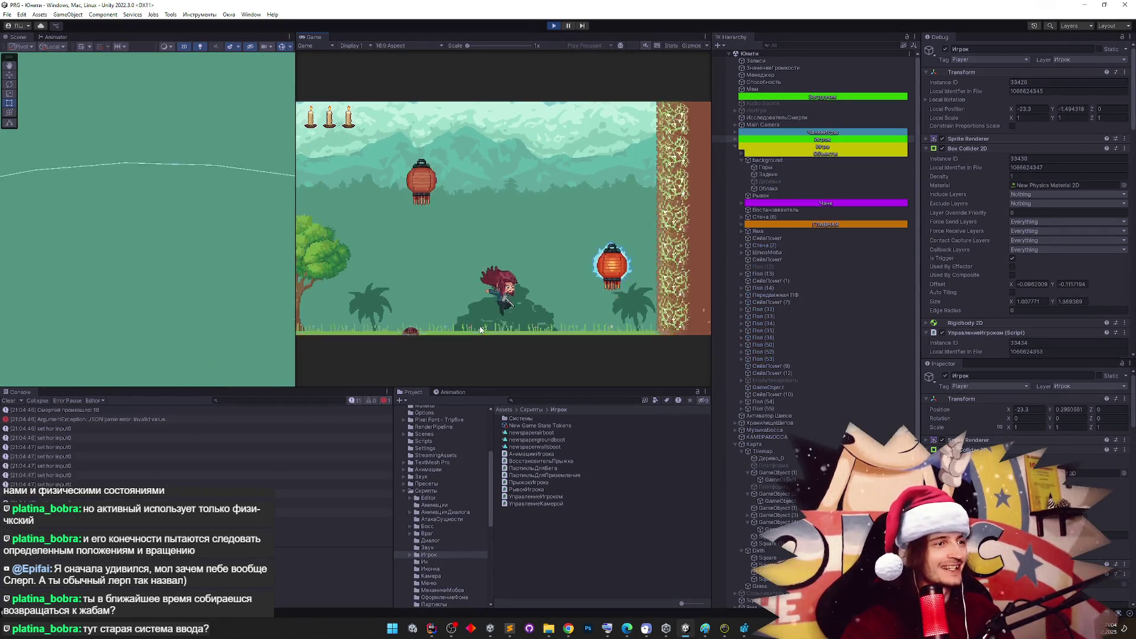
key(d)
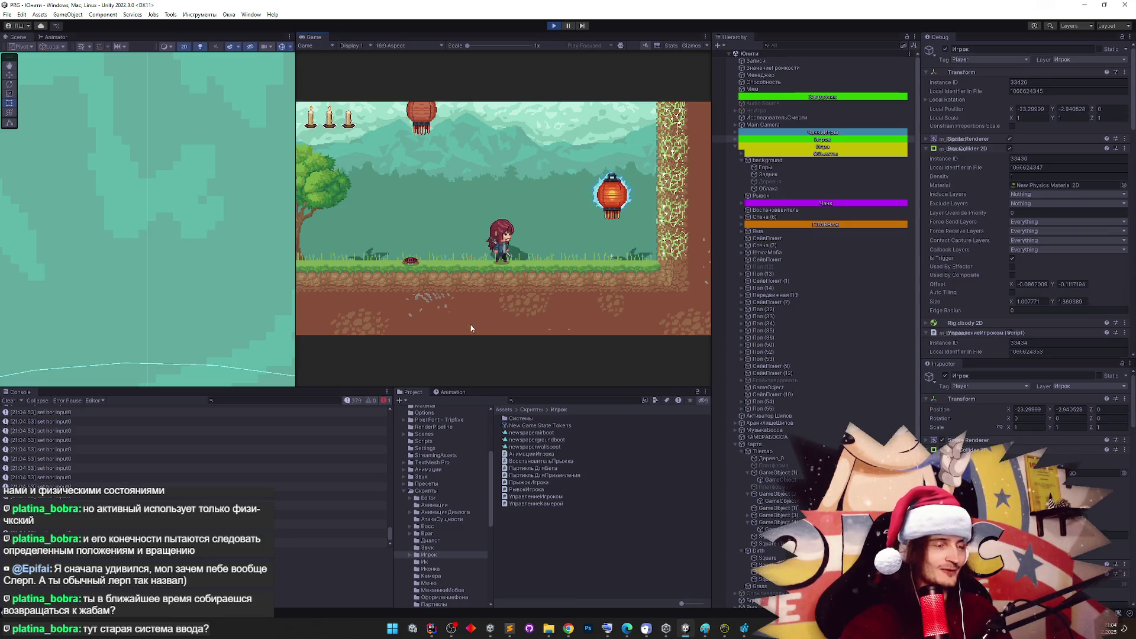
key(shift+space)
Run the player left and right repeatedly to test braking on direction changes
key(d)
key(a)
key(d)
key(a)
key(a)
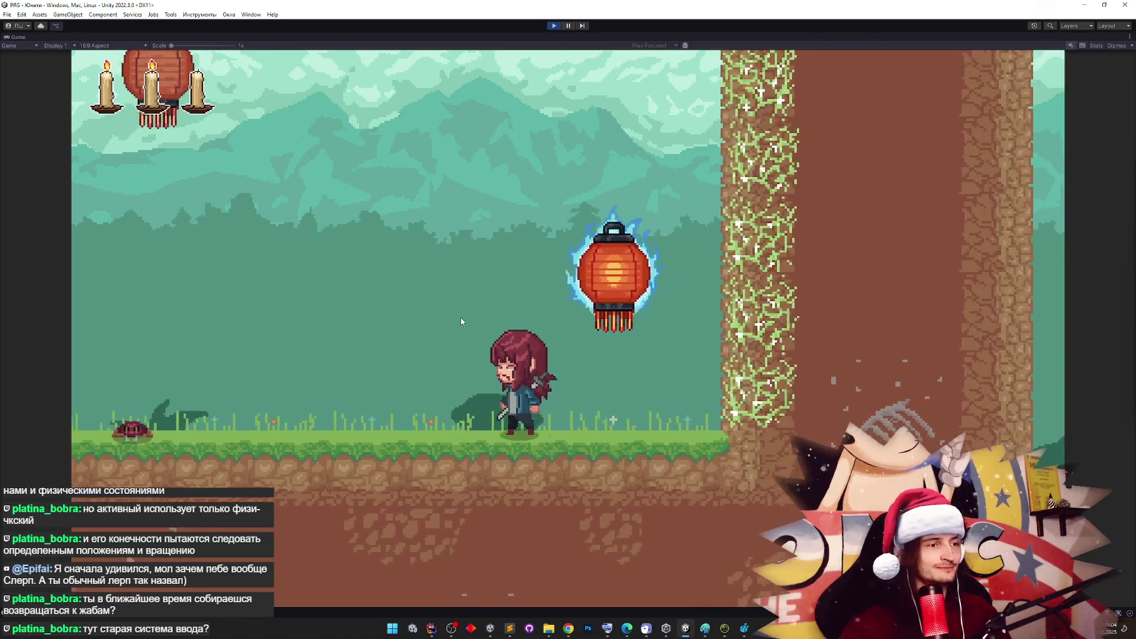
key(d)
Wall-jump repeatedly between the wall and the lantern, then exit Play mode
key(a)
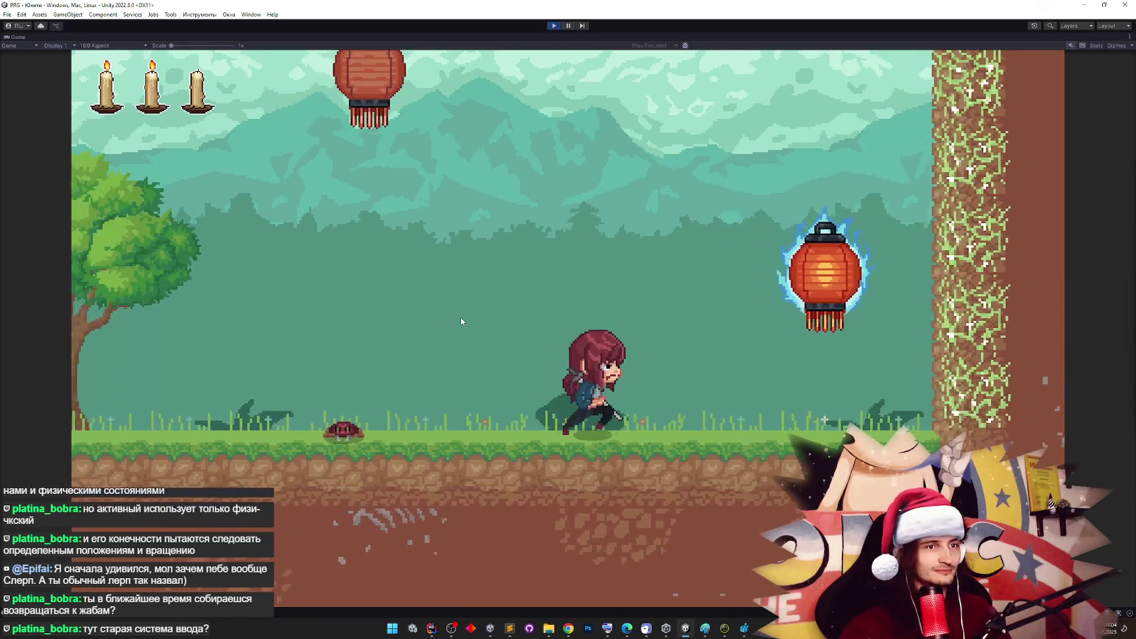
key(d)
key(space)
key(space)
key(space)
key(d)
key(a)
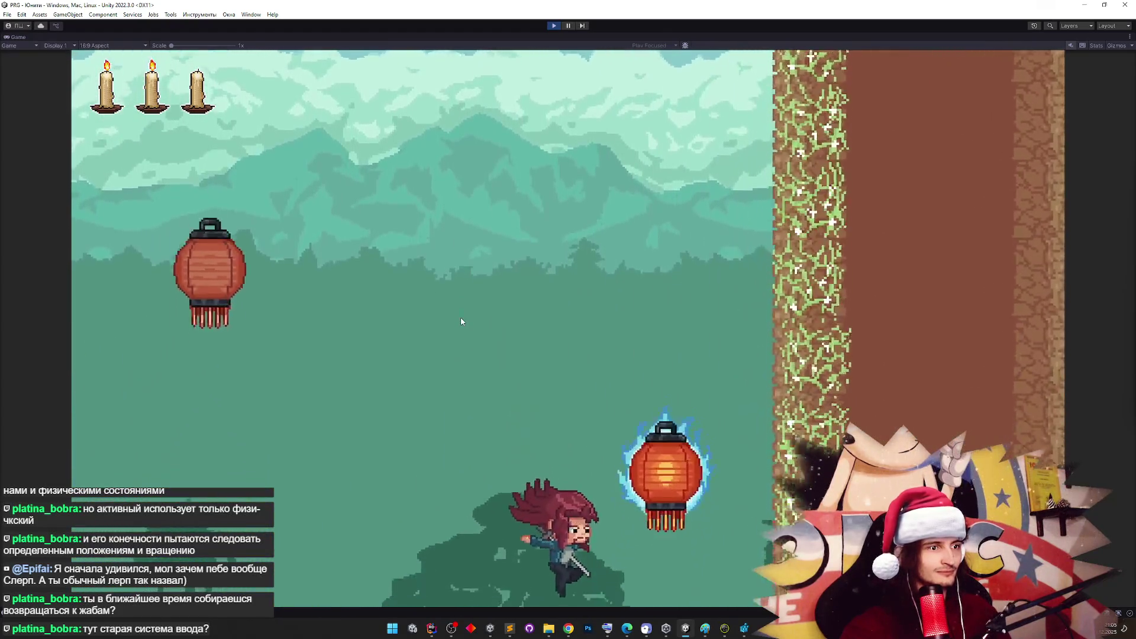
key(space)
key(d)
key(a)
key(d)
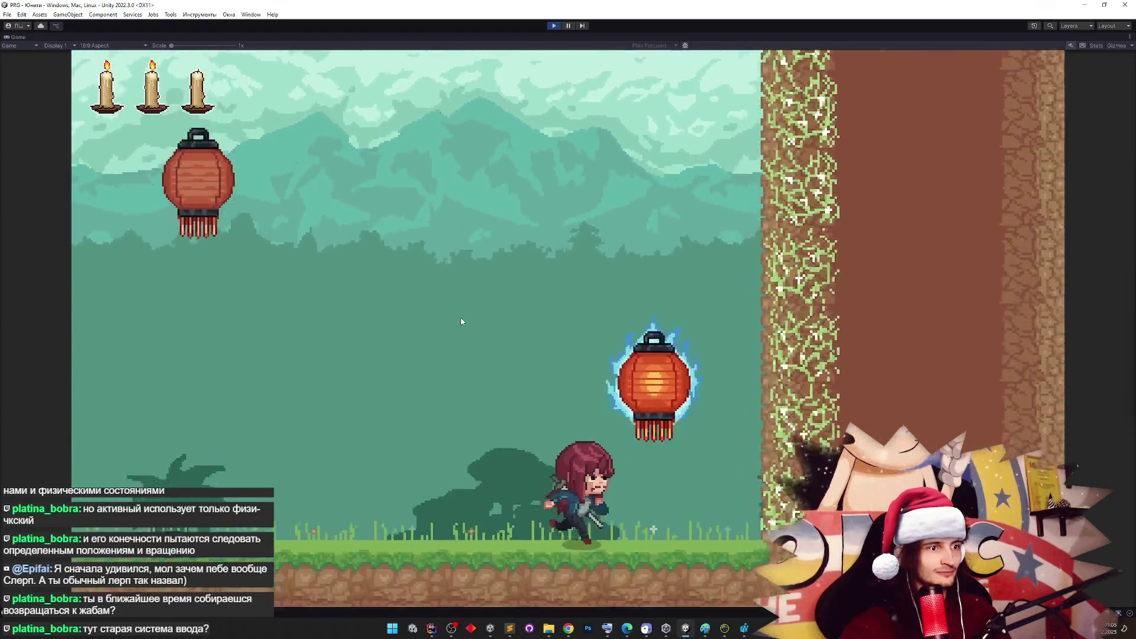
key(space)
key(d)
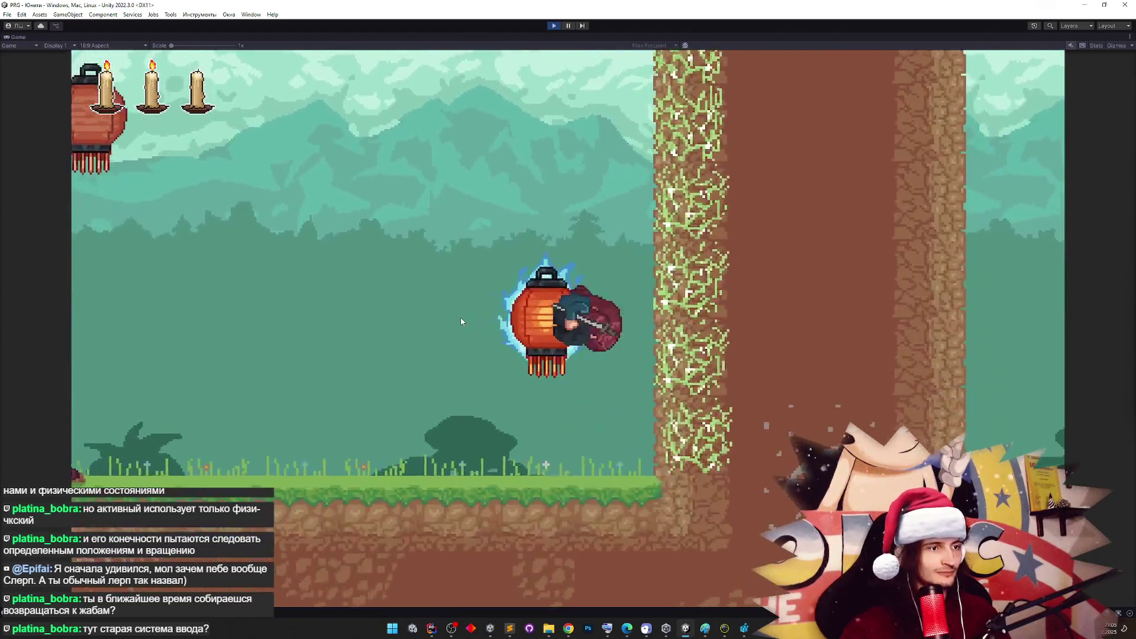
key(a)
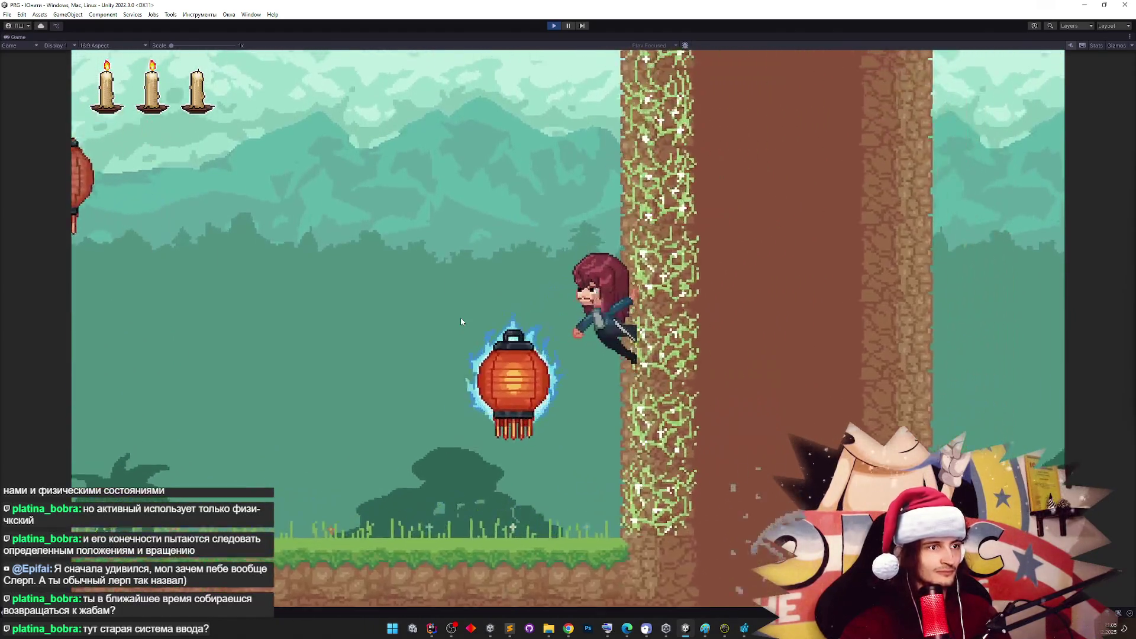
key(space)
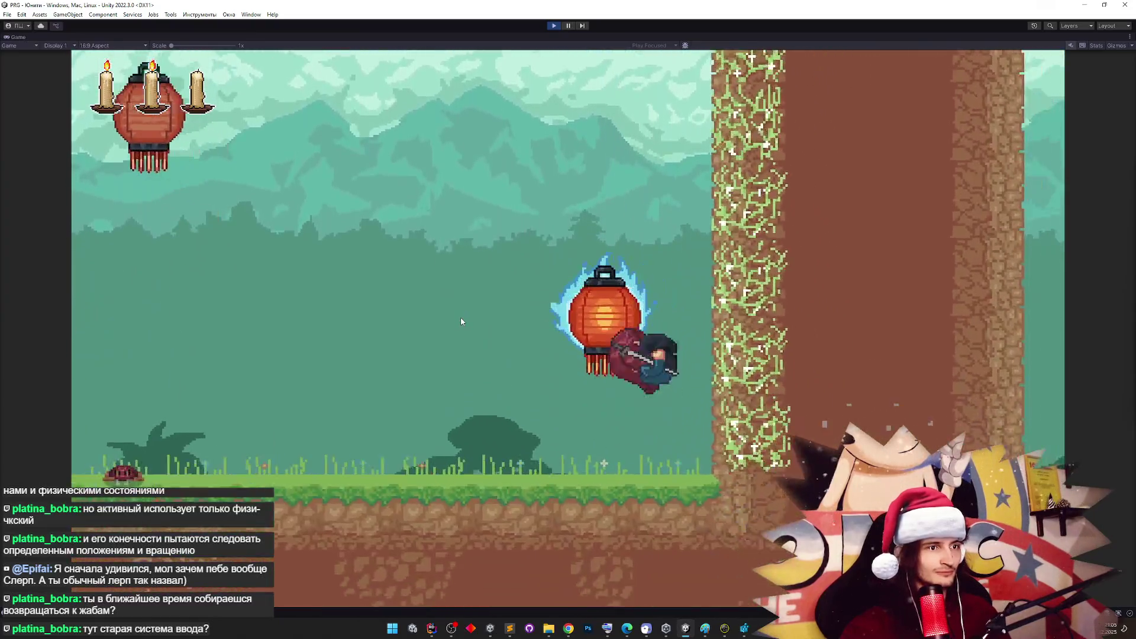
key(space)
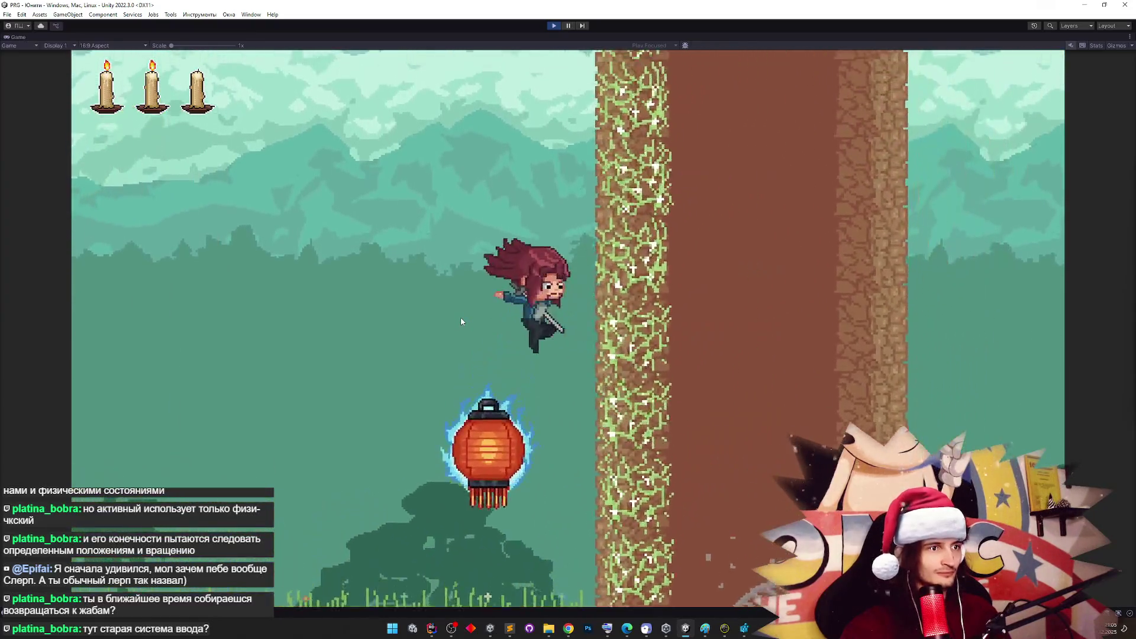
key(d)
key(space)
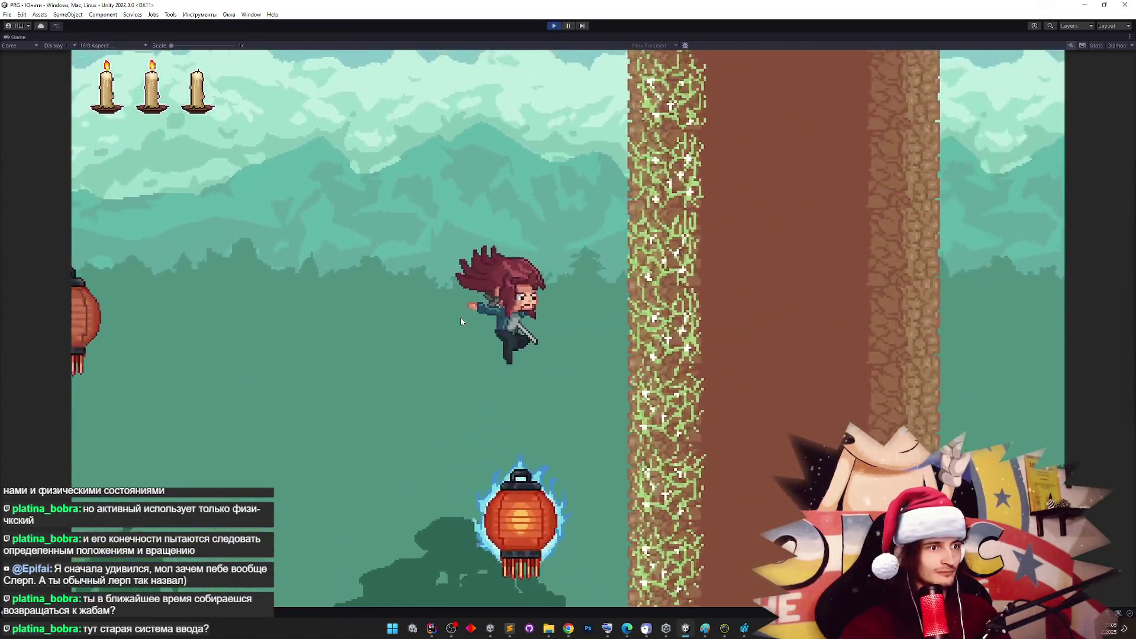
key(d)
key(space)
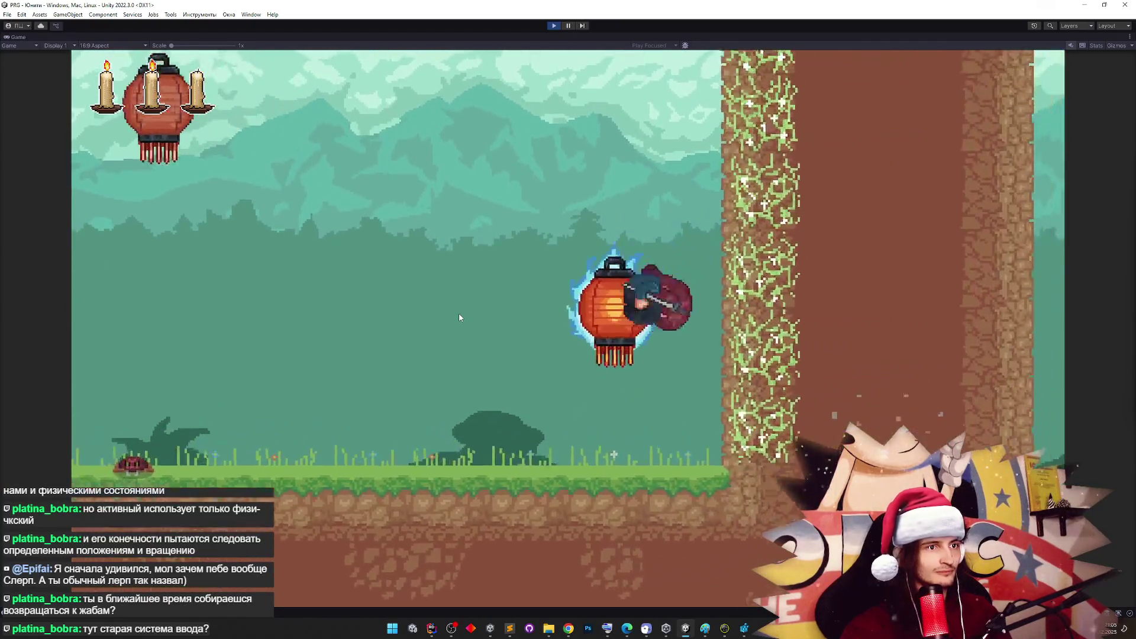
key(space)
key(d)
key(space)
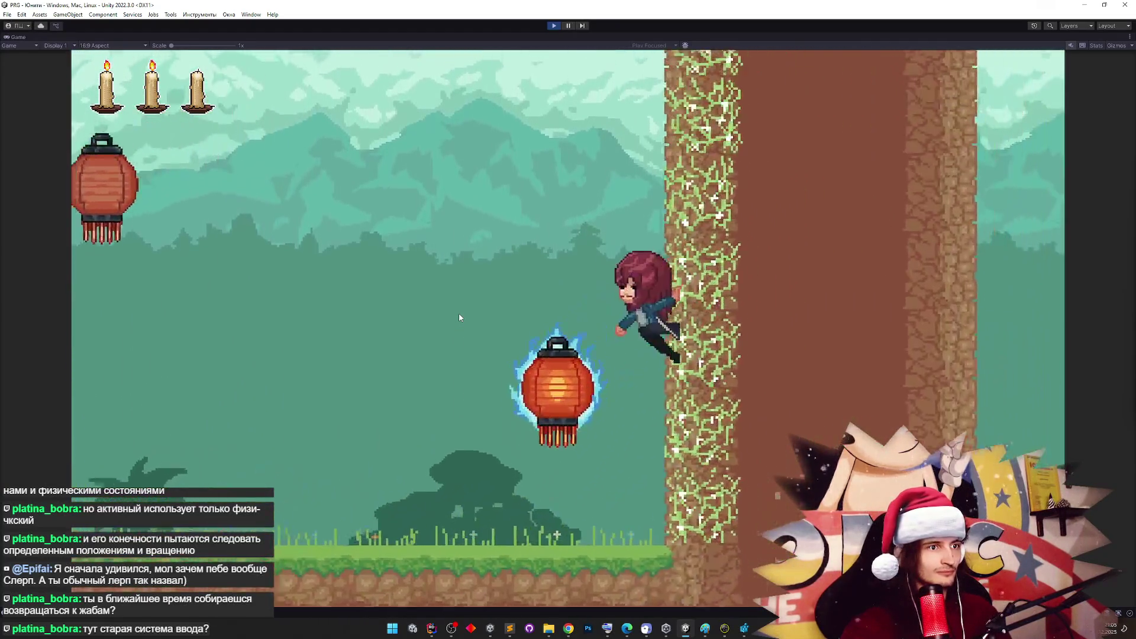
key(space)
key(space)
key(space)
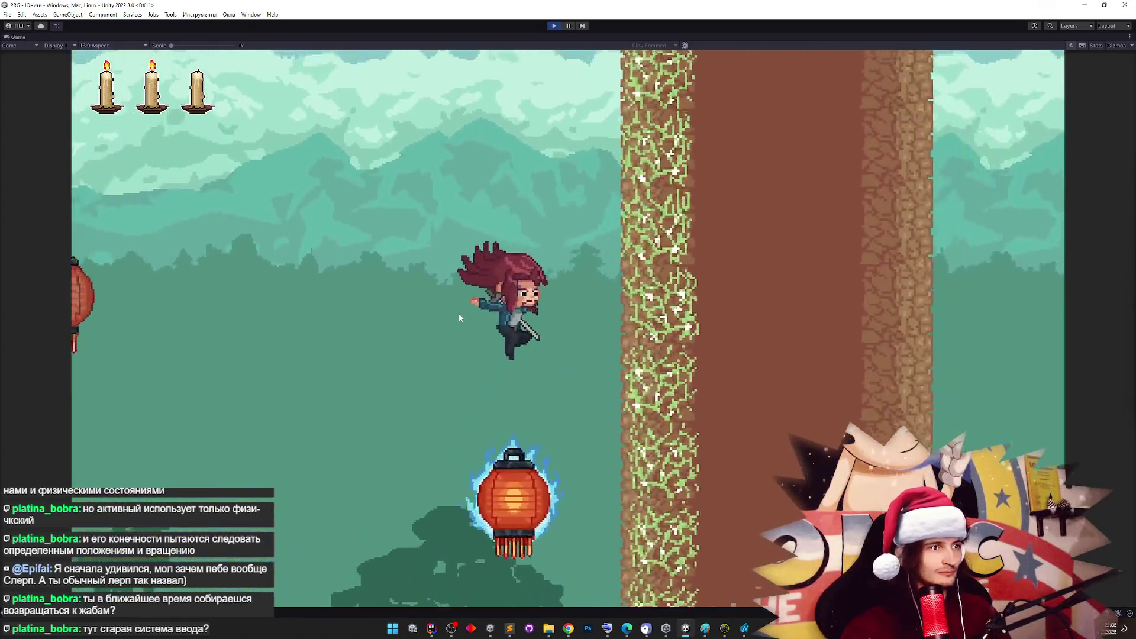
key(ctrl+p)
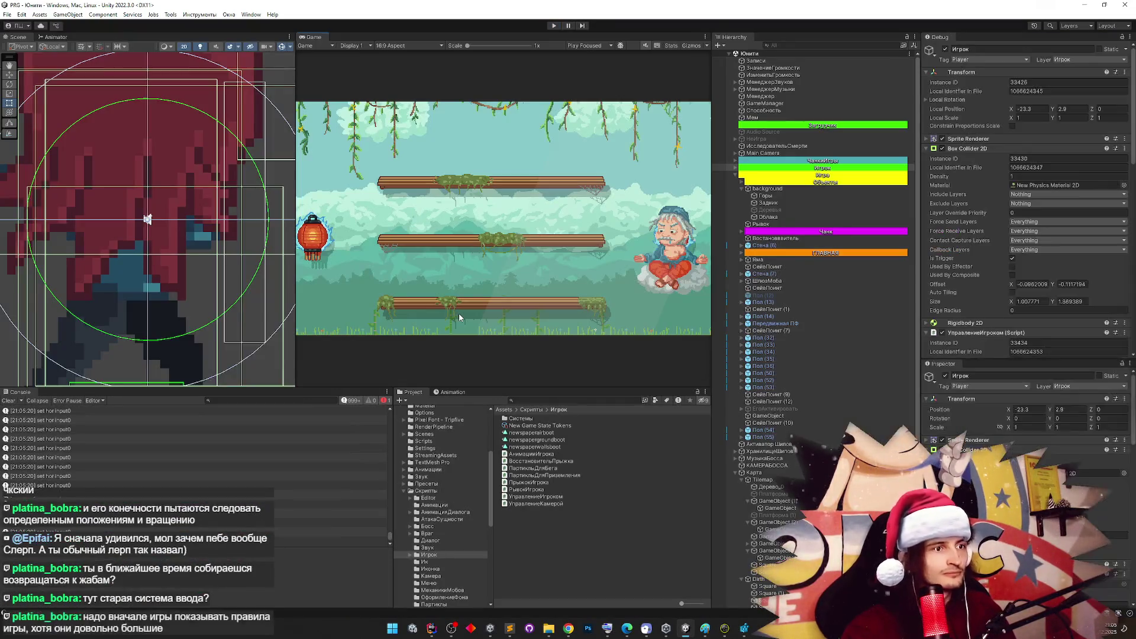
Scroll the Inspector to Brake Lerp Time at 0.05 and enter Play mode
scroll(1093, 246, down, 3)
scroll(1123, 225, down, 15)
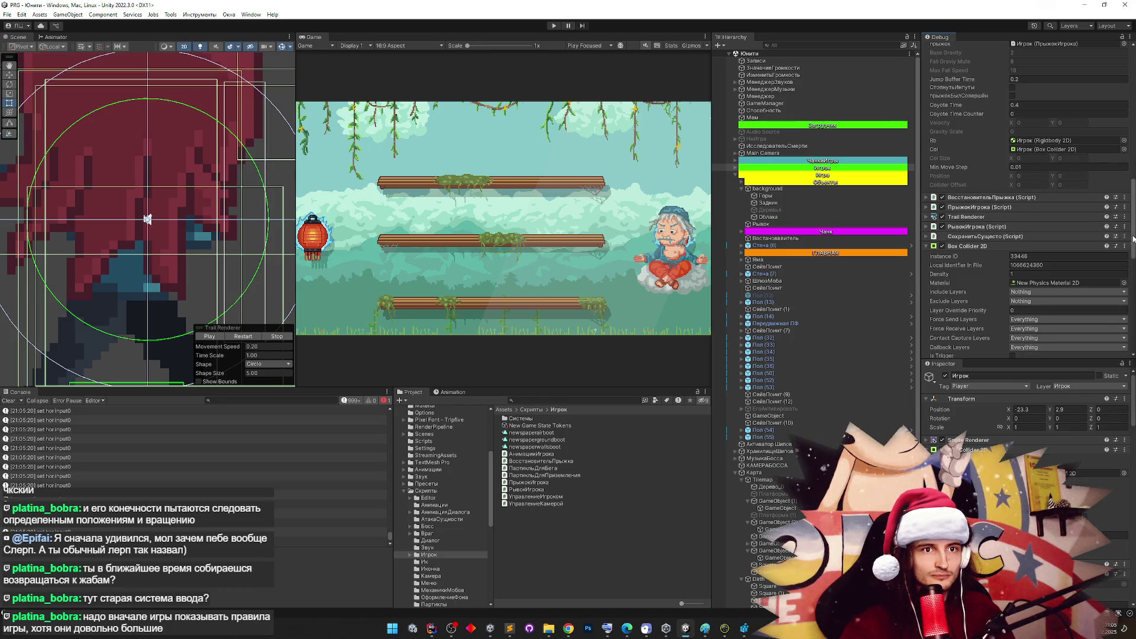
scroll(1133, 238, down, 15)
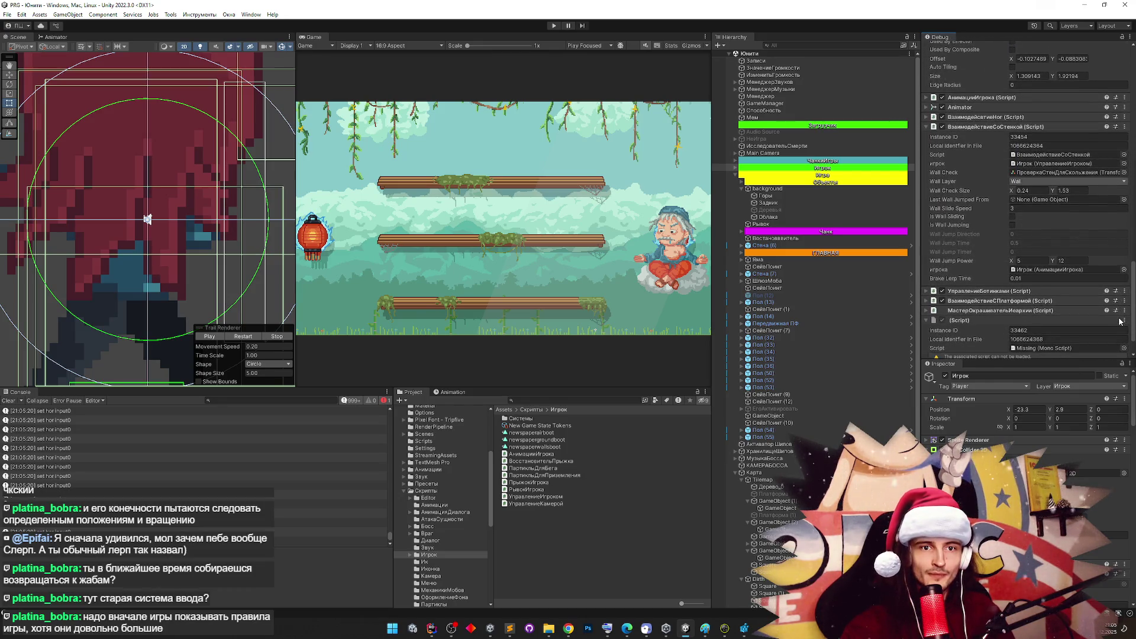
scroll(1120, 321, down, 1)
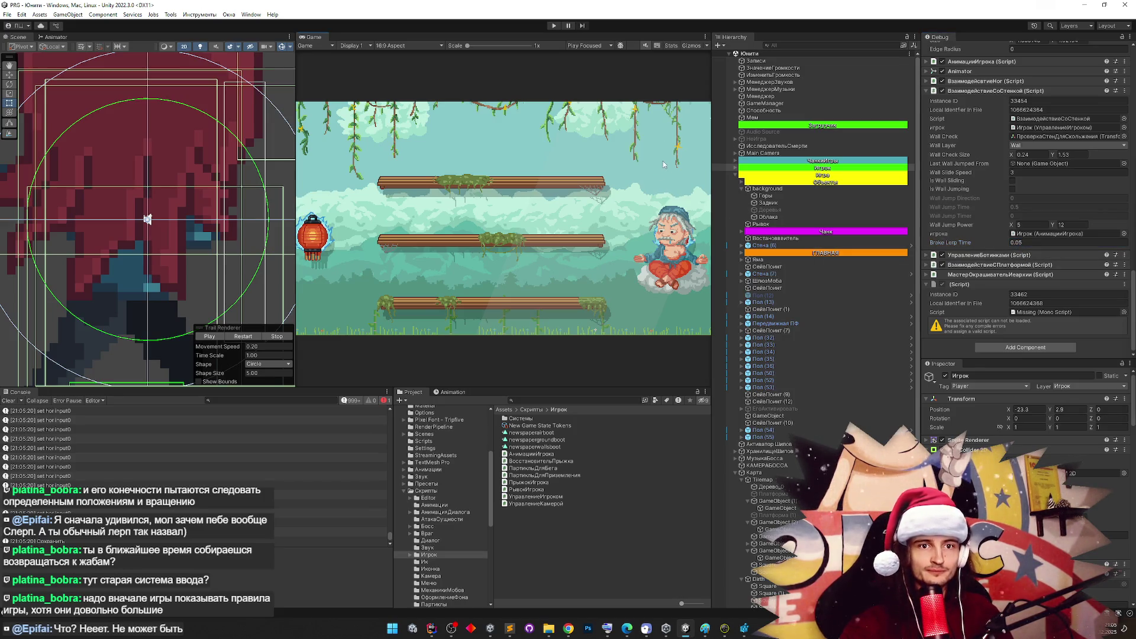
key(ctrl+p)
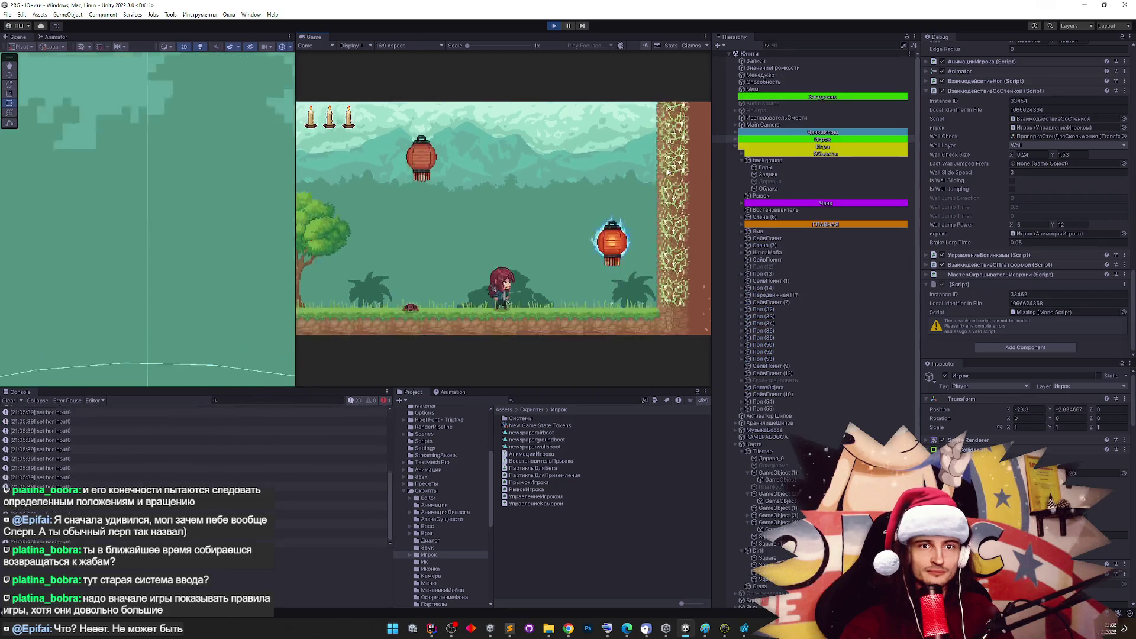
Maximize the Game view, do six jumps between the tall wall and lanterns, then stop playing
key(shift+space)
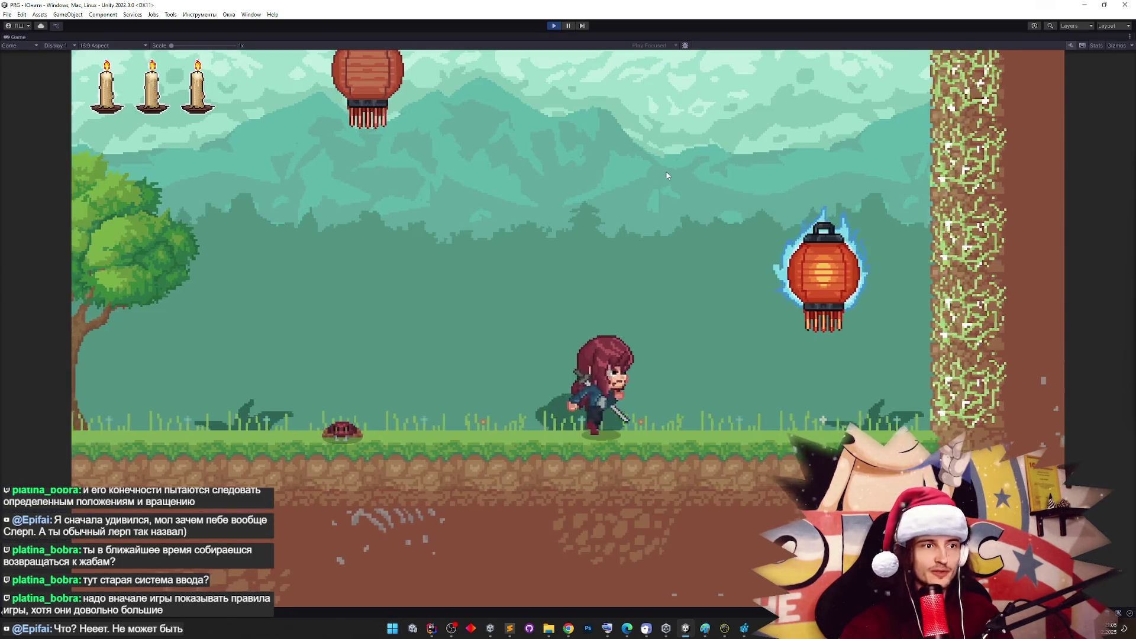
key(space)
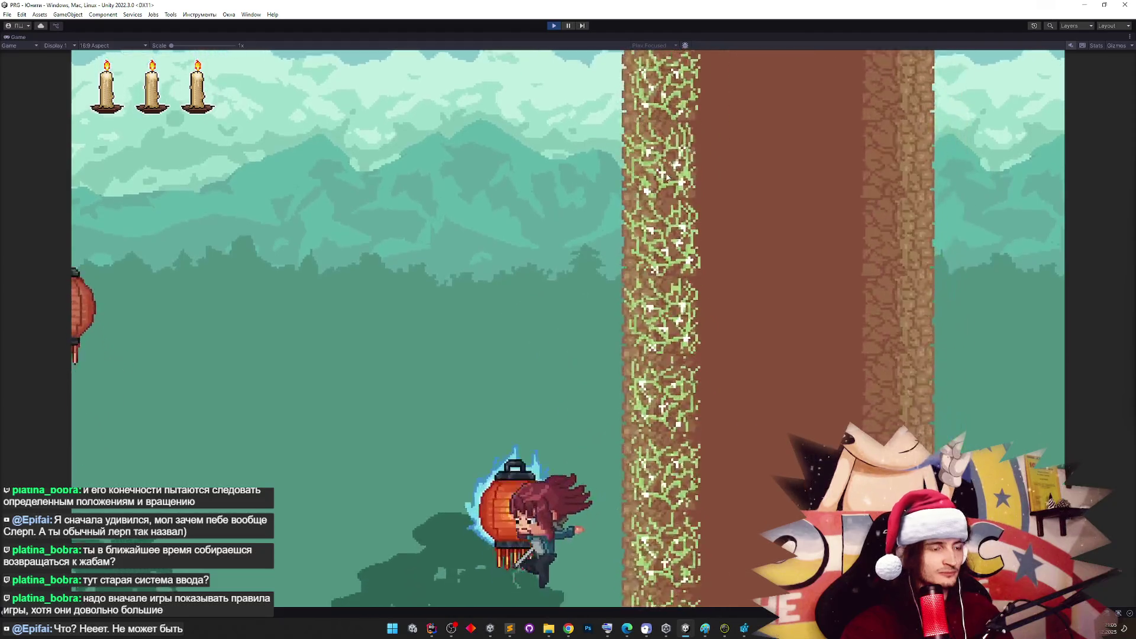
key(space)
key(space)
key(space)
key(space)
key(space)
key(space)
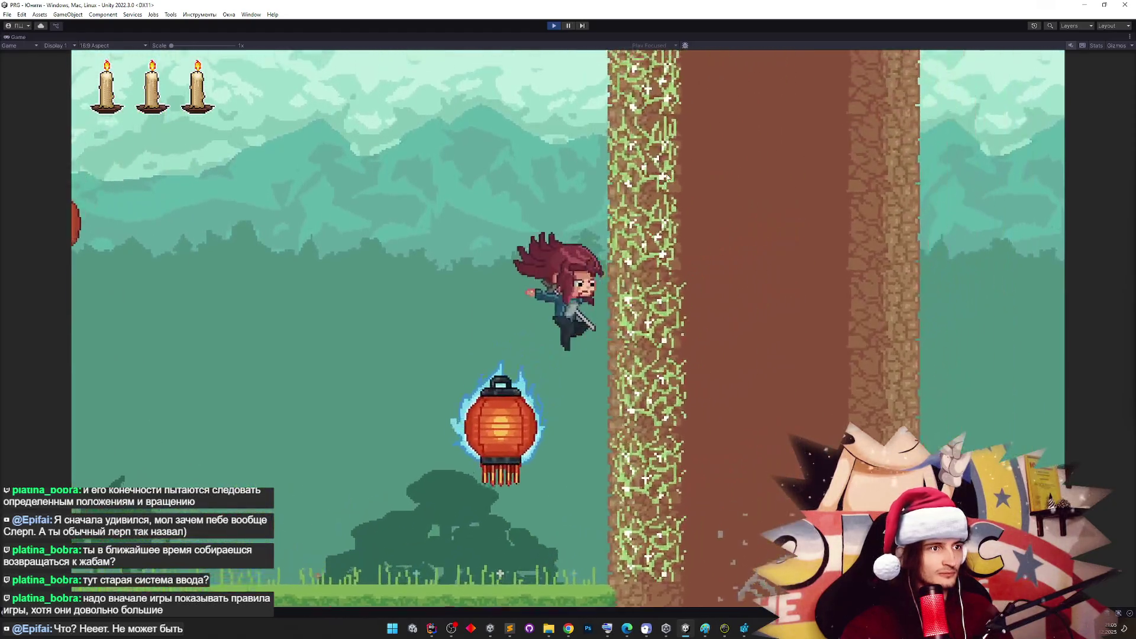
key(space)
key(space)
key(space)
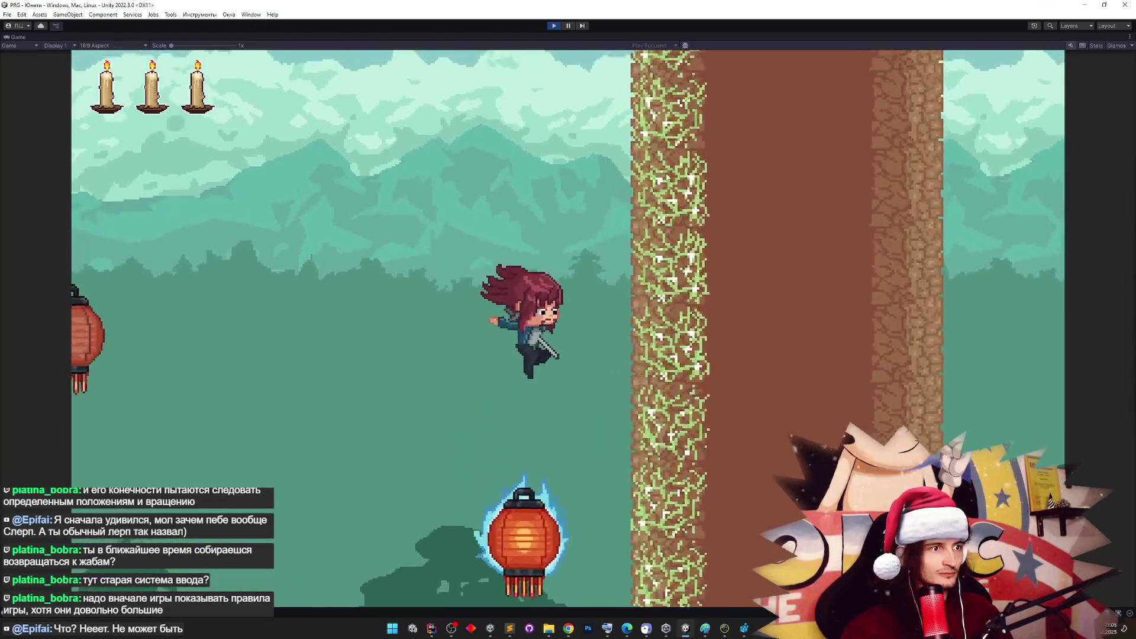
key(space)
key(space)
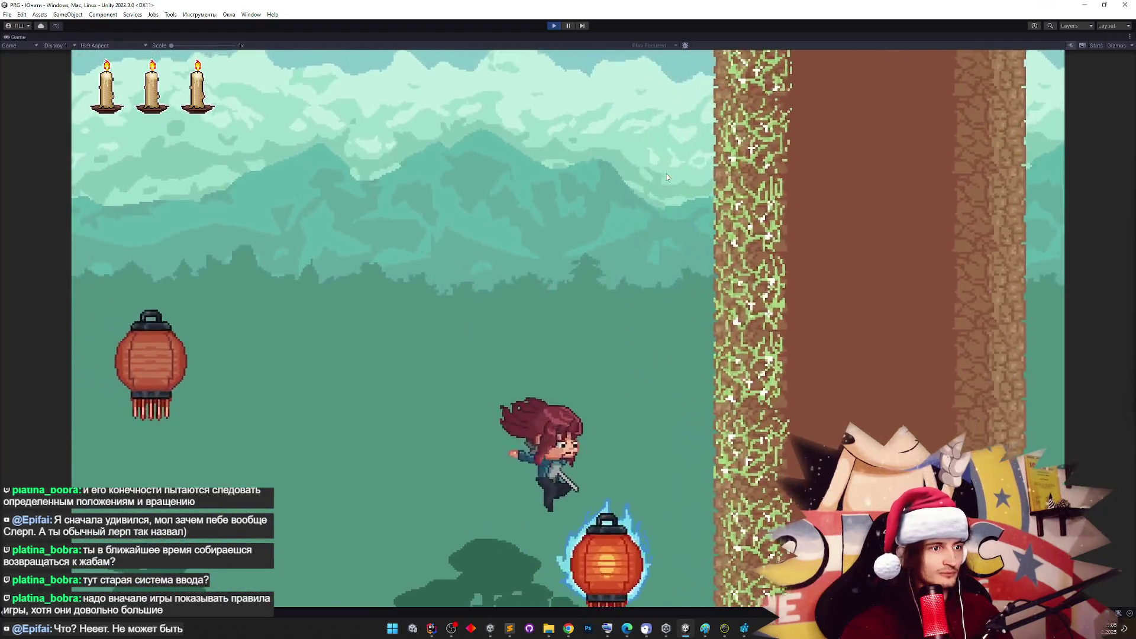
key(space)
key(space)
key(space)
key(space)
key(space)
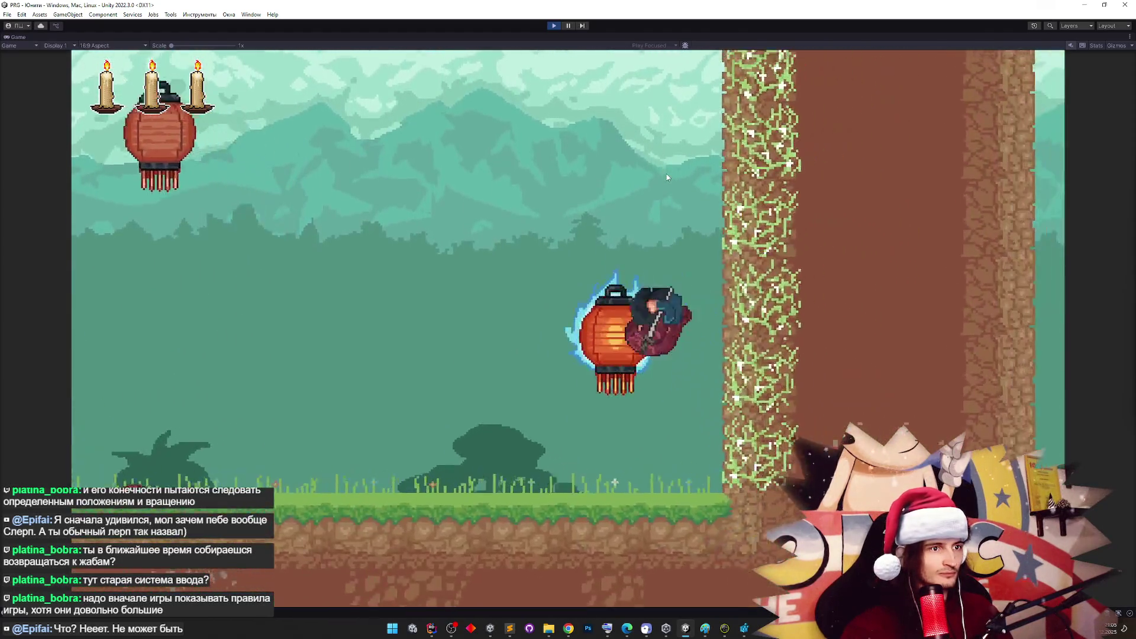
key(space)
key(ctrl+p)
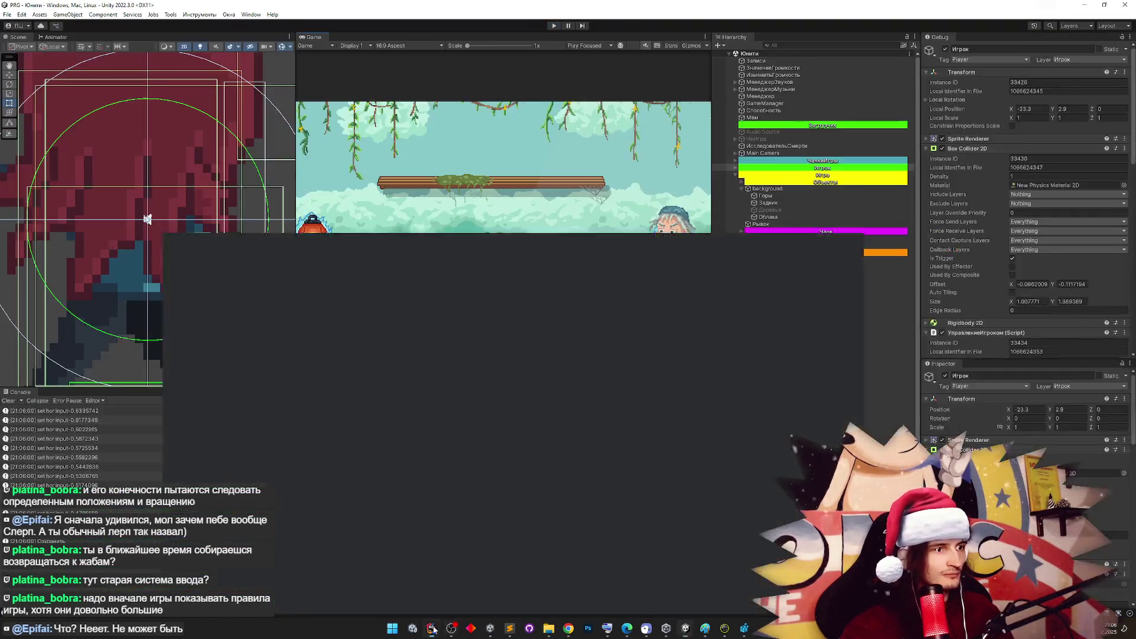
Bring Rider forward to review the Mathf.Lerp brake code, then minimize it and clear Unity's Console
click(431, 629)
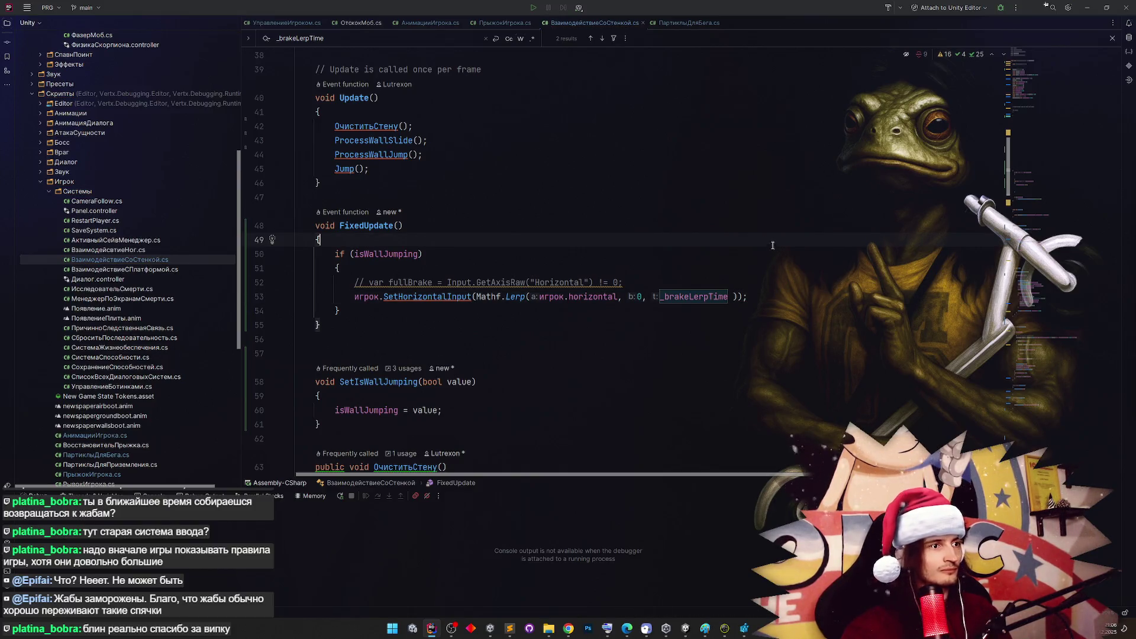
click(1093, 7)
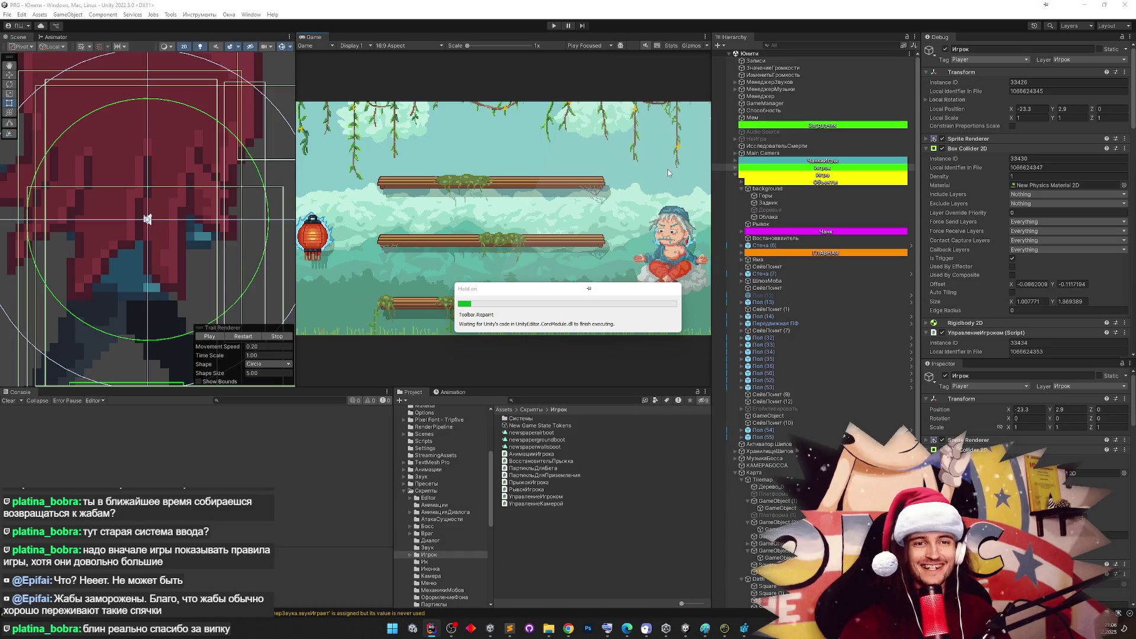
click(7, 402)
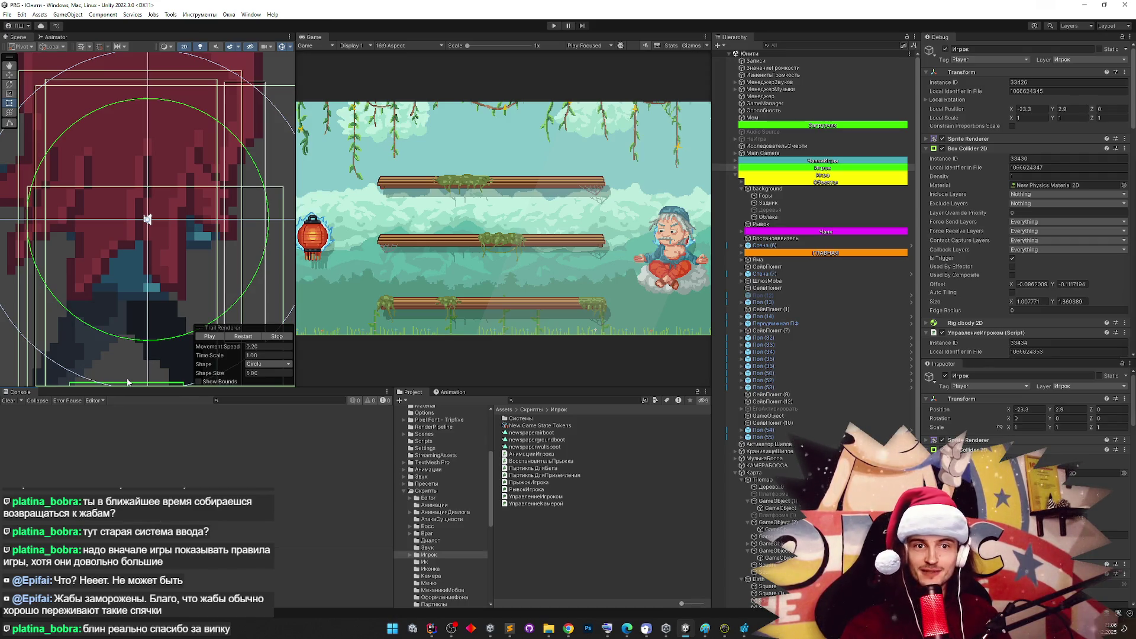
key(ctrl+p)
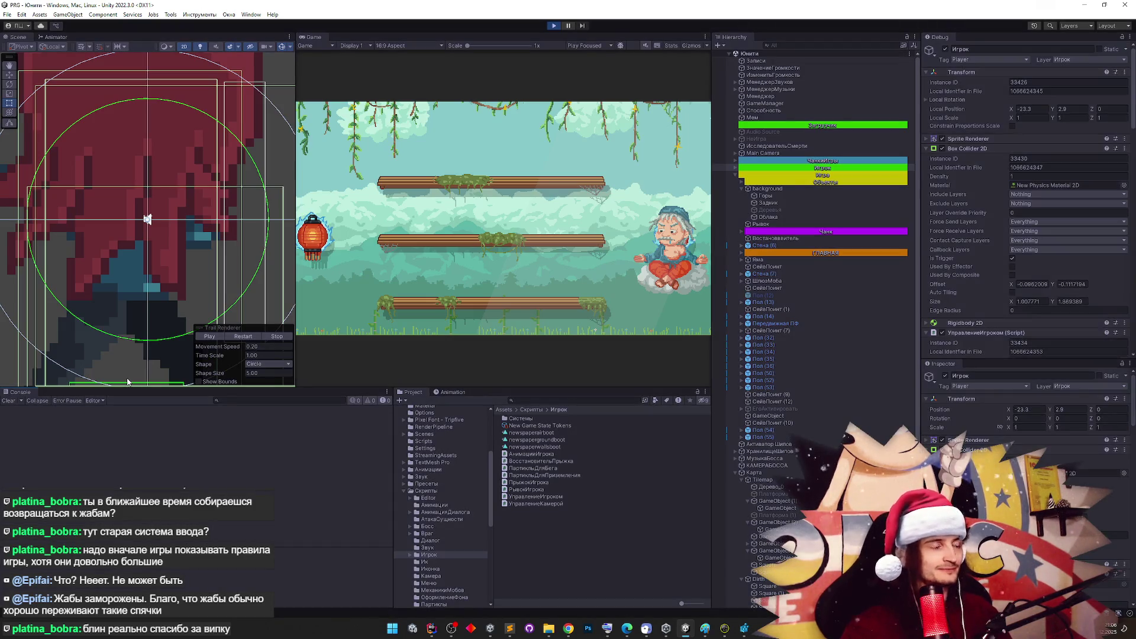
key(shift+space)
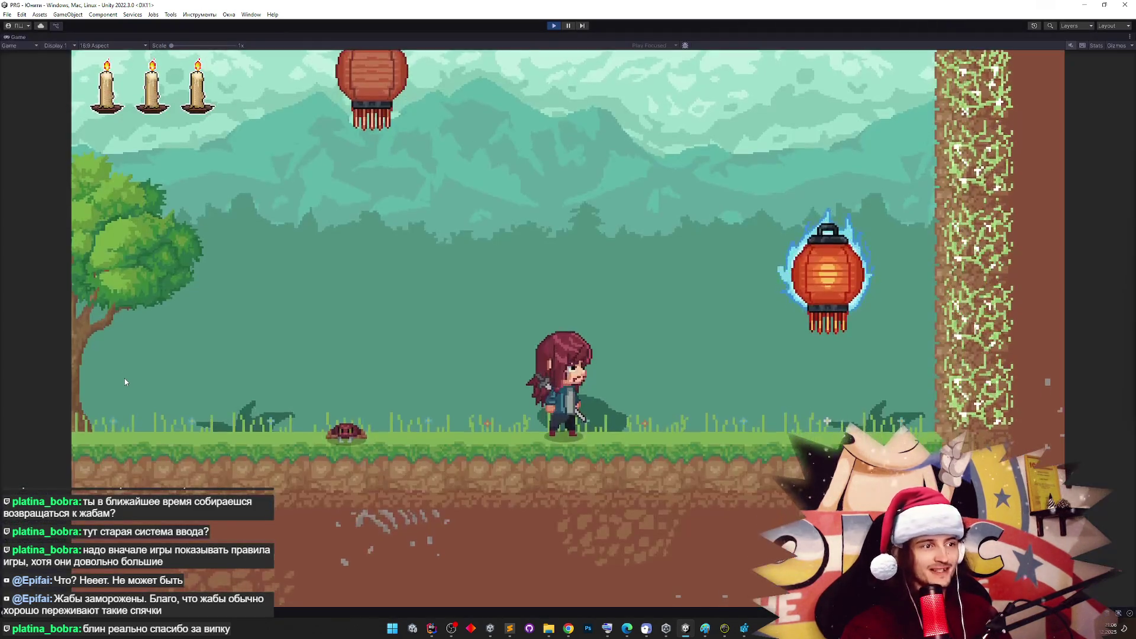
key(d)
key(space)
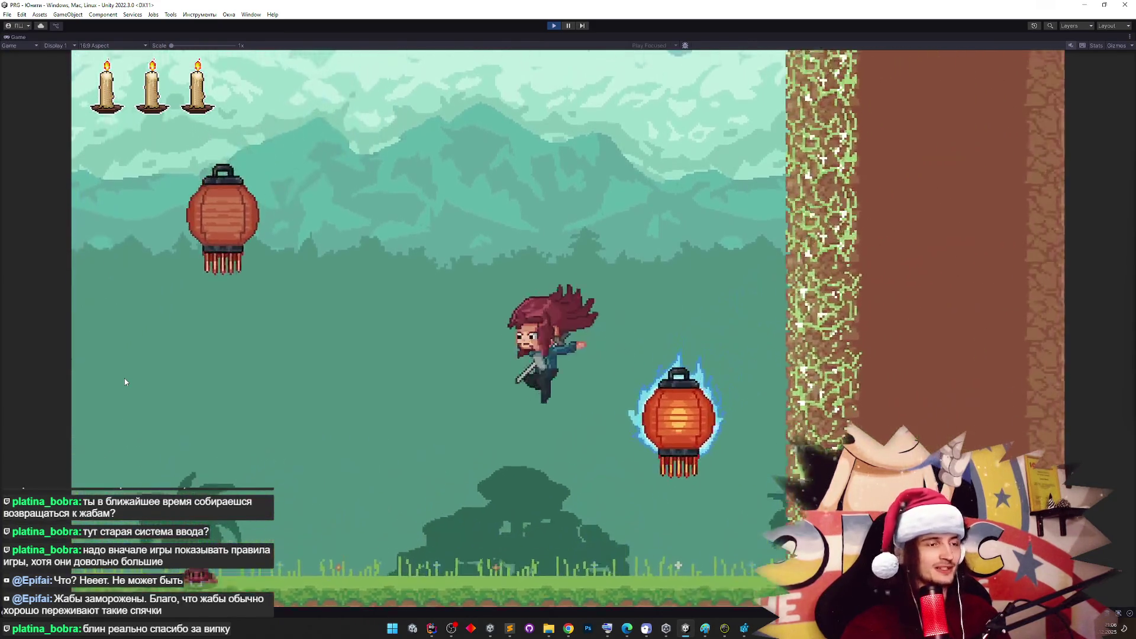
key(a)
key(space)
key(space)
key(a)
key(d)
key(space)
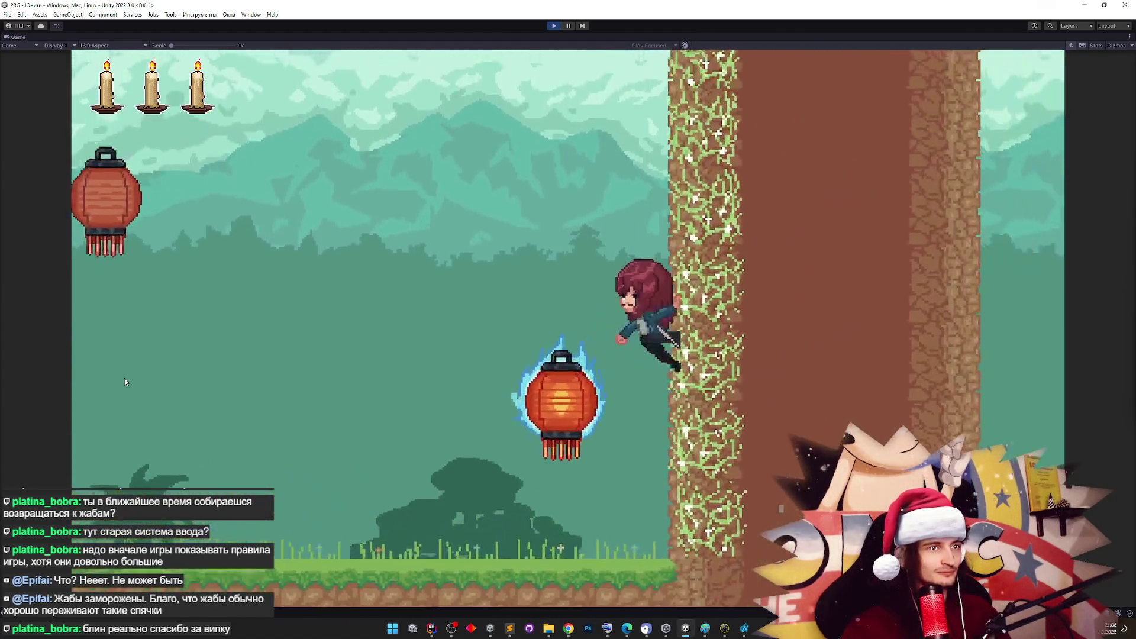
key(a)
key(space)
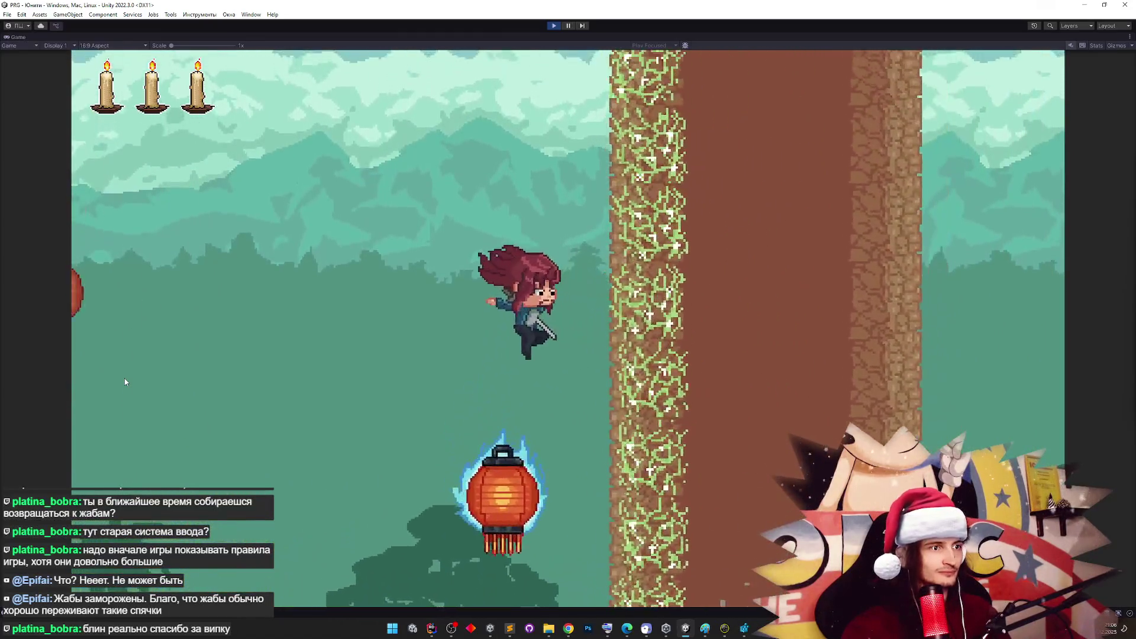
key(d)
key(space)
key(a)
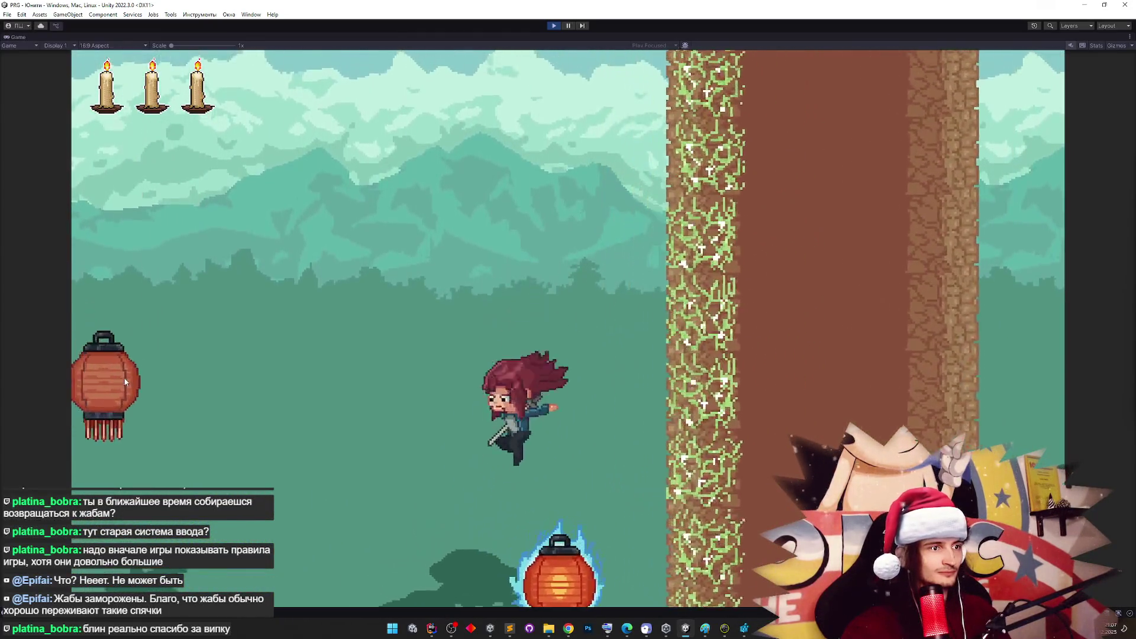
key(d)
key(space)
key(a)
key(d)
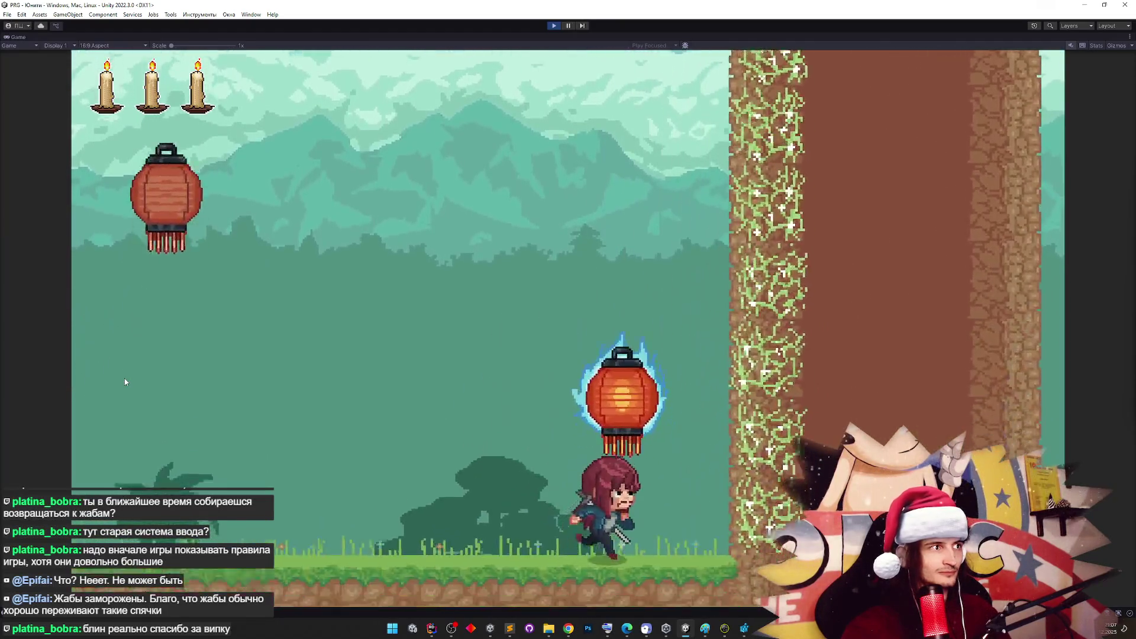
key(space)
key(a)
key(d)
key(space)
key(space)
key(a)
key(space)
key(a)
key(d)
key(space)
key(a)
key(d)
key(space)
key(ctrl+p)
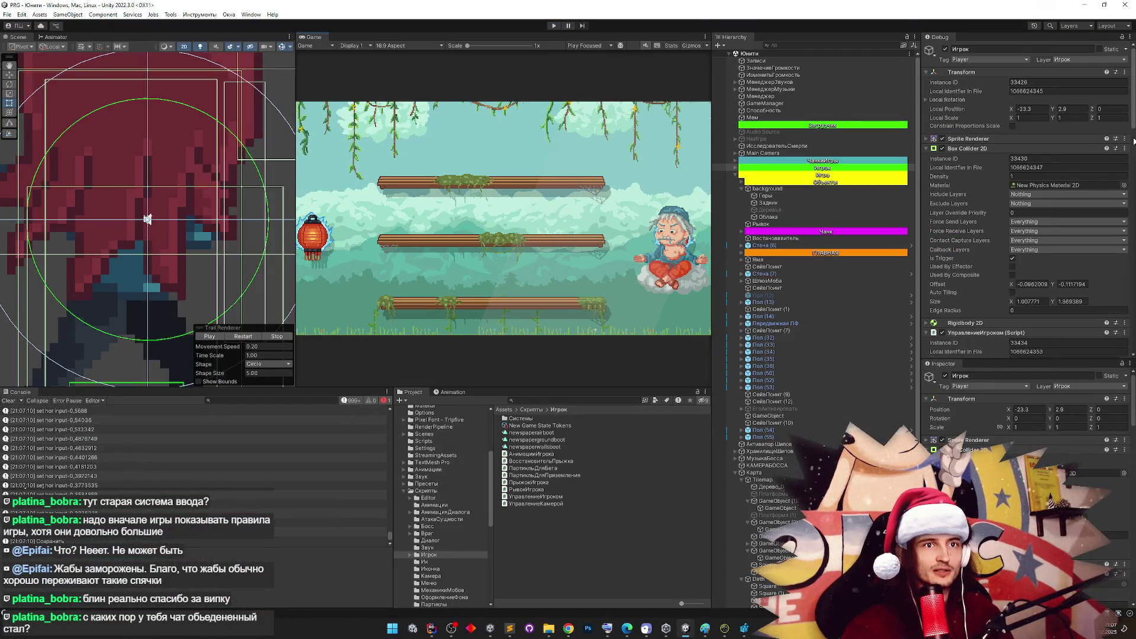
Set Brake Lerp Time to 0.025 in the Debug Inspector, then play with the Game view maximized
drag(1133, 127, 1127, 255)
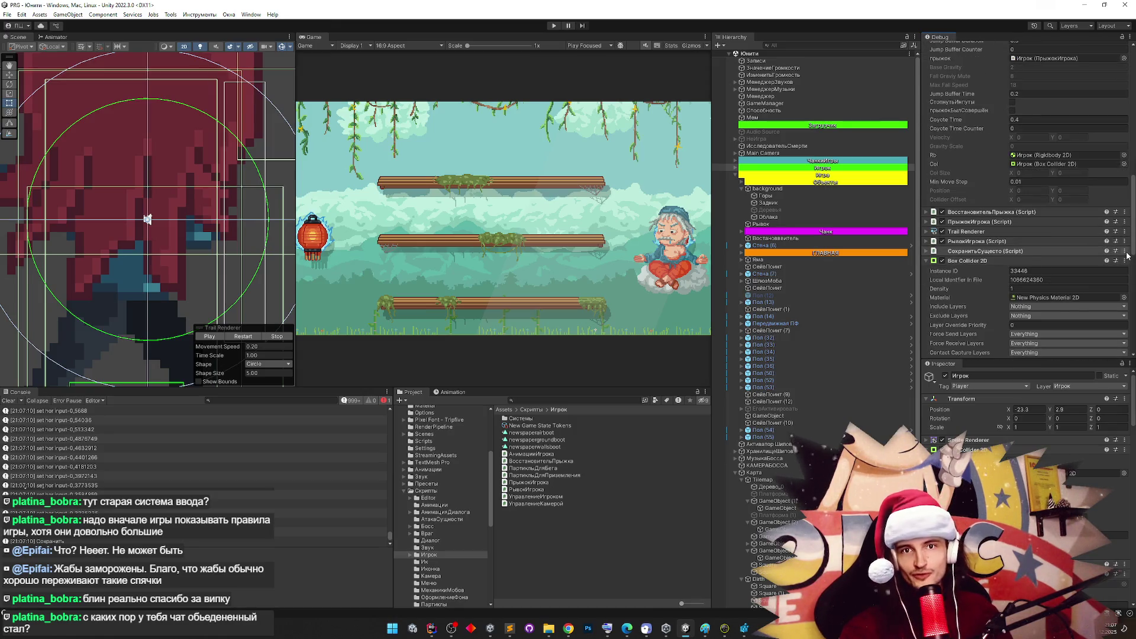
drag(1130, 241, 1109, 310)
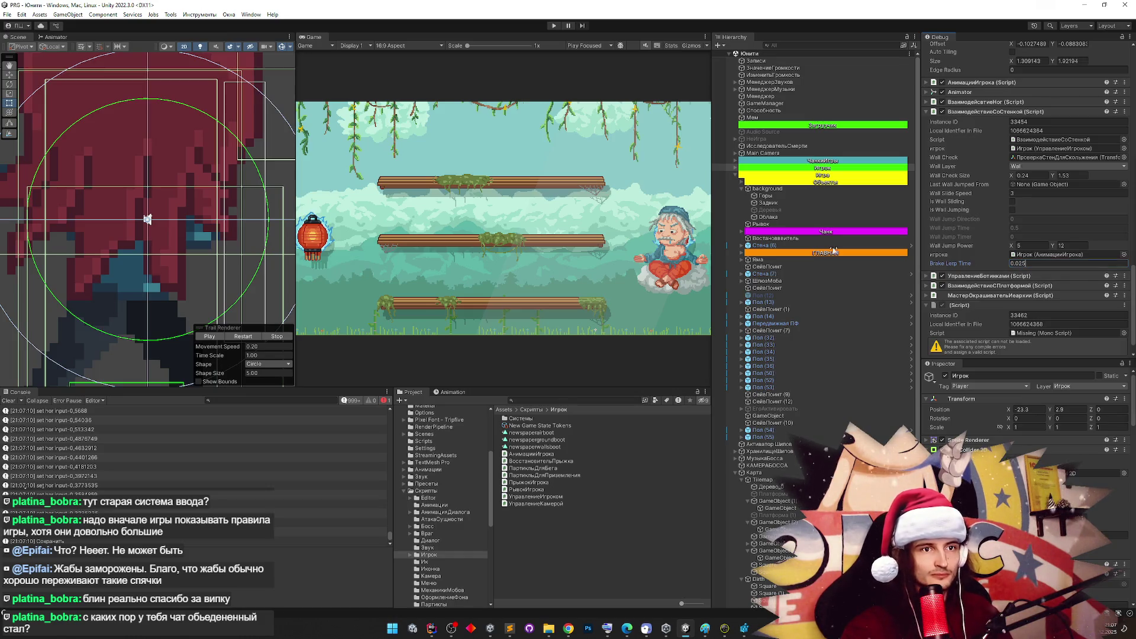
key(ctrl+p)
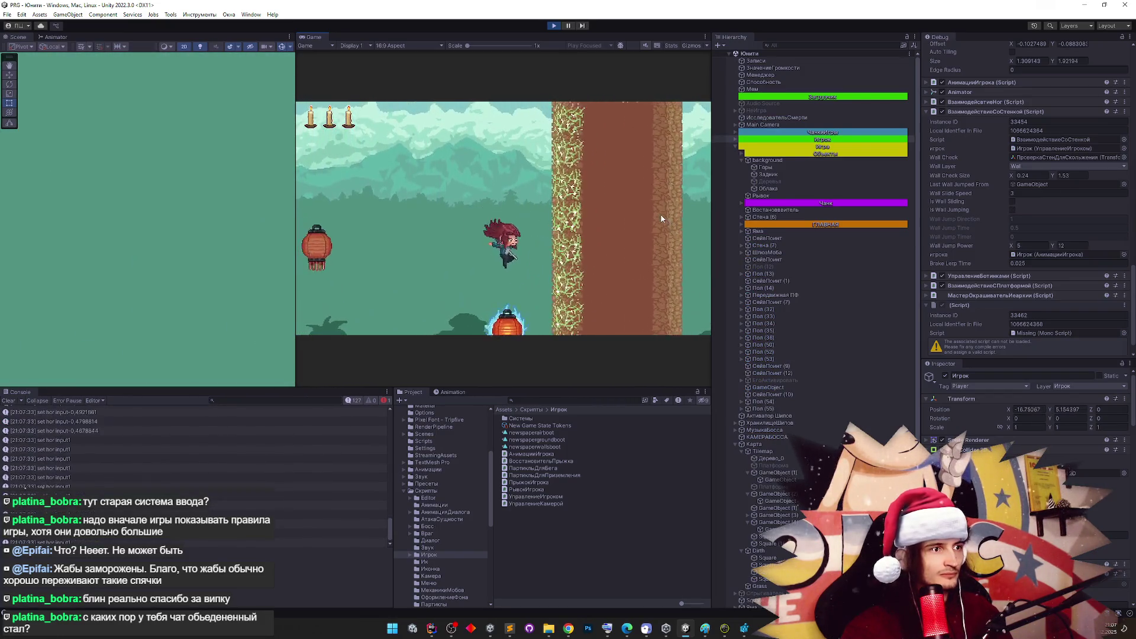
key(shift+space)
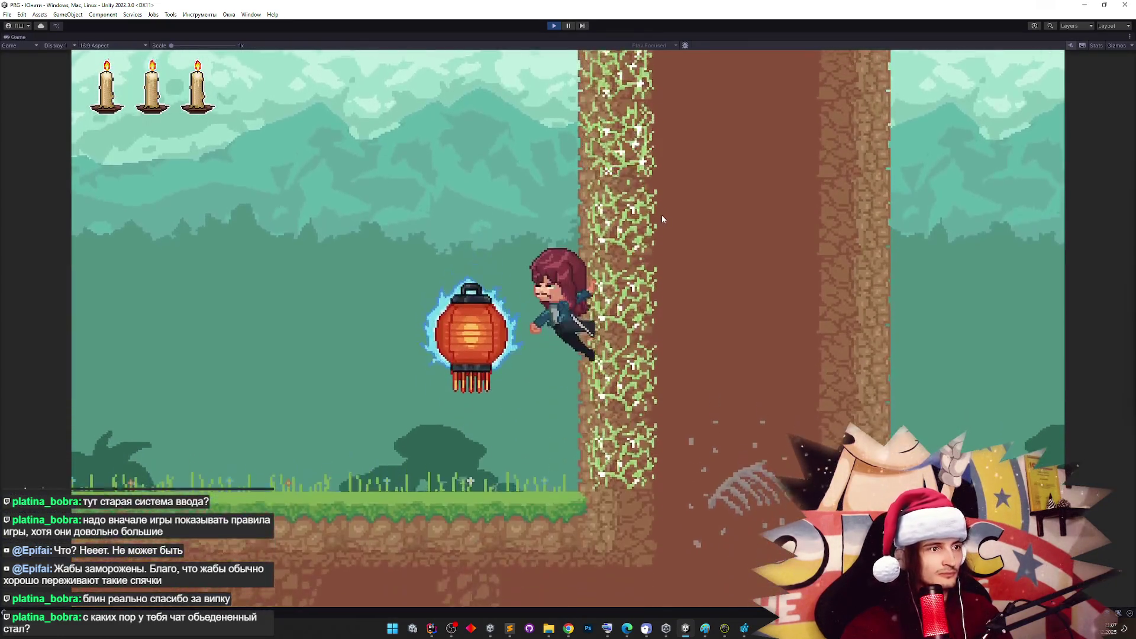
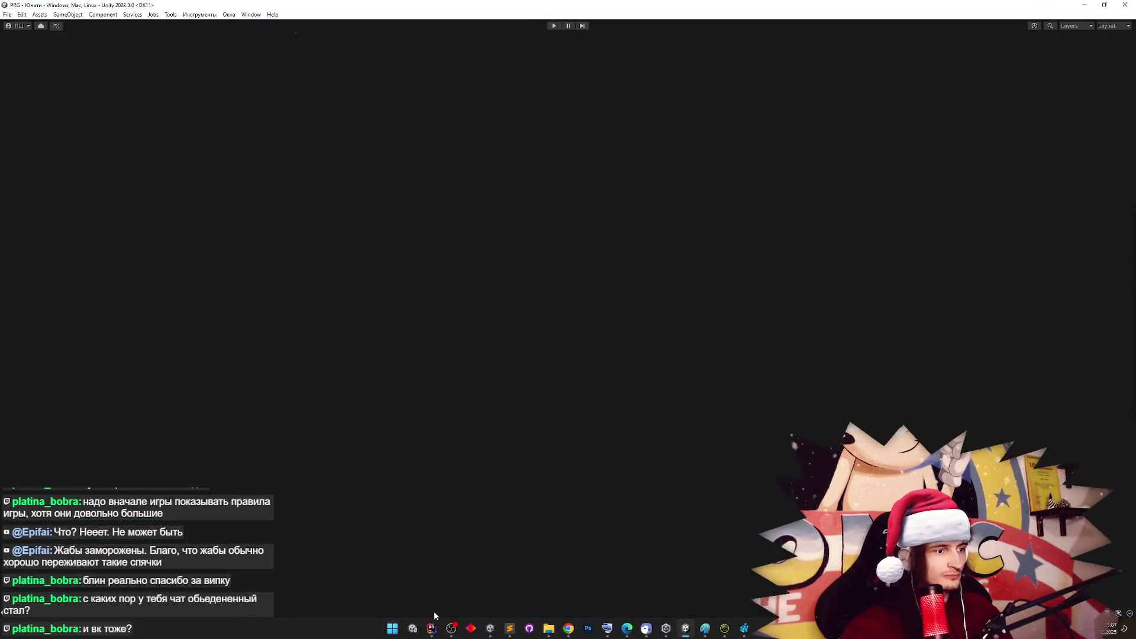
Switch from the running Unity game to Rider, showing the wall script's FixedUpdate
click(432, 627)
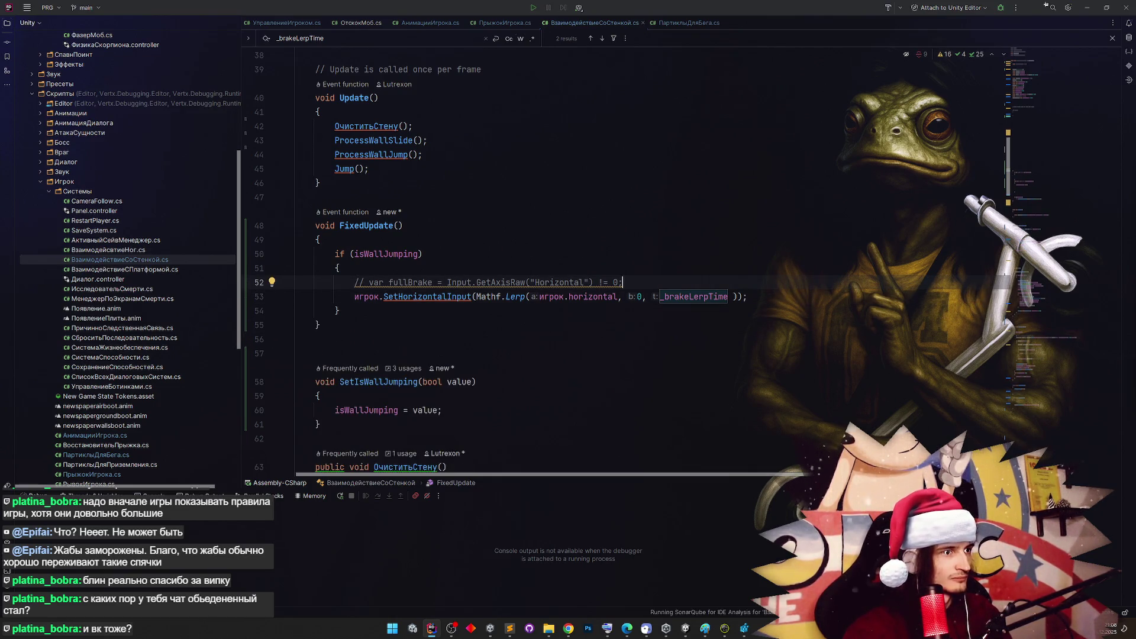
Add an if (Input.GetAxisRaw("Horizontal") == …) block above the brake line
key(ctrl+alt+Return)
text(if ())
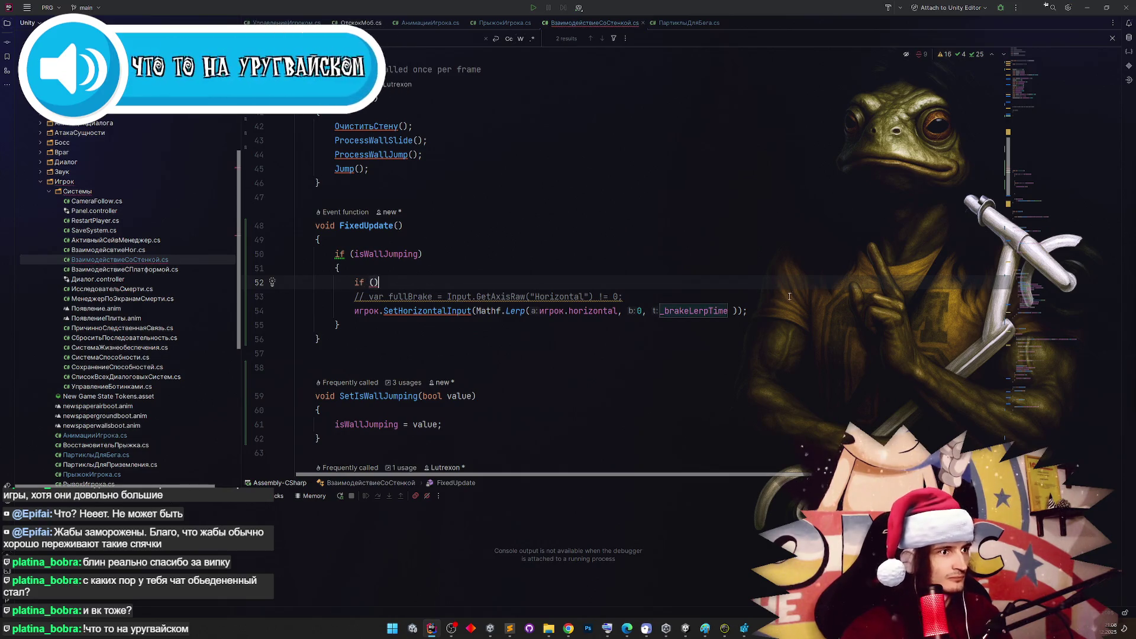
mouse_move(447, 296)
mouse_down()
mouse_move(621, 297)
mouse_move(572, 294)
mouse_up()
key(ctrl+c)
click(374, 283)
key(ctrl+v)
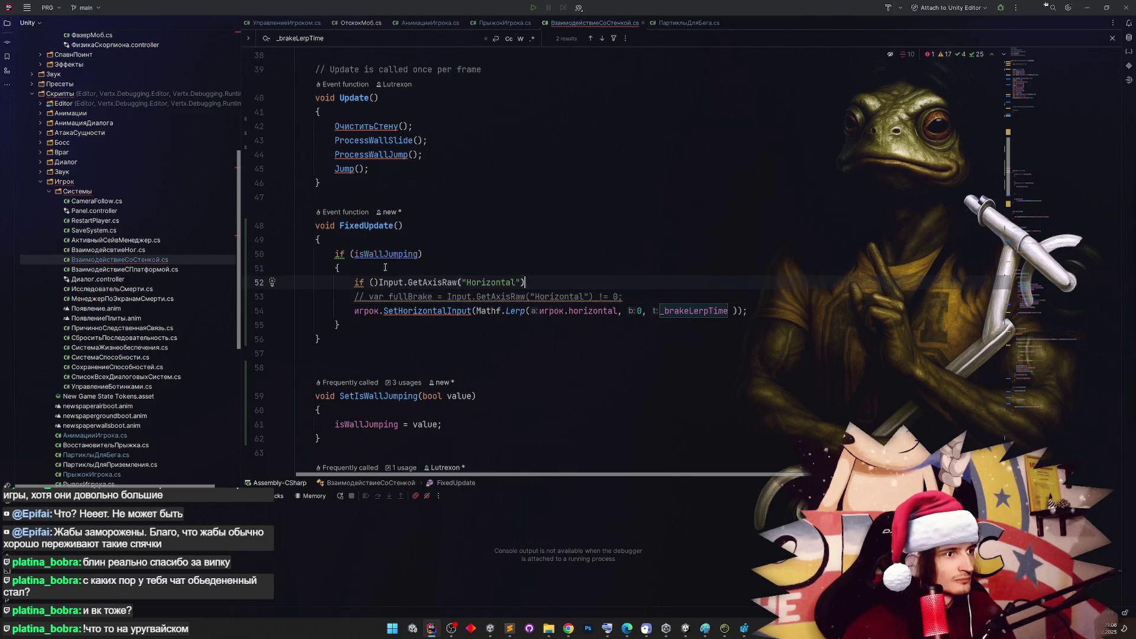
text(== ))
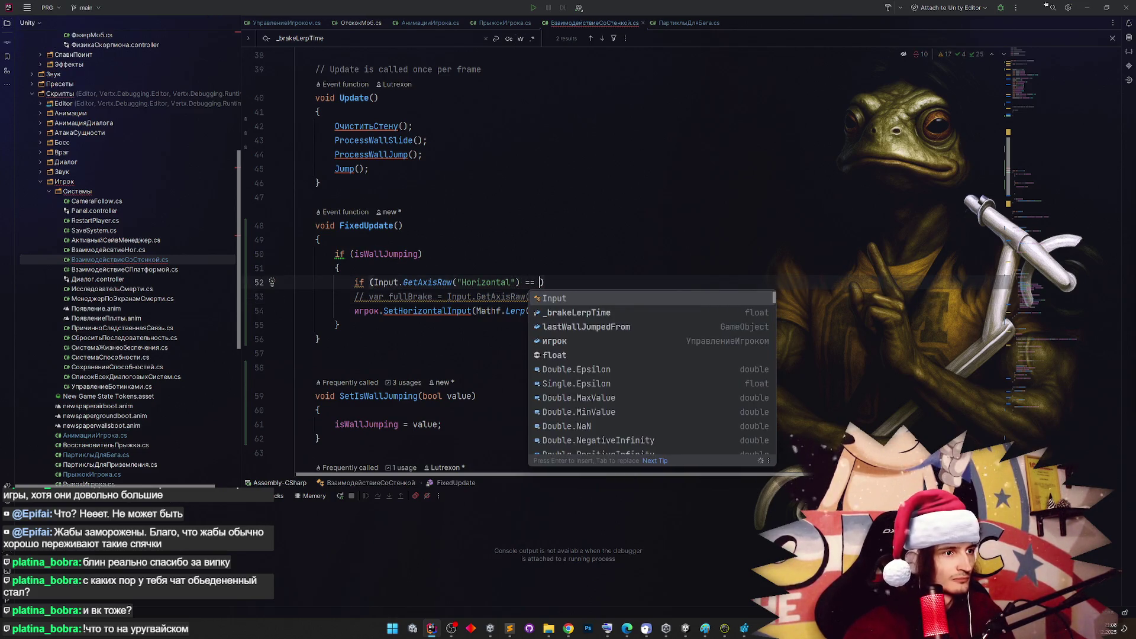
click(484, 229)
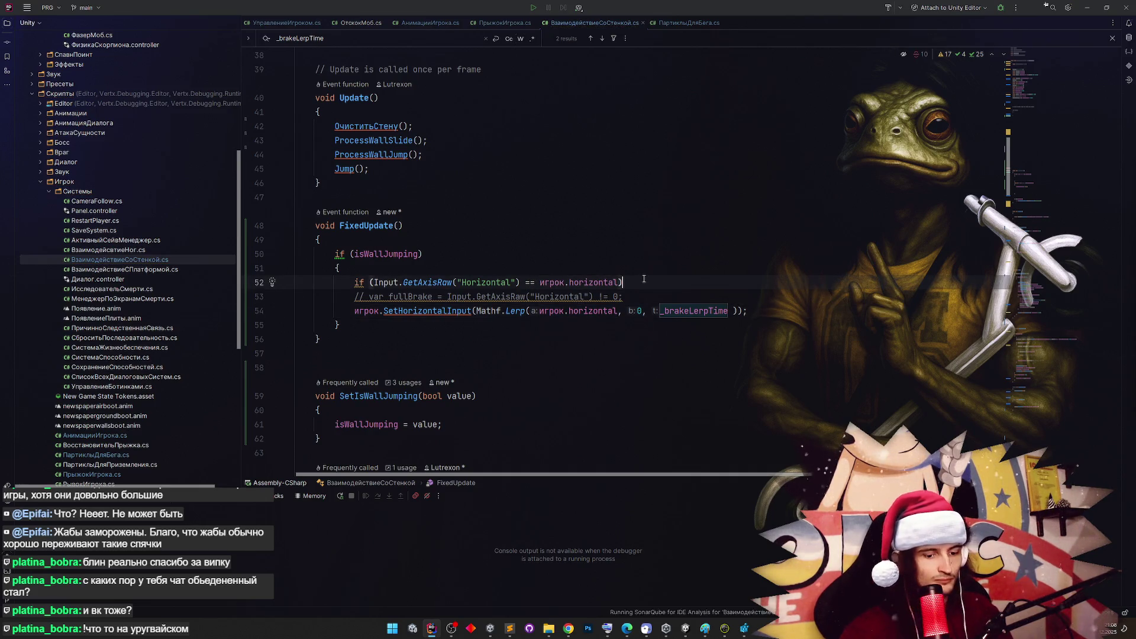
text(игрок.horizontal))
click(644, 278)
key(Return)
text({)
key(Return)
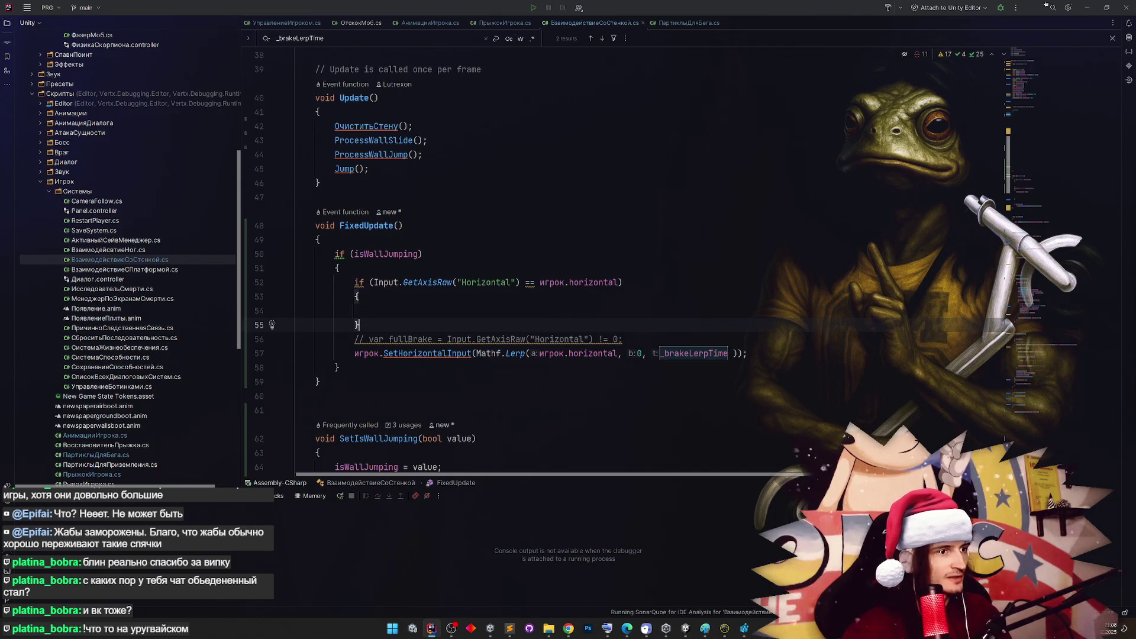
Try adding an else block, then undo back to the empty if
key(Return)
text(else)
key(Return)
text({)
key(Return)
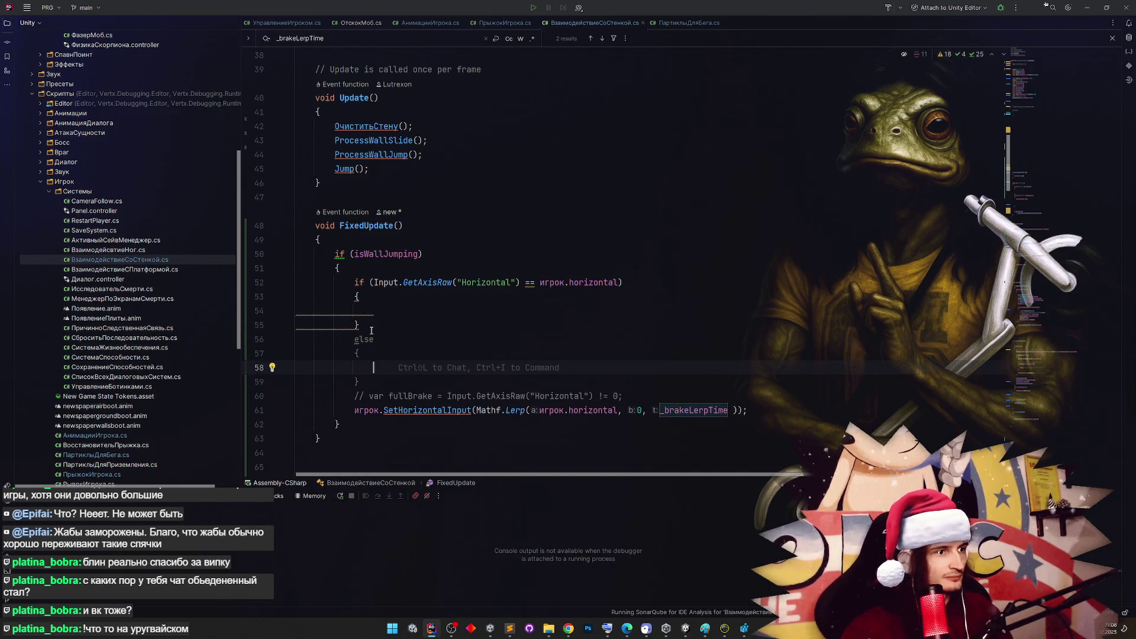
key(ctrl+z)
key(ctrl+z)
key(ctrl+z)
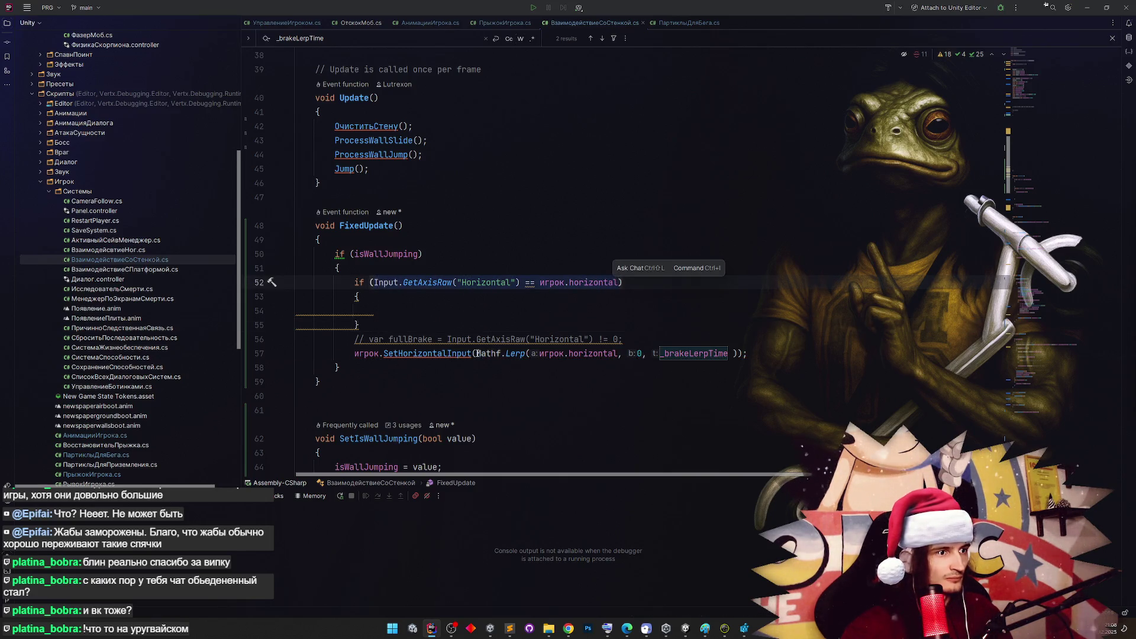
text(?)
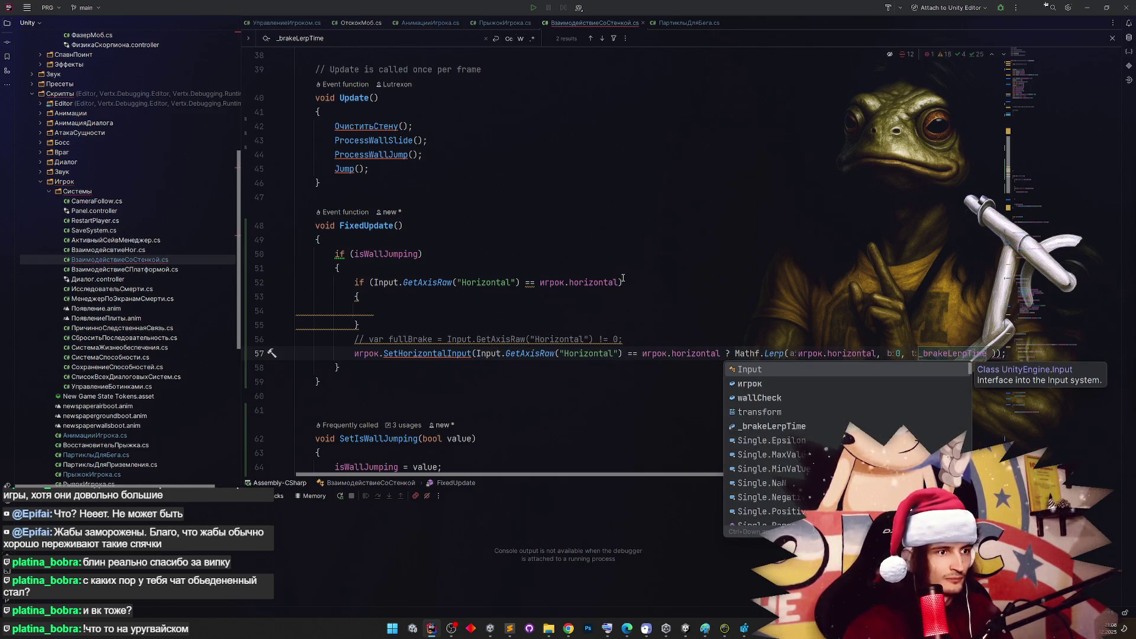
key(ctrl+z)
key(ctrl+z)
key(ctrl+z)
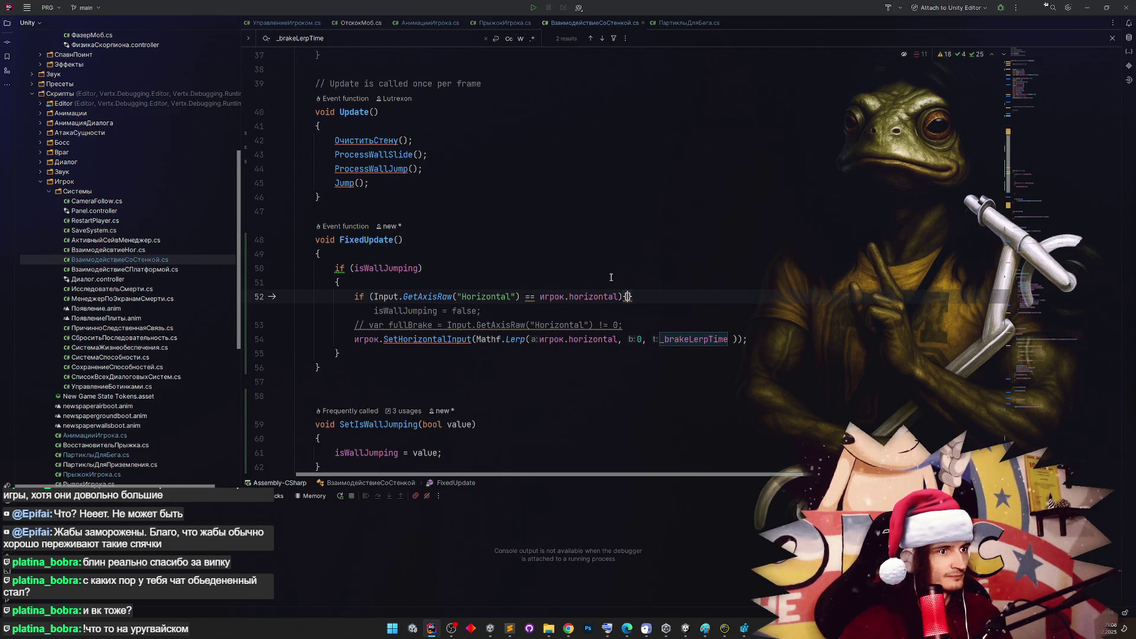
Cut the SetHorizontalInput braking line into an else branch, with else on its own line
key(Return)
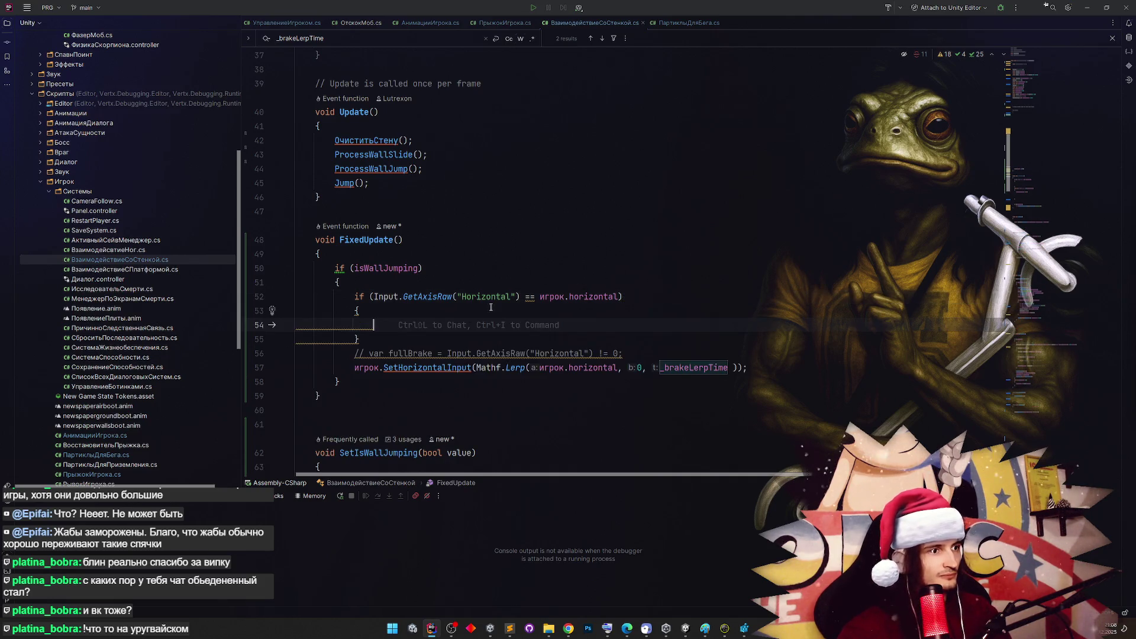
drag(353, 371, 747, 368)
key(BackSpace)
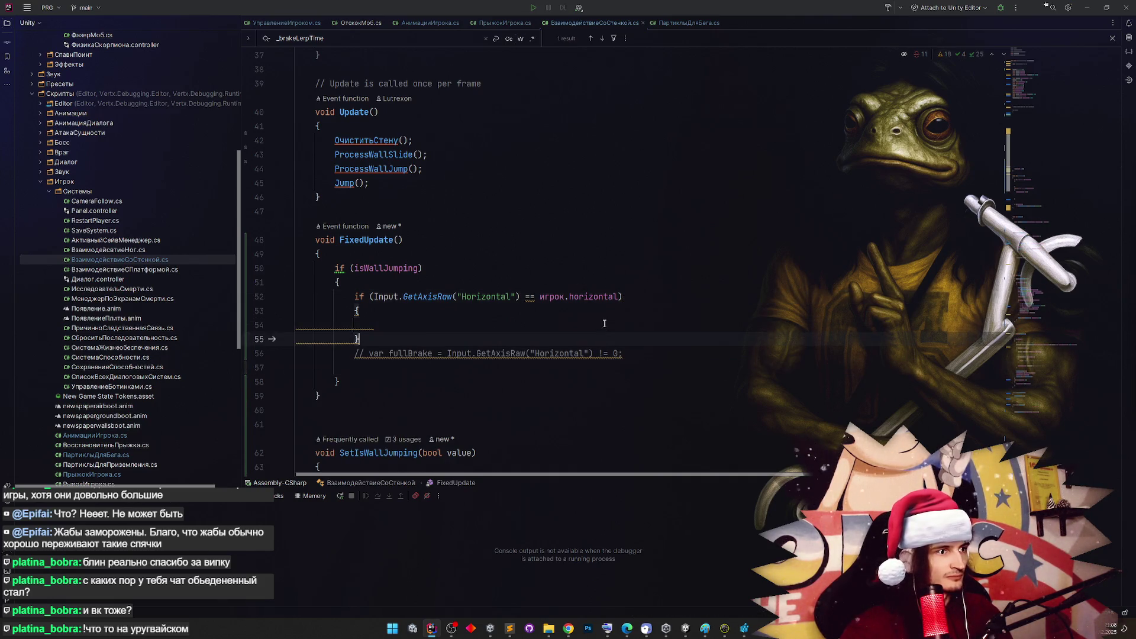
click(604, 323)
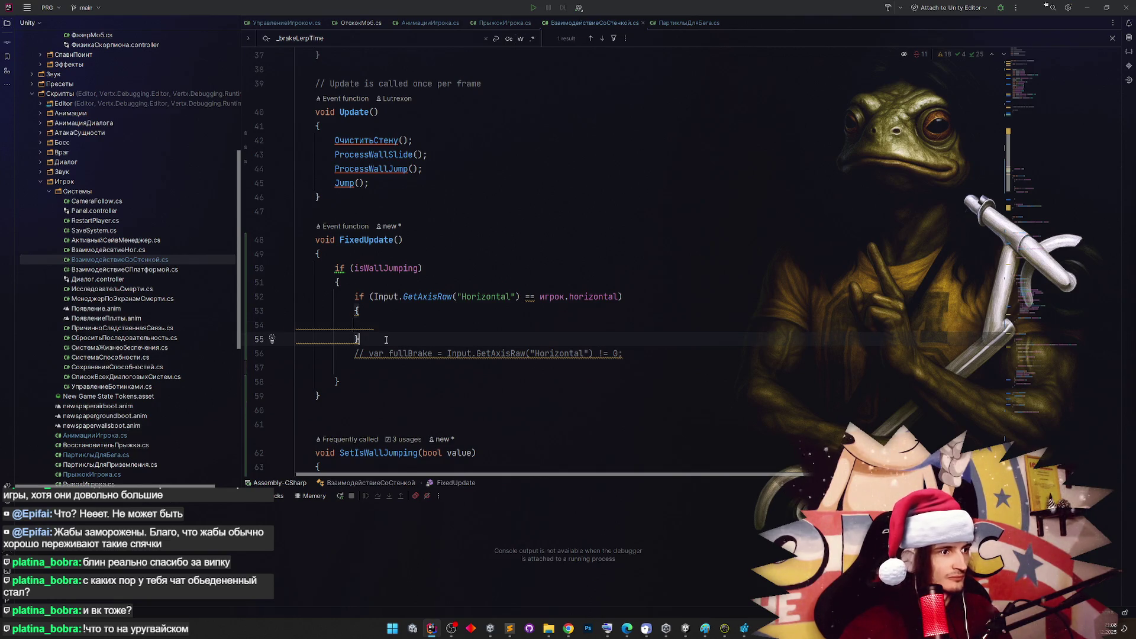
text(e)
key(Tab)
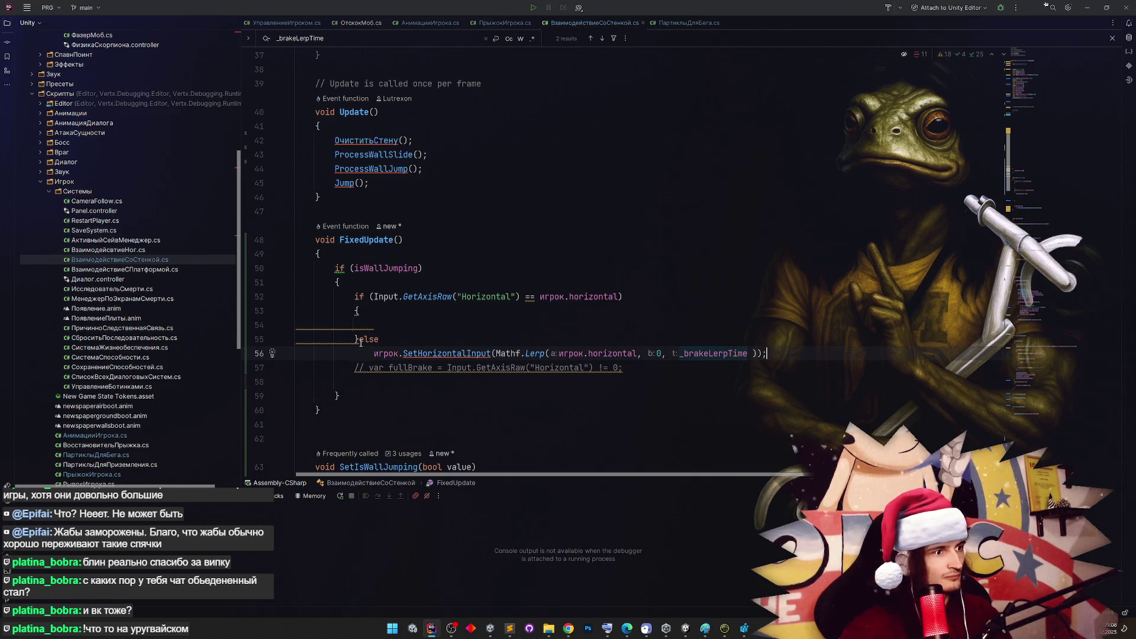
click(358, 340)
key(Return)
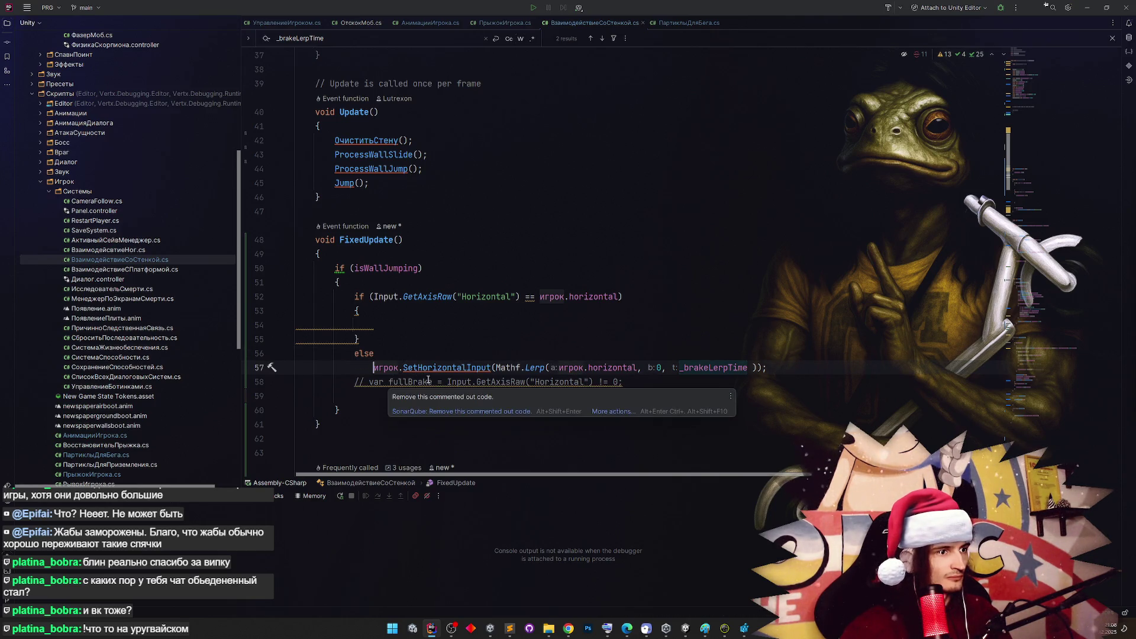
Paste the SetHorizontalInput Lerp statement into the empty if block
click(672, 368)
click(448, 325)
text(игрок.SetHorizontalInput(Mathf.Lerp(игрок.horizontal, 0, _brakeLerpTime ));)
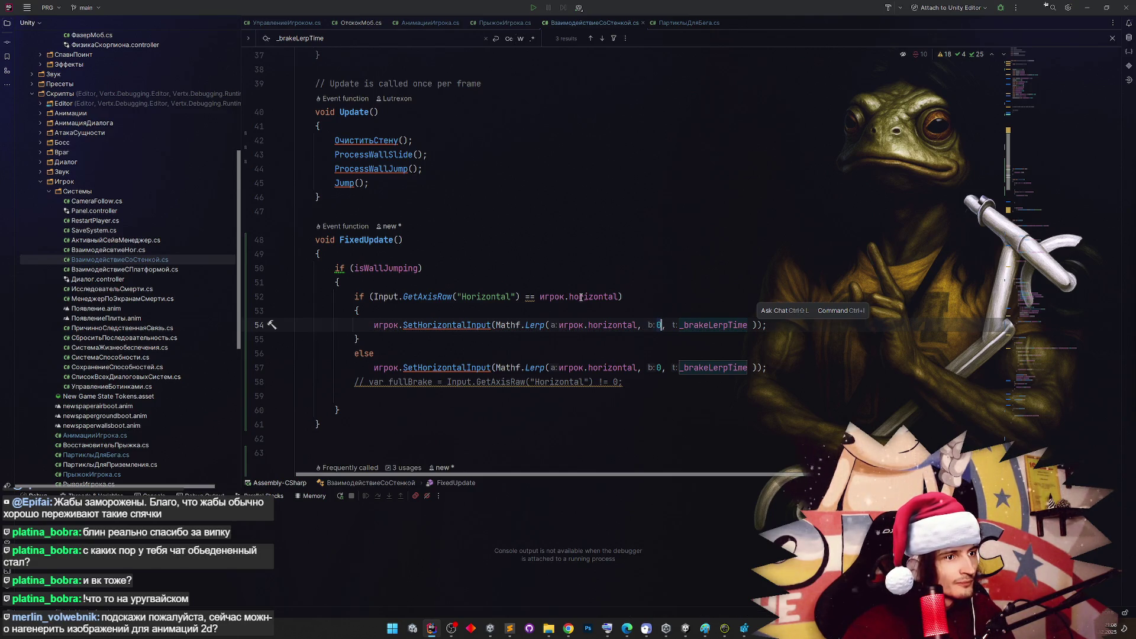
click(581, 325)
click(658, 324)
Change its Lerp target from 0 to Mathf.Sign(игрок.horizontal), then return to Unity
key(BackSpace)
text(Mathf.Si)
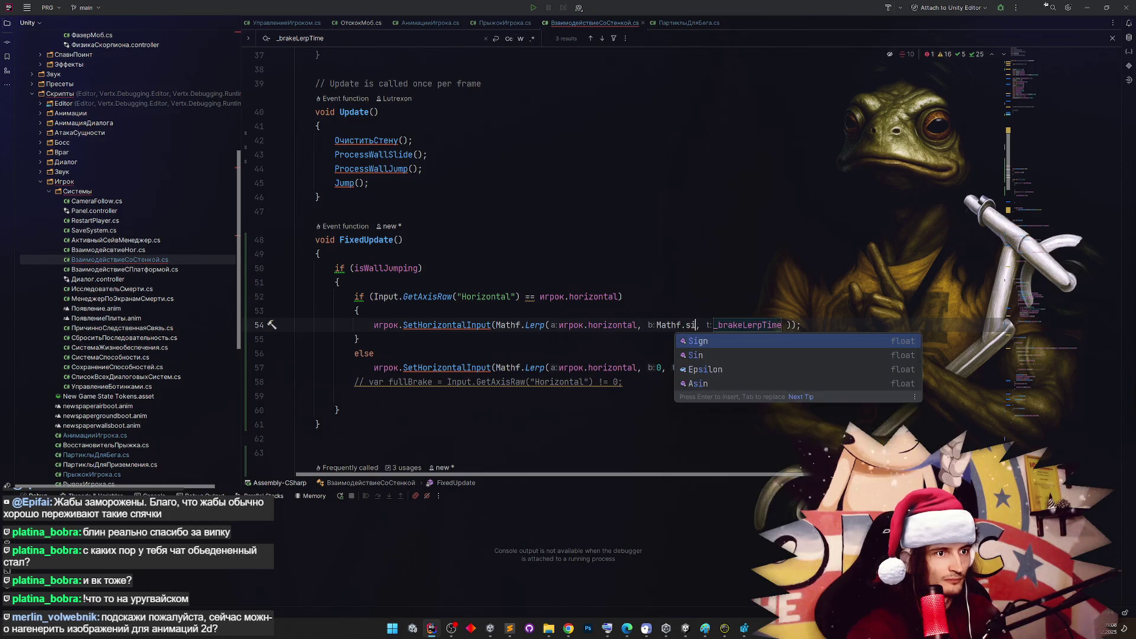
key(Return)
click(569, 324)
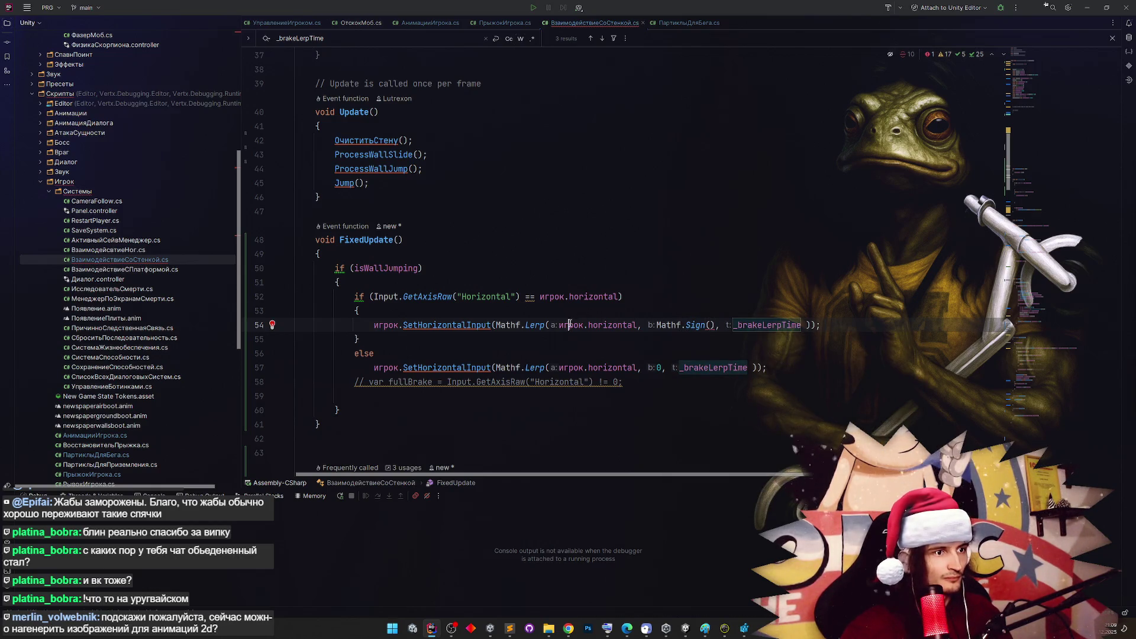
click(710, 325)
text(игрок.horizontal)
click(739, 289)
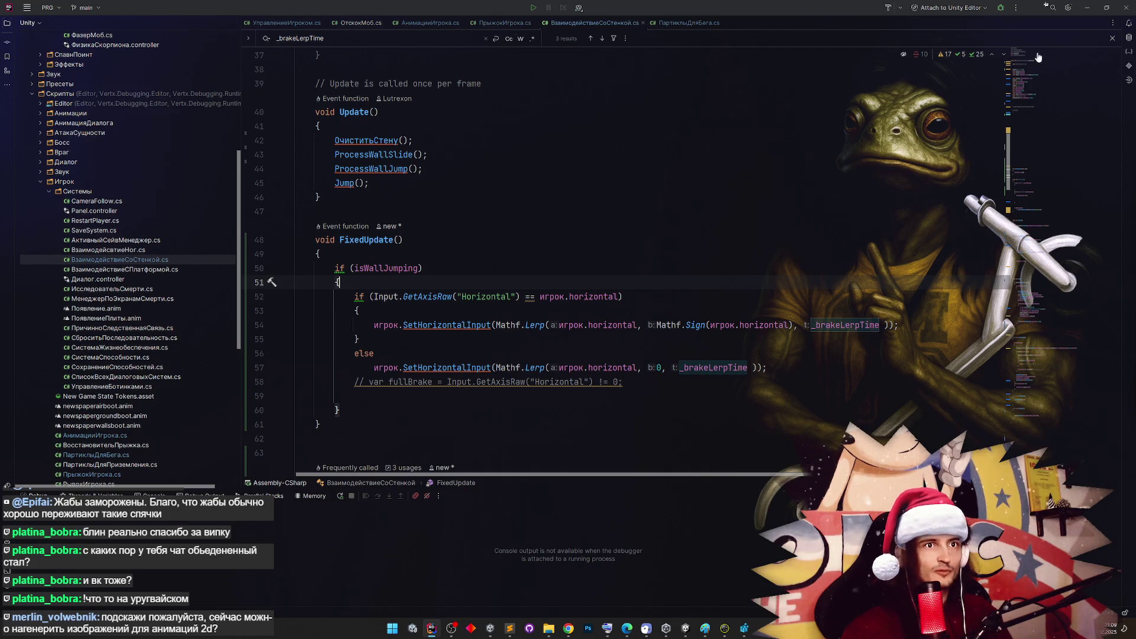
click(1087, 12)
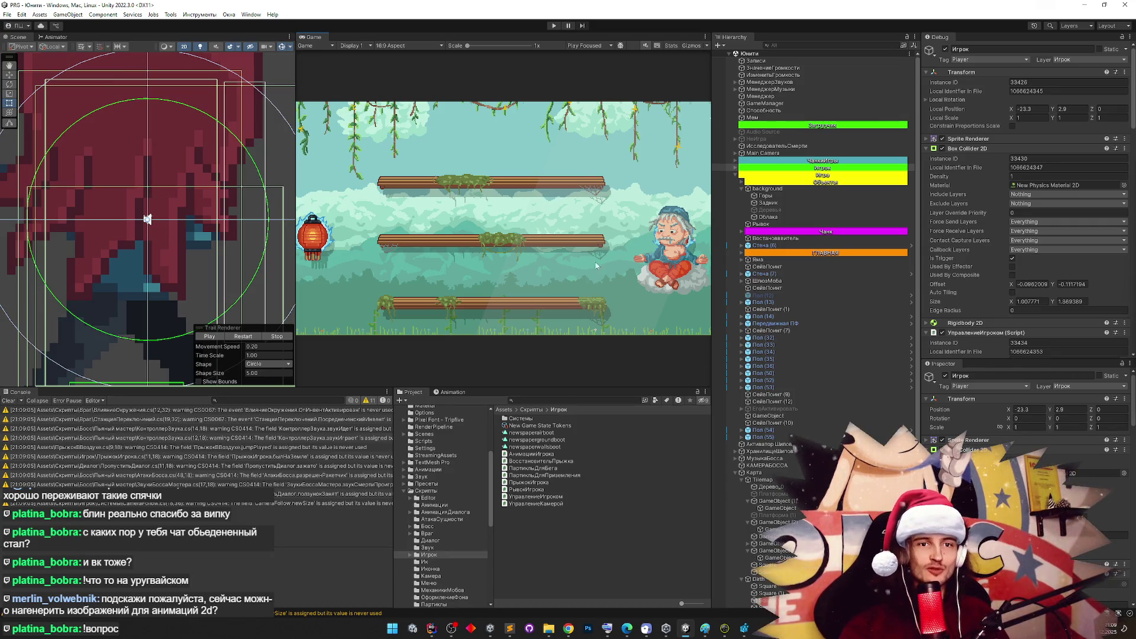
Clear the console warnings and playtest wall jumps off the lanterns in a maximized Game view
click(5, 400)
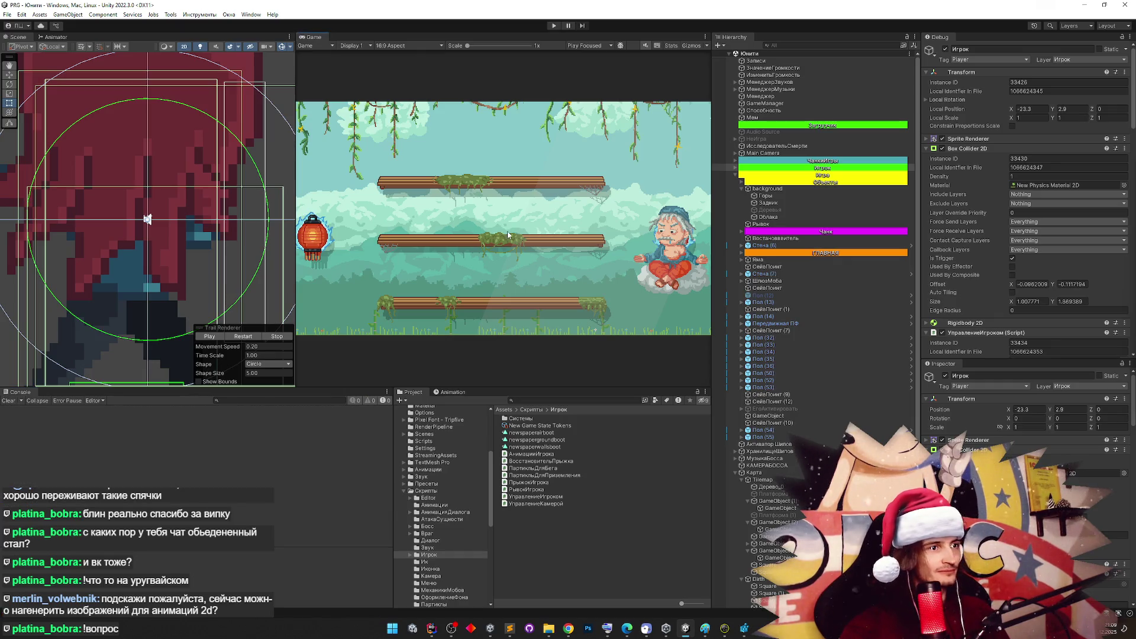
key(ctrl+p)
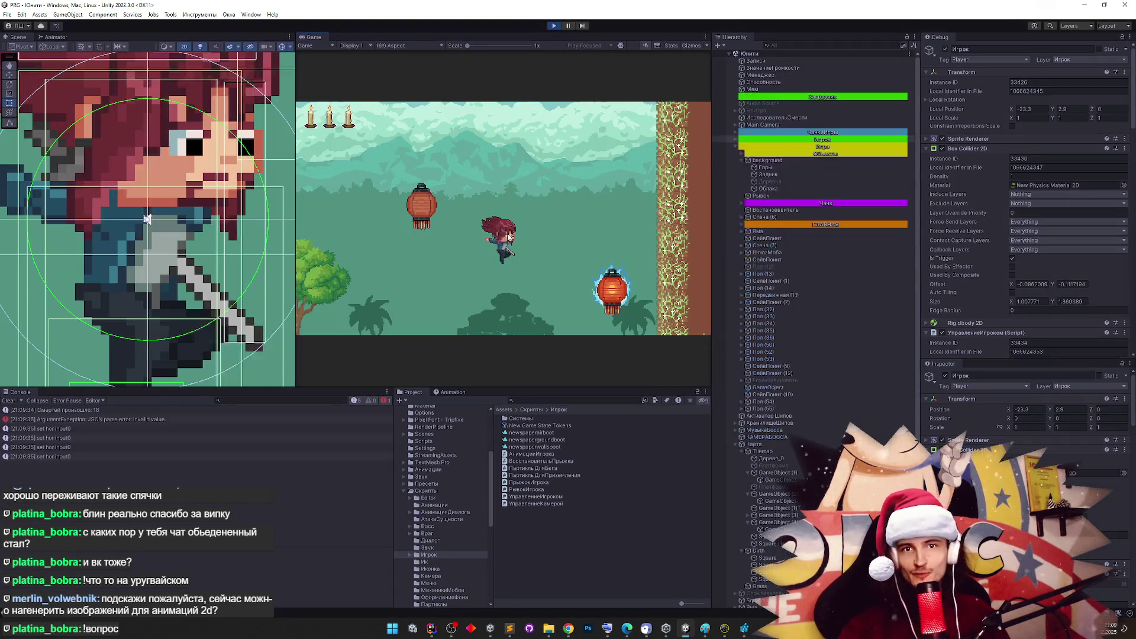
key(shift+space)
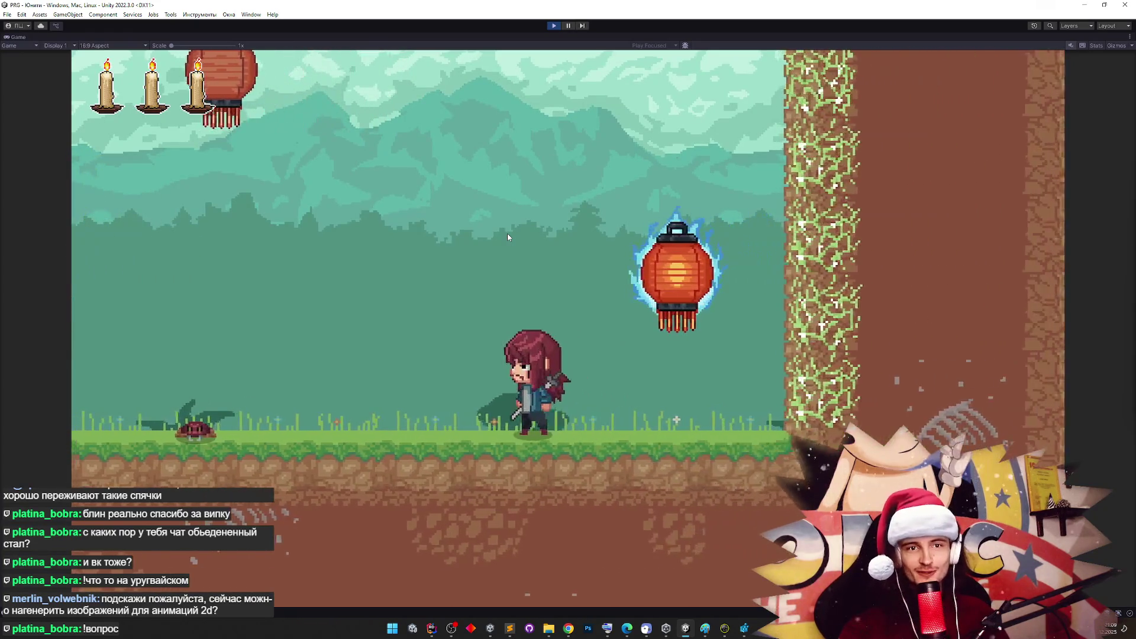
key(space)
key(space)
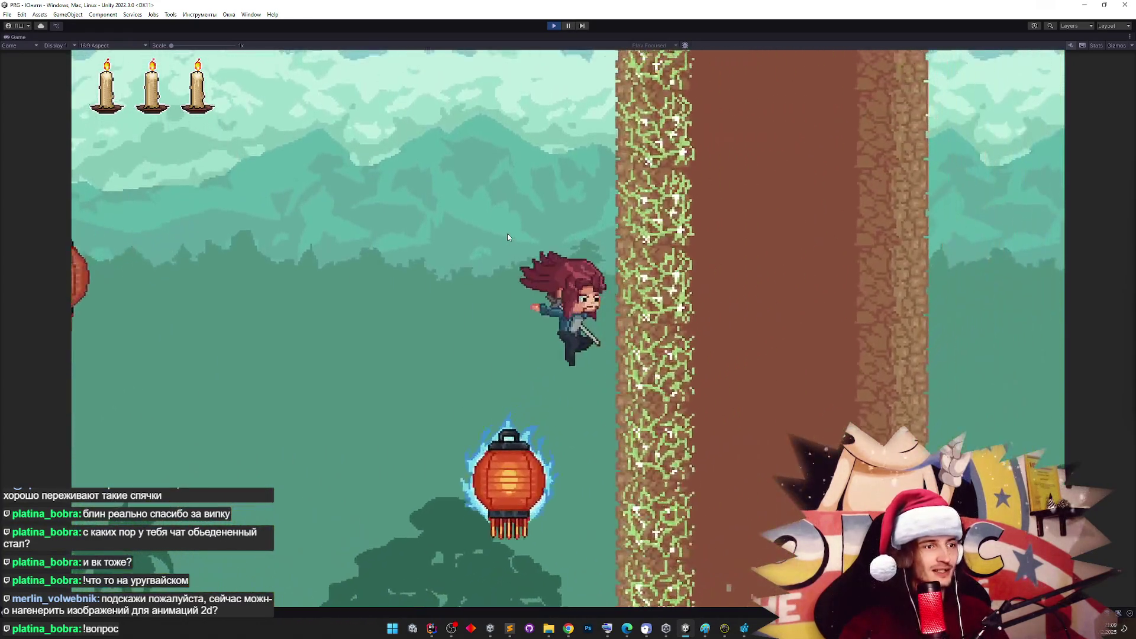
key(space)
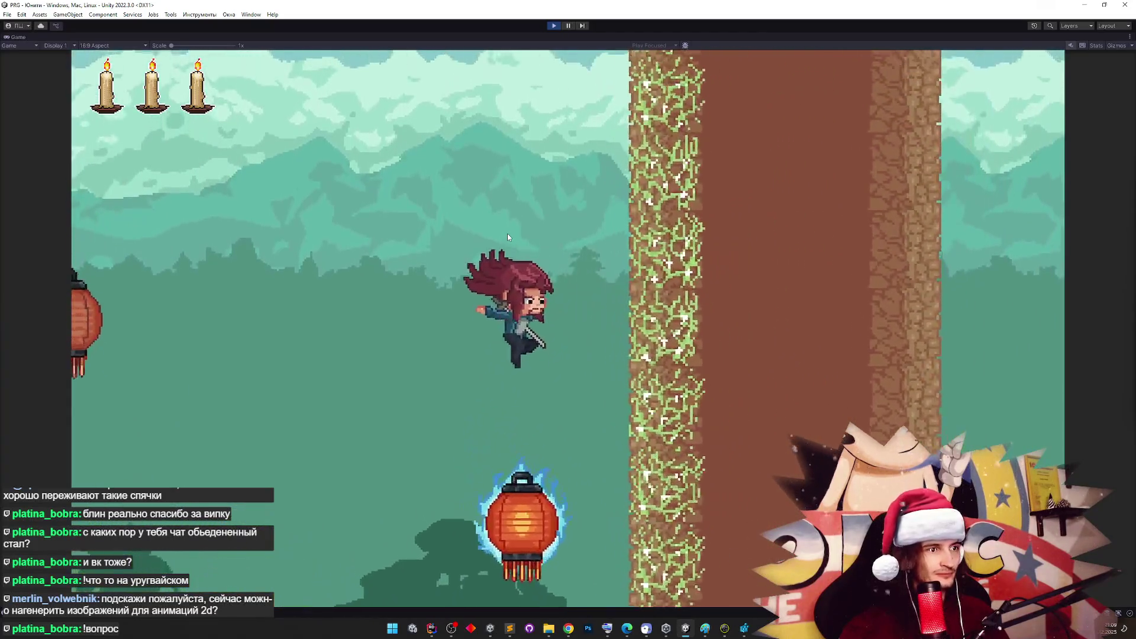
key(space)
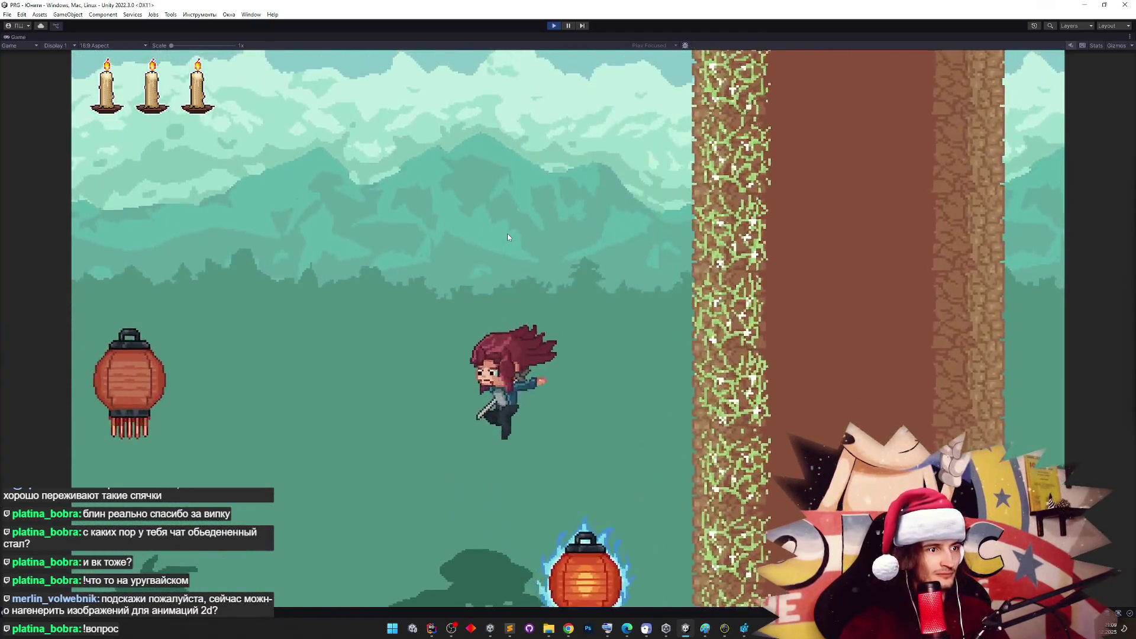
key(space)
key(space)
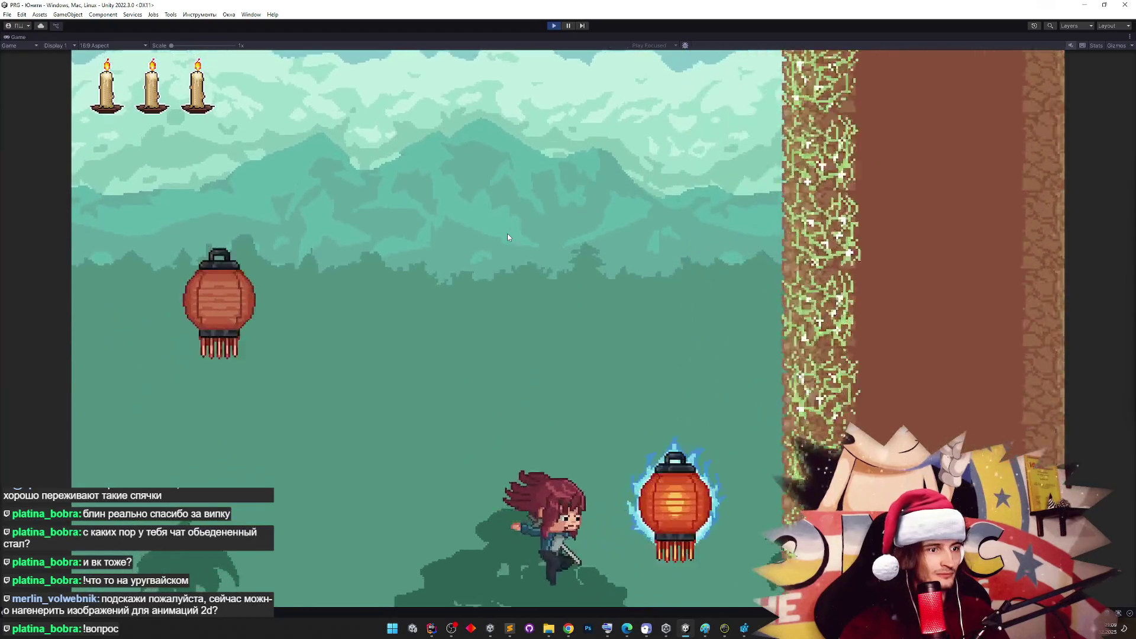
key(space)
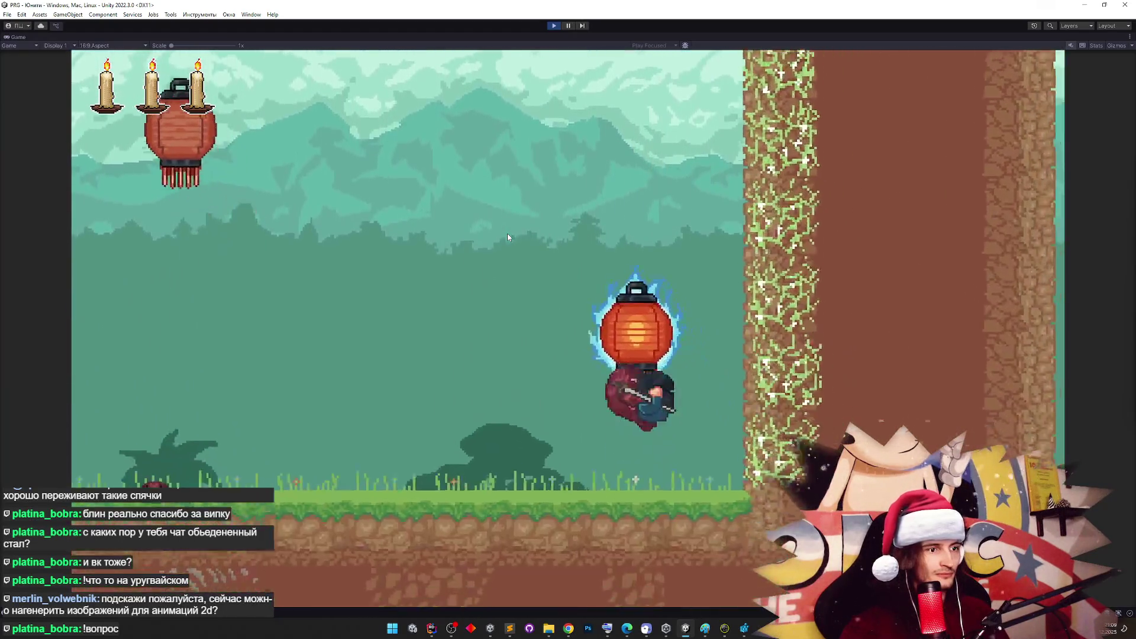
key(space)
key(space)
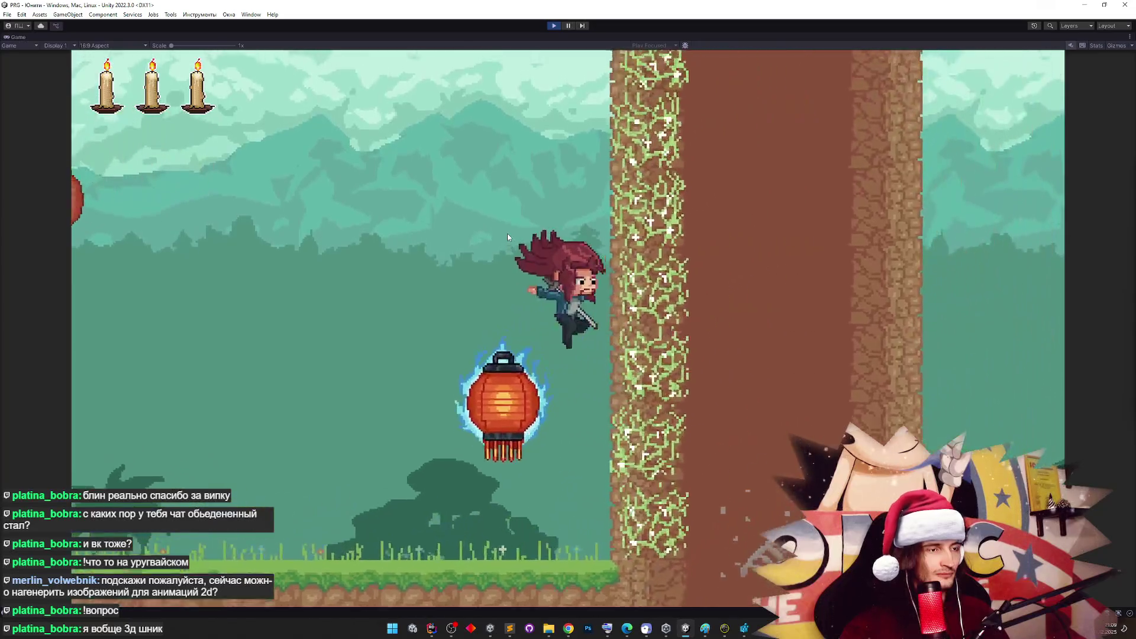
Stop Play mode and go back to the wall script in Rider
key(ctrl+p)
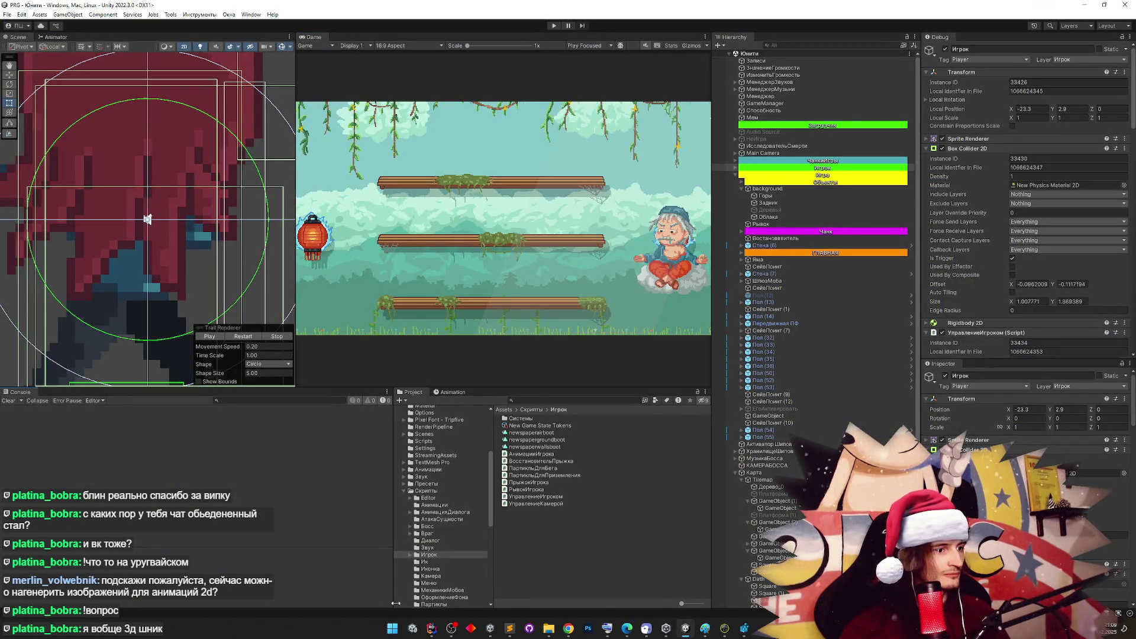
key(alt+Tab)
scroll(465, 361, down, 1)
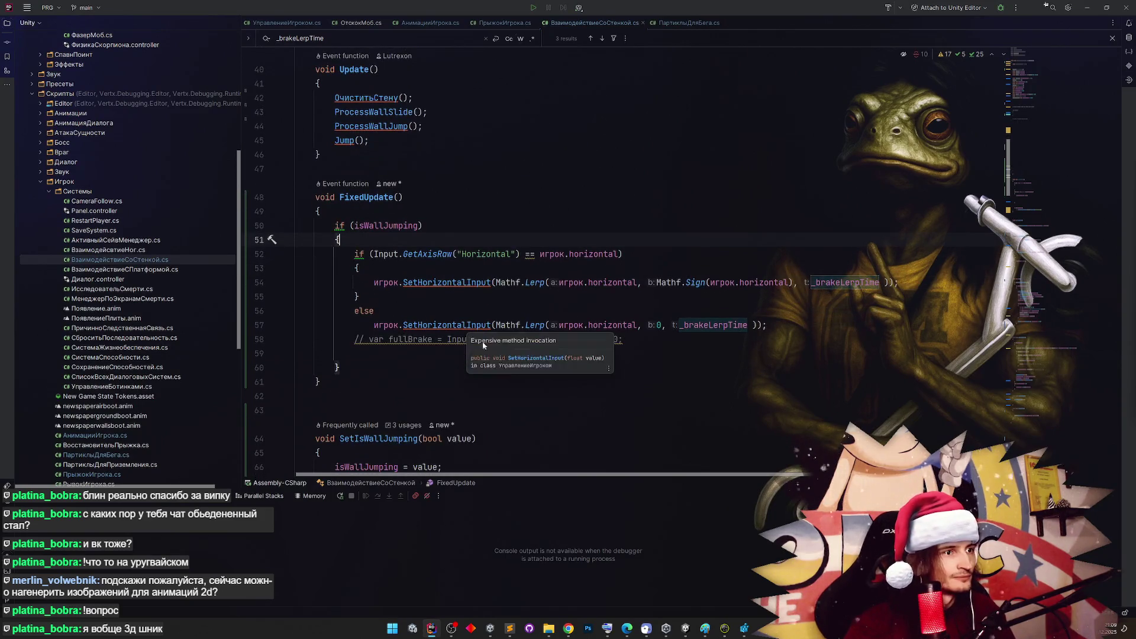
Replace игрок.horizontal on line 52 with Mathf.Sign(игрок.horizontal), then return to Unity
click(586, 254)
click(540, 254)
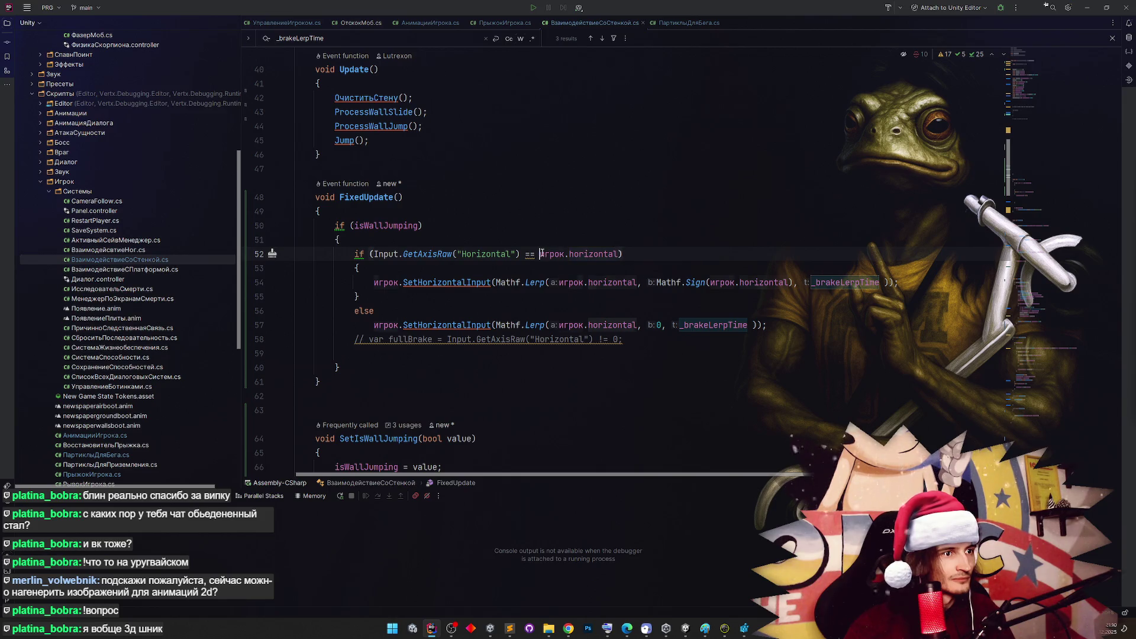
key(ctrl+c)
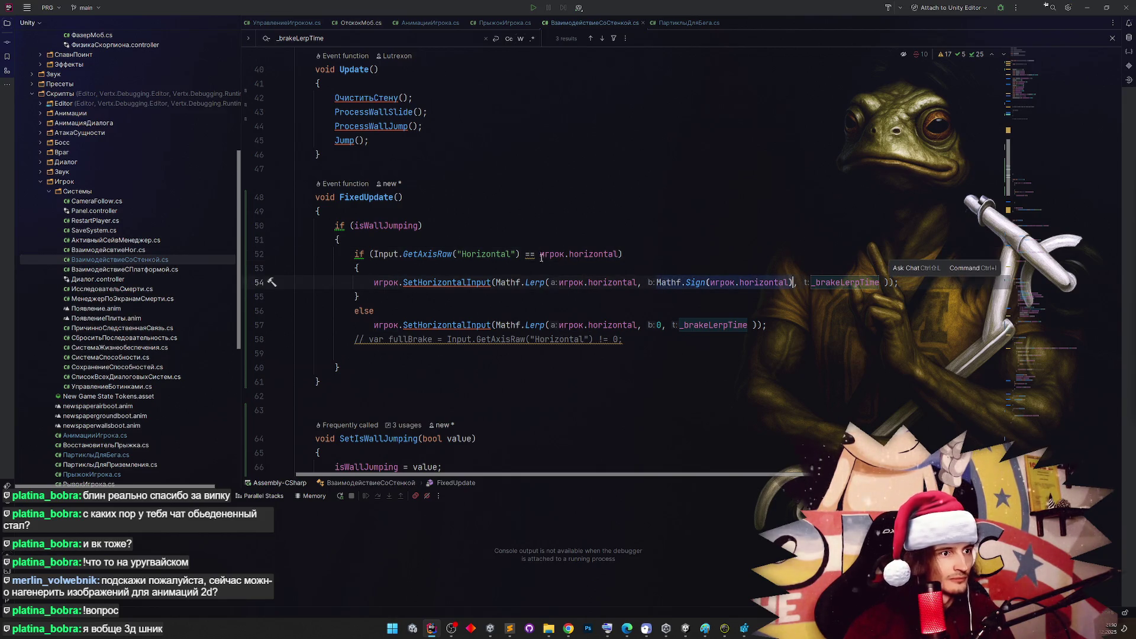
drag(541, 254, 617, 254)
key(ctrl+v)
click(613, 220)
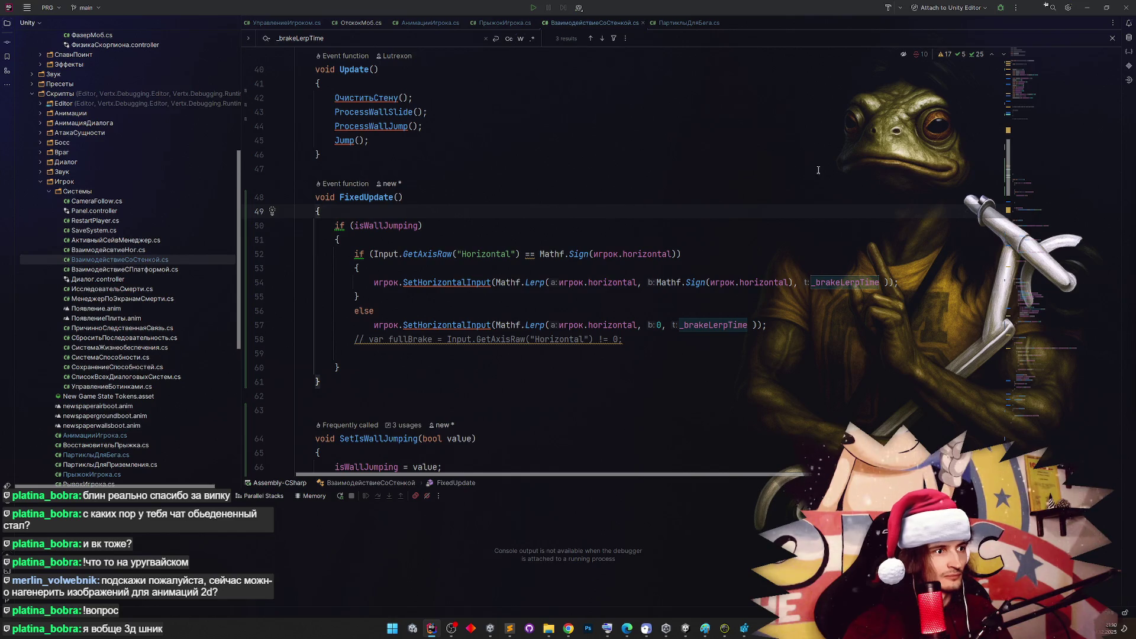
click(1088, 12)
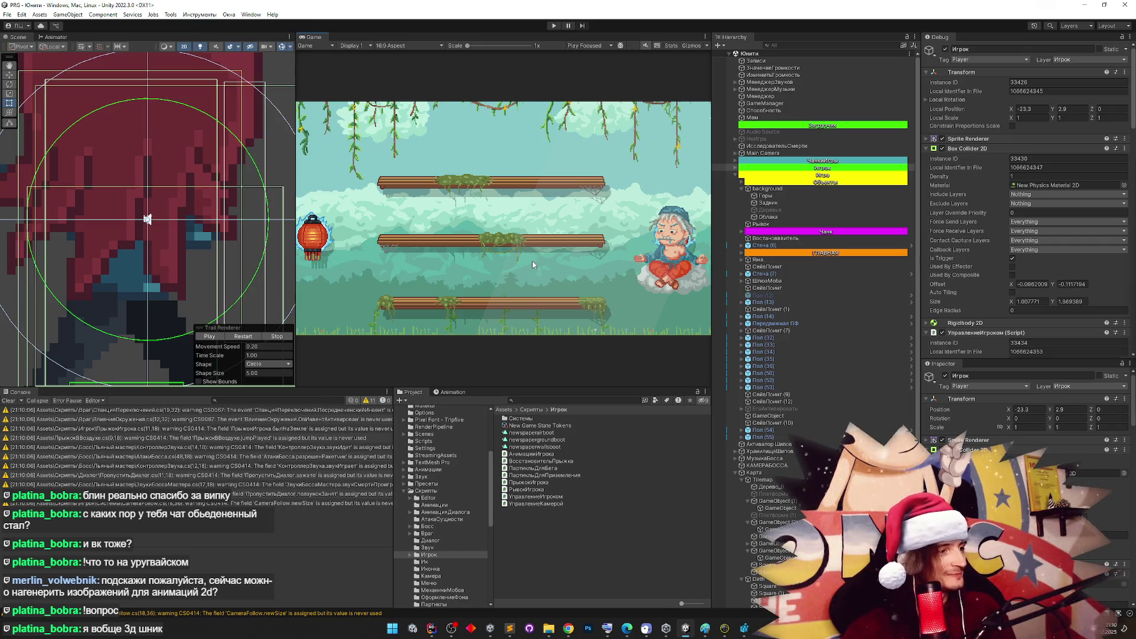
Start Play mode and test moving and wall-jumping between the lanterns and the wall
key(ctrl+p)
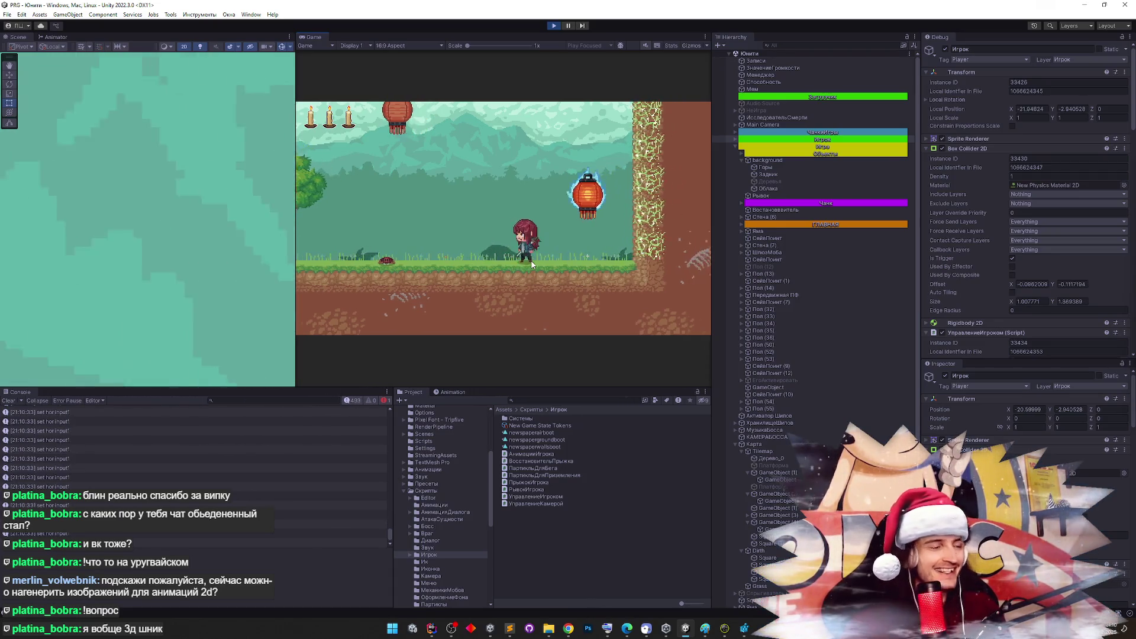
key(shift+space)
key(a)
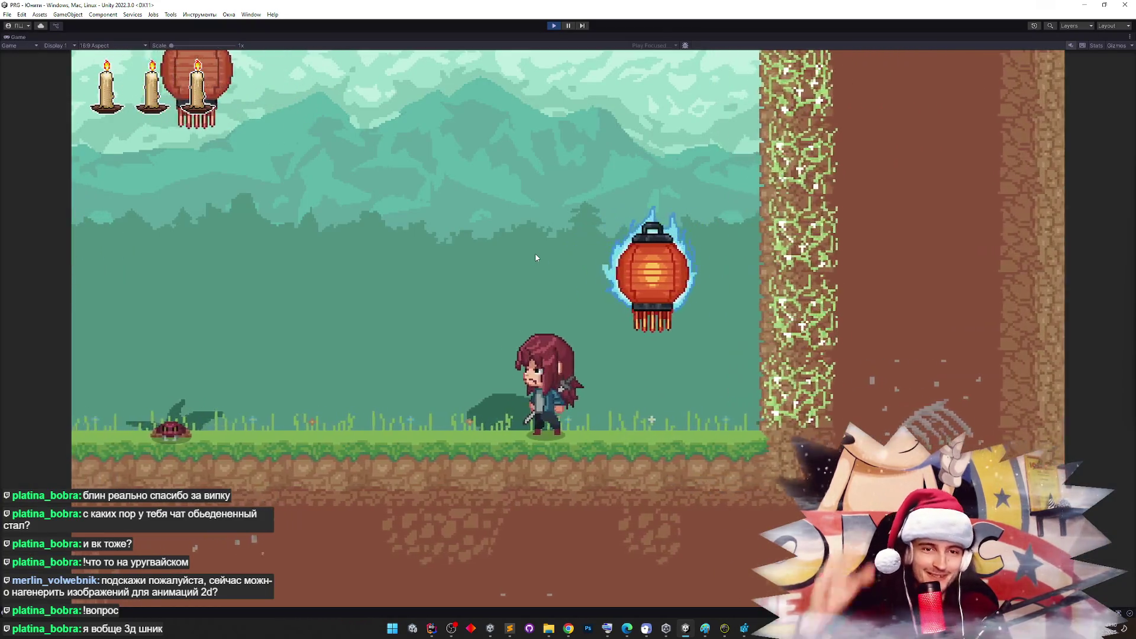
key(space)
key(space)
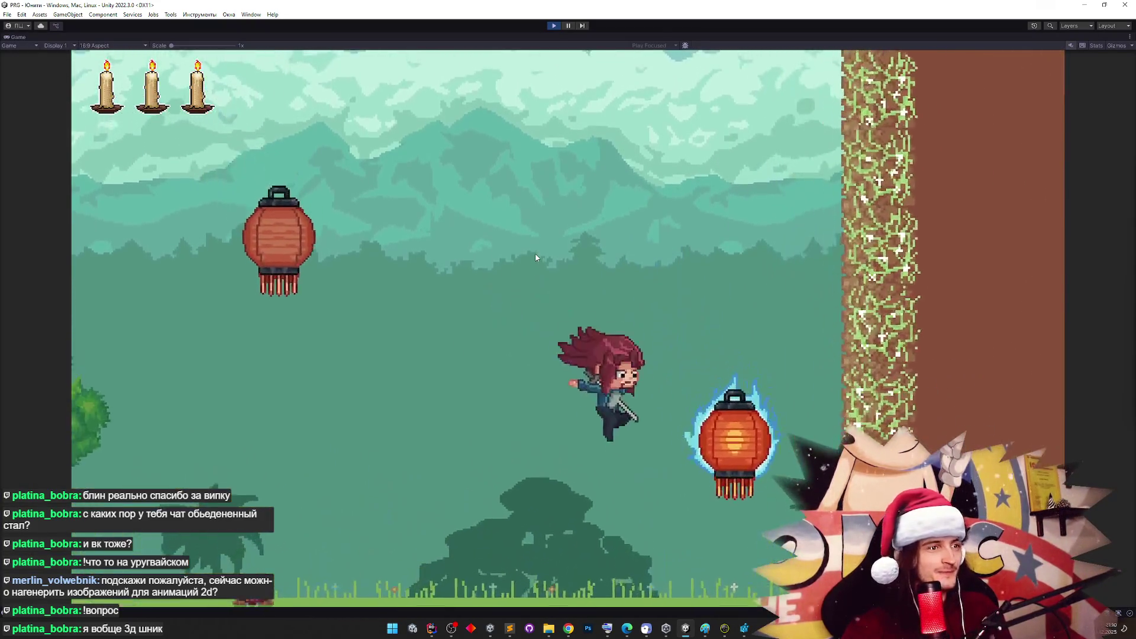
key(d)
key(space)
key(d)
key(space)
key(space)
key(d)
key(space)
key(space)
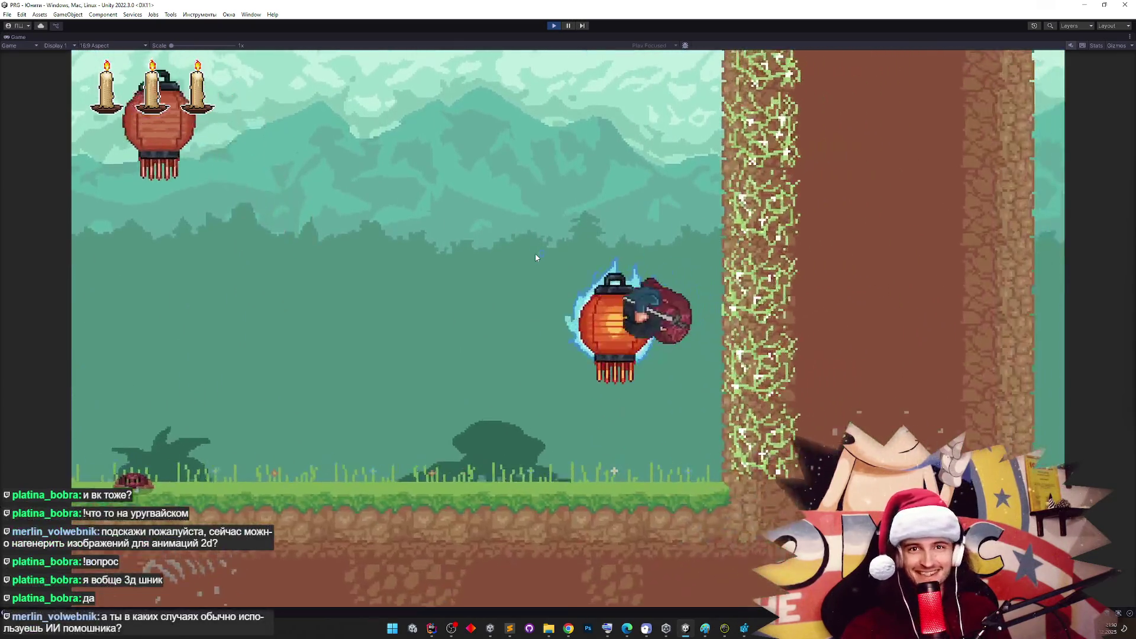
key(a)
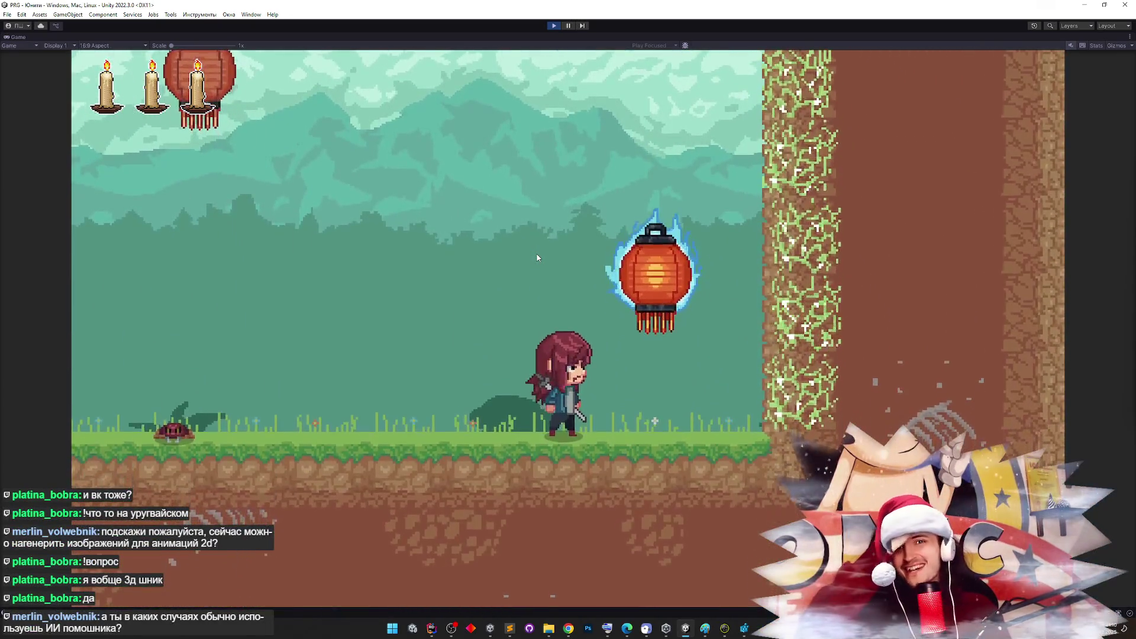
key(space)
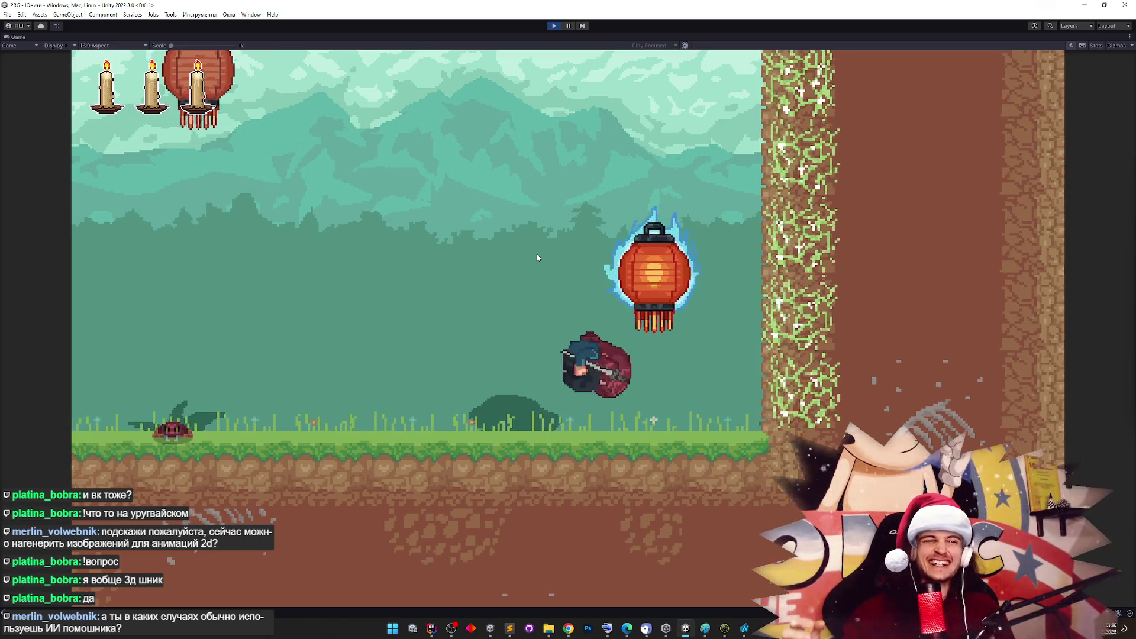
key(space)
key(a)
key(space)
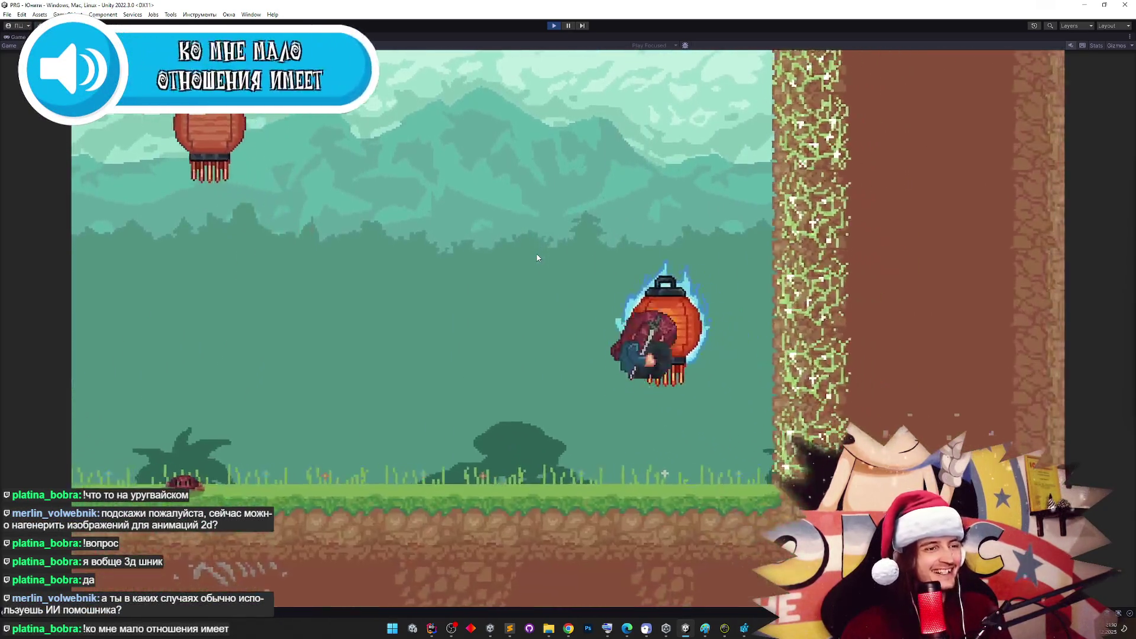
key(space)
key(space)
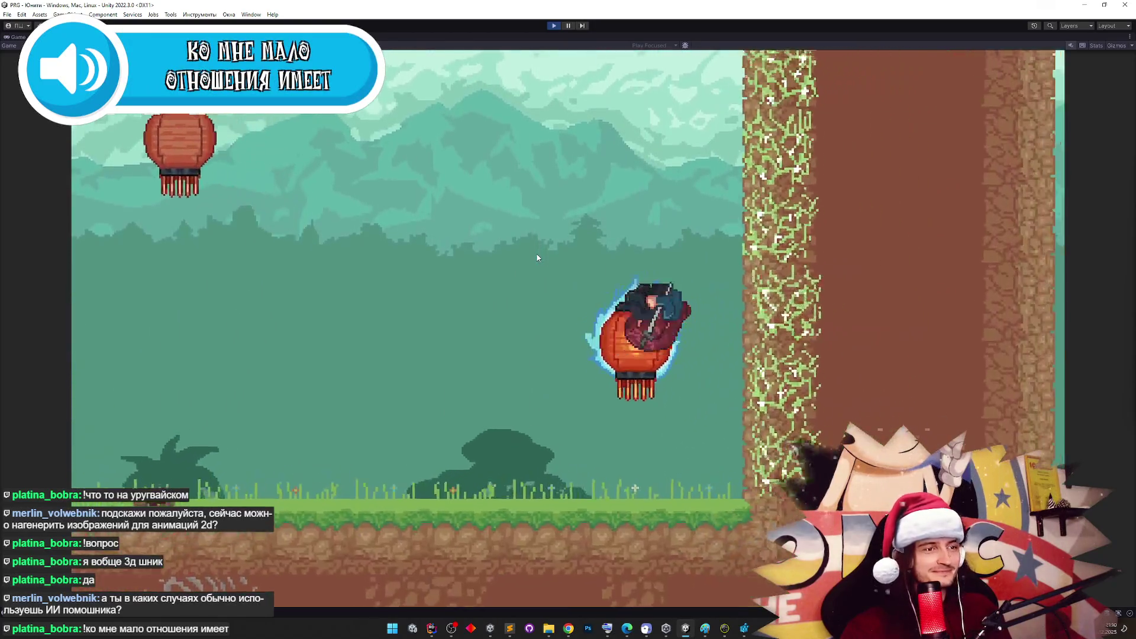
key(space)
key(space)
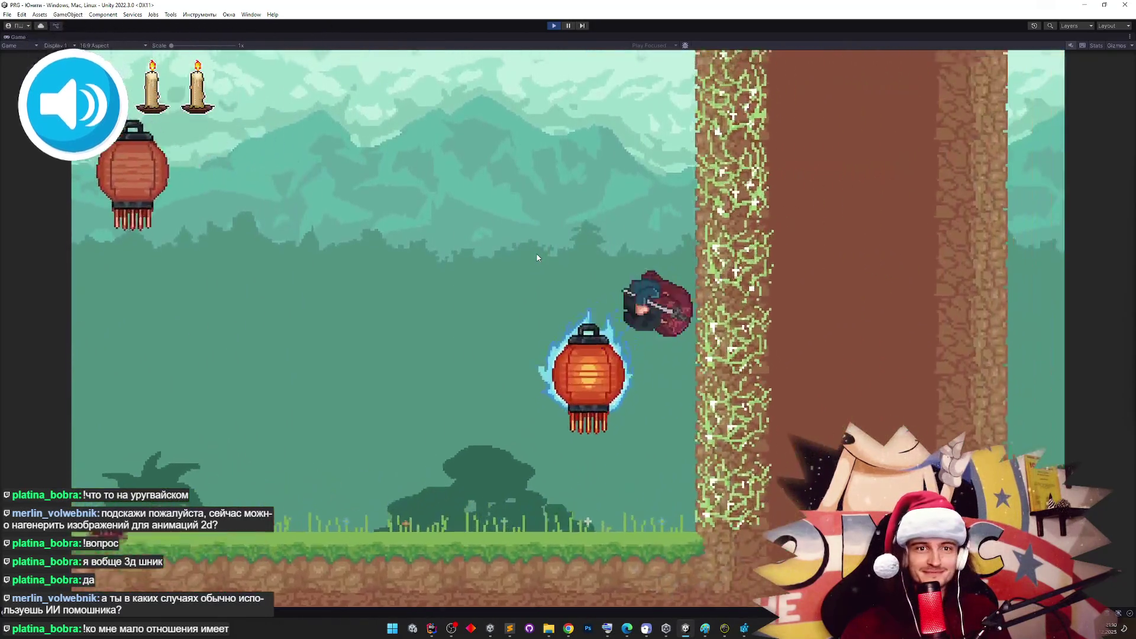
key(space)
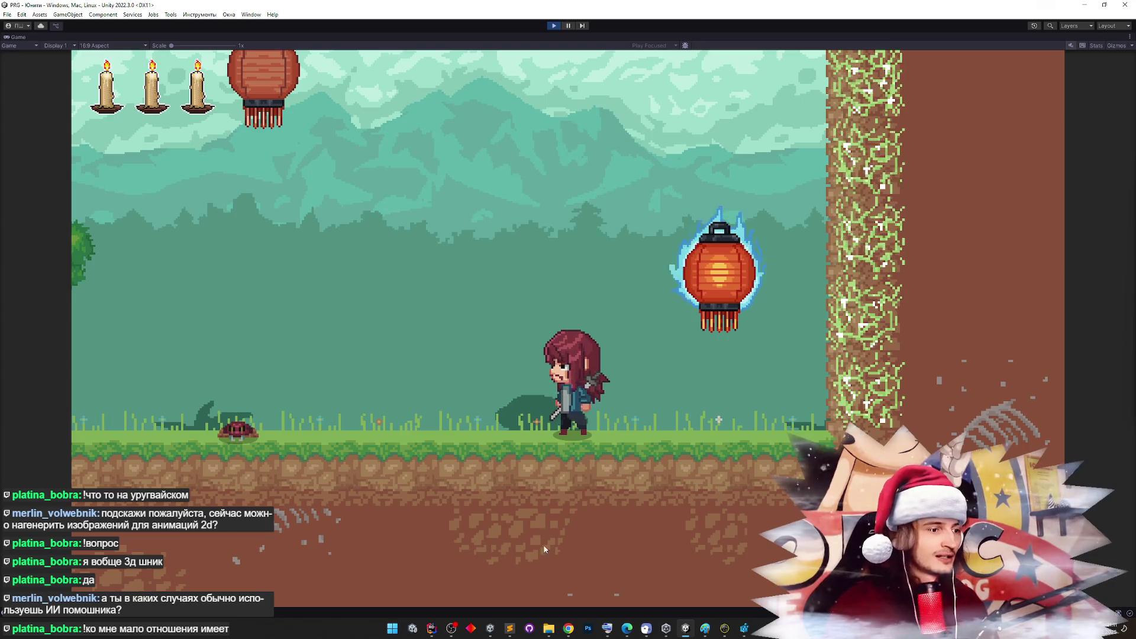
Glance at the code, then return to the game and wall-jump repeatedly off the tree wall
key(alt+Tab)
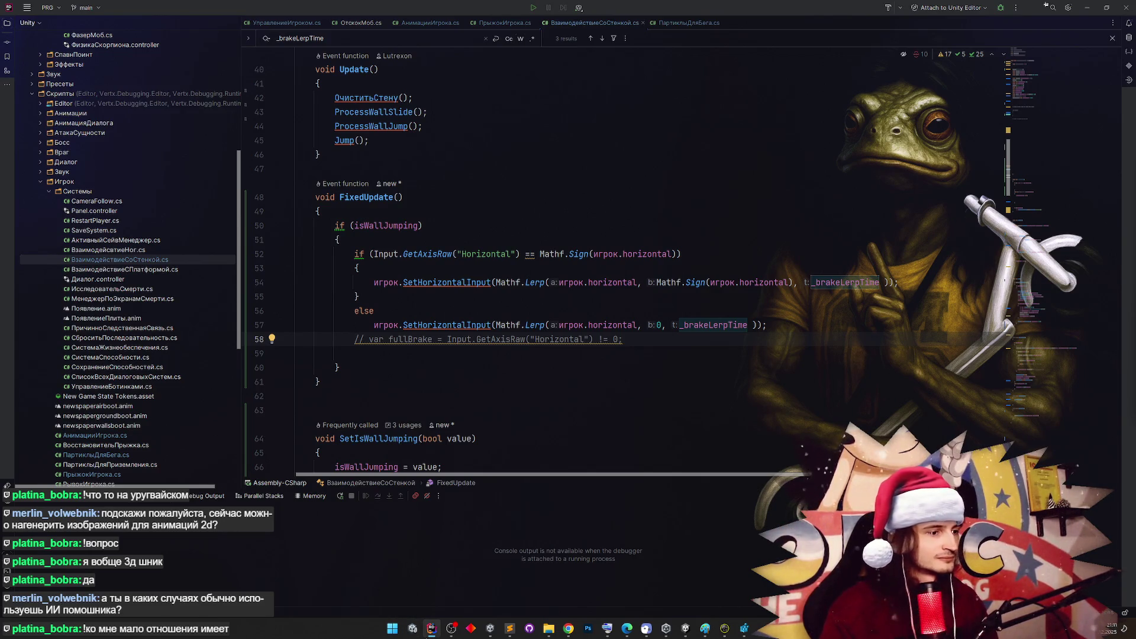
key(alt+Tab)
click(512, 321)
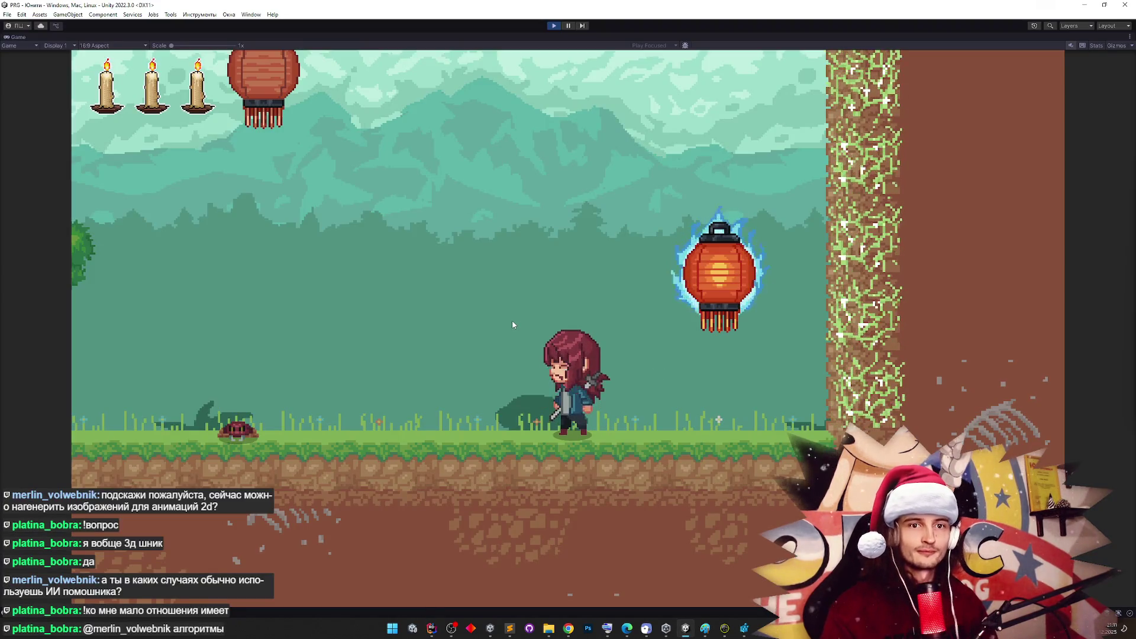
key(d)
key(space)
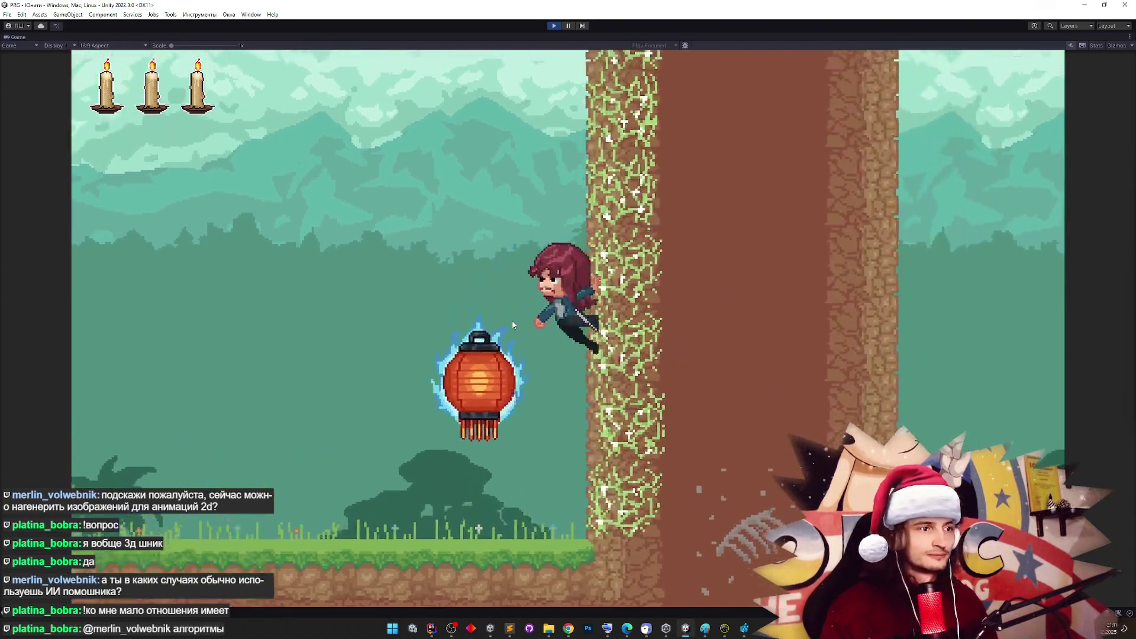
key(space)
key(d)
key(space)
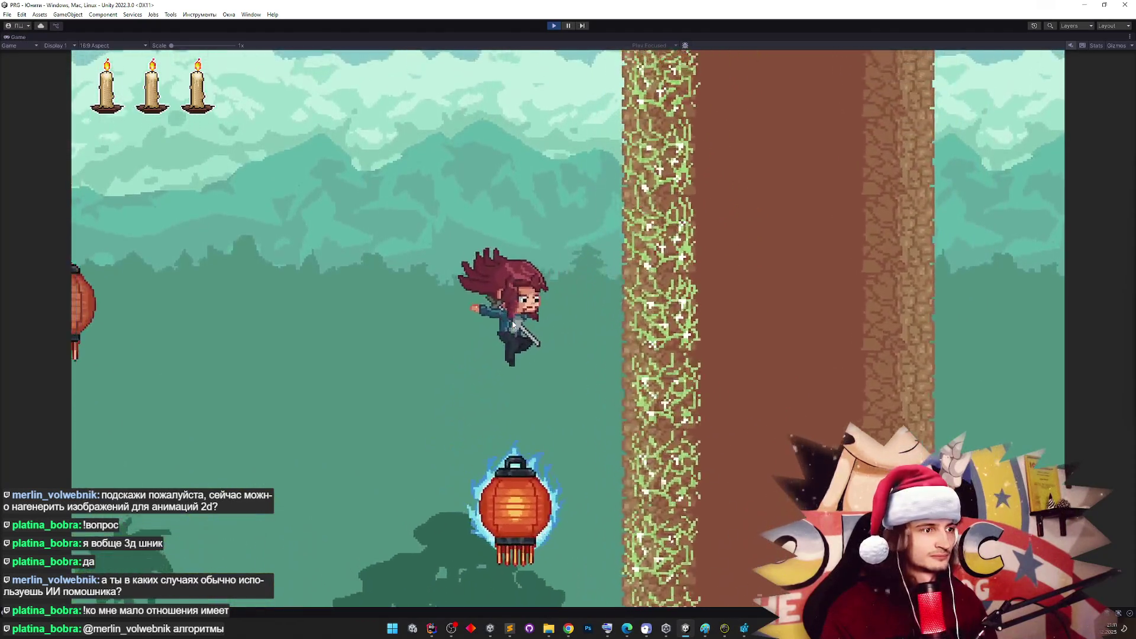
key(space)
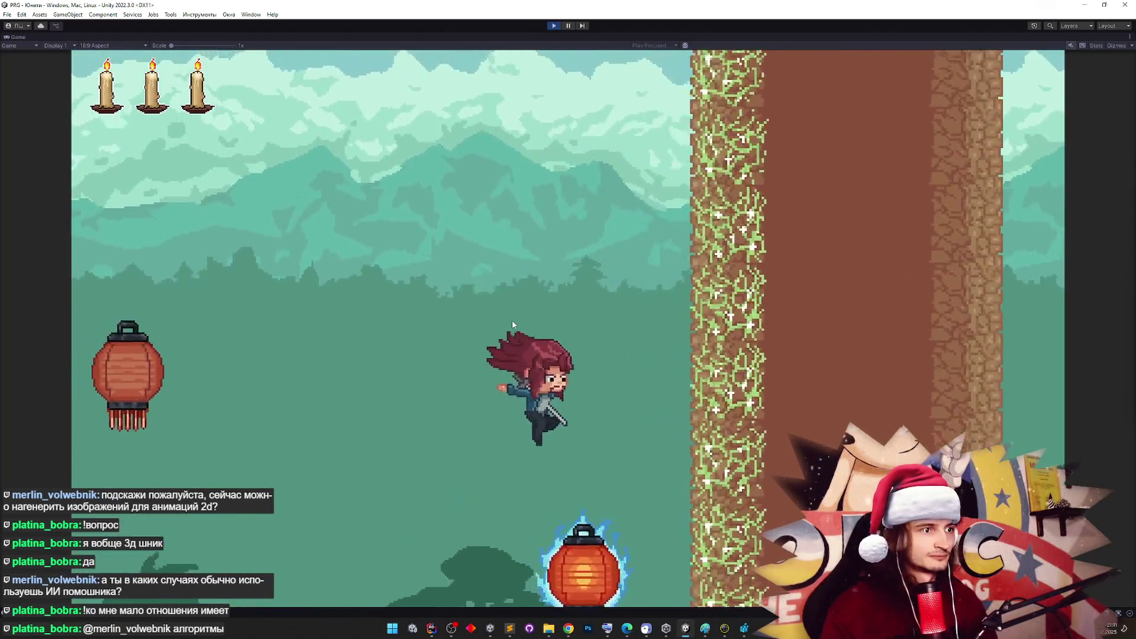
key(space)
key(space)
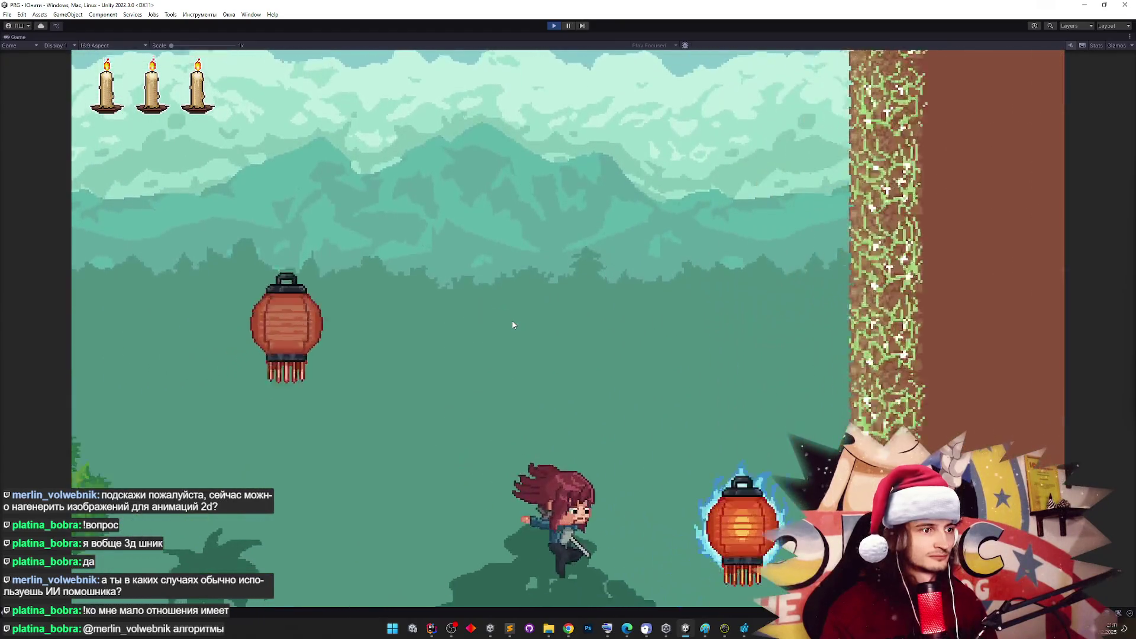
key(space)
key(space)
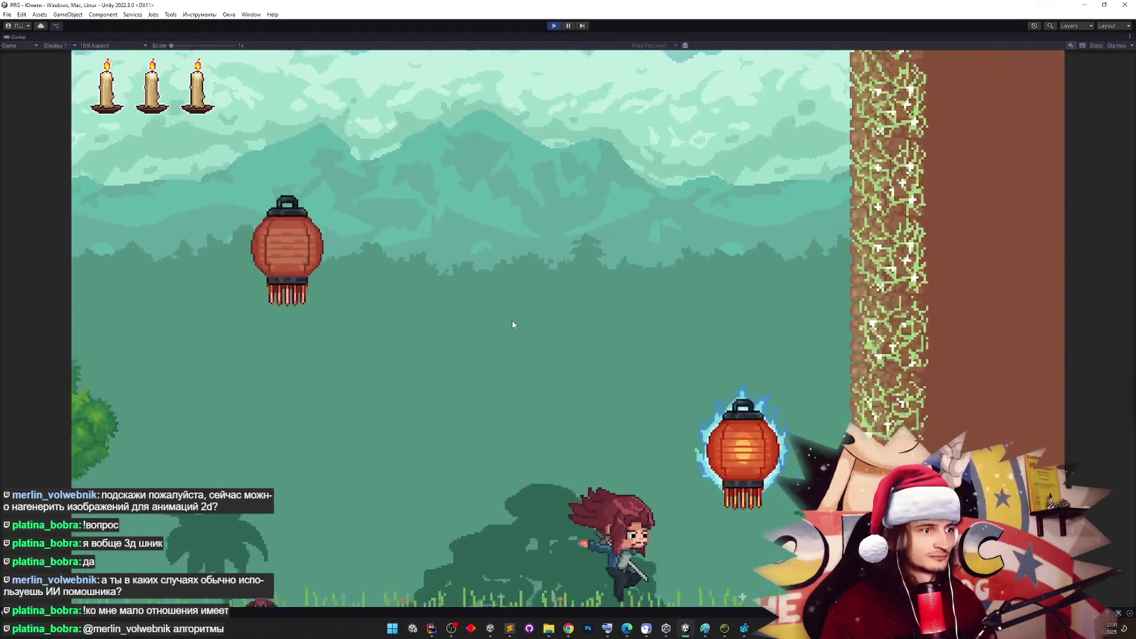
key(space)
key(space)
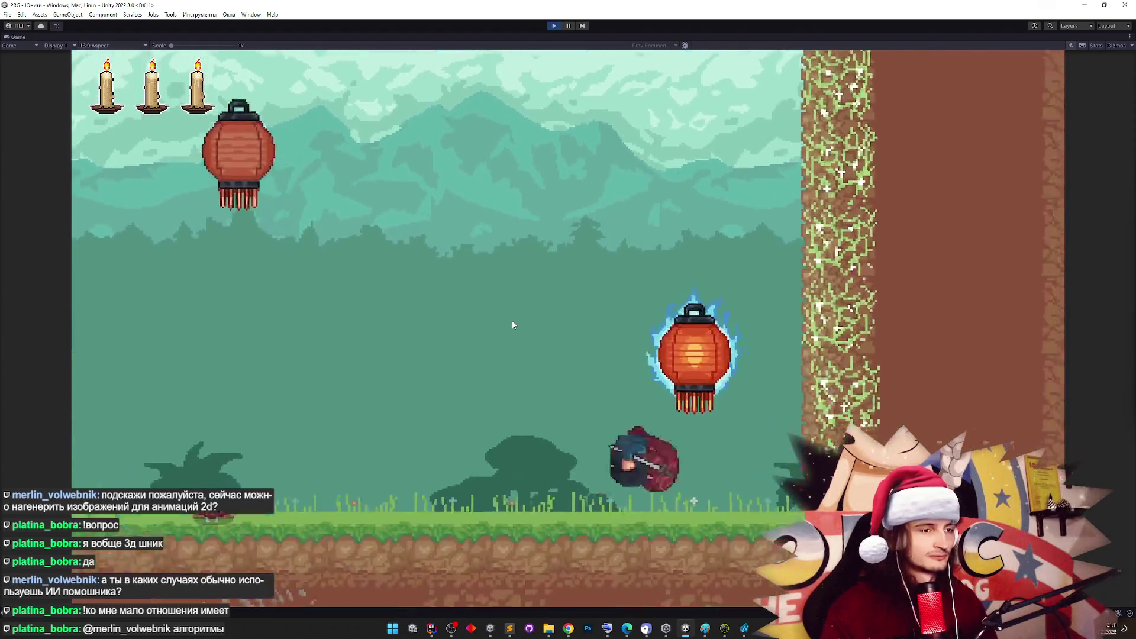
key(space)
key(space)
key(space)
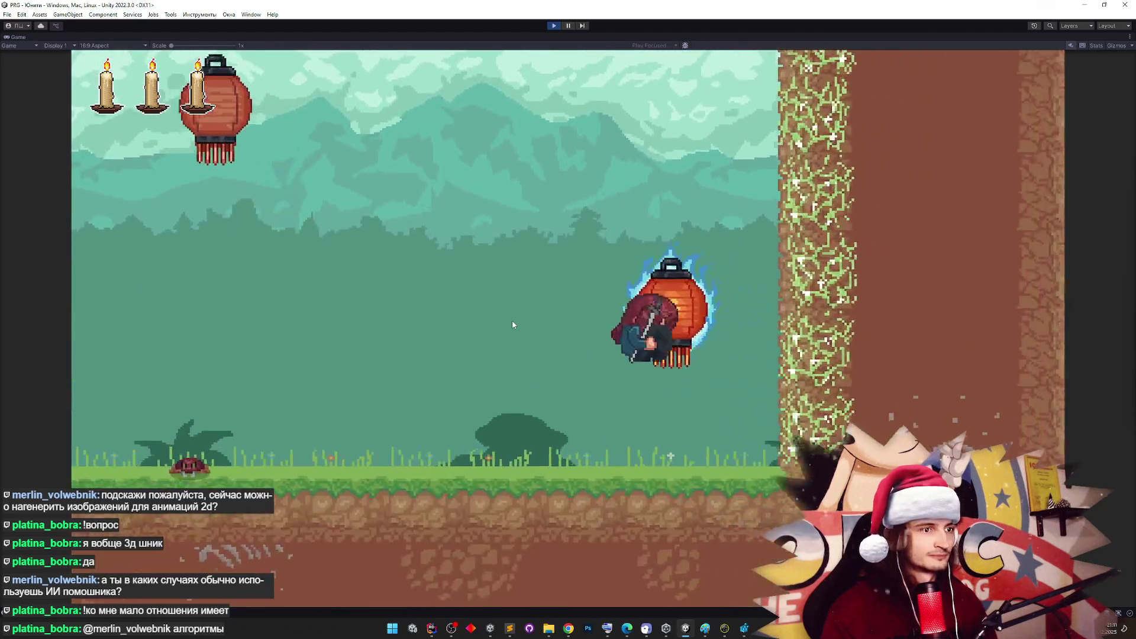
key(space)
key(space)
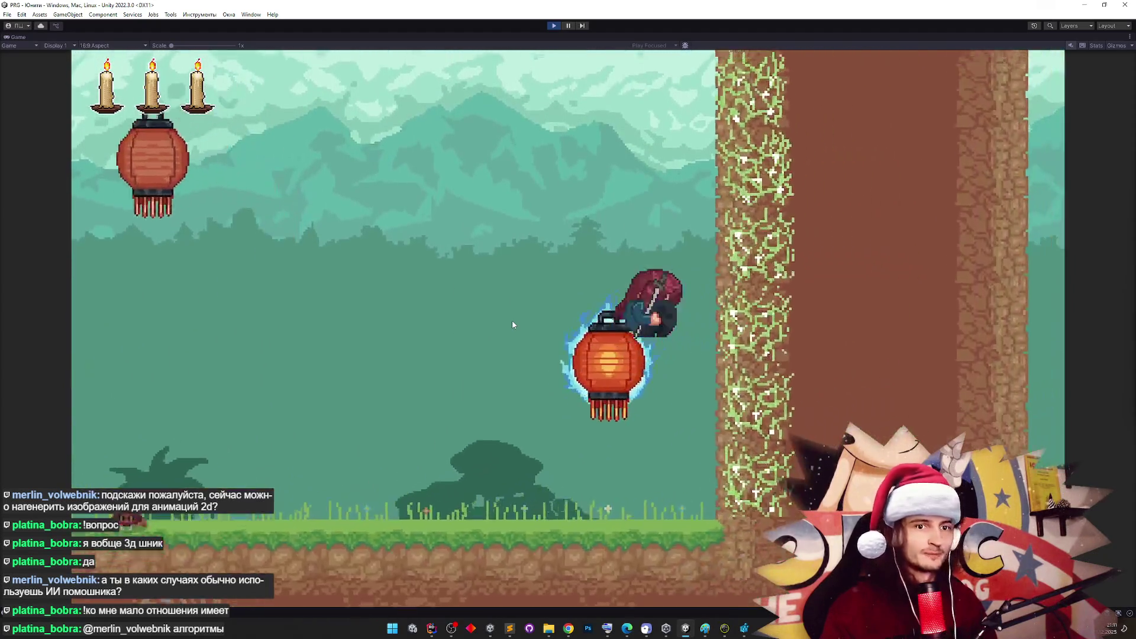
key(space)
Keep bouncing between the lanterns and the tree wall, then switch to Rider
key(space)
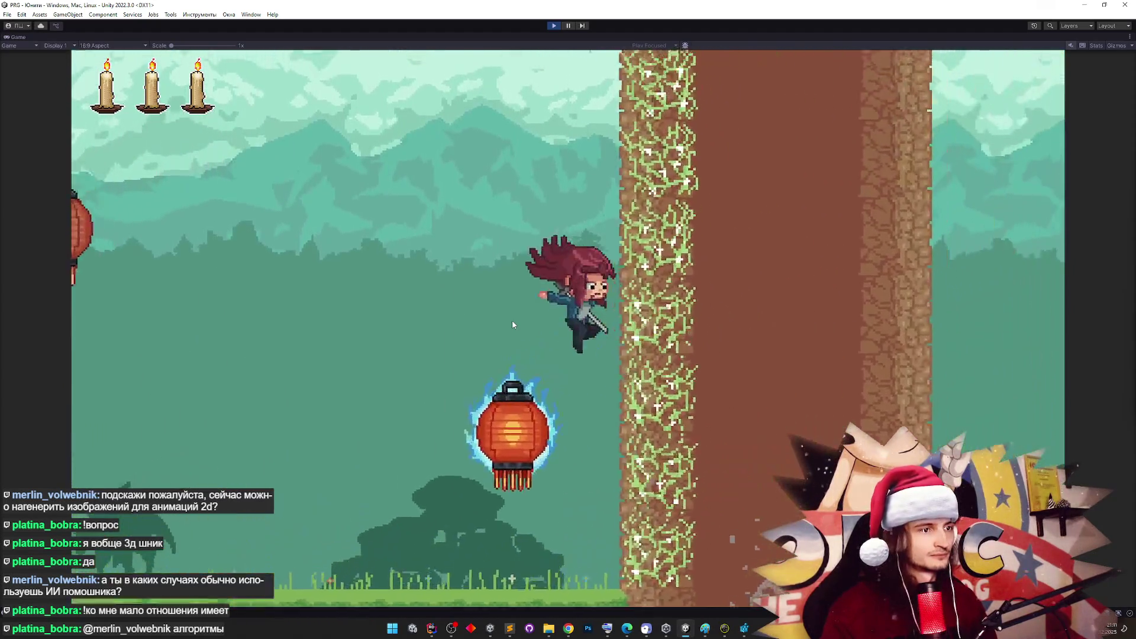
key(space)
key(space)
key(space)
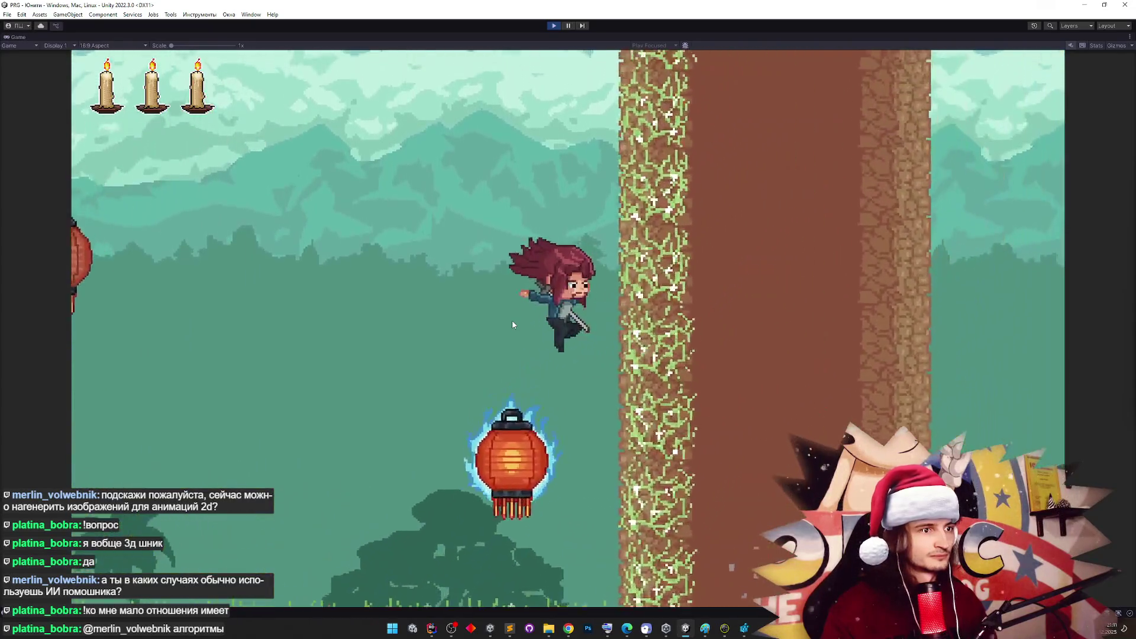
key(space)
key(space)
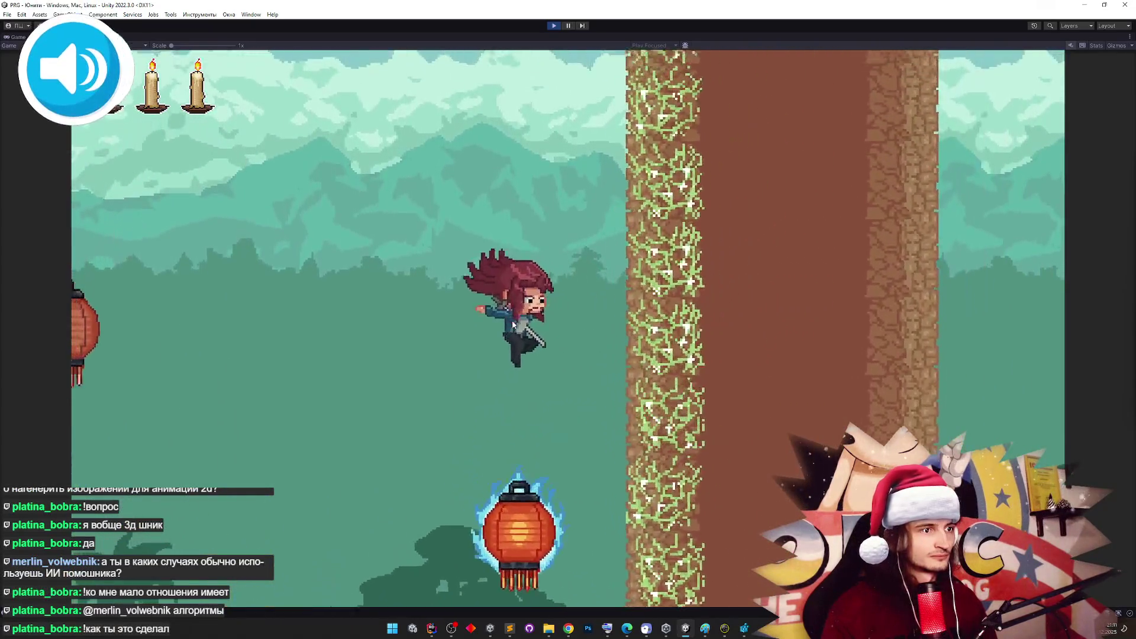
key(space)
key(space)
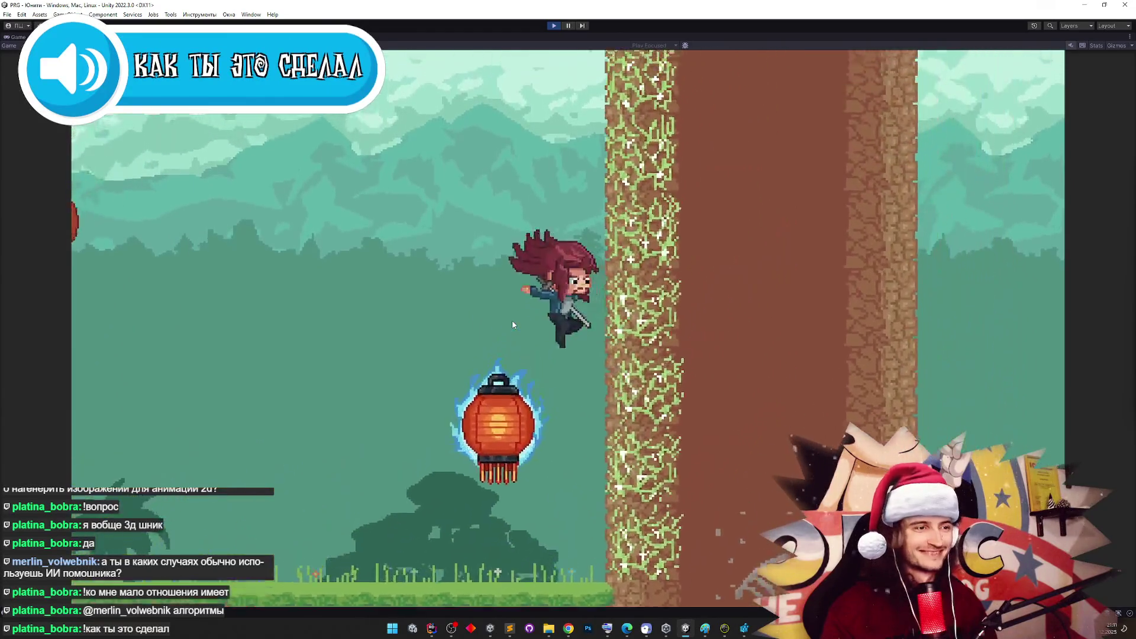
key(space)
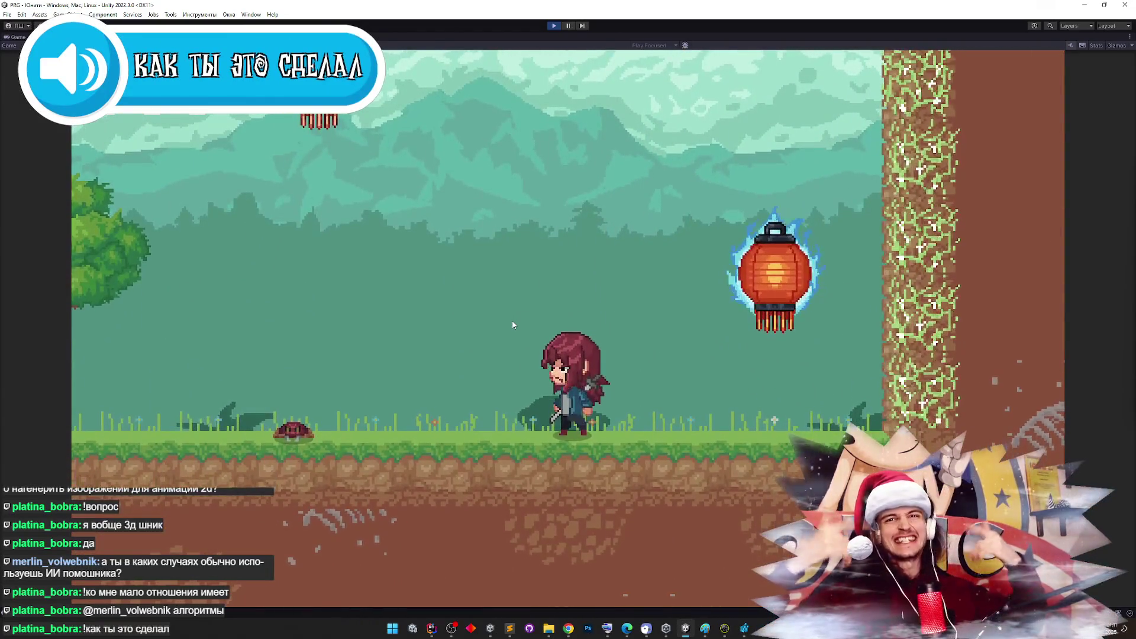
key(space)
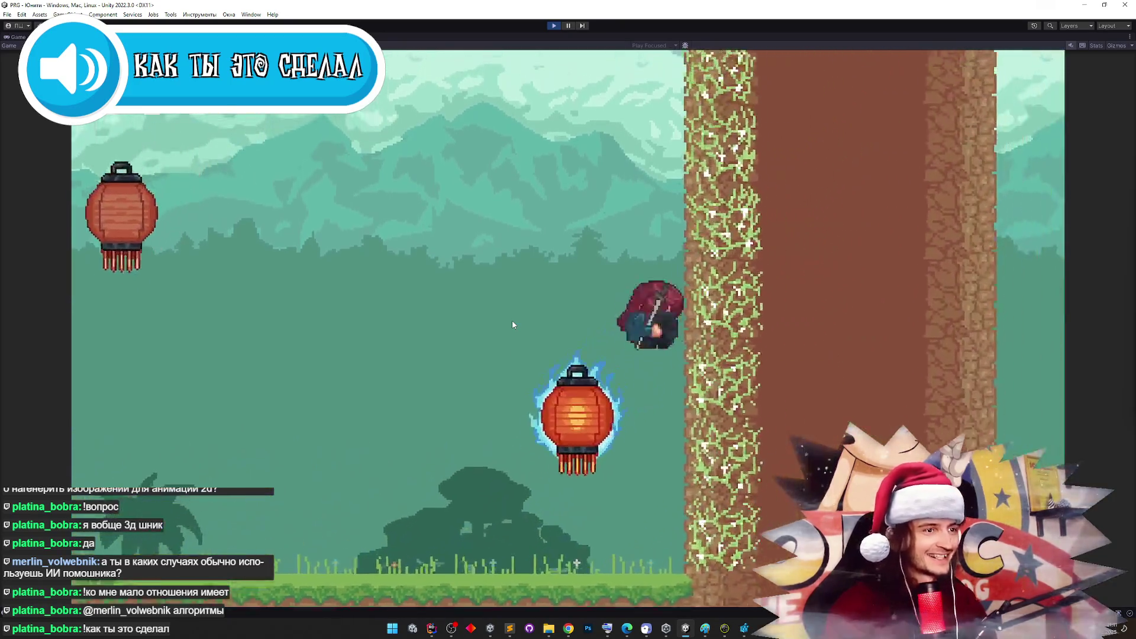
key(space)
key(space)
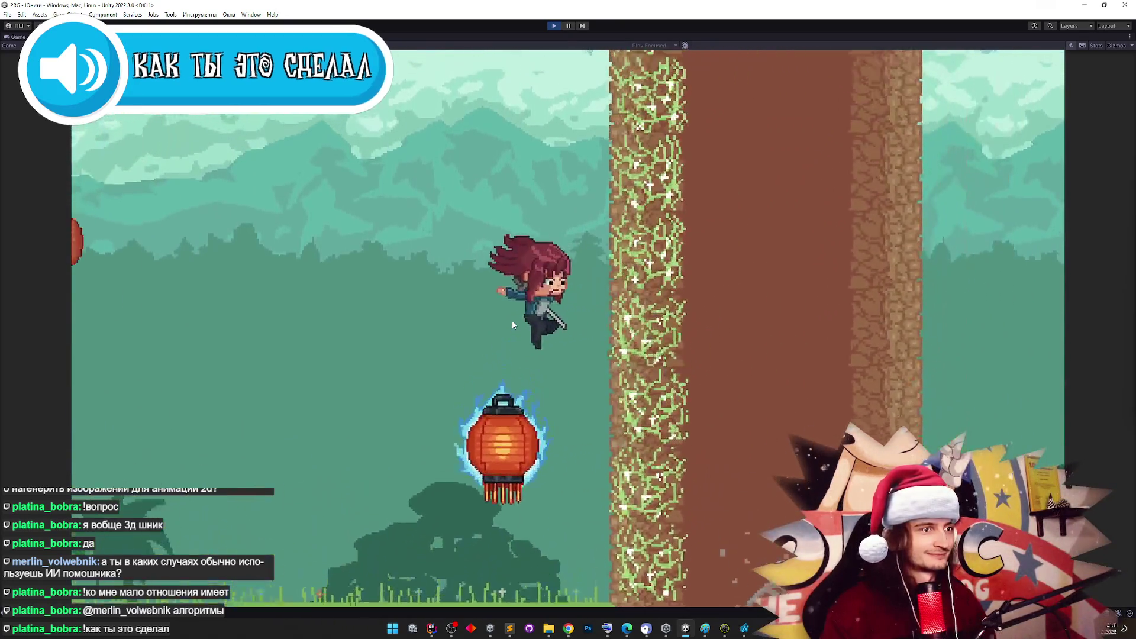
key(space)
key(space)
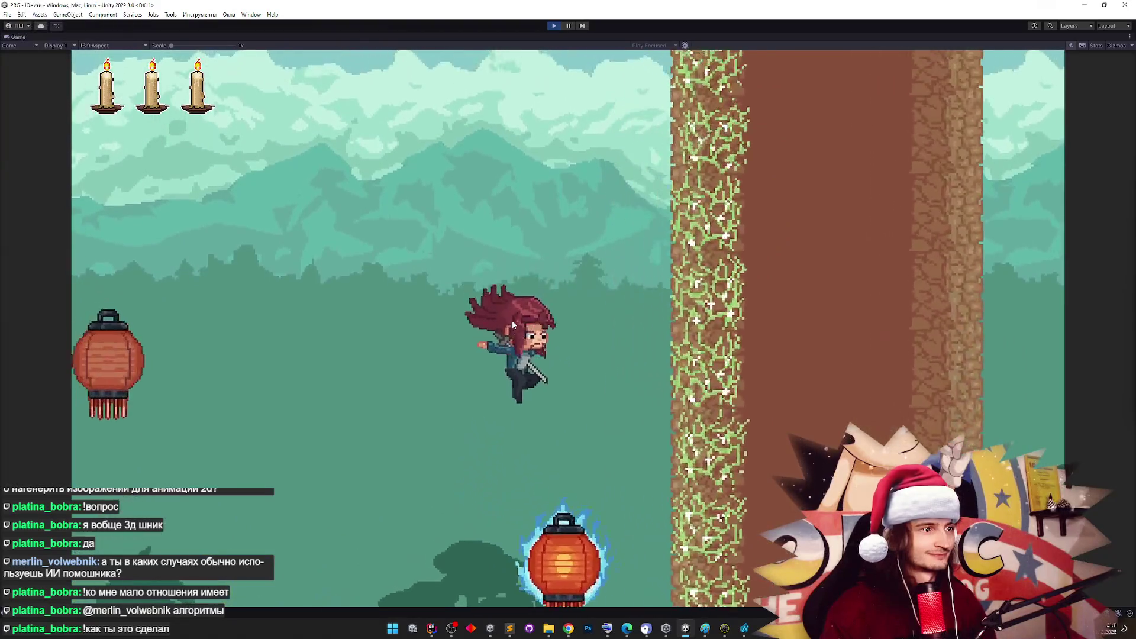
key(space)
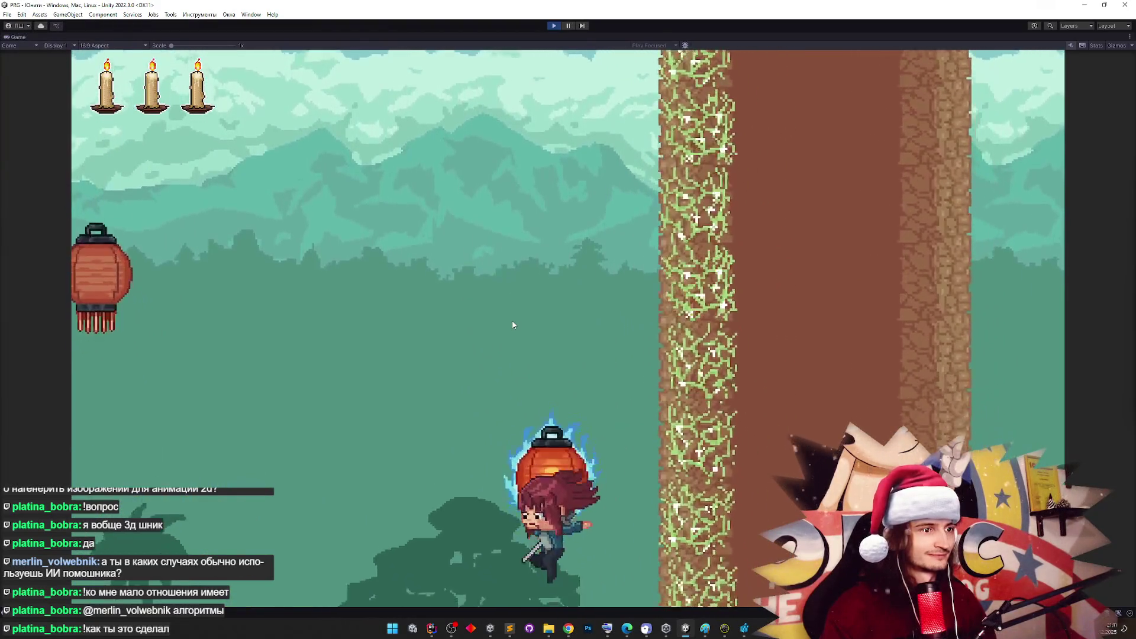
key(space)
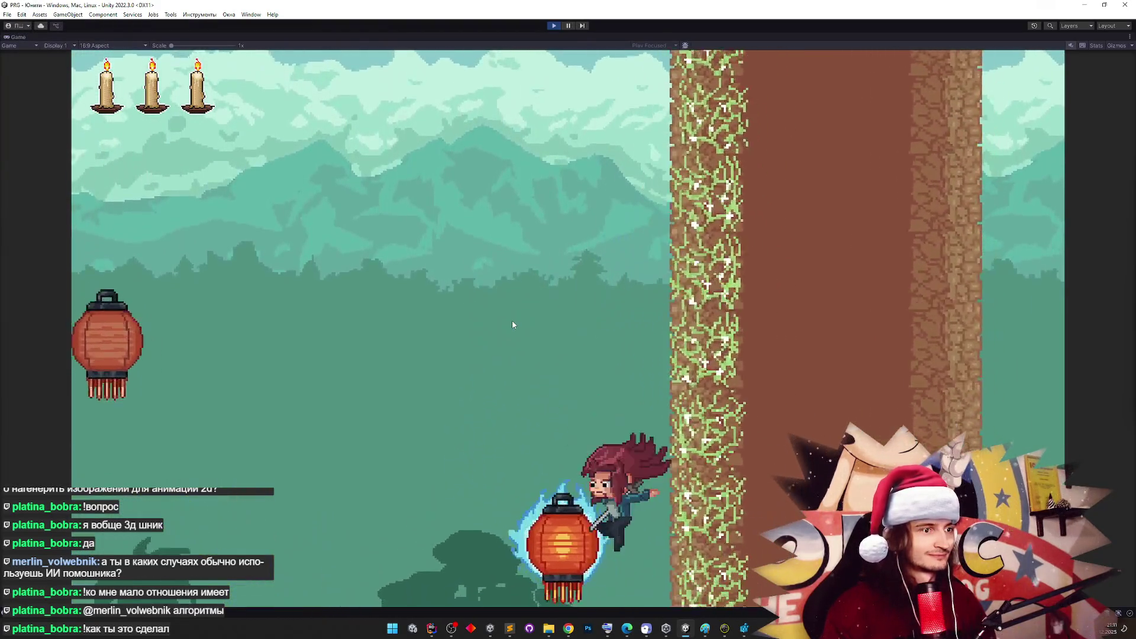
key(space)
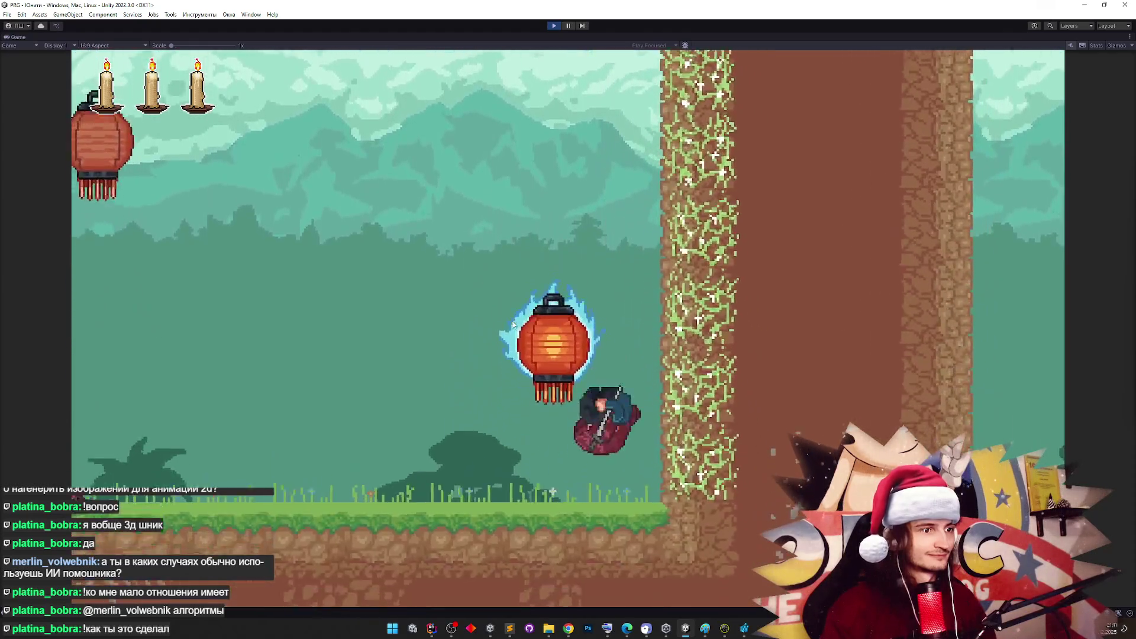
key(space)
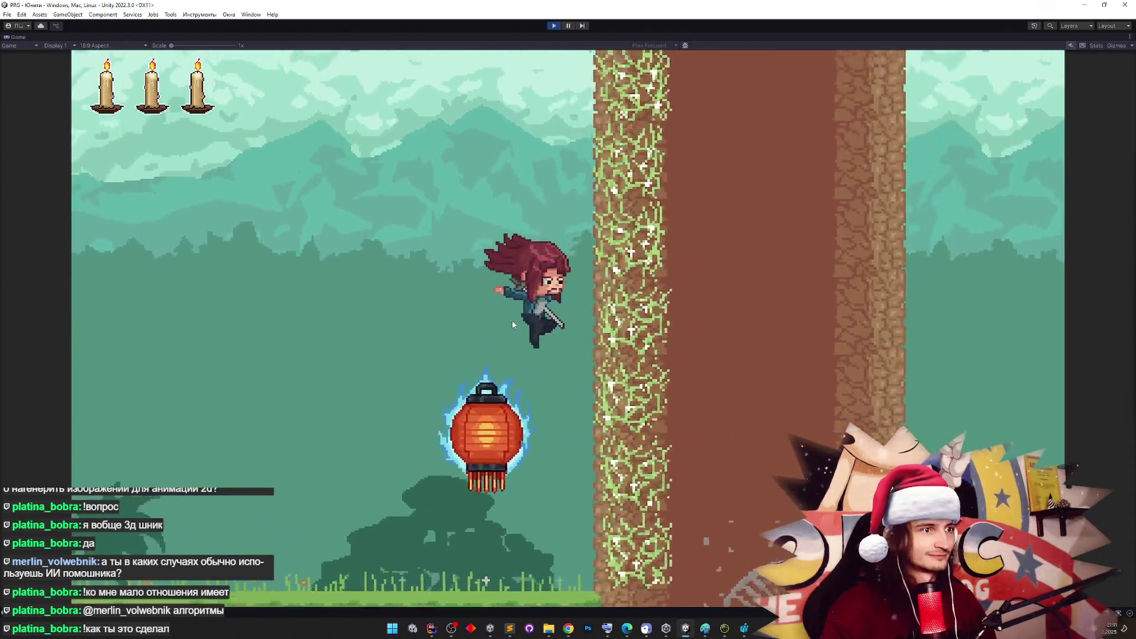
key(space)
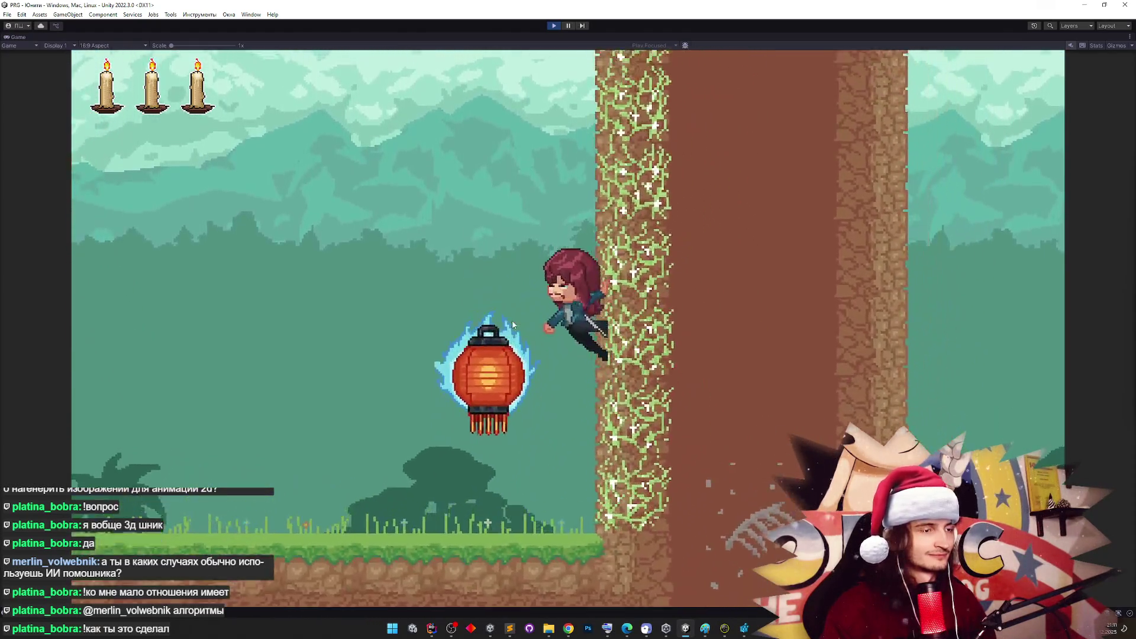
key(space)
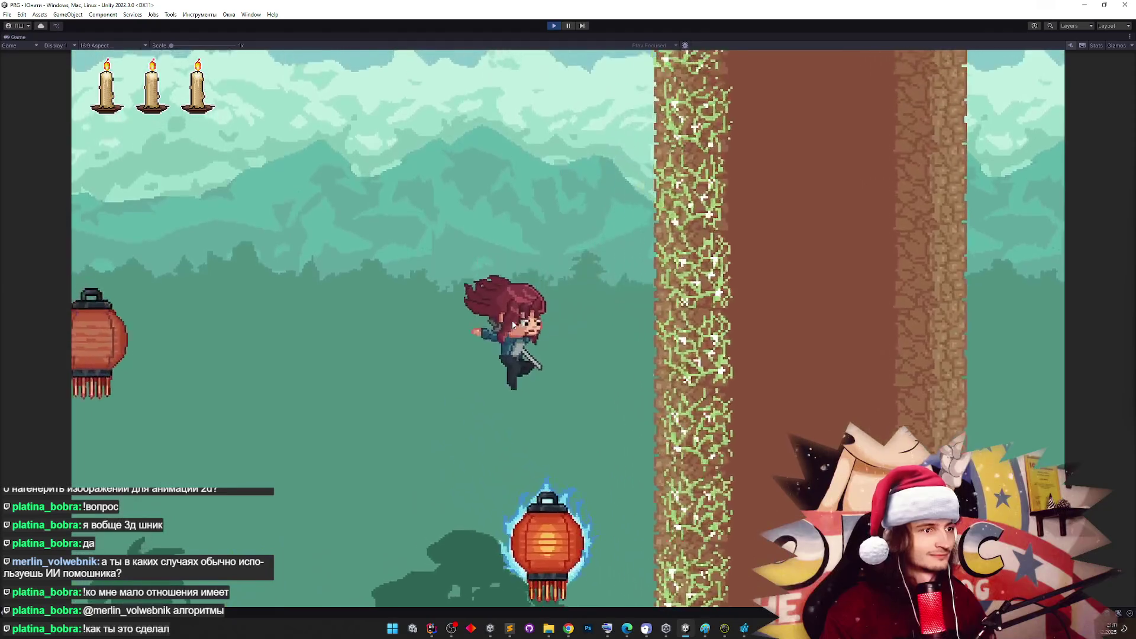
key(space)
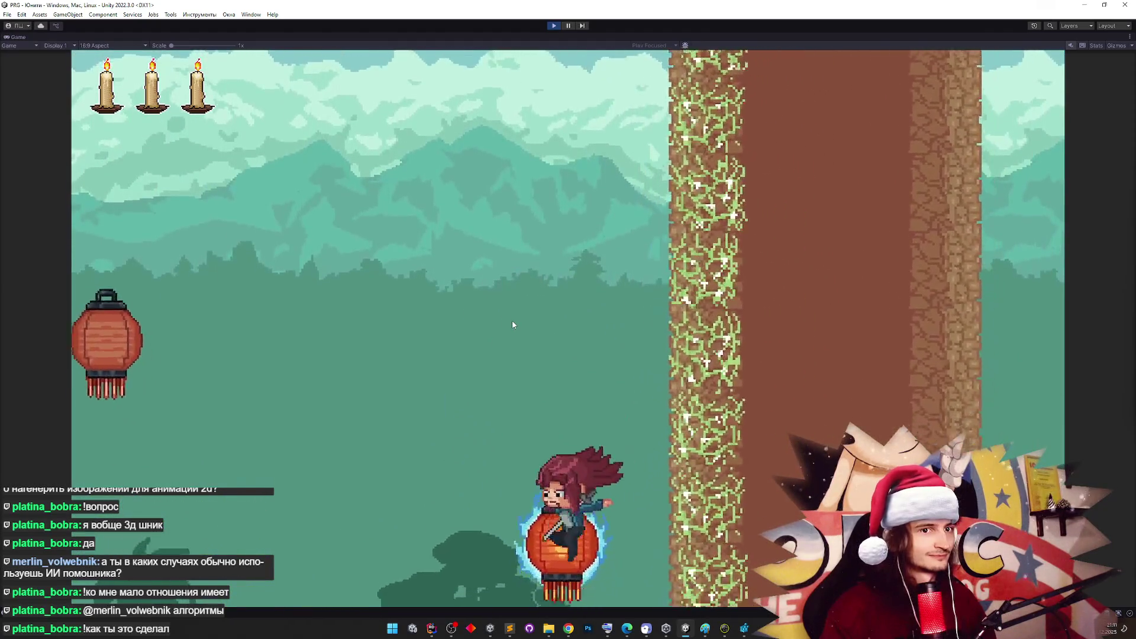
key(space)
key(space)
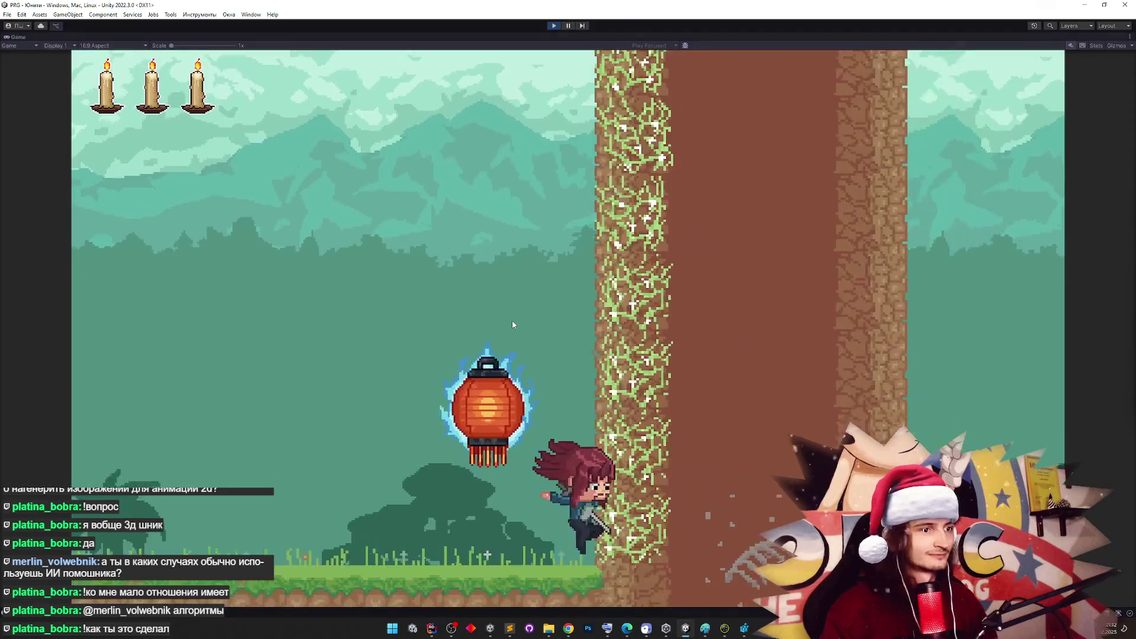
click(431, 628)
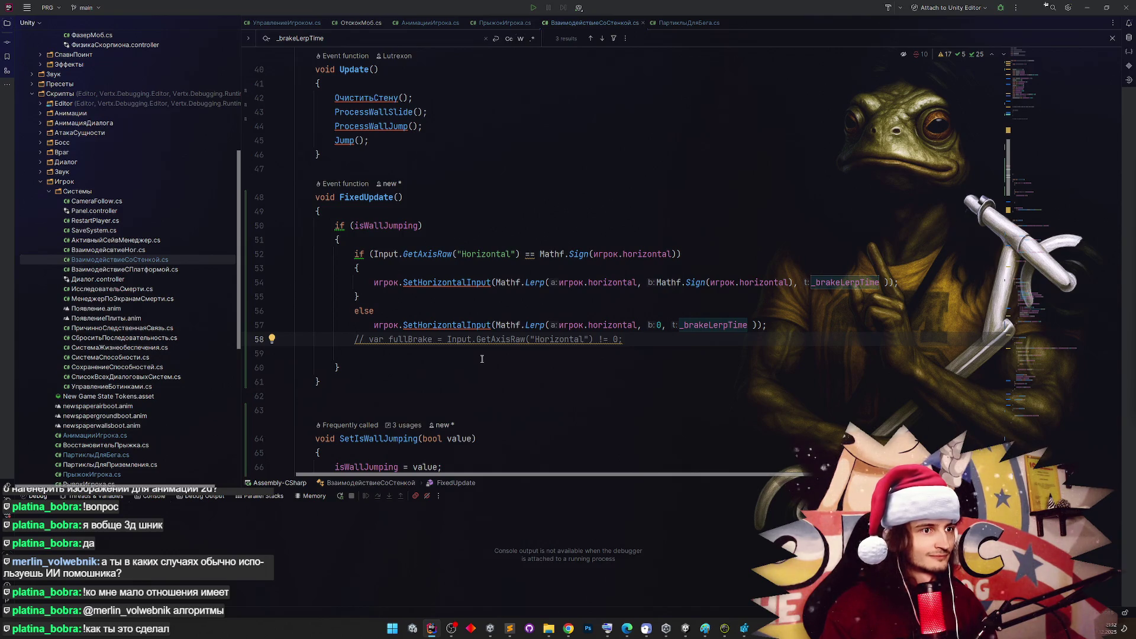
Delete the inner Input.GetAxisRaw check and the else branch, then return to Unity to recompile
drag(355, 254, 374, 282)
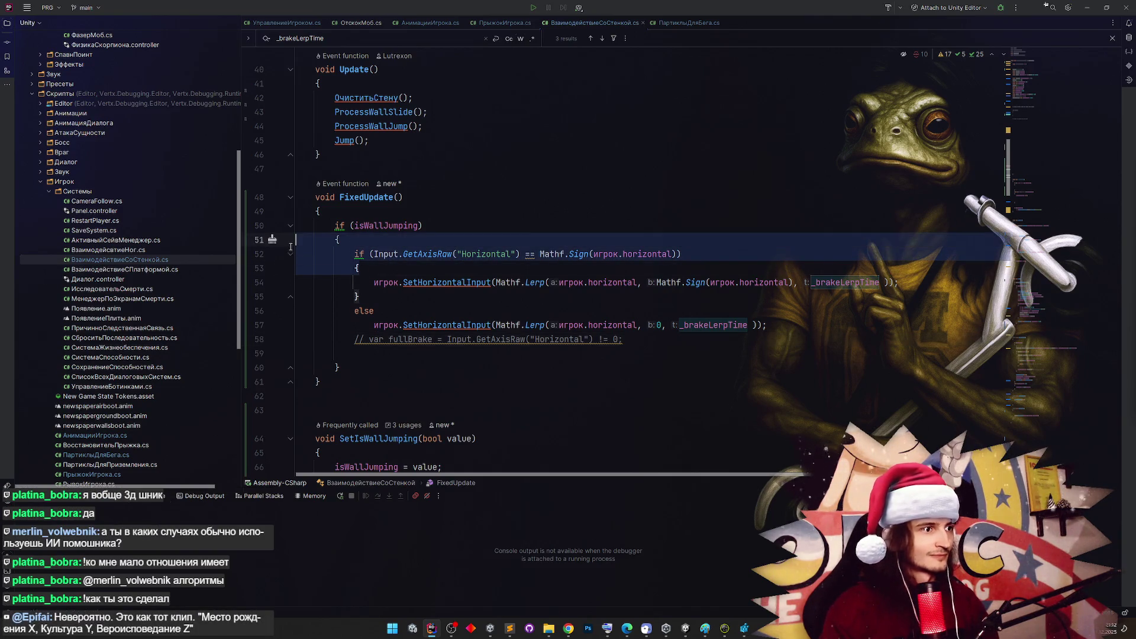
key(Delete)
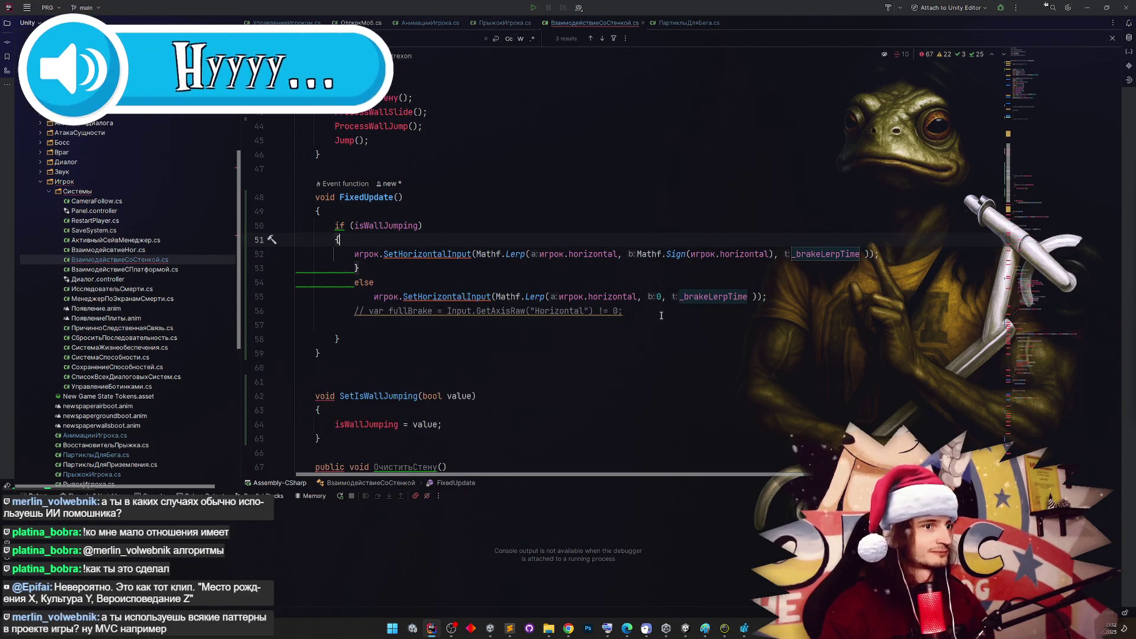
mouse_move(296, 325)
mouse_down()
mouse_move(293, 284)
mouse_move(277, 280)
mouse_up()
key(Delete)
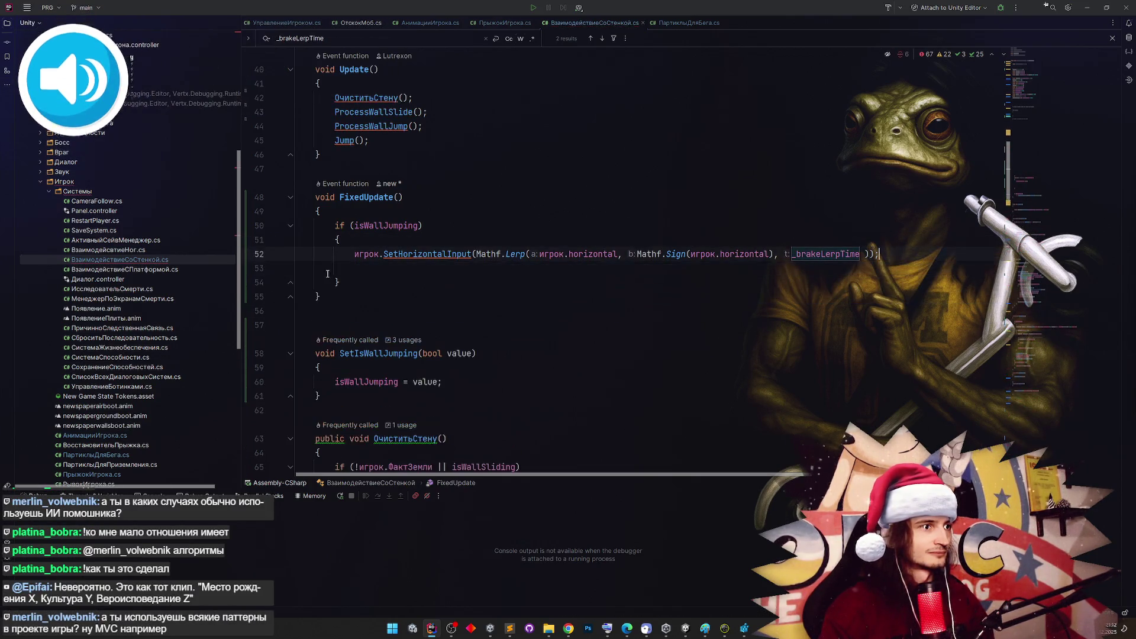
click(422, 226)
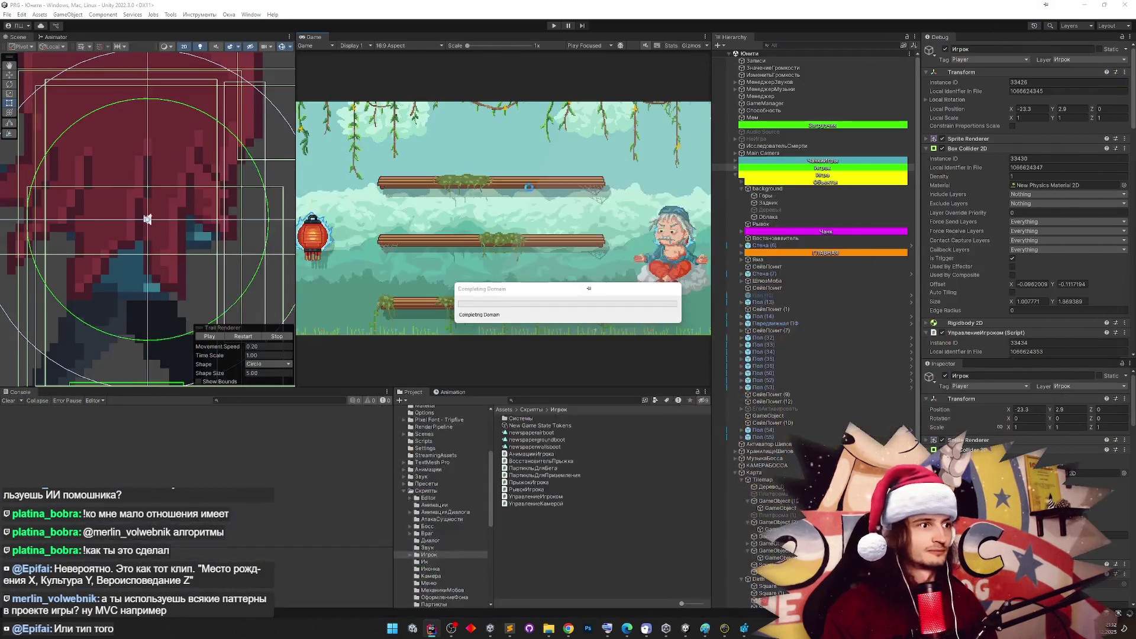
click(1086, 7)
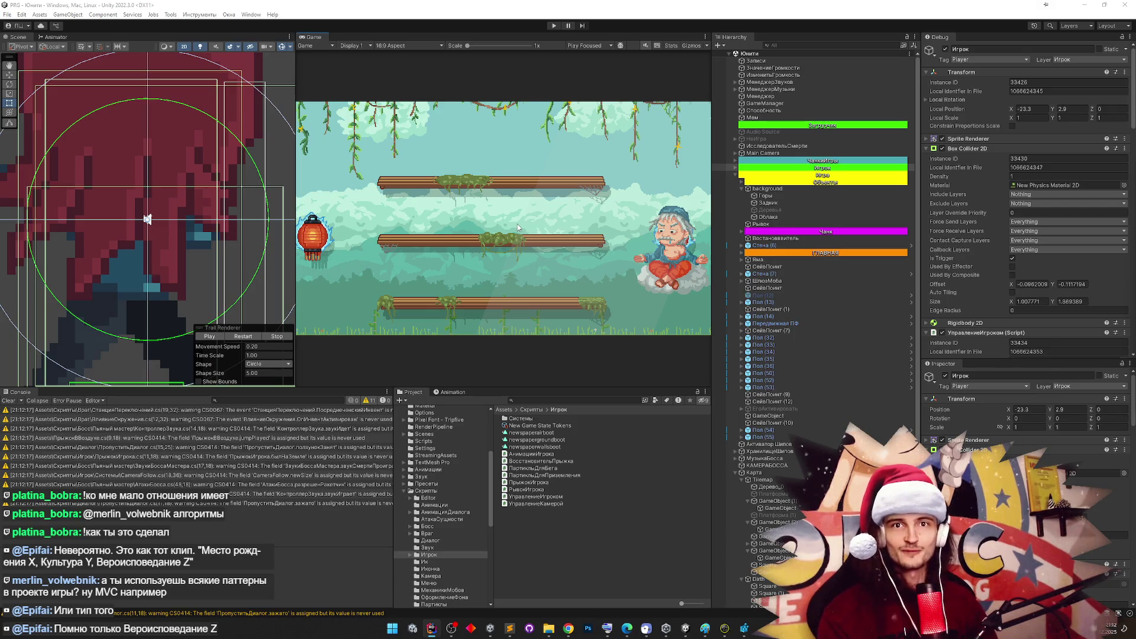
Clear the console, start Play mode, and jump between the hanging lanterns beside the wall
click(18, 401)
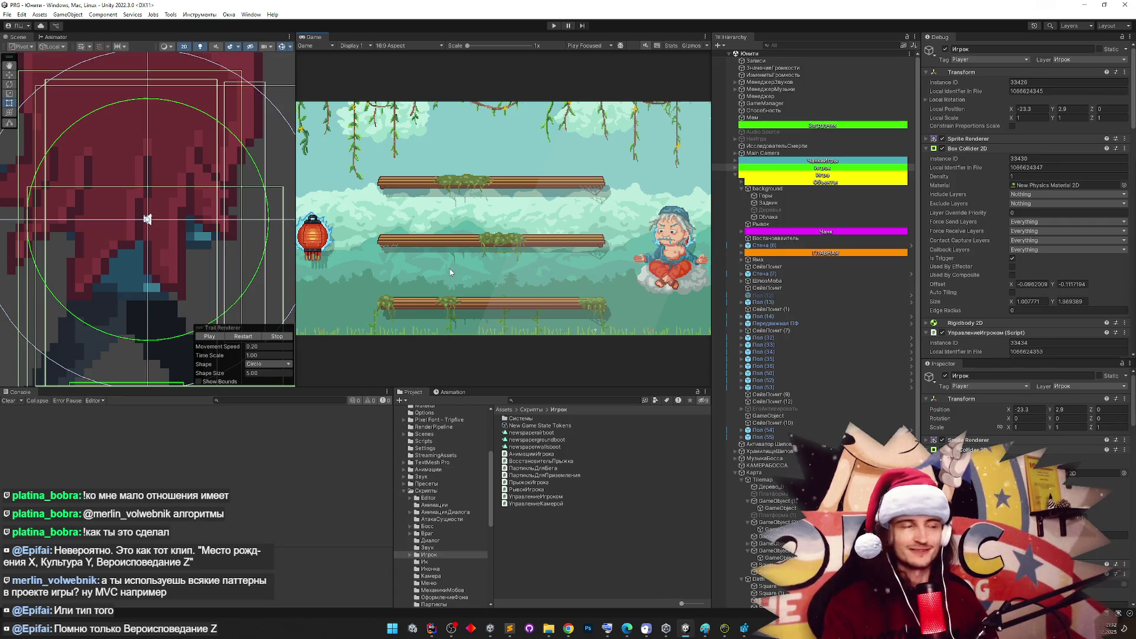
key(ctrl+p)
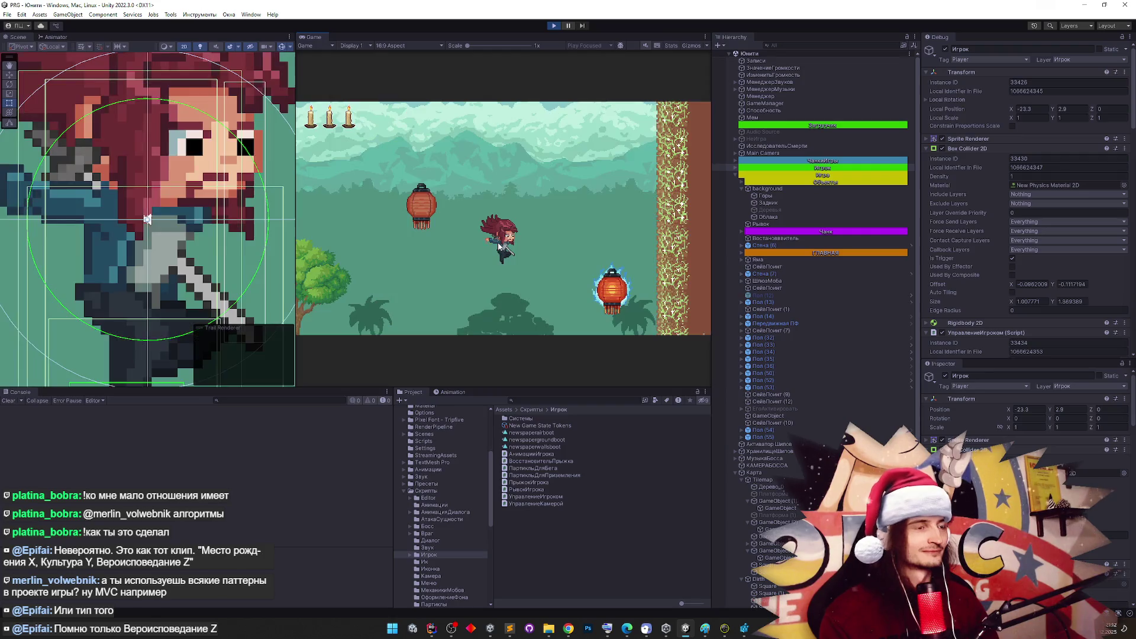
key(shift+space)
key(d)
key(a)
key(space)
key(d)
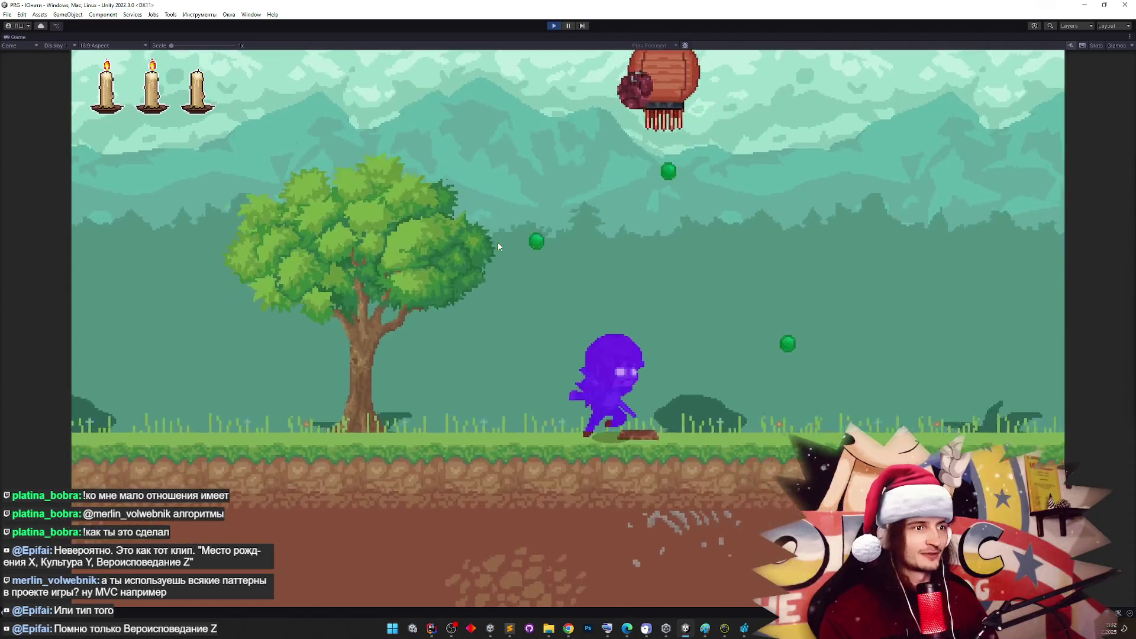
key(space)
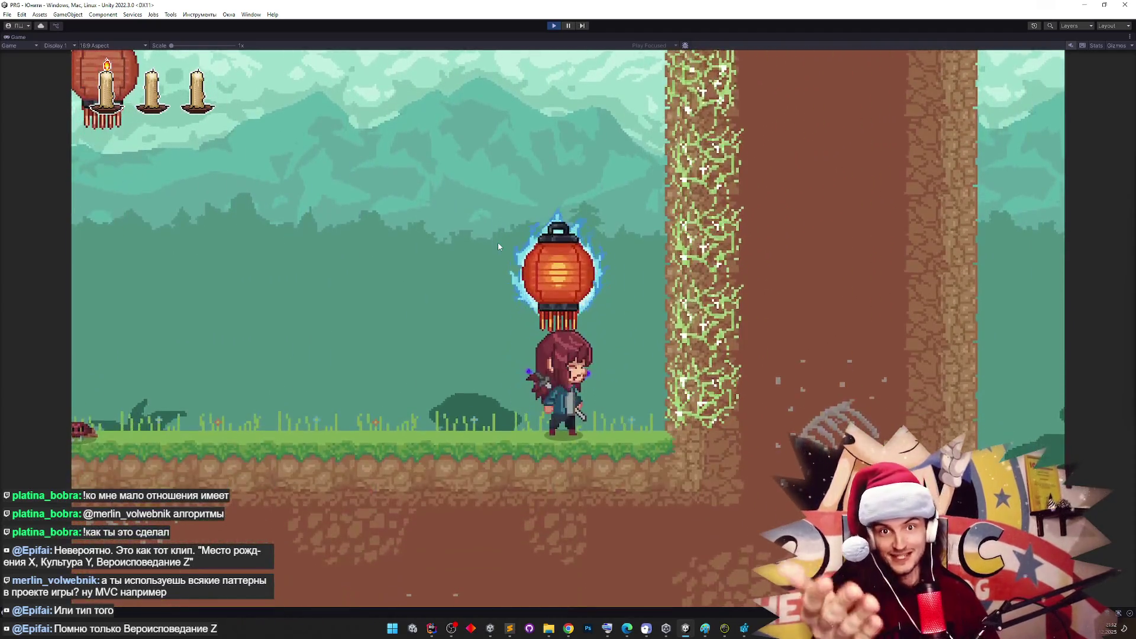
key(space)
key(a)
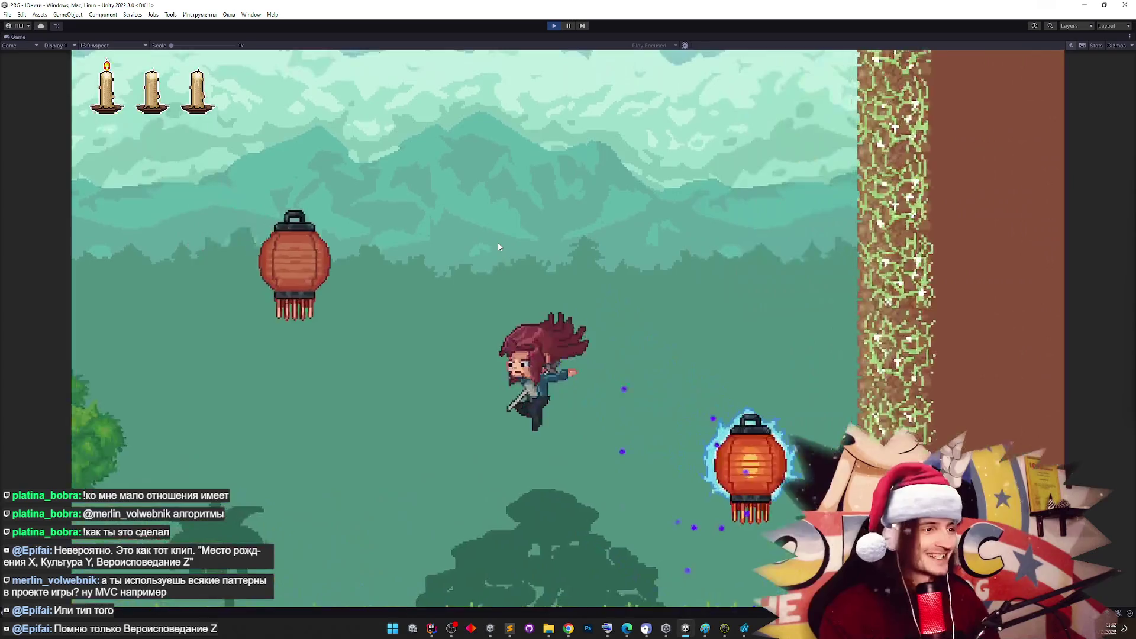
key(d)
key(space)
key(a)
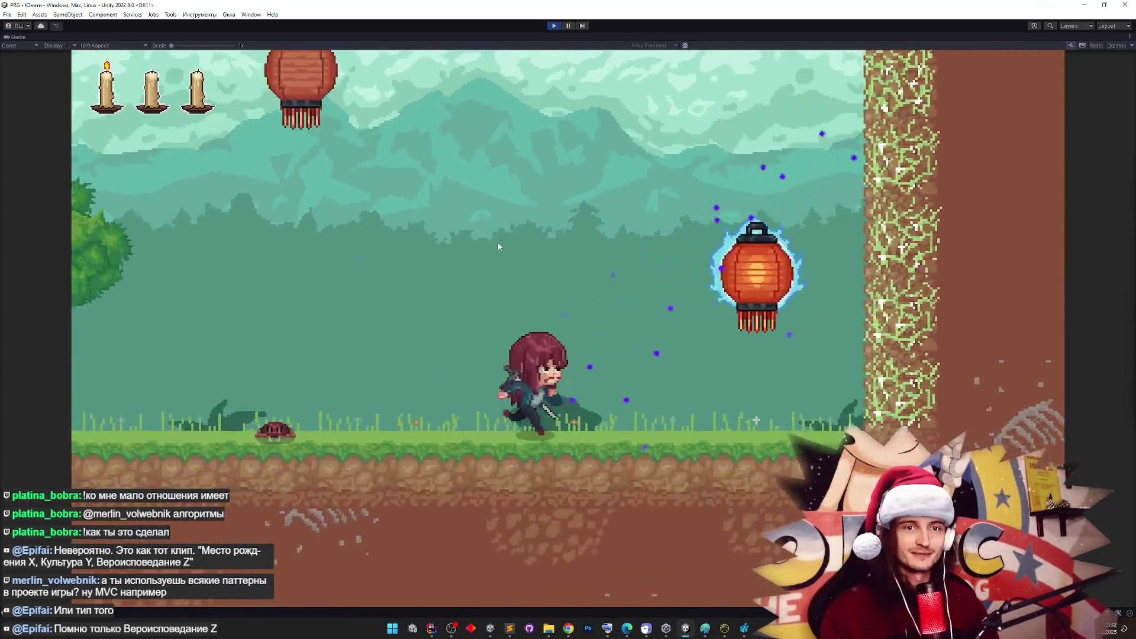
key(d)
key(space)
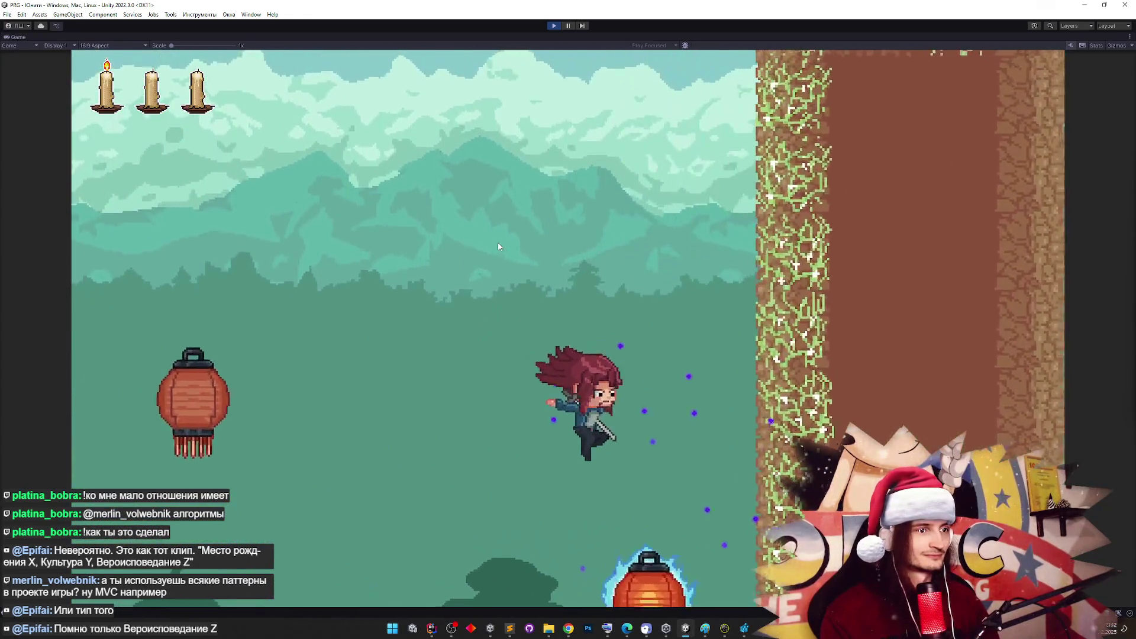
key(space)
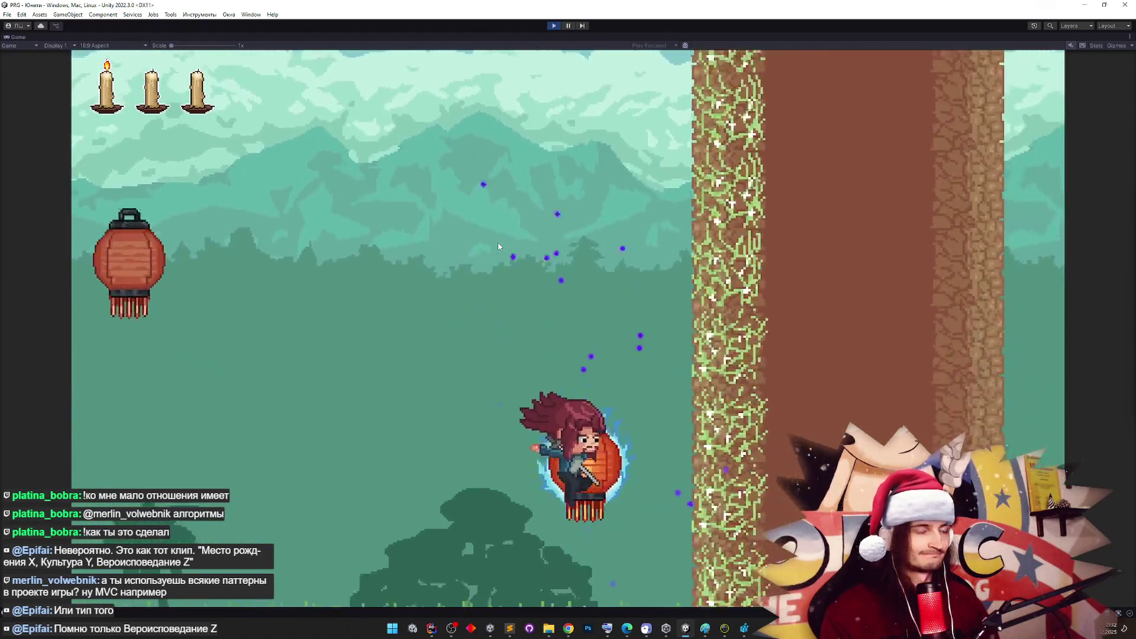
Re-maximize the Game view, wall-jump off the right wall onto lanterns, then return to Rider
key(shift+space)
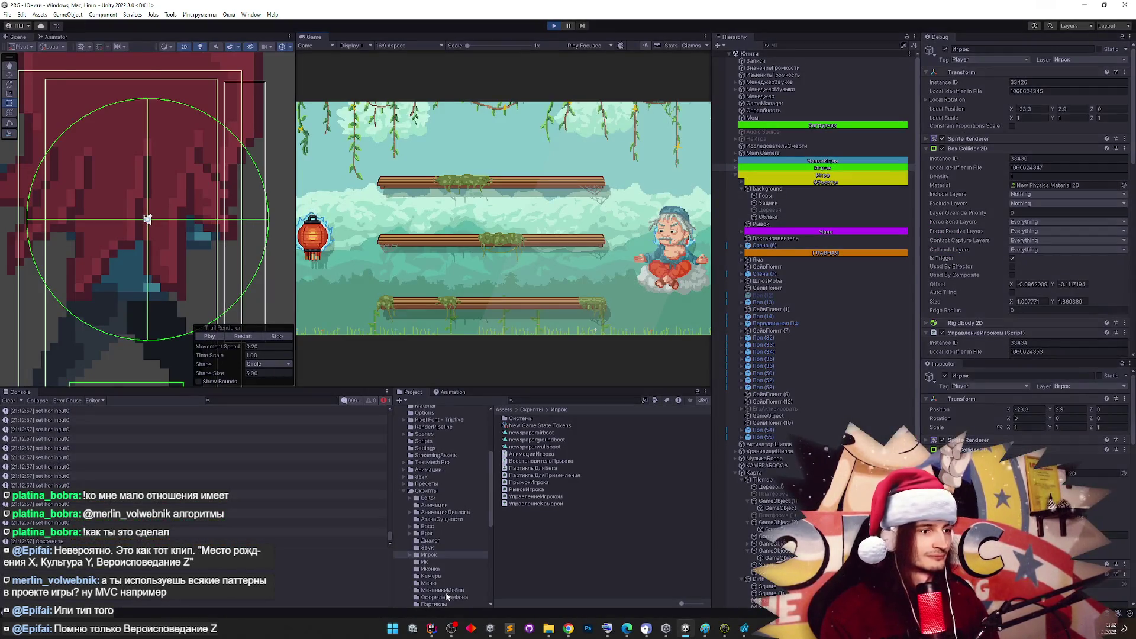
key(shift+space)
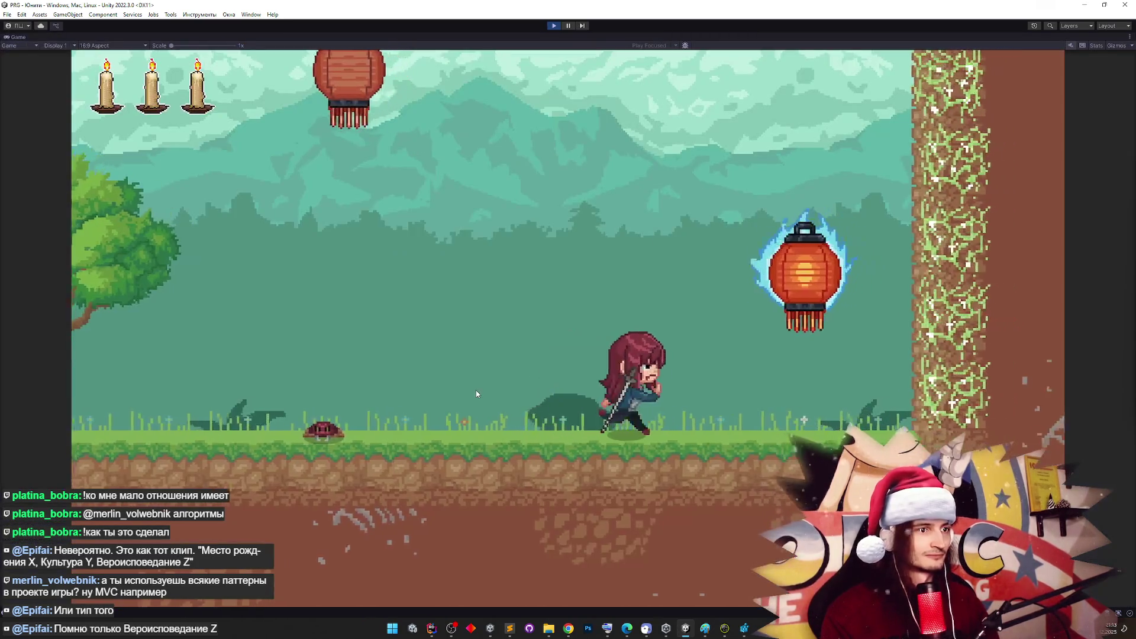
key(space)
key(Right)
key(space)
key(space)
key(Right)
key(space)
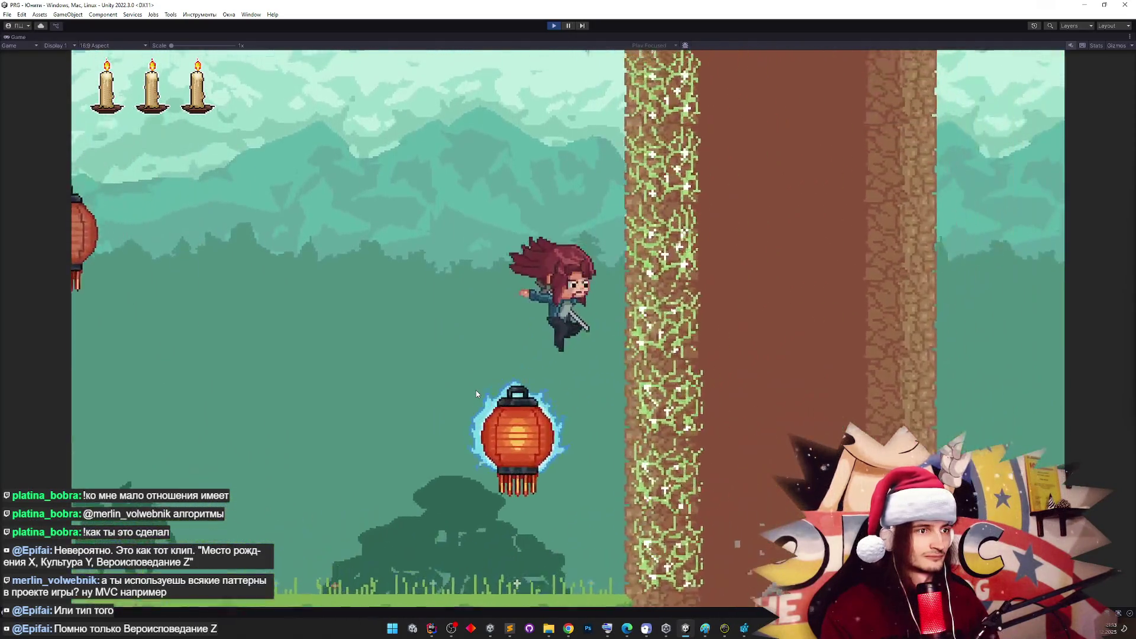
click(431, 628)
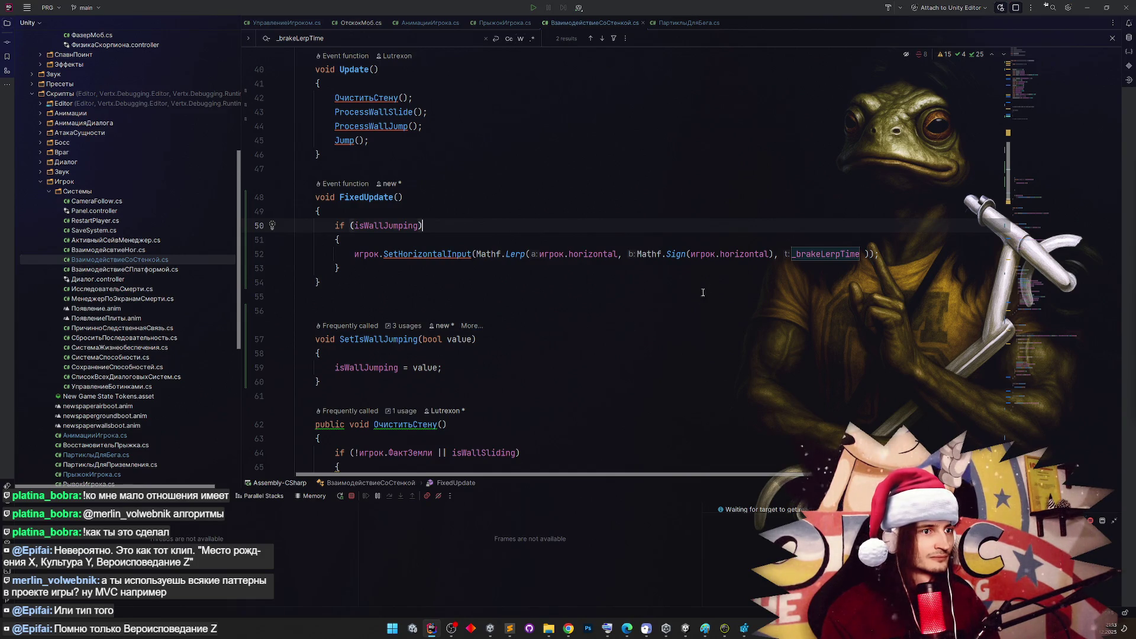
Read Mathf.Sign's quick documentation in the wall-jump line, then switch to Chrome
mouse_move(683, 253)
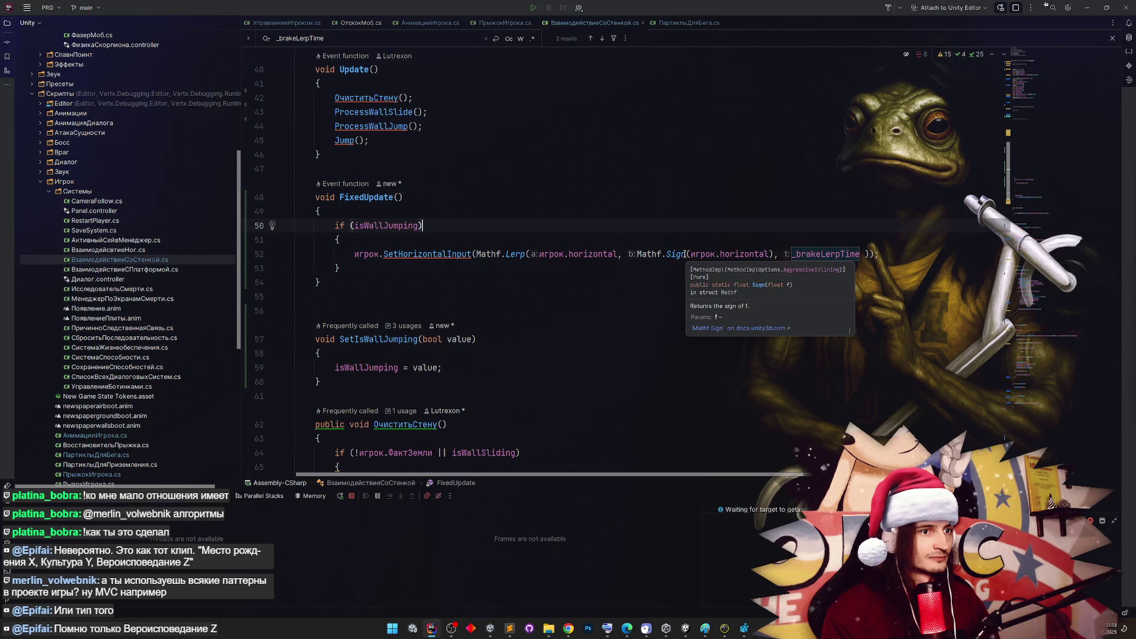
click(769, 254)
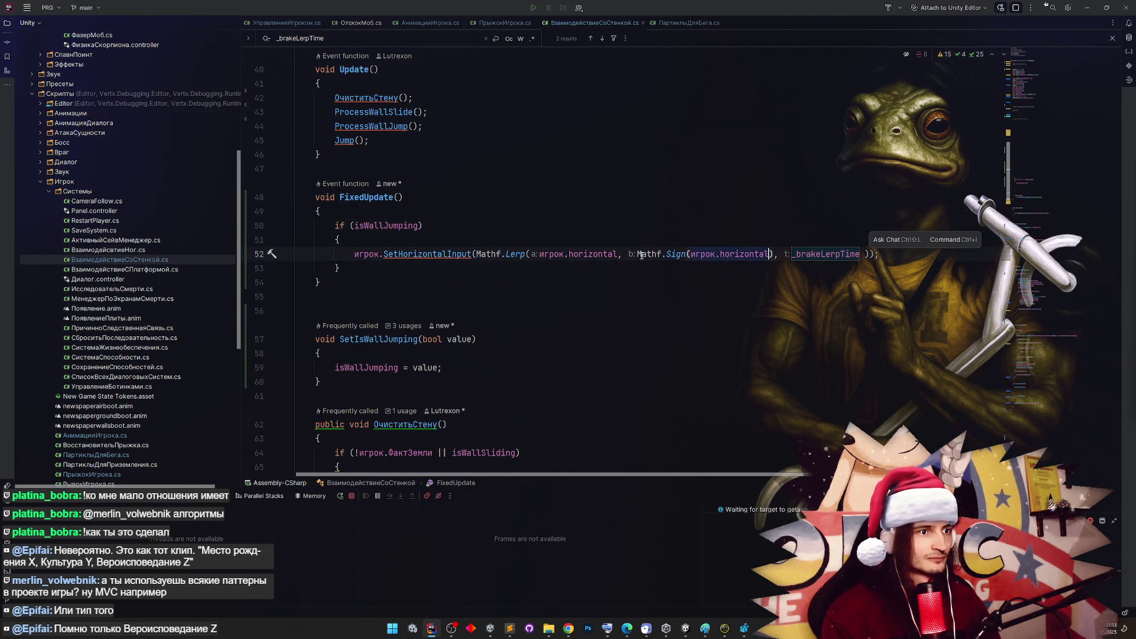
click(667, 254)
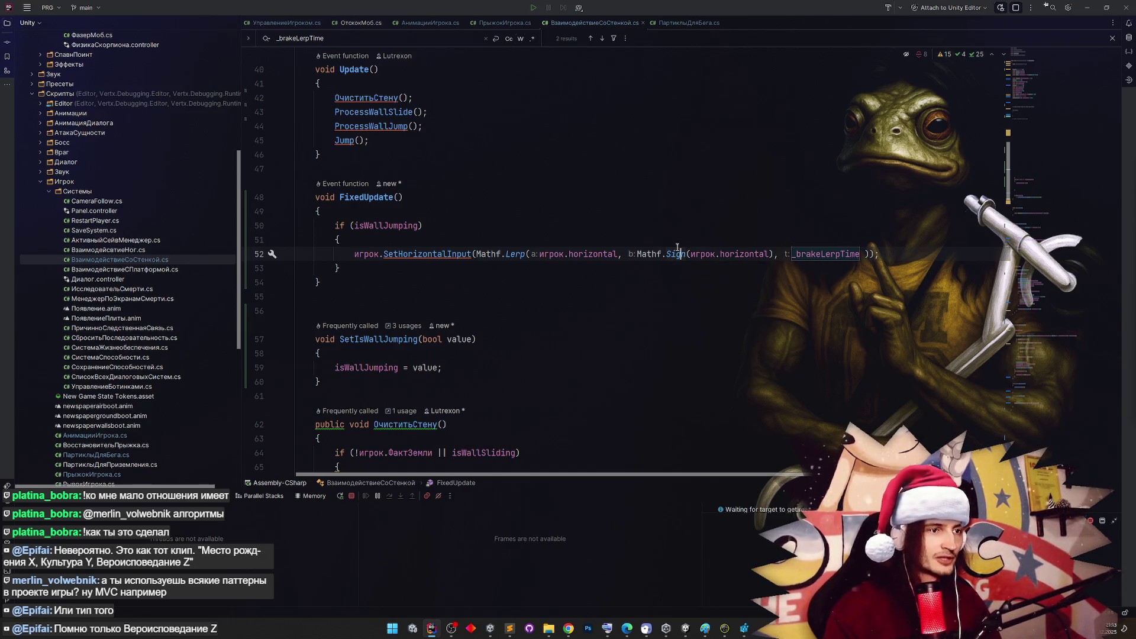
mouse_move(676, 254)
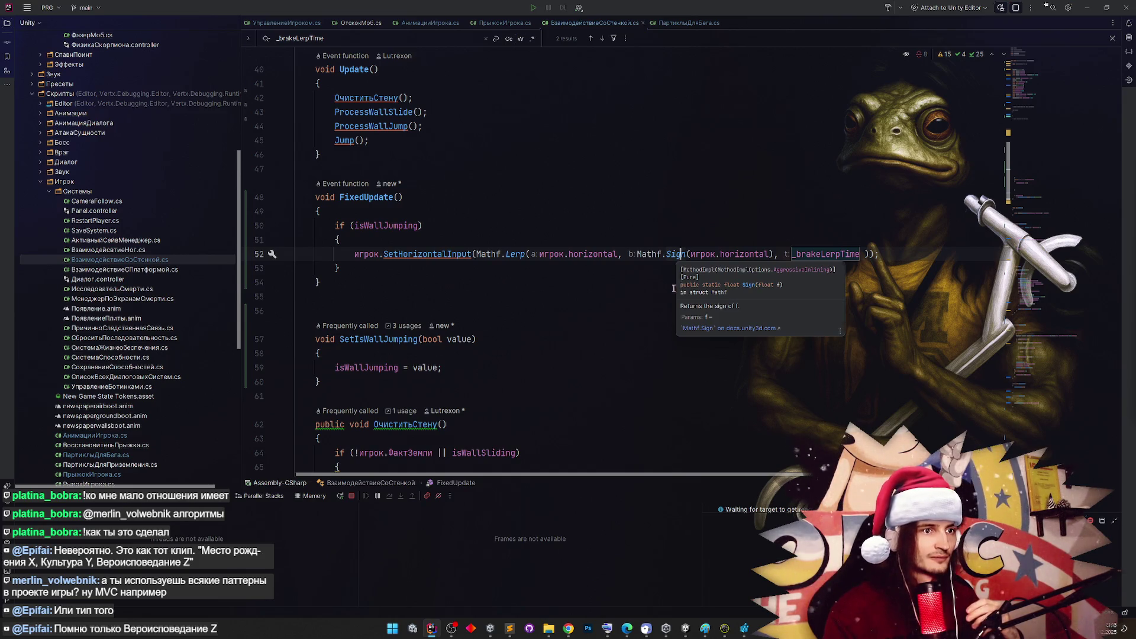
click(568, 628)
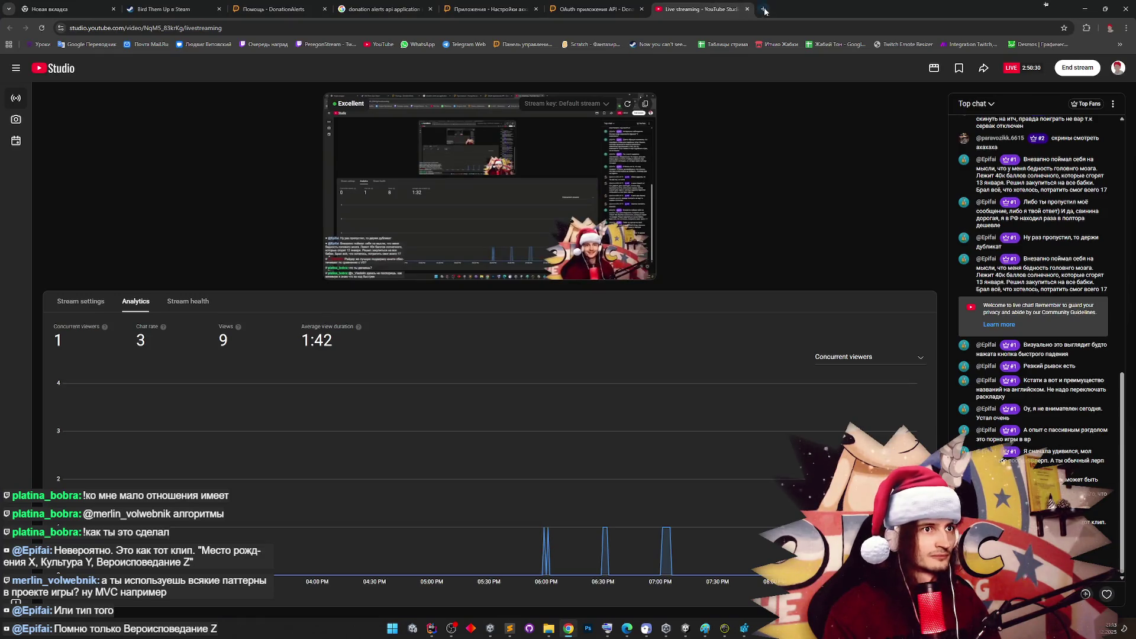
Search the web for 'unity marhf sign' and open the Mathf.Sign Scripting API page
click(765, 10)
text(unity marhf sign)
key(Return)
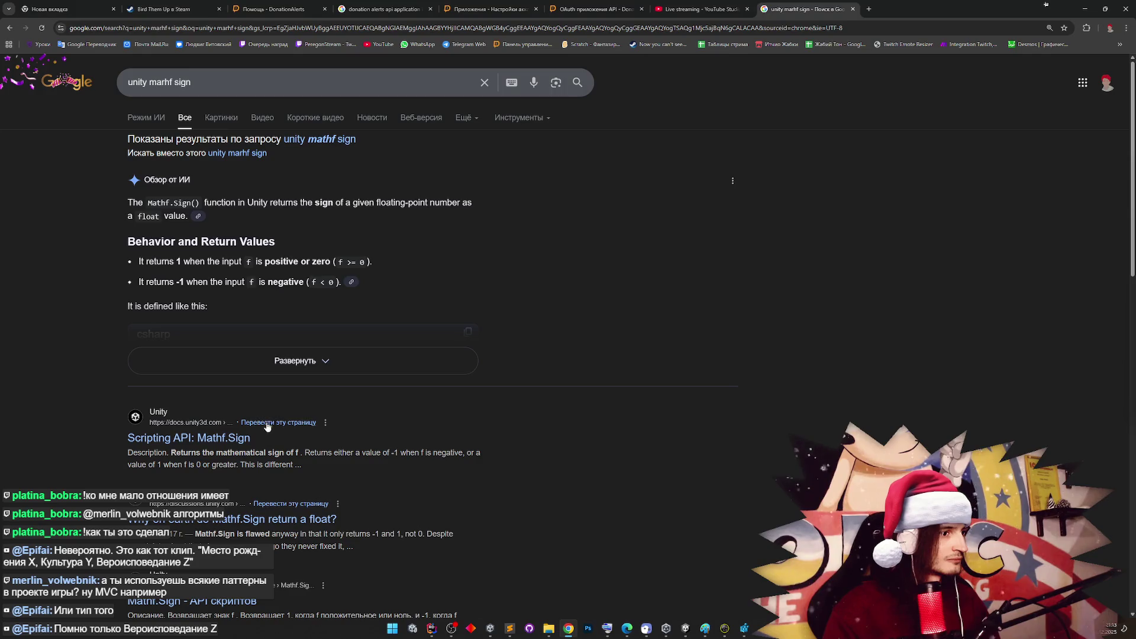
click(312, 436)
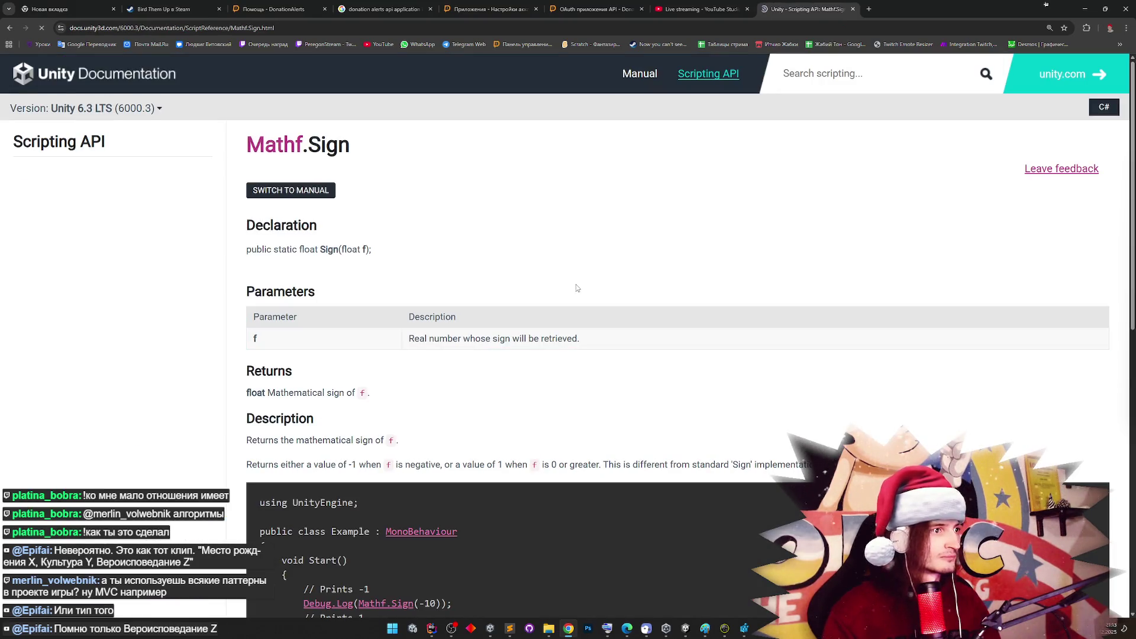
Read the Mathf.Sign page and comments on zero returning 1, then return to Rider
middle_click(570, 280)
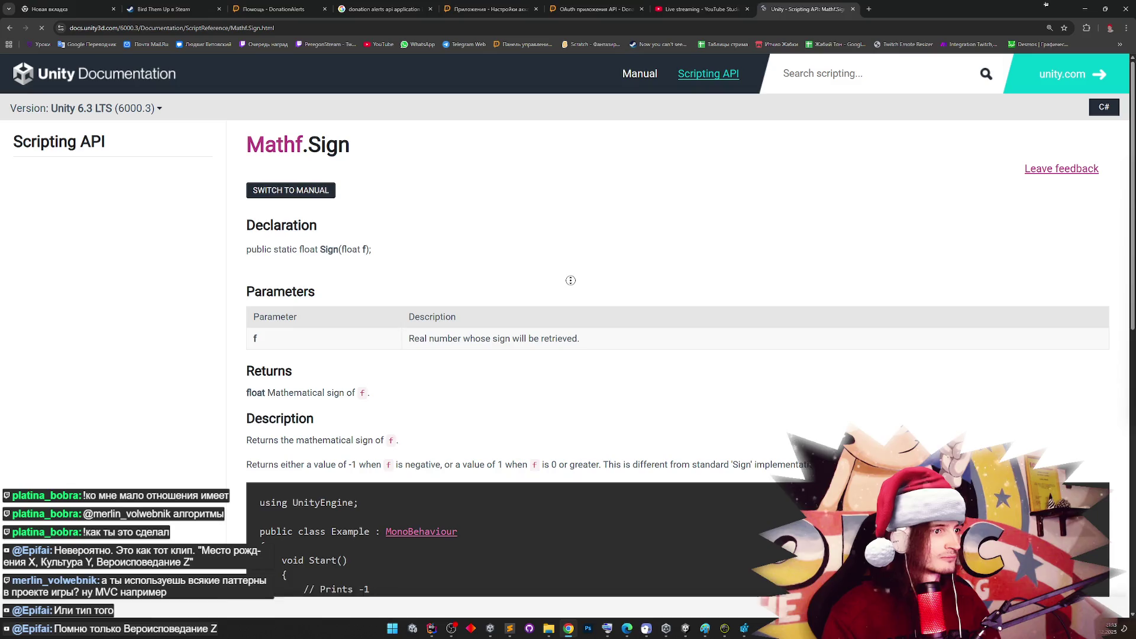
scroll(561, 311, down, 3)
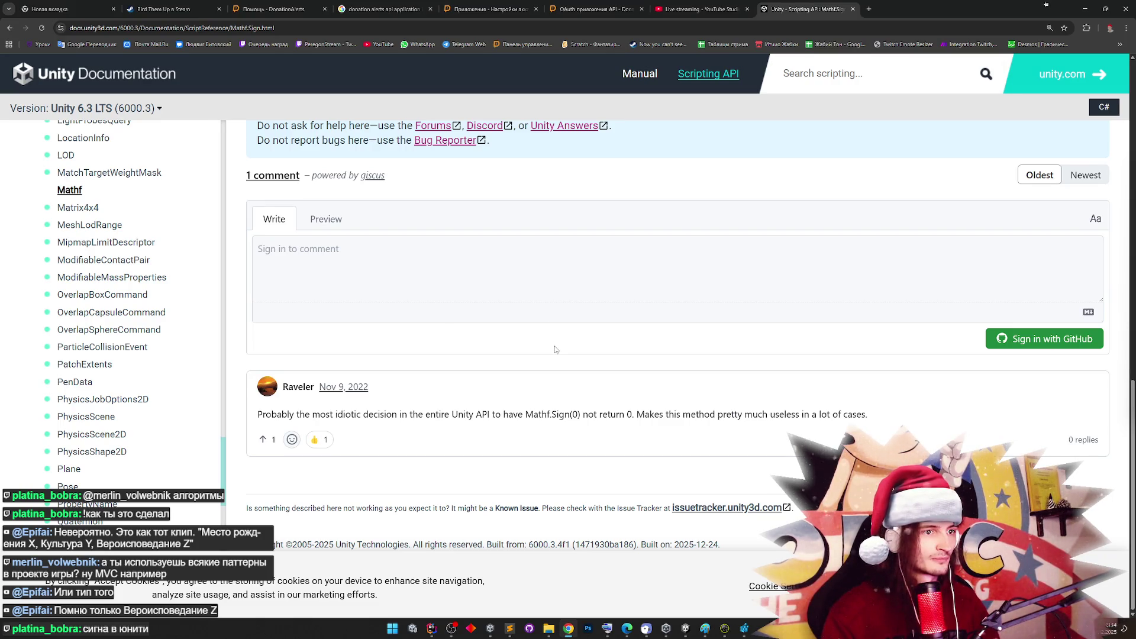
scroll(544, 372, up, 1)
scroll(535, 366, down, 1)
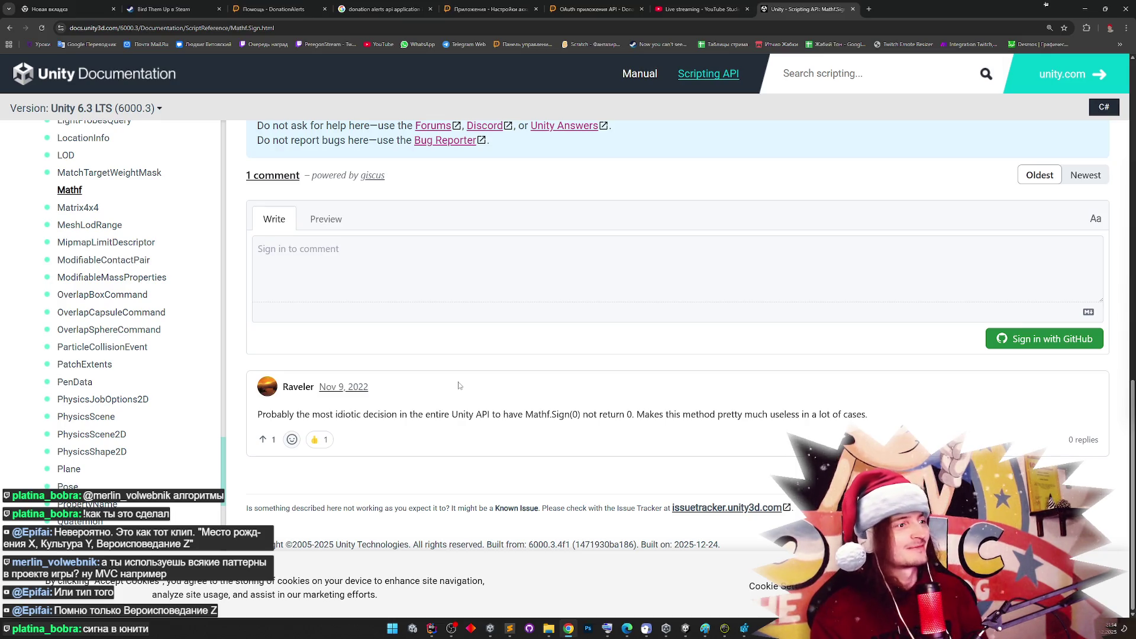
scroll(458, 381, up, 10)
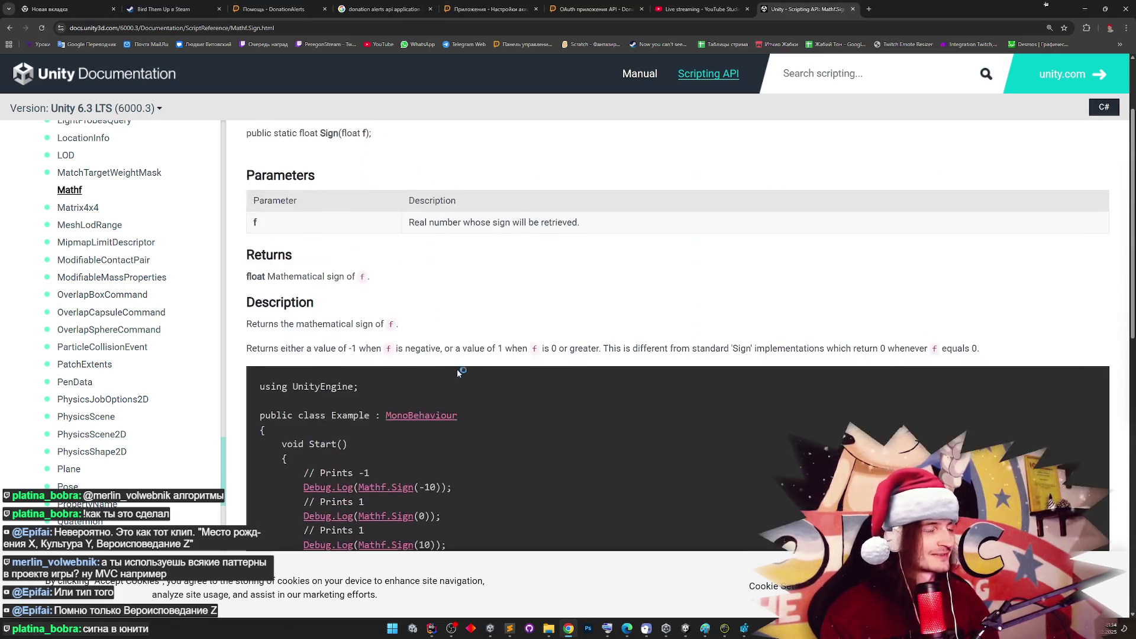
scroll(459, 408, up, 2)
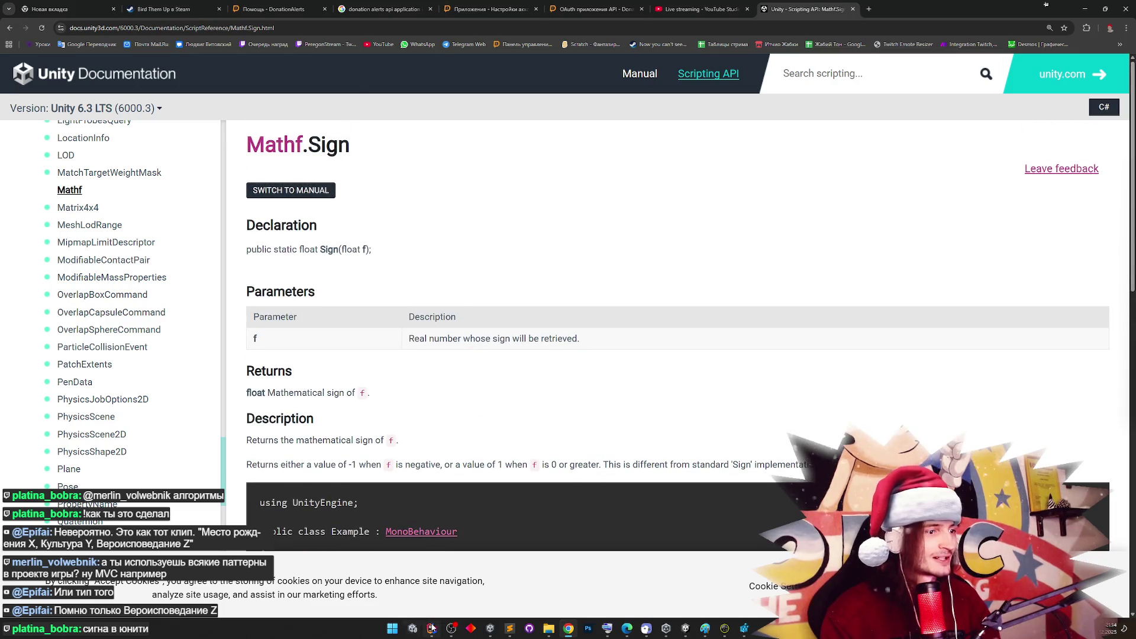
click(432, 627)
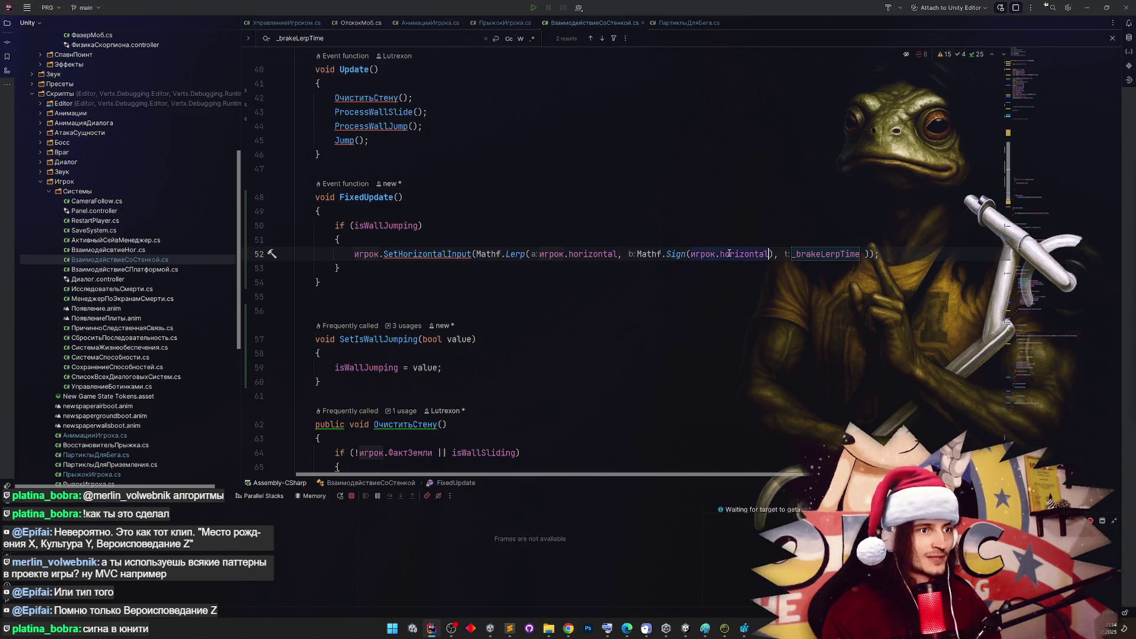
Insert 'игрок.horizontal == 0 ? 0' before Mathf.Sign in the lerp target argument
click(637, 254)
text(игрок.horizontal == 0 ? 0 :)
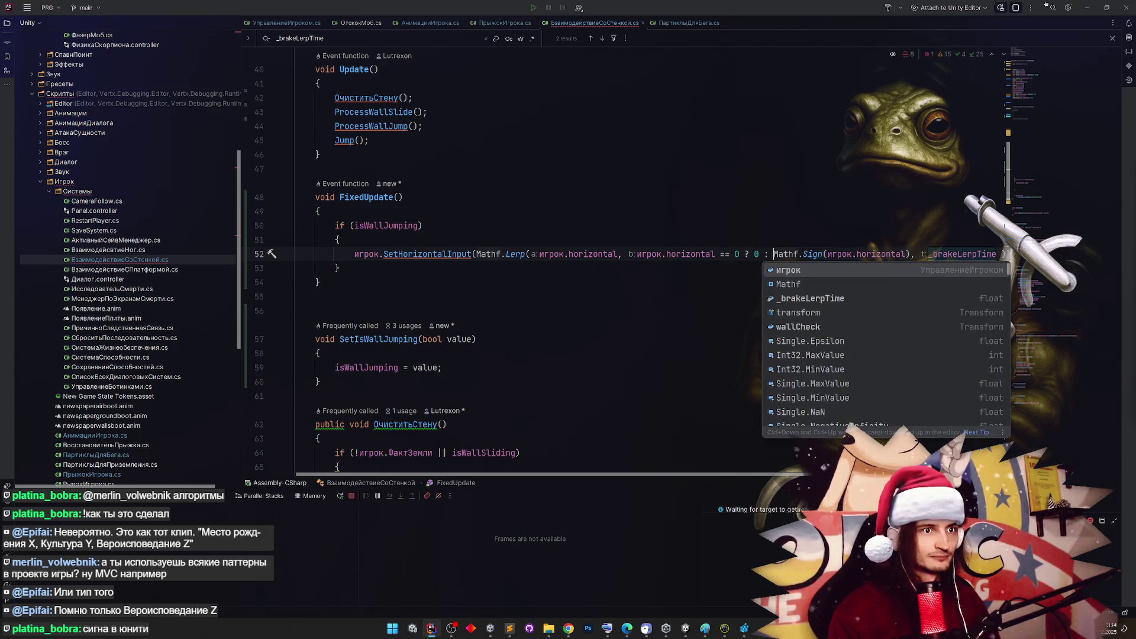
click(673, 208)
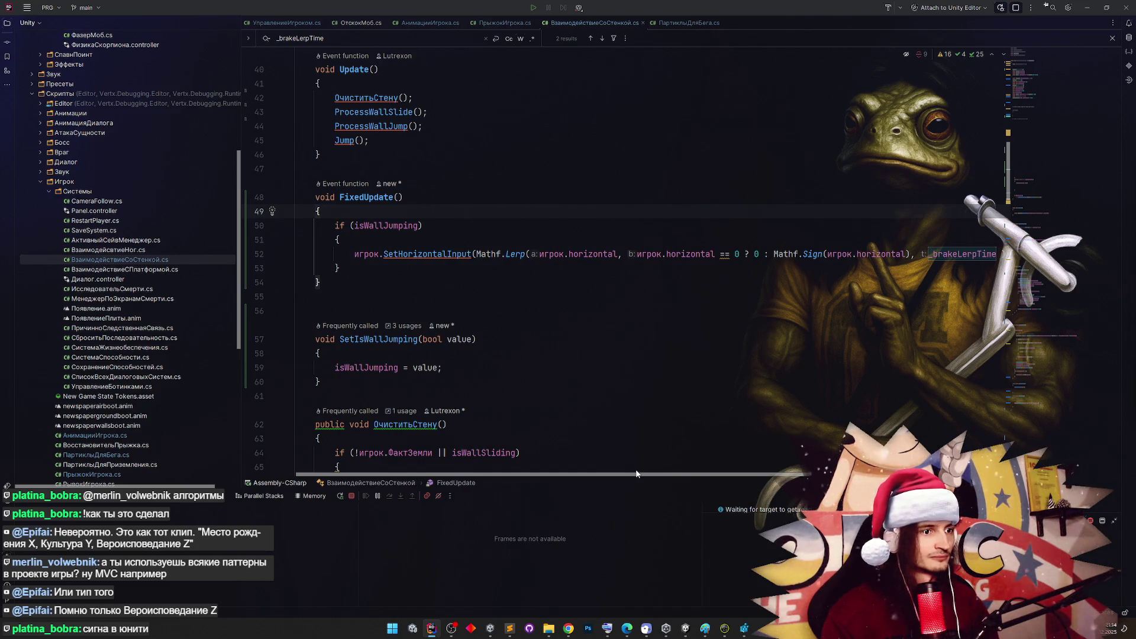
scroll(645, 420, right, 2)
scroll(641, 428, left, 2)
click(711, 235)
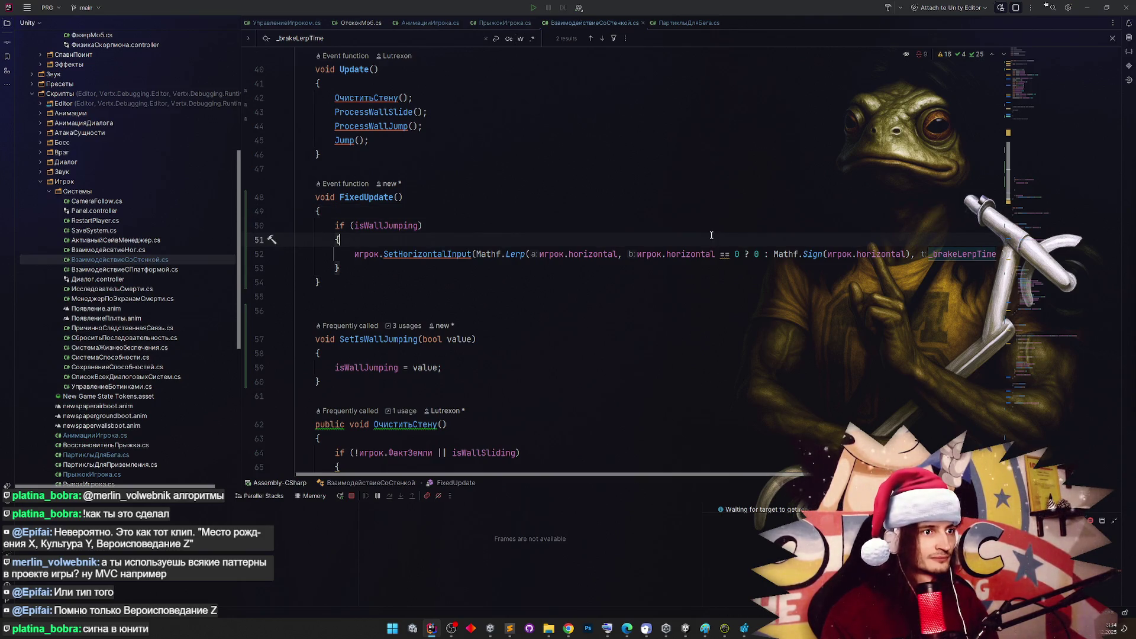
scroll(711, 235, up, 2)
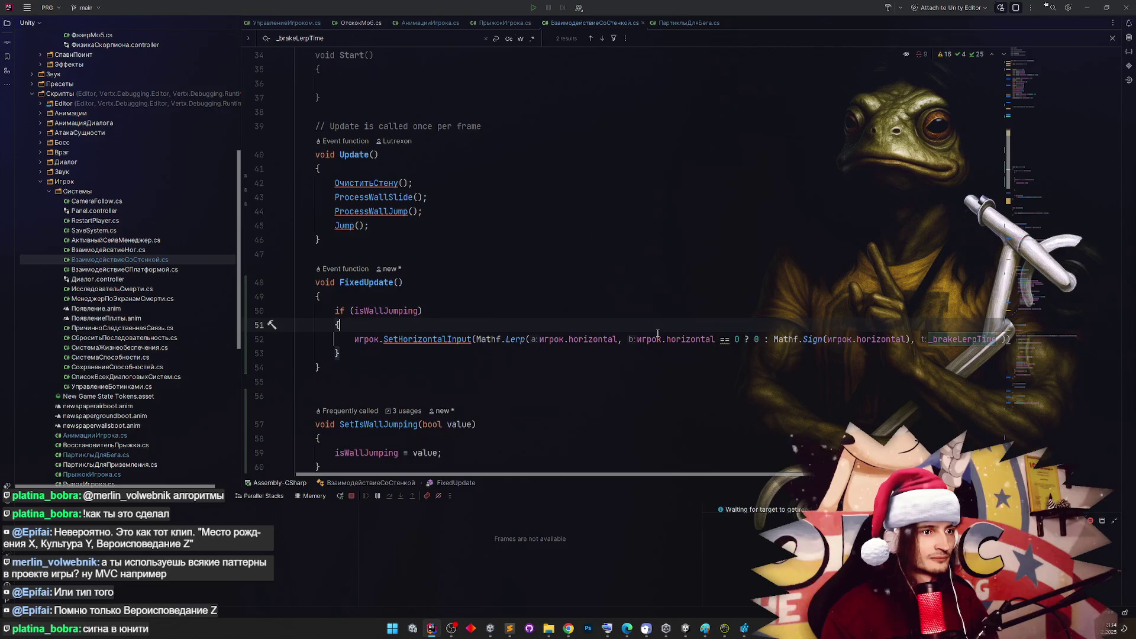
click(714, 339)
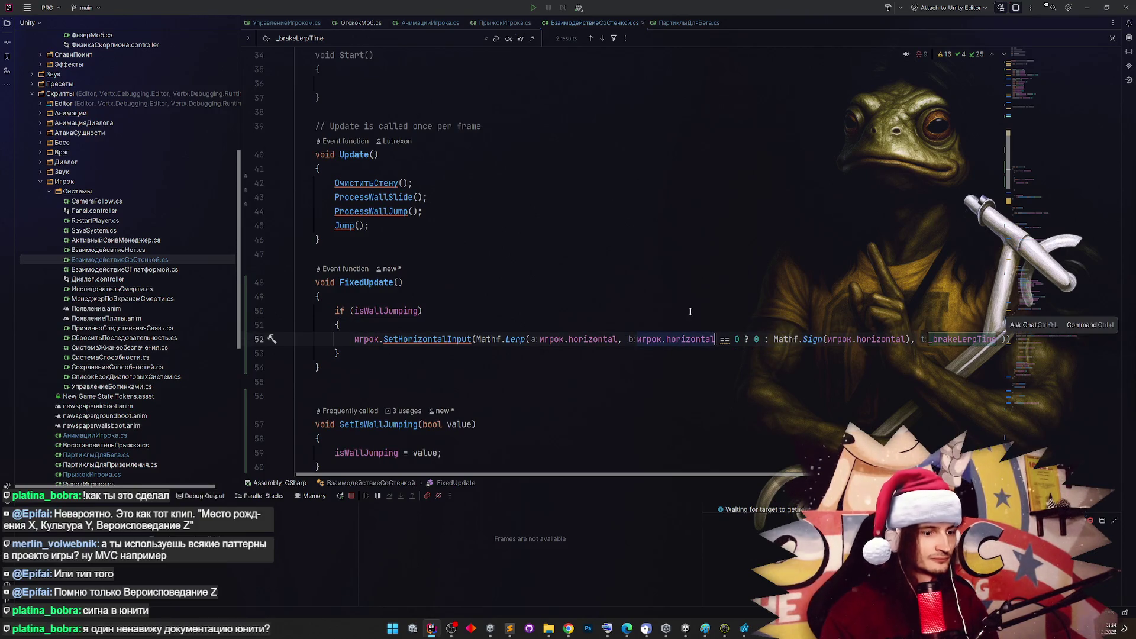
Add a new line reading 'var input =' above the SetHorizontalInput call
click(545, 324)
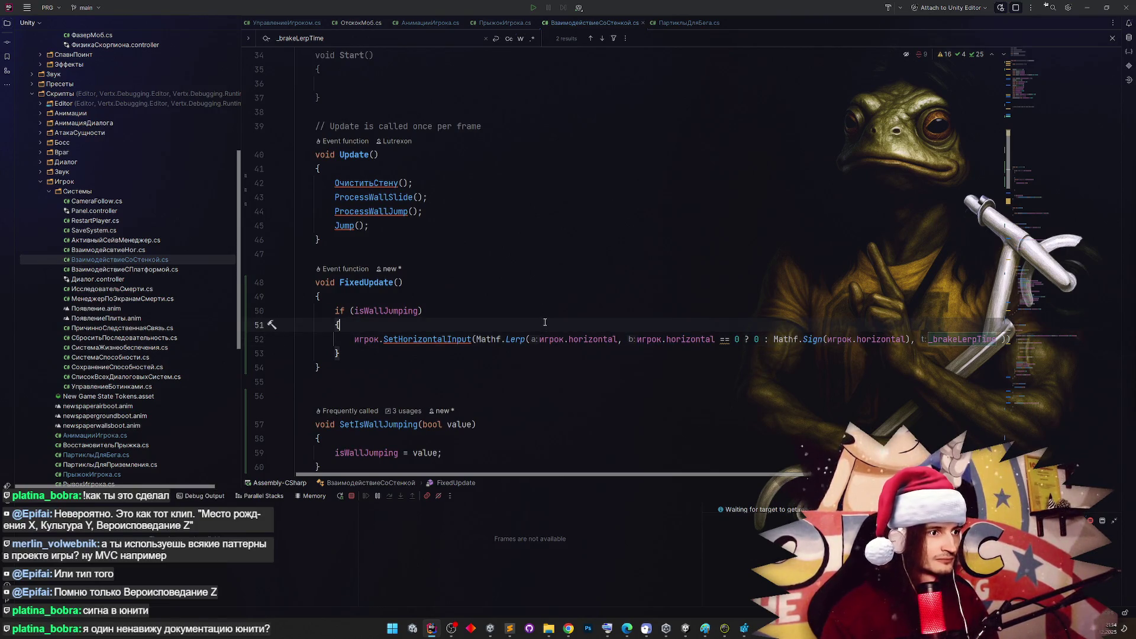
key(Return)
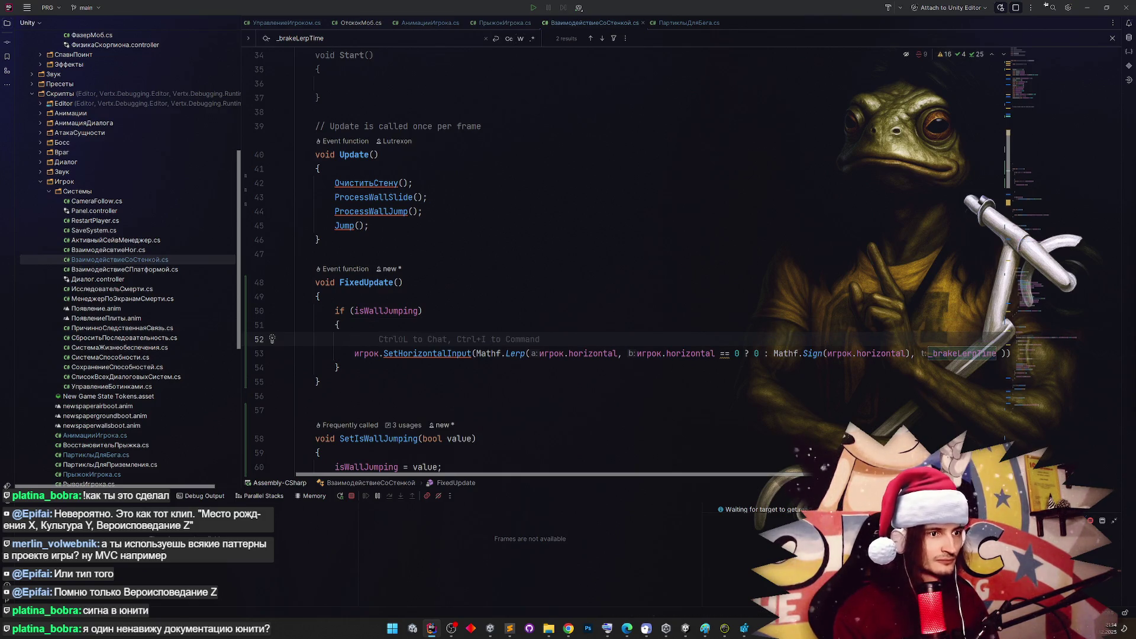
key(BackSpace)
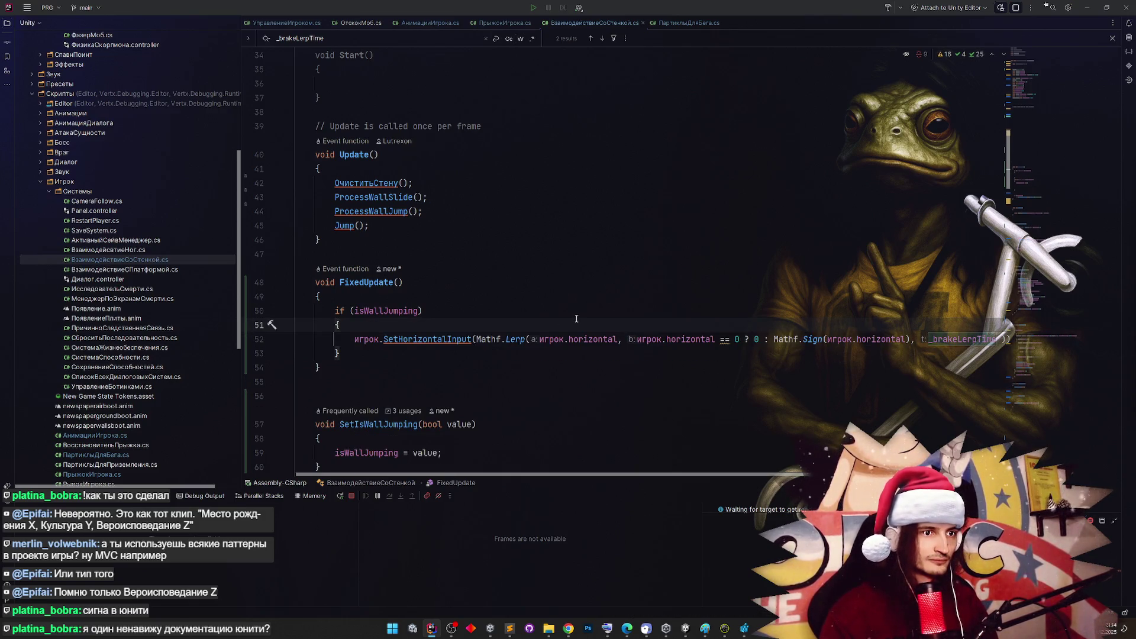
scroll(576, 318, down, 1)
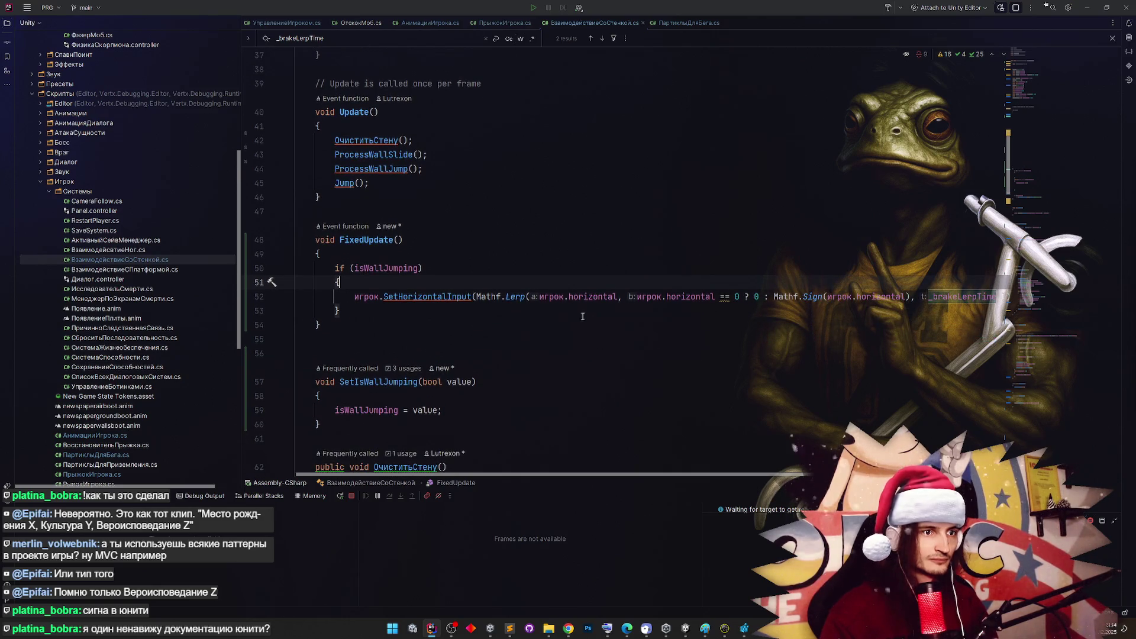
click(908, 296)
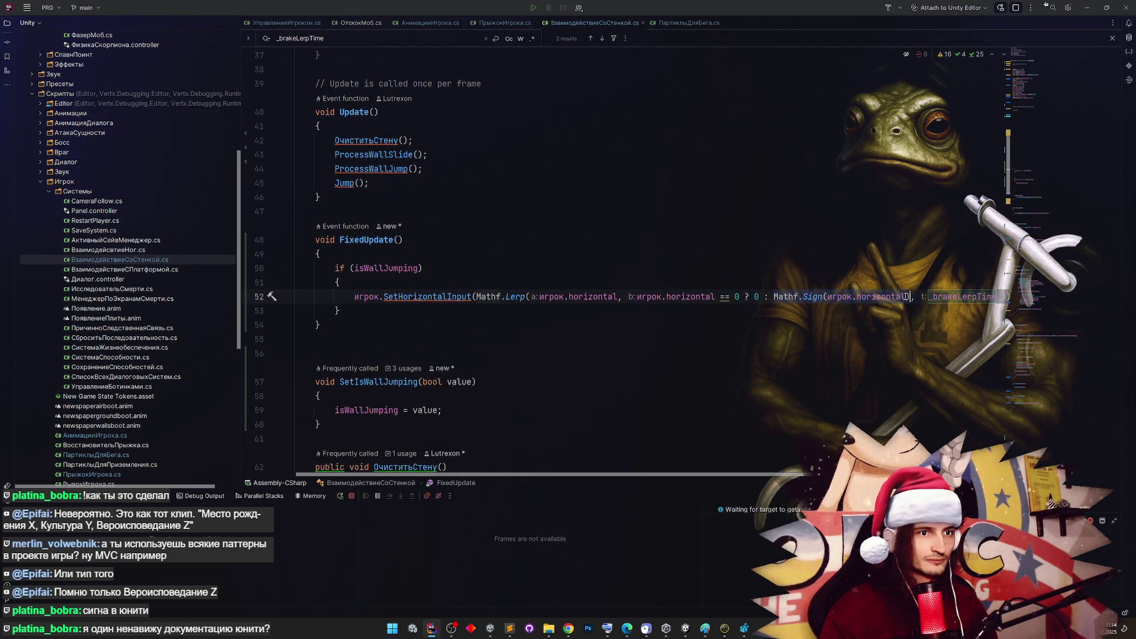
key(Up)
key(End)
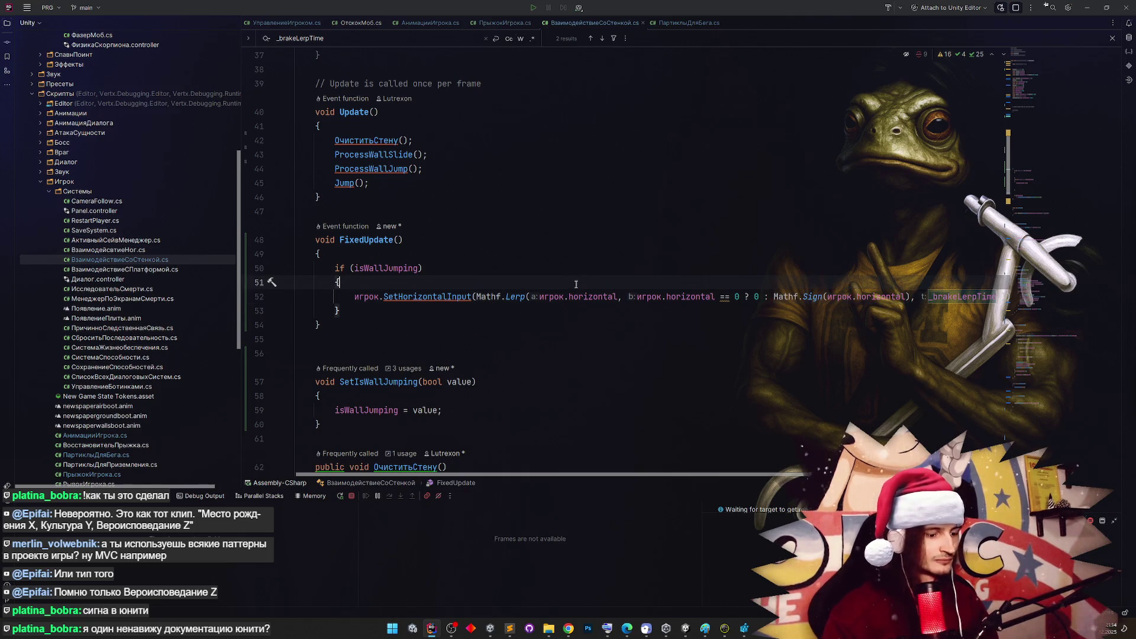
key(Return)
text(var input =)
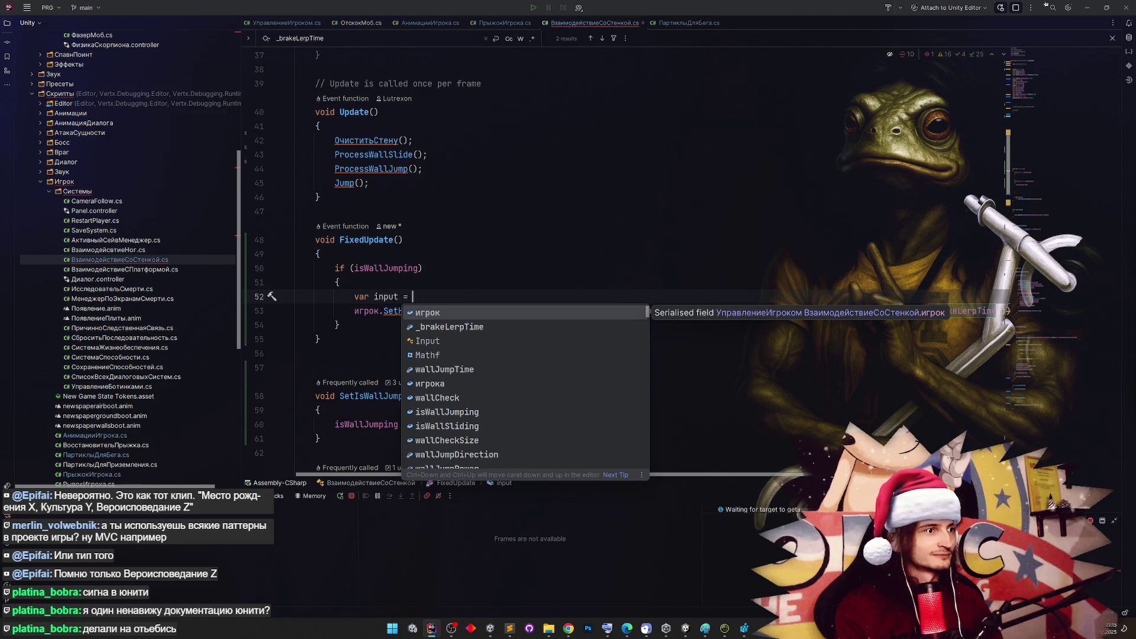
Dismiss the completion list, leaving 'var input =' unfinished, and bring back the Mathf.Sign docs
key(Down)
key(ctrl+z)
click(569, 266)
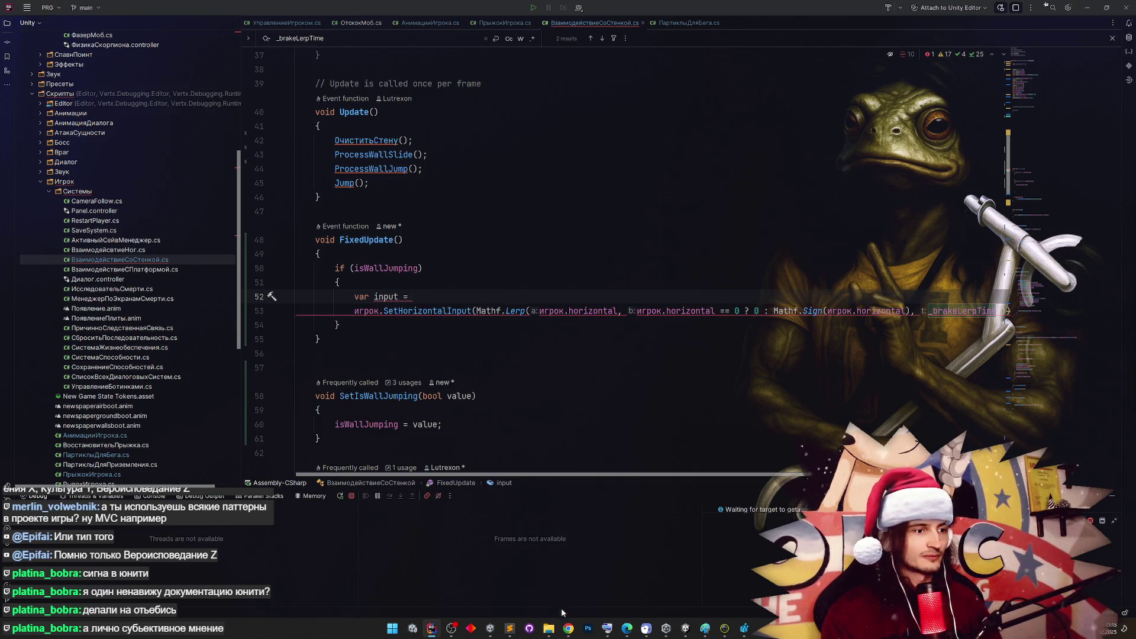
click(567, 627)
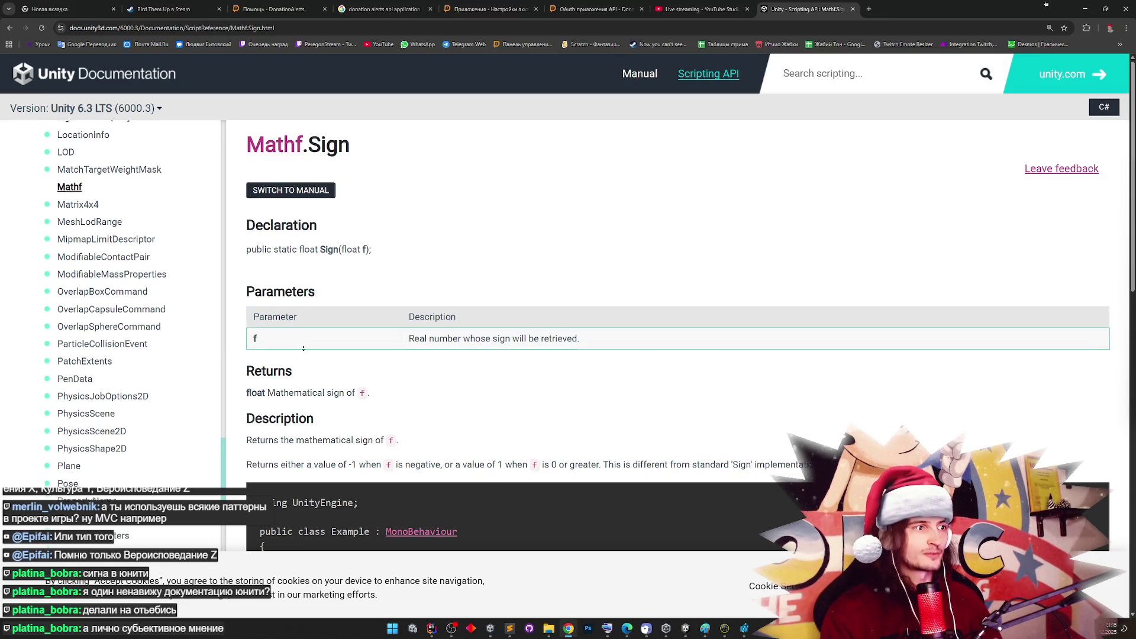
Scroll to the Mathf.Sign example where Sign(0) prints 1, then minimize Chrome
scroll(106, 329, down, 1)
scroll(453, 341, down, 3)
scroll(459, 437, down, 4)
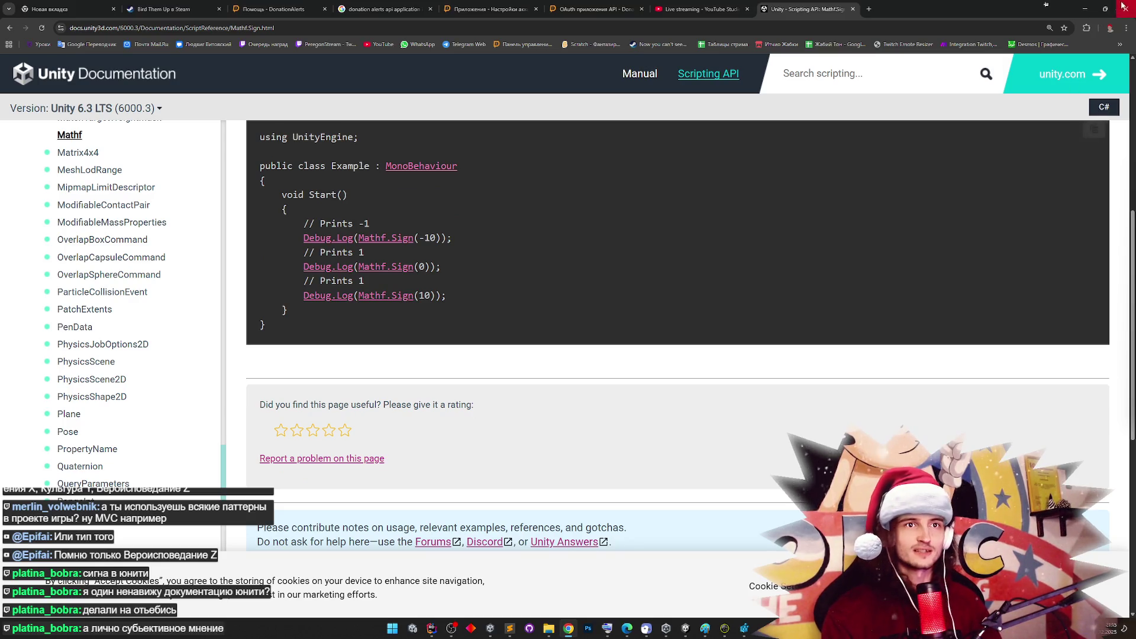
click(1087, 10)
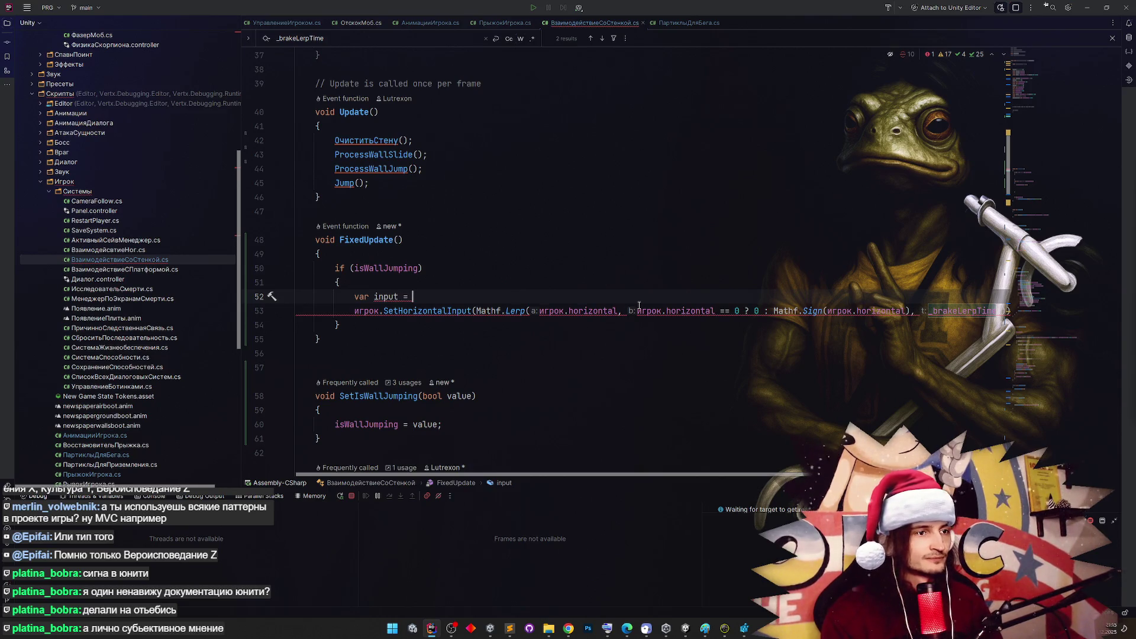
Complete var input = Input.GetAxisRaw("Horizontal"), use it as the lerp target, then switch to Unity
text(Input.)
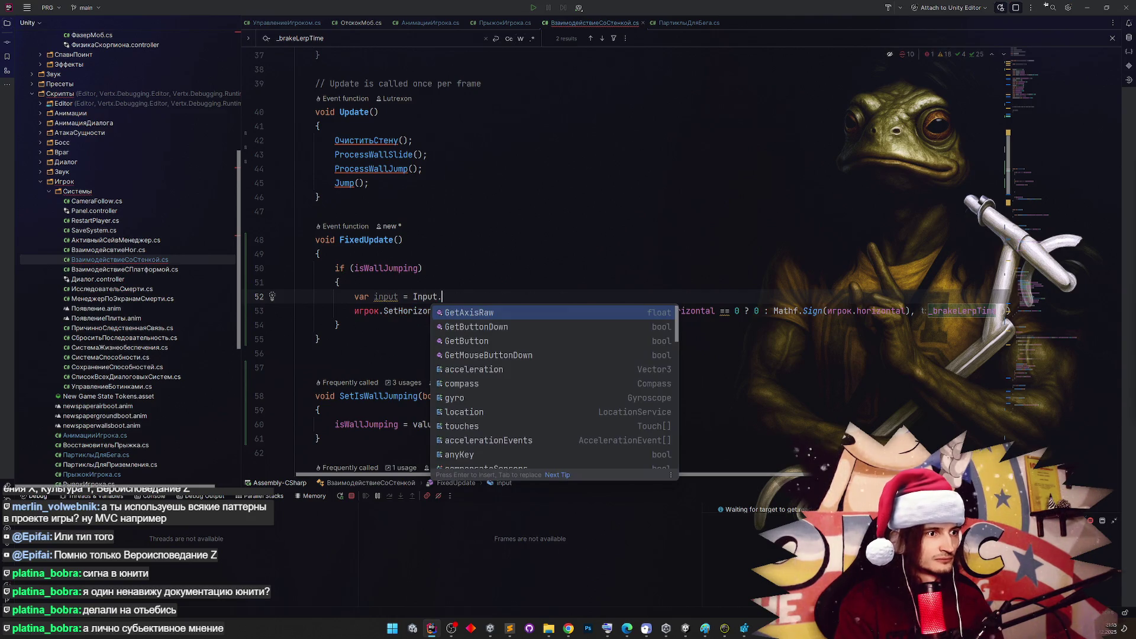
key(Return)
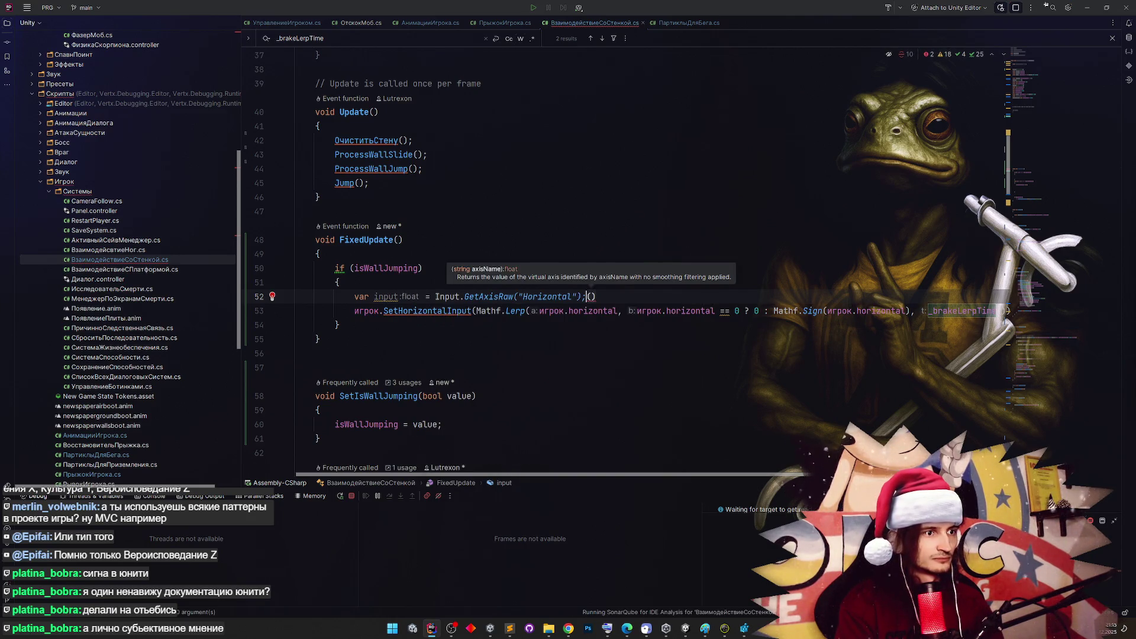
key(Delete)
key(Return)
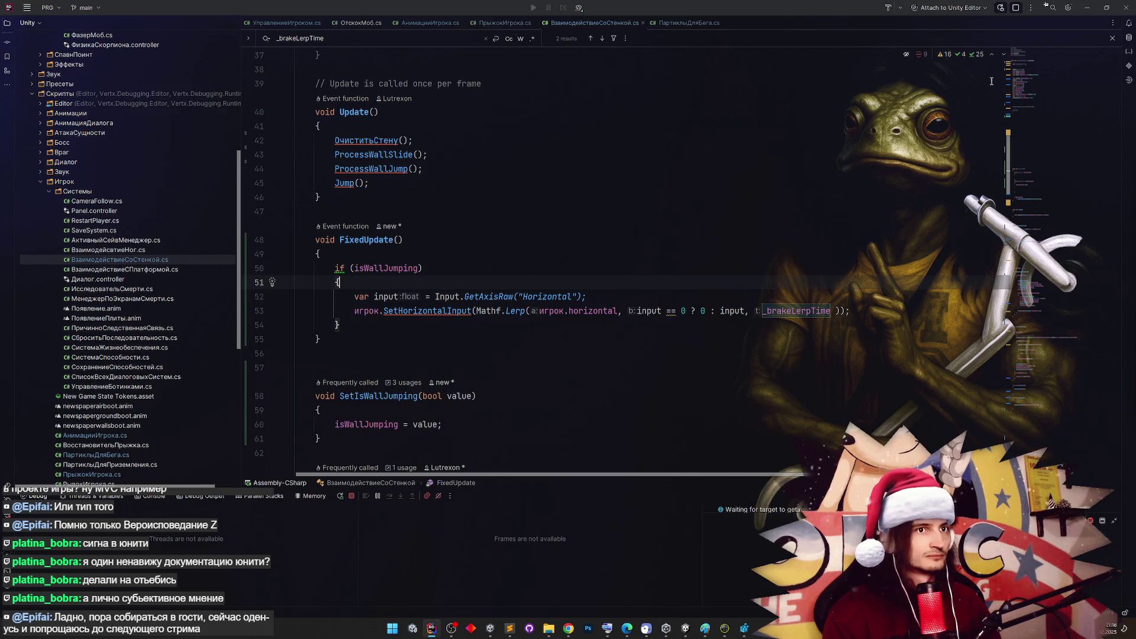
click(1045, 6)
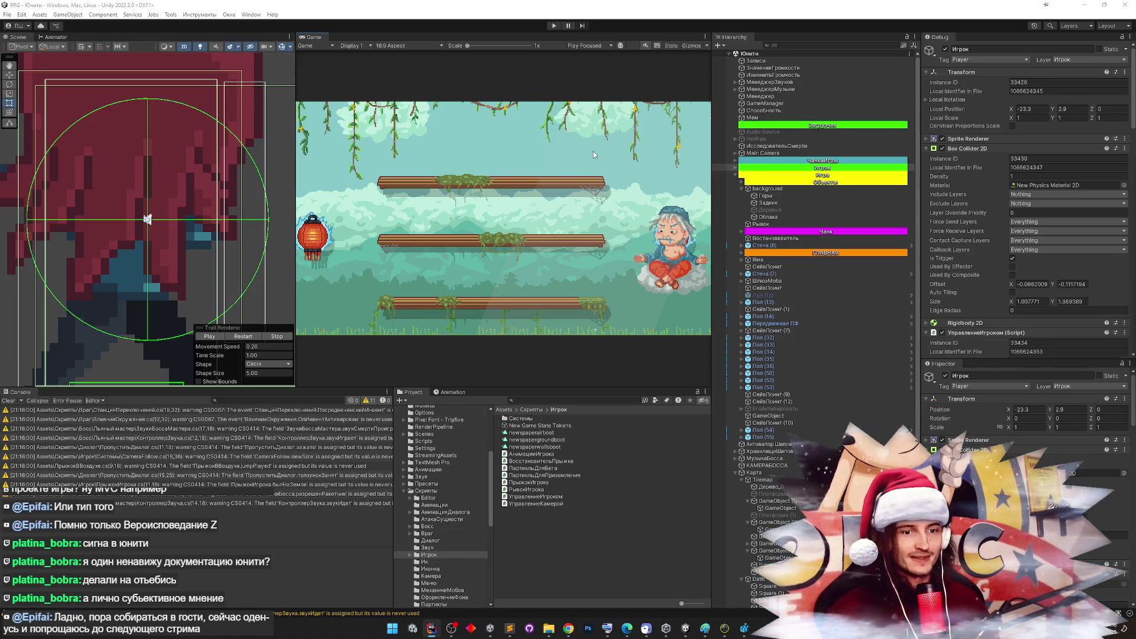
key(ctrl+p)
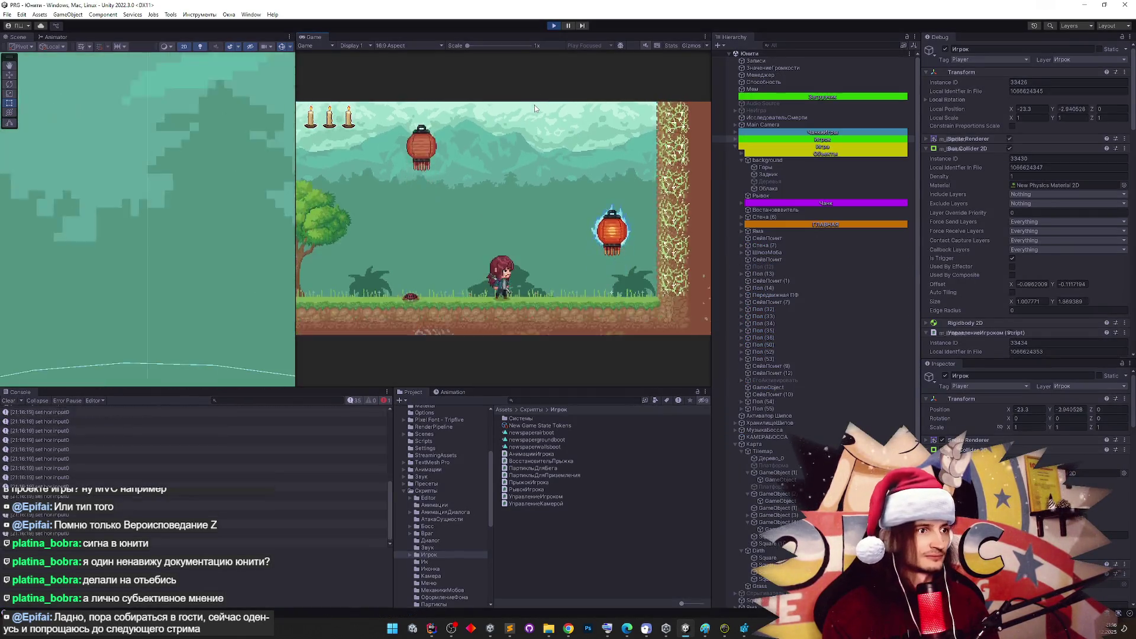
key(shift+space)
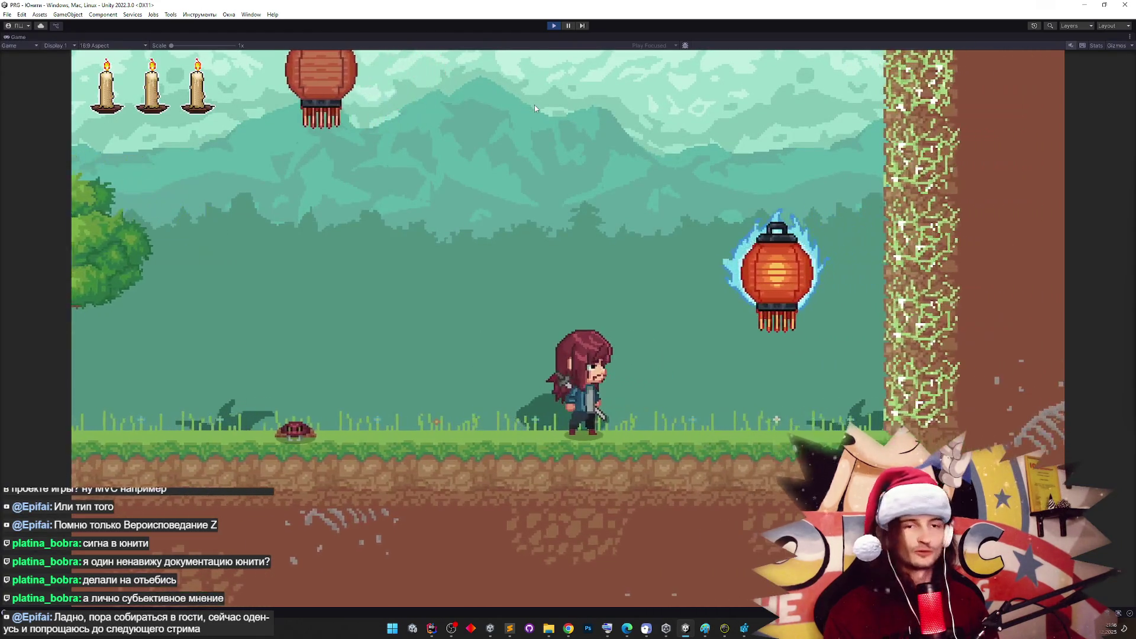
key(d)
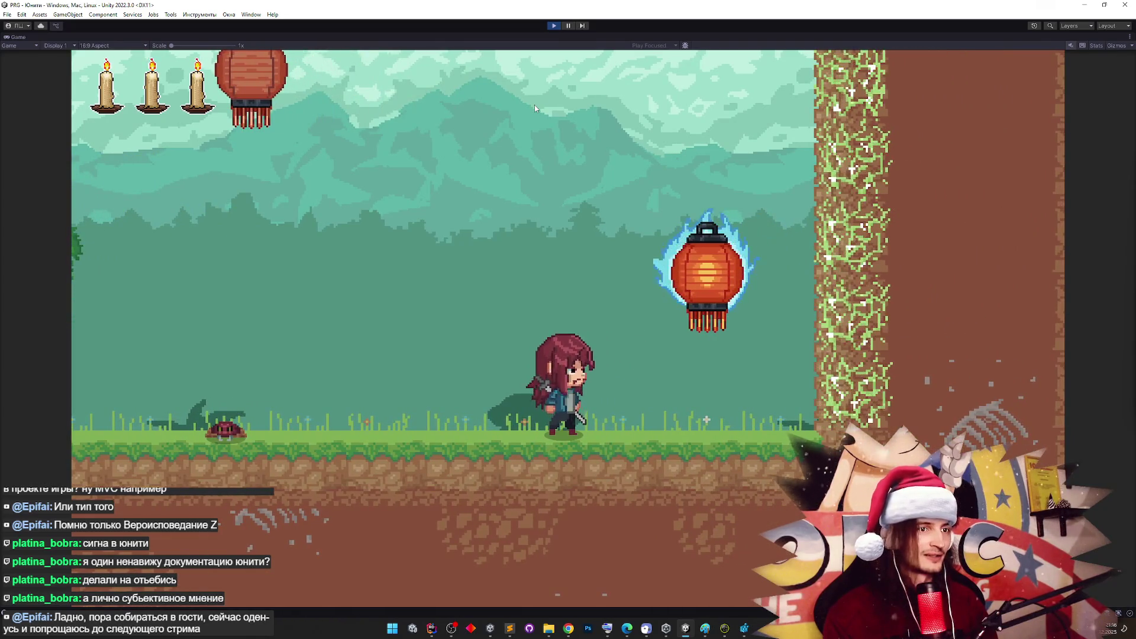
key(d)
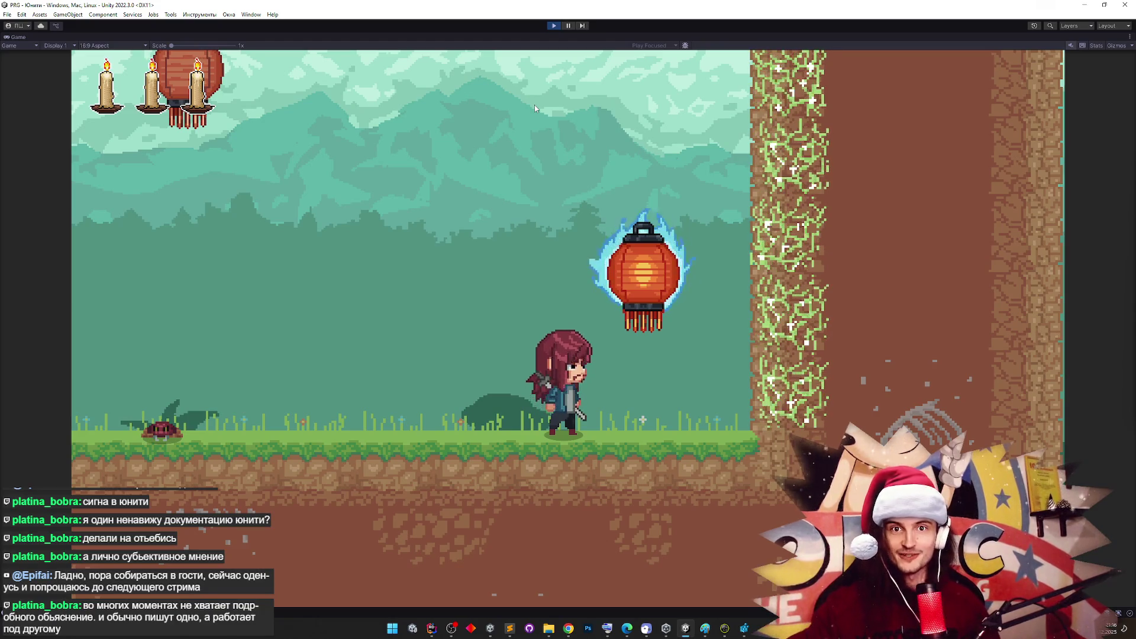
key(a)
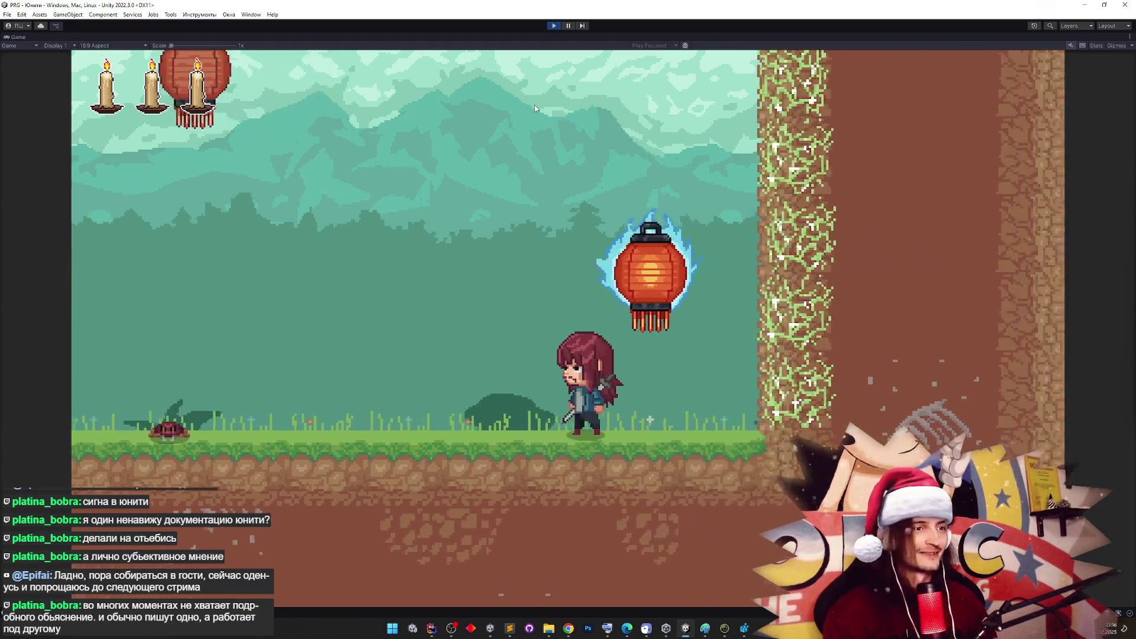
key(d)
key(space)
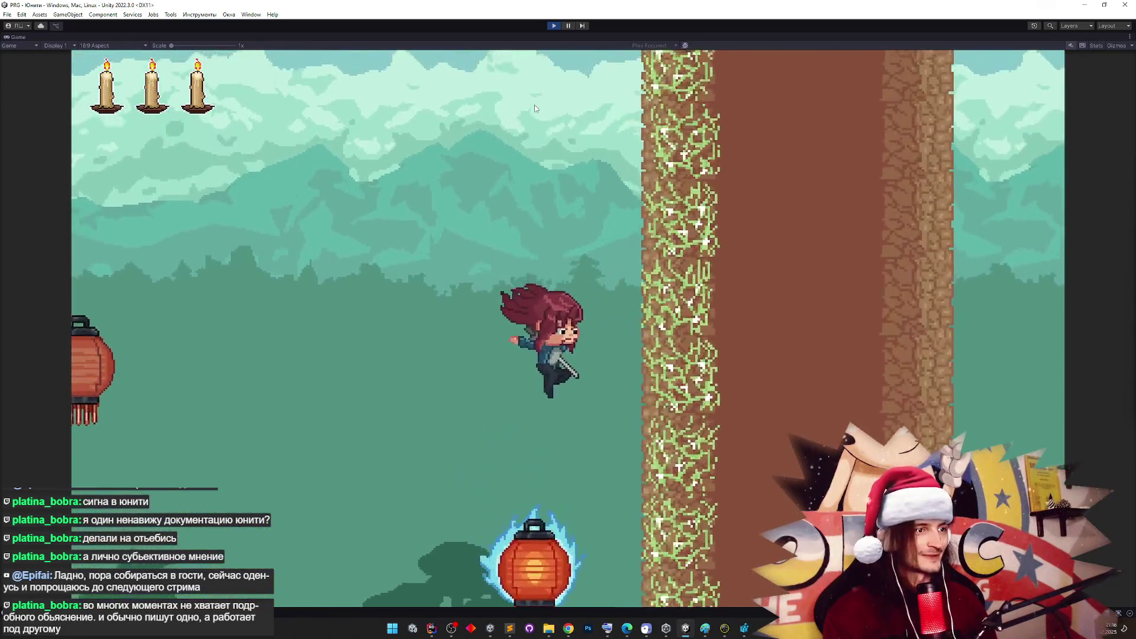
key(space)
key(d)
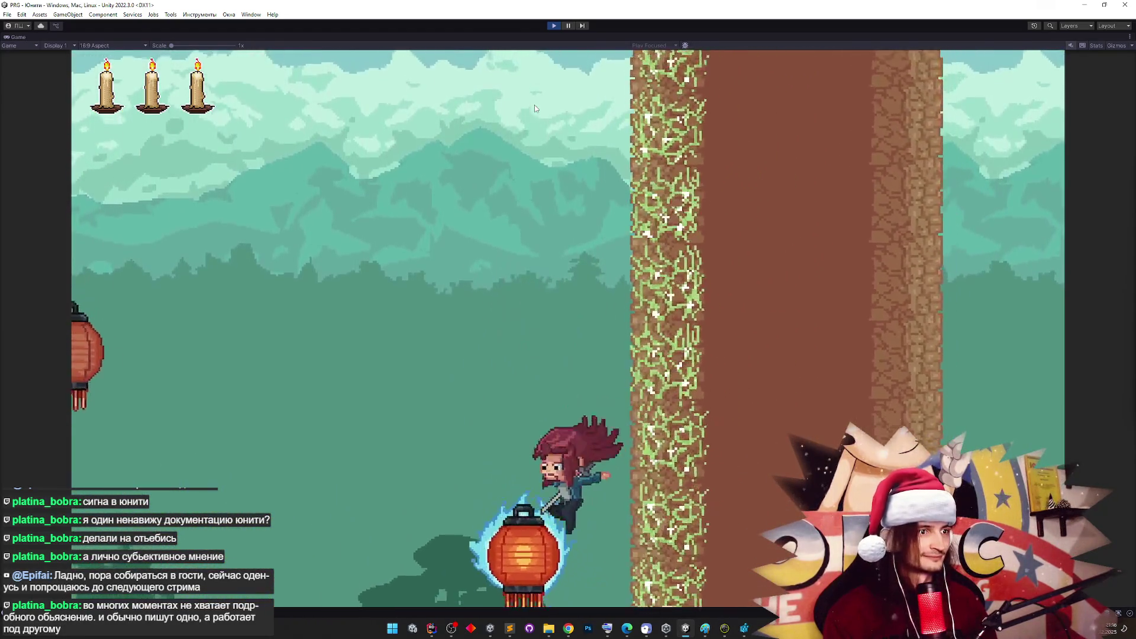
key(space)
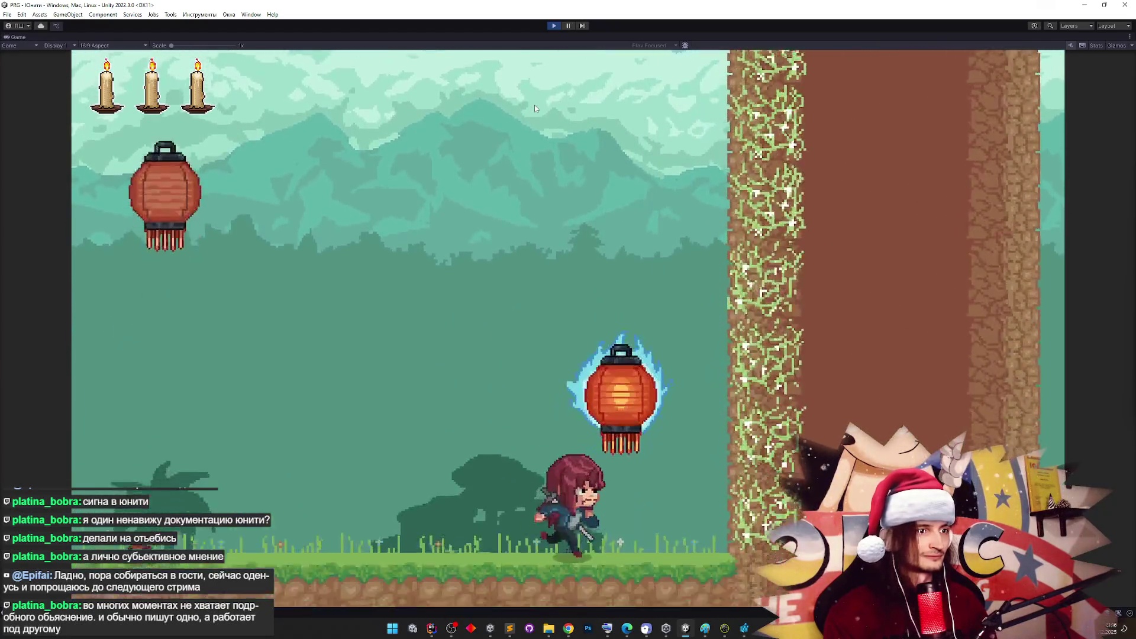
key(space)
key(d)
key(space)
key(space)
key(d)
key(space)
key(space)
key(d)
key(space)
key(d)
key(space)
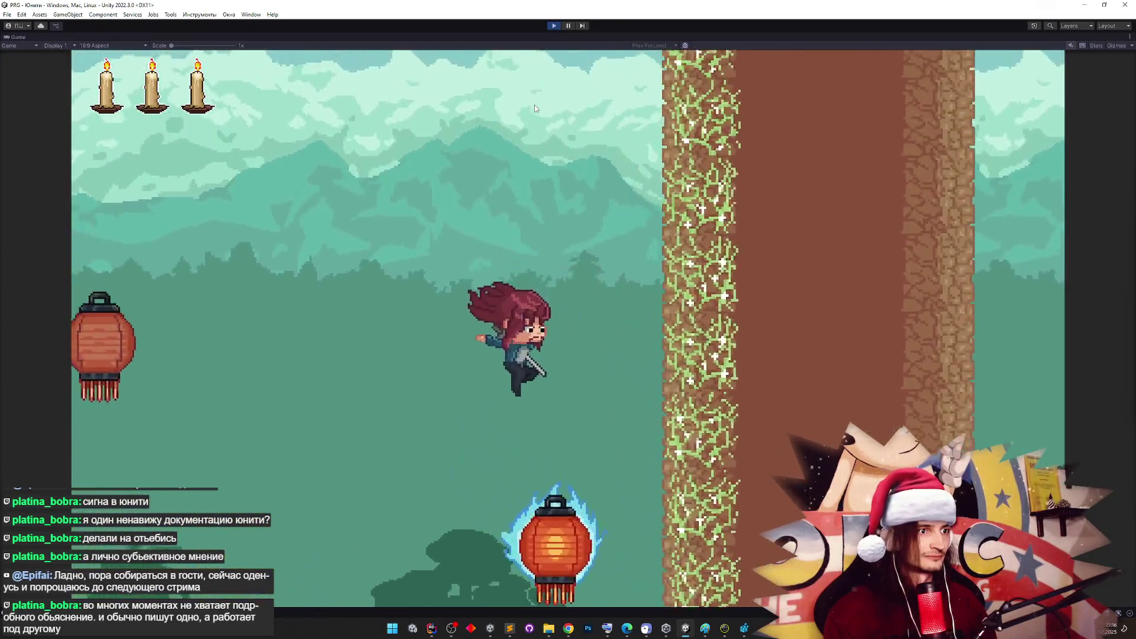
key(space)
key(d)
key(space)
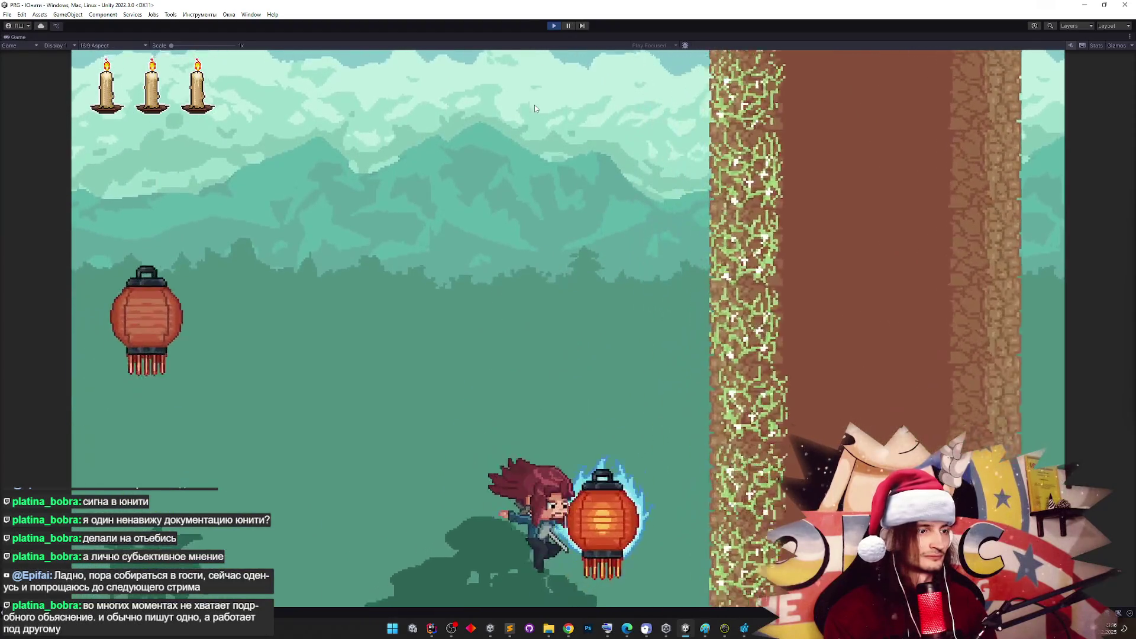
key(space)
key(d)
key(space)
key(space)
key(a)
key(d)
key(space)
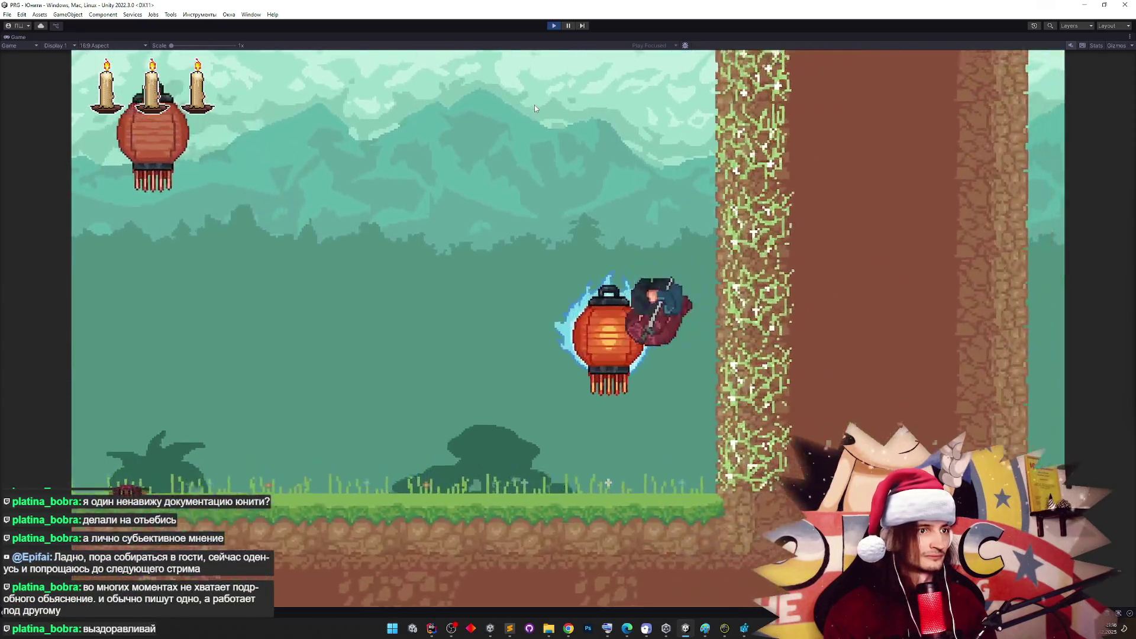
key(d)
key(space)
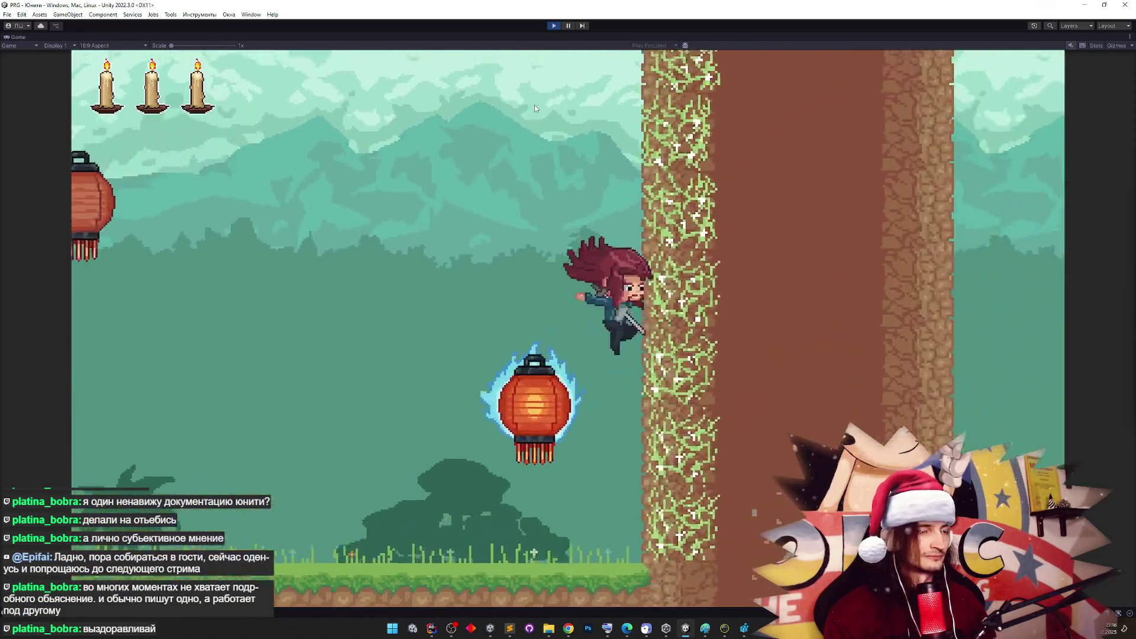
key(space)
key(d)
key(space)
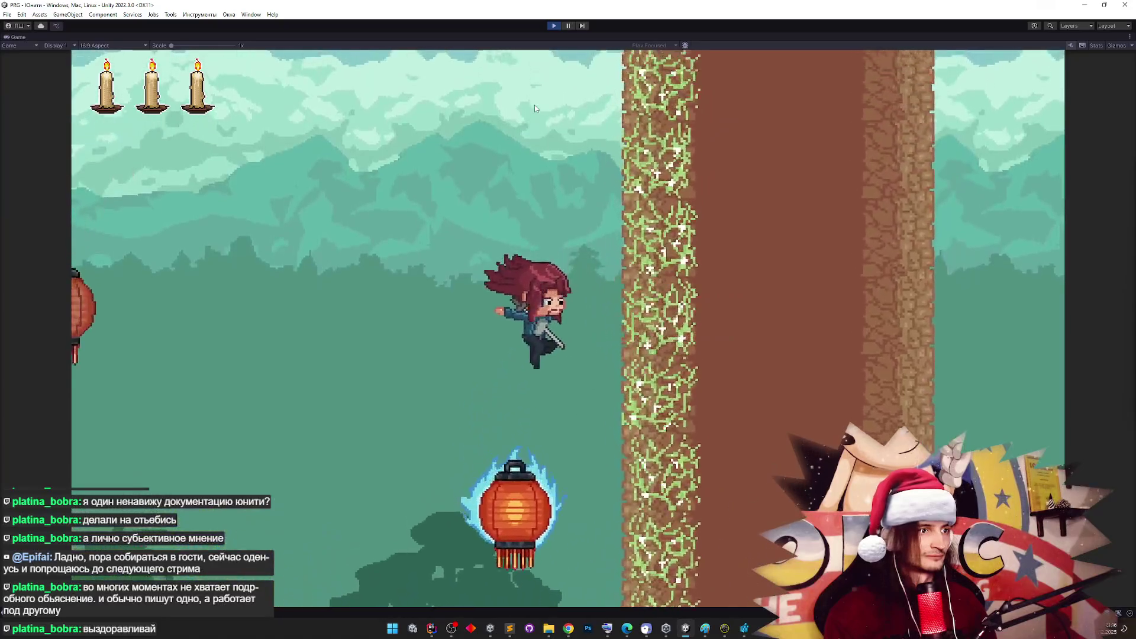
key(space)
key(d)
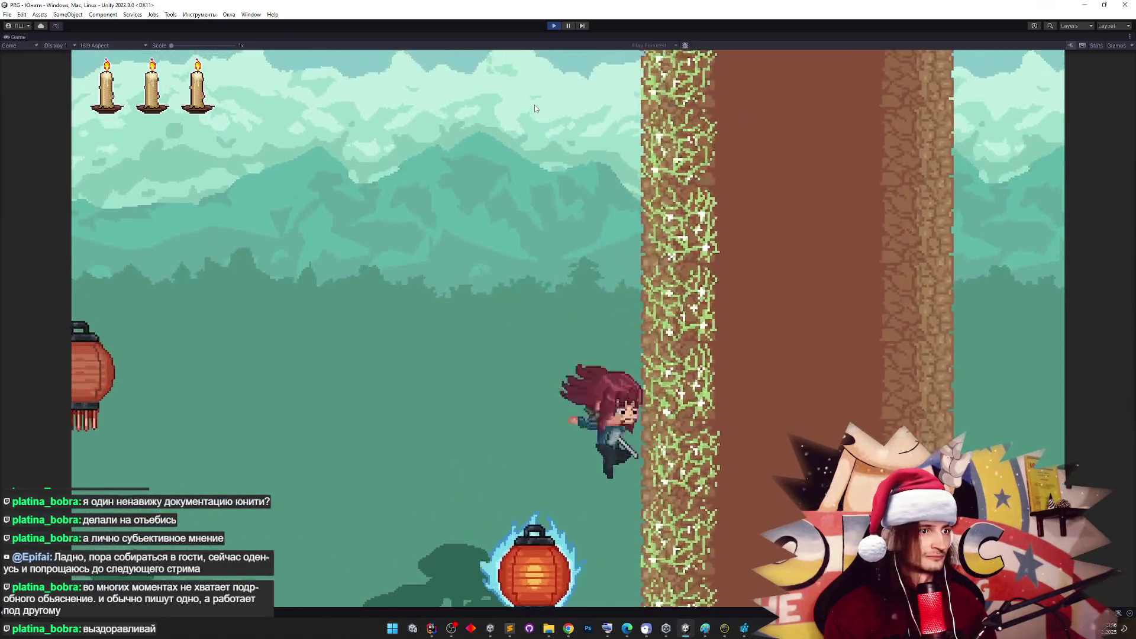
key(space)
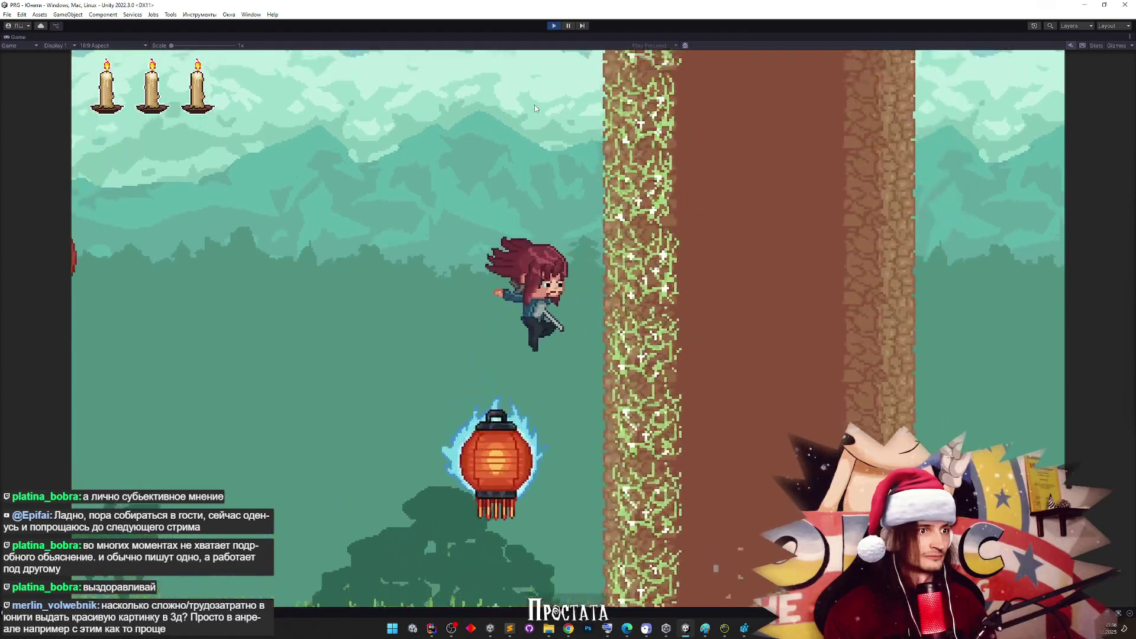
key(d)
key(space)
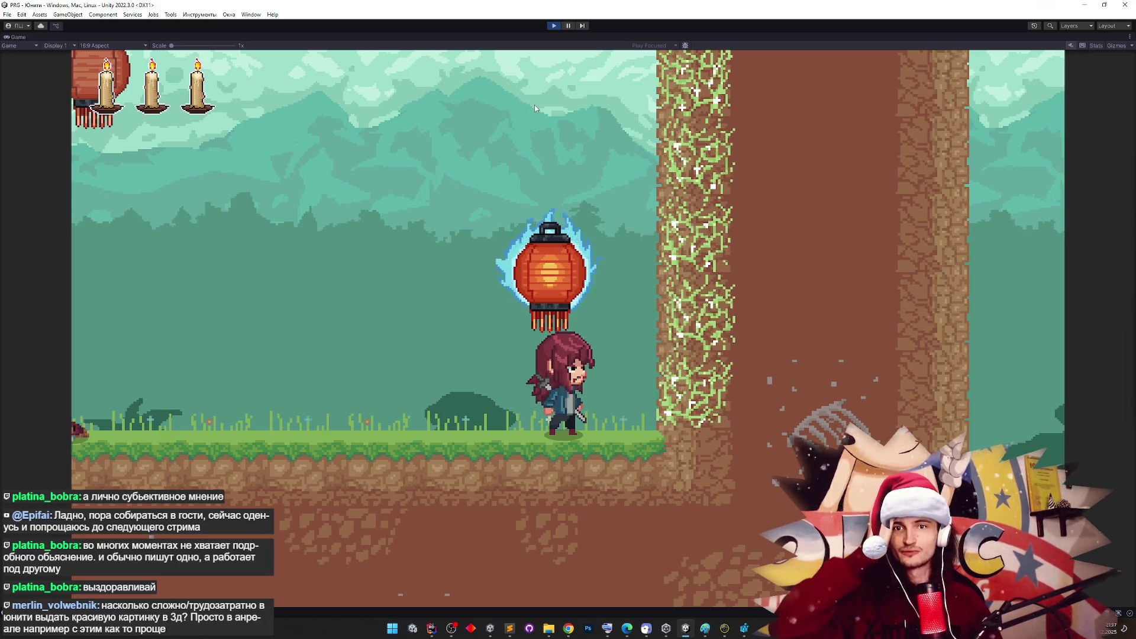
key(a)
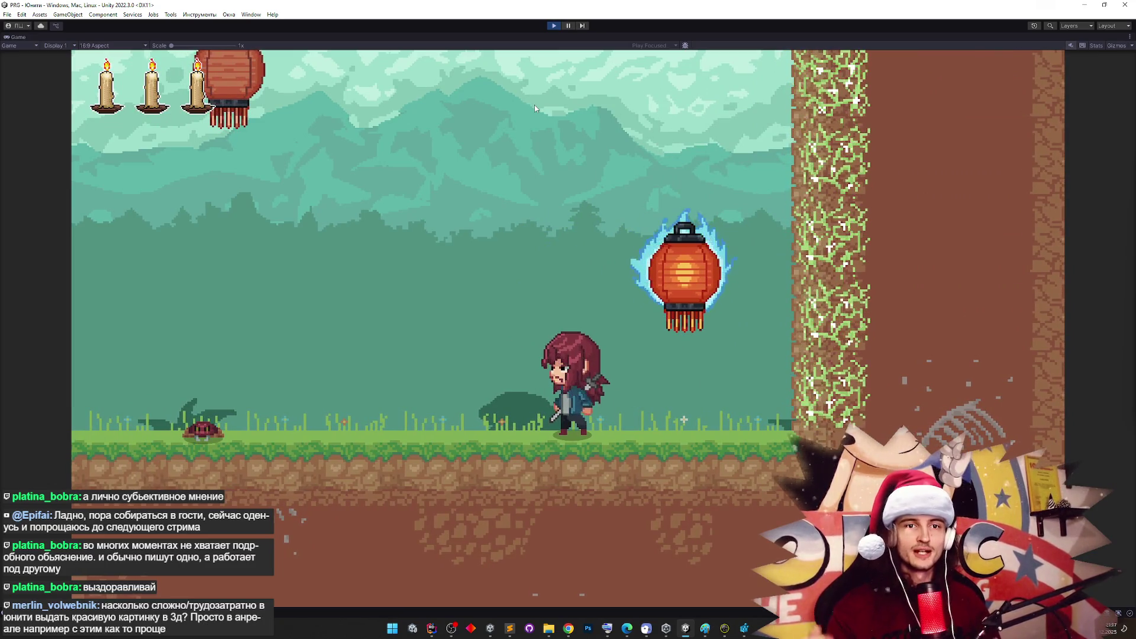
key(space)
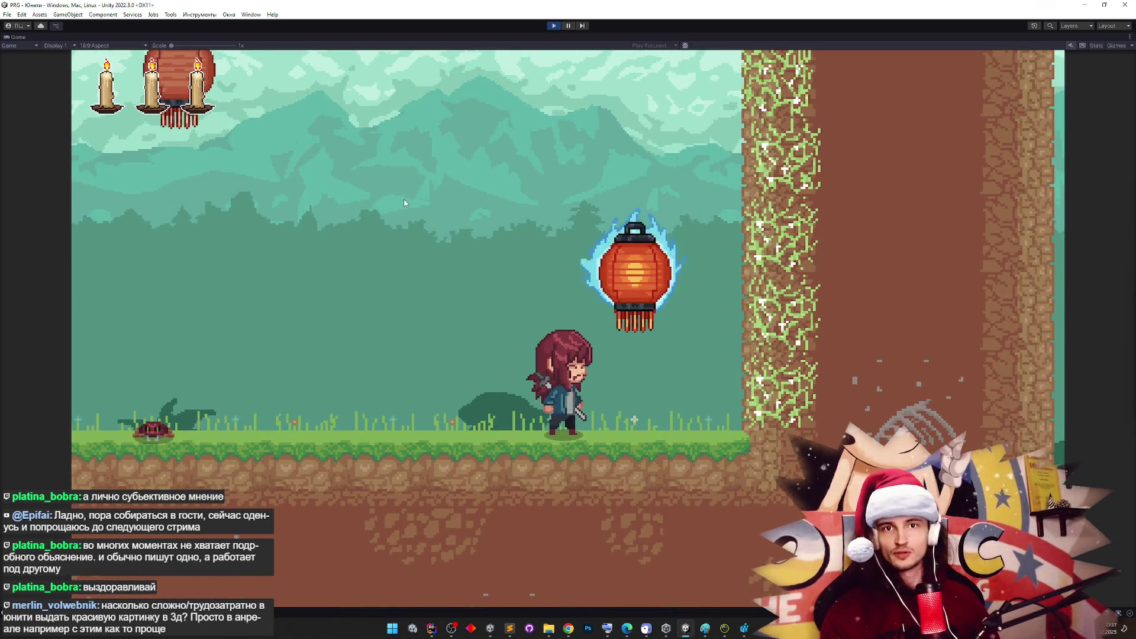
key(space)
key(space)
click(405, 200)
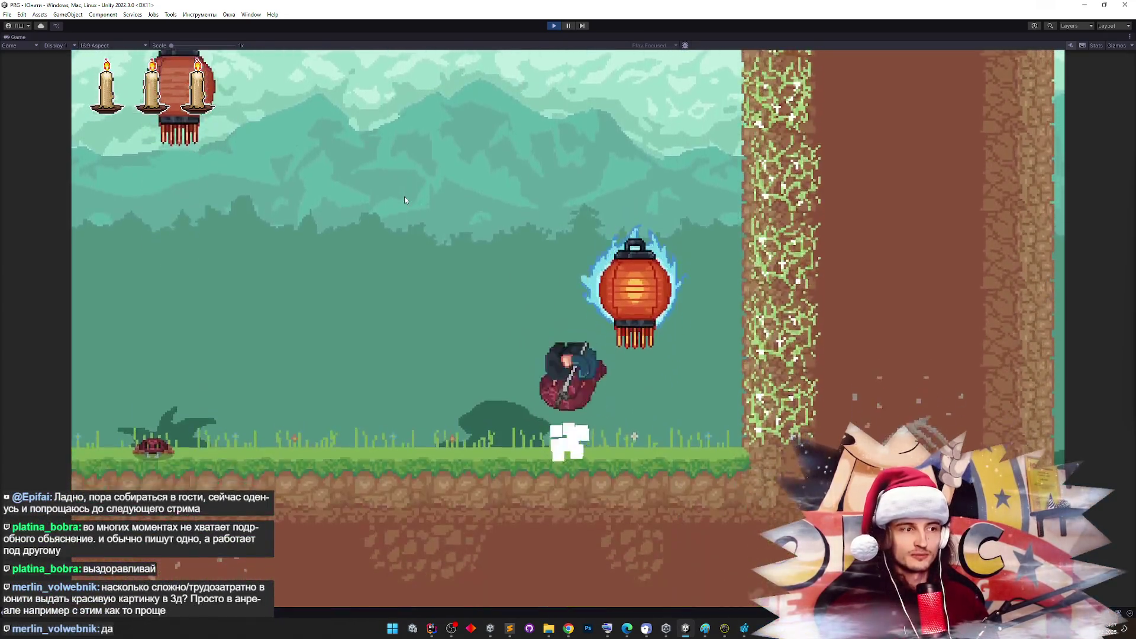
key(space)
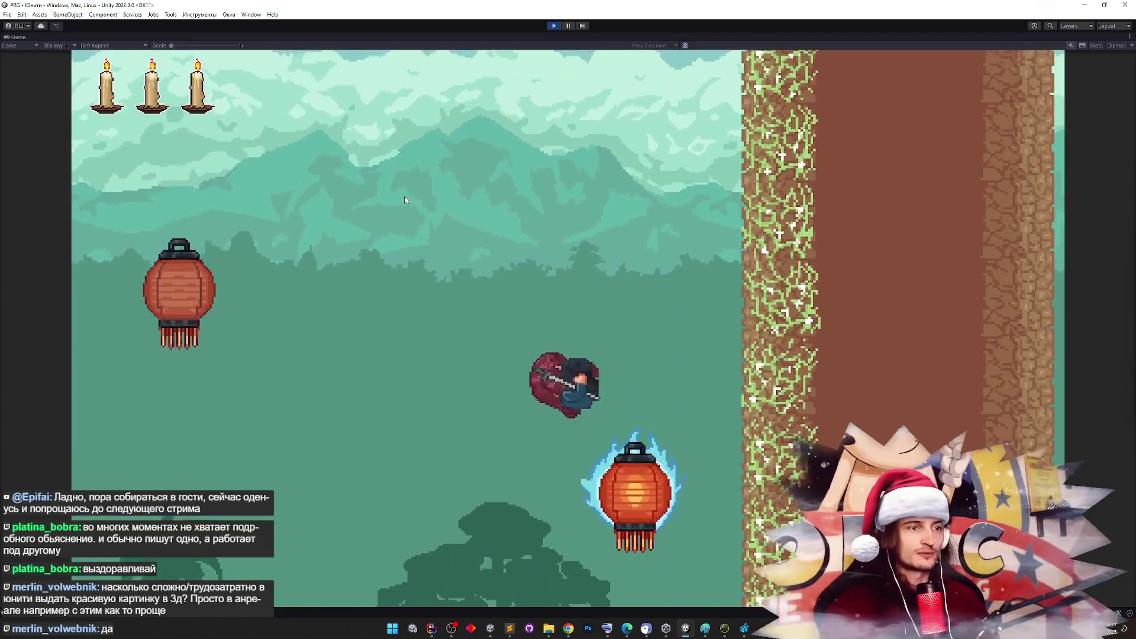
key(a)
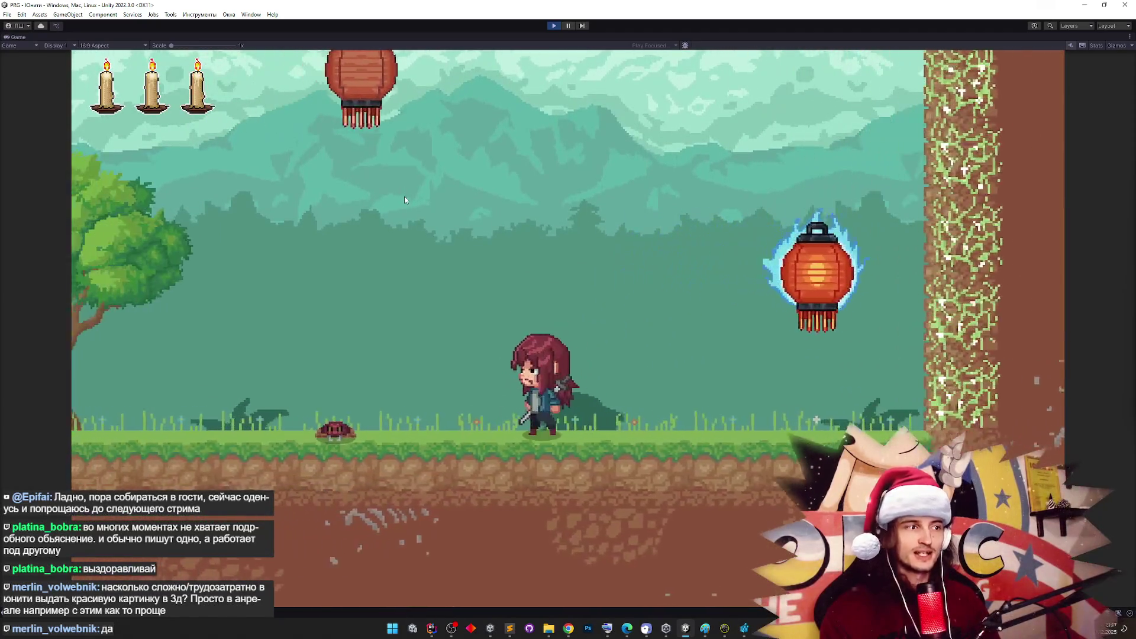
key(d)
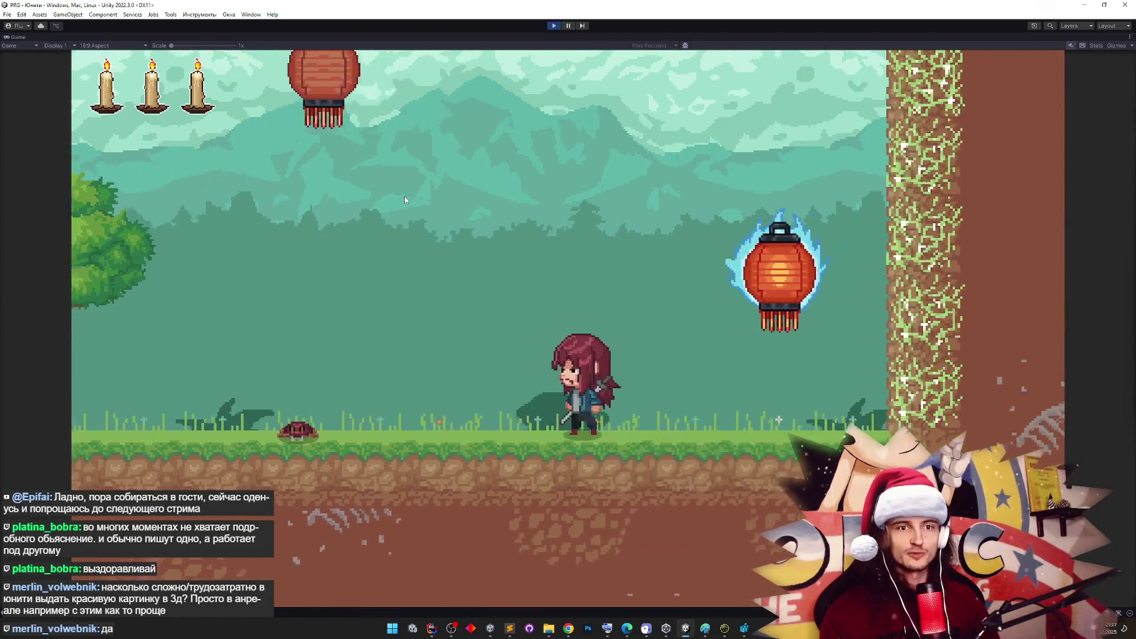
key(a)
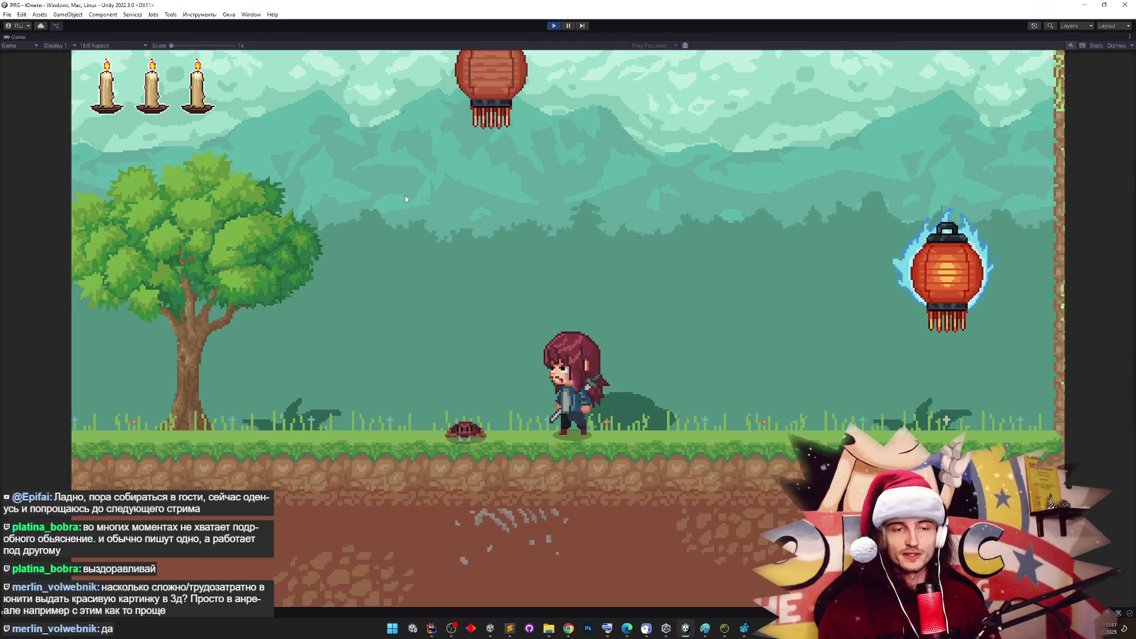
key(d)
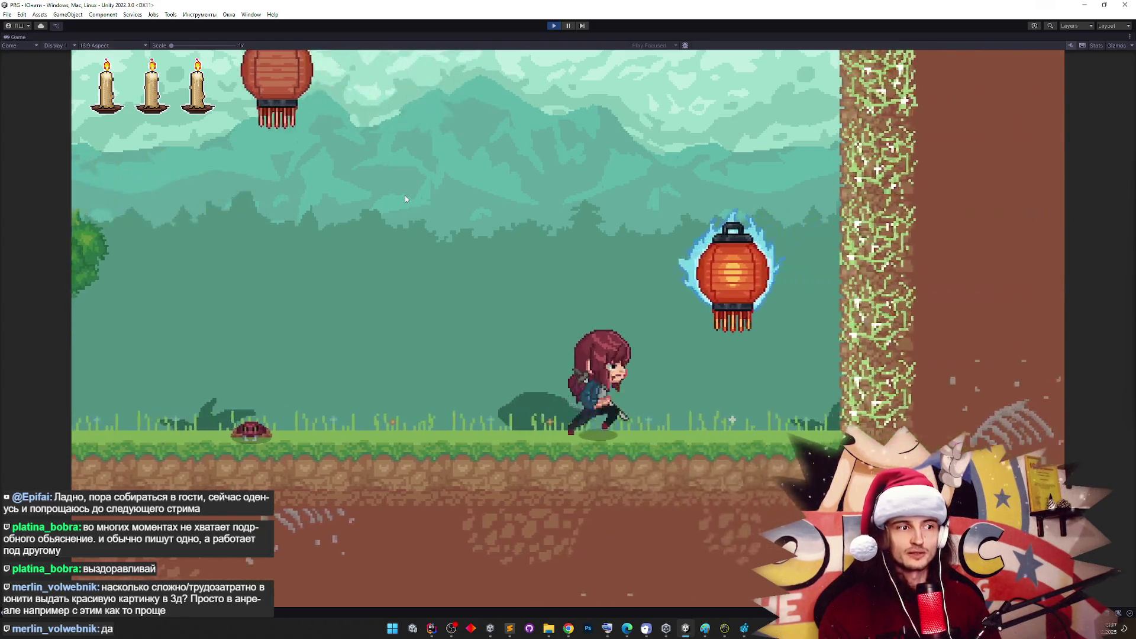
key(space)
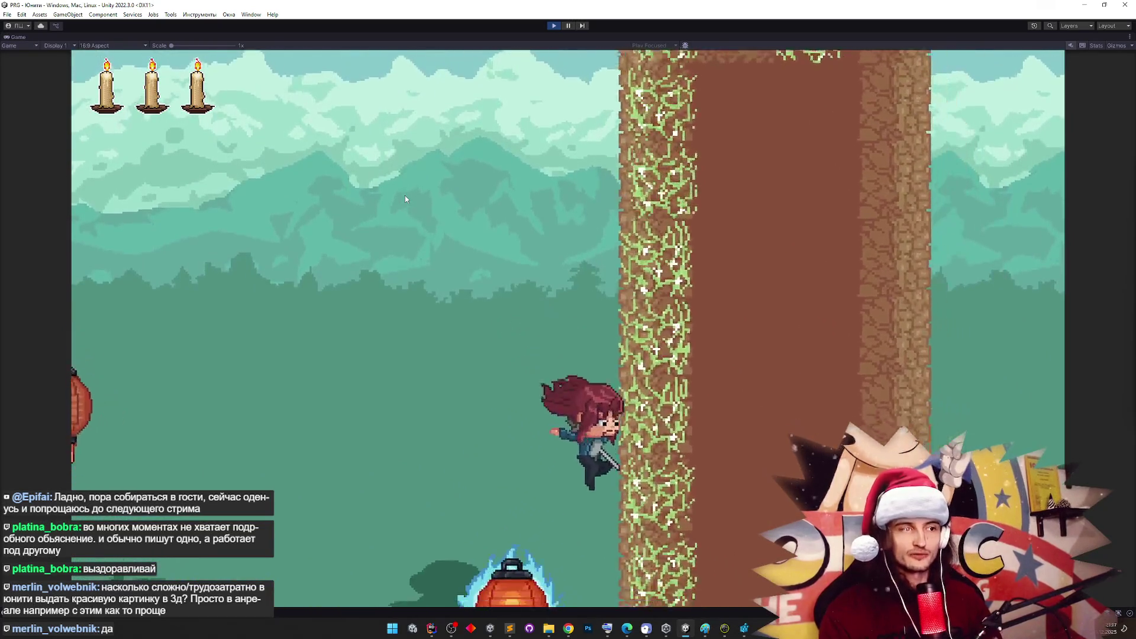
Playtest wall jumps off the tree and bounces off the glowing lantern using A, D and Space
key(d)
key(space)
key(space)
key(d)
key(space)
key(d)
key(space)
key(space)
key(space)
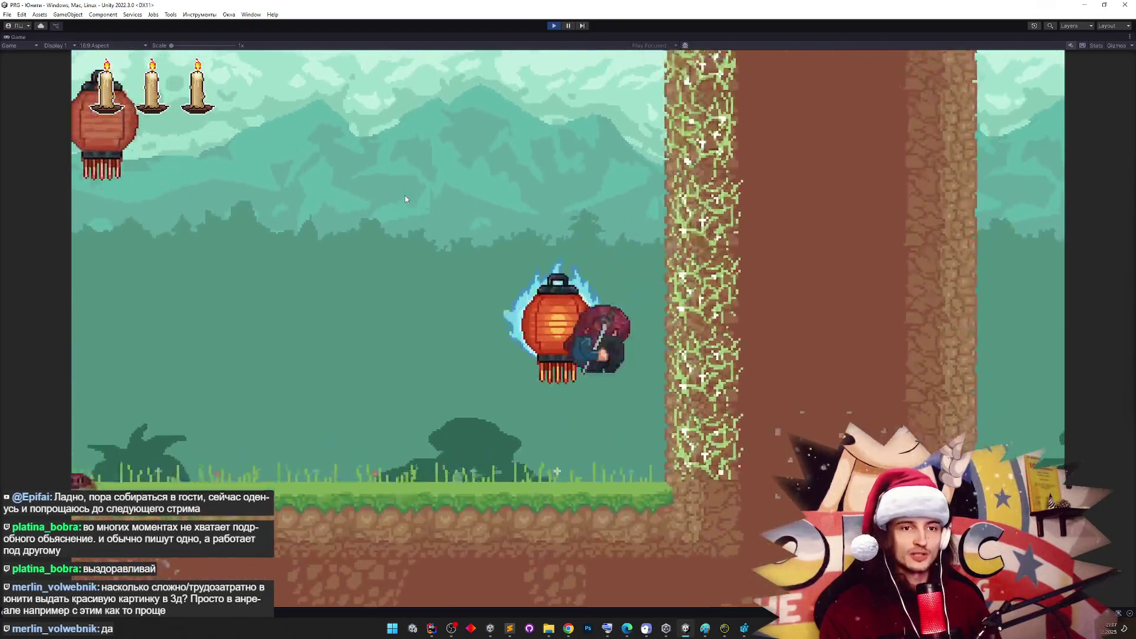
key(a)
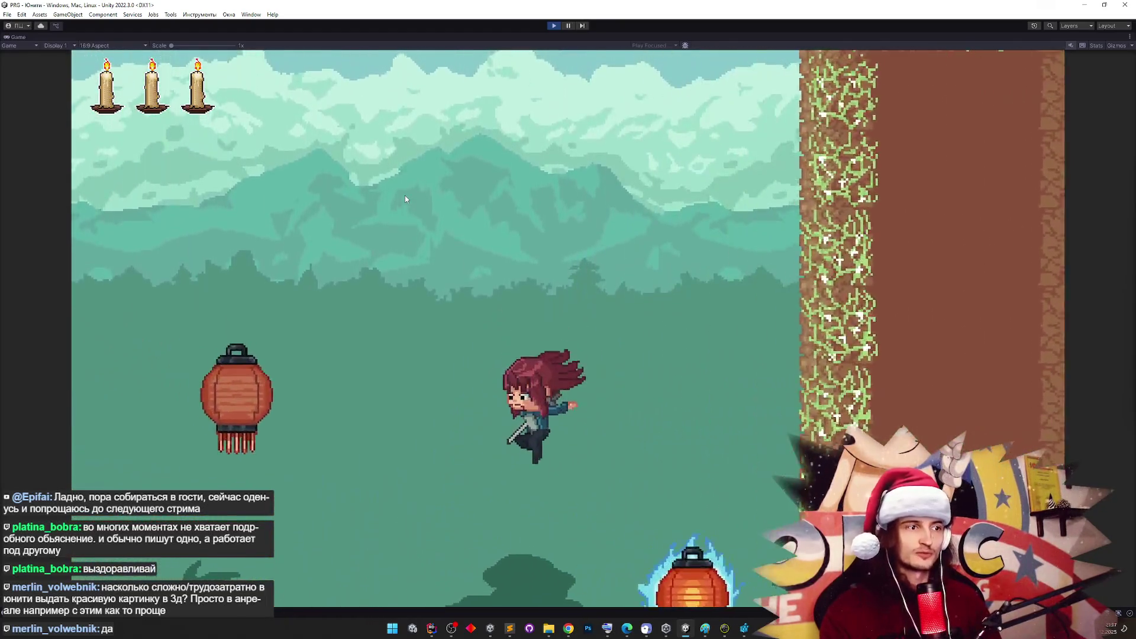
key(d)
key(space)
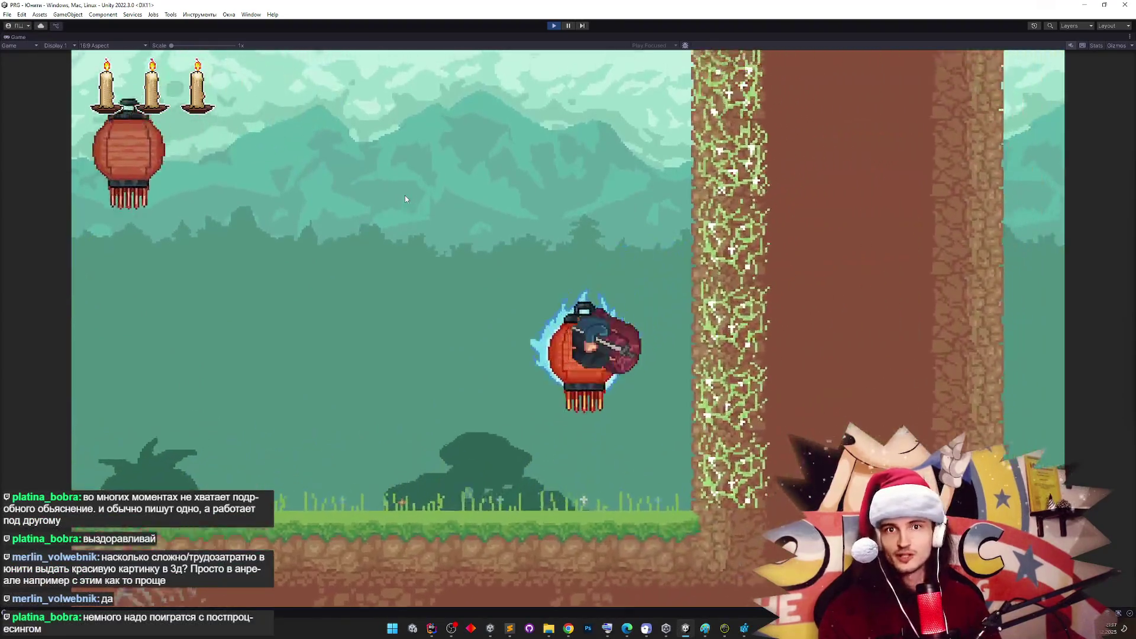
key(a)
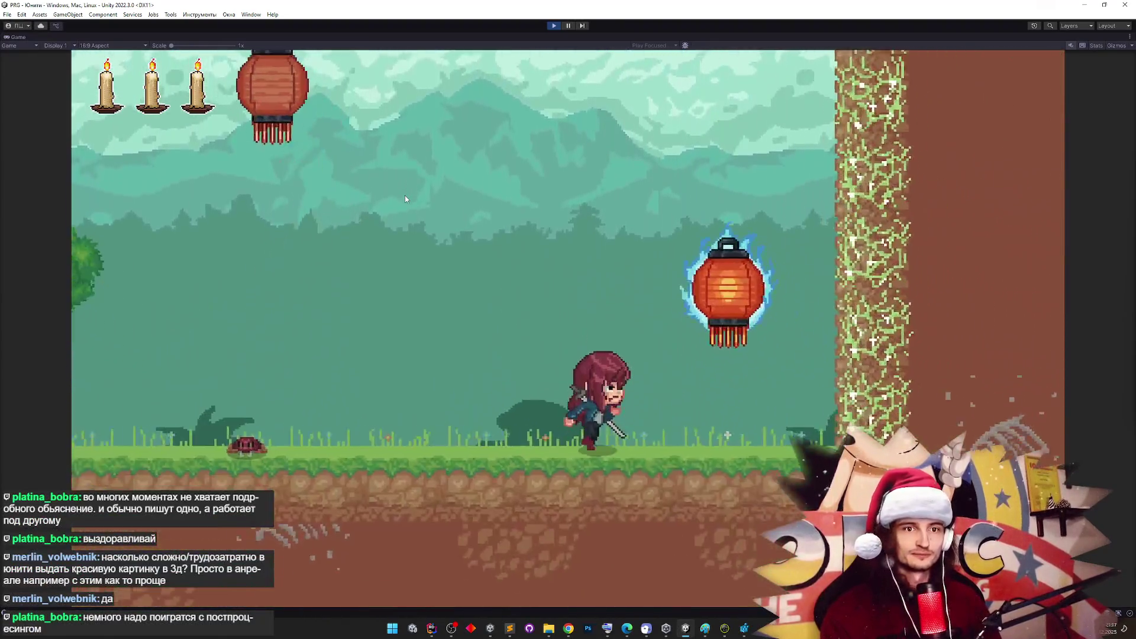
key(d)
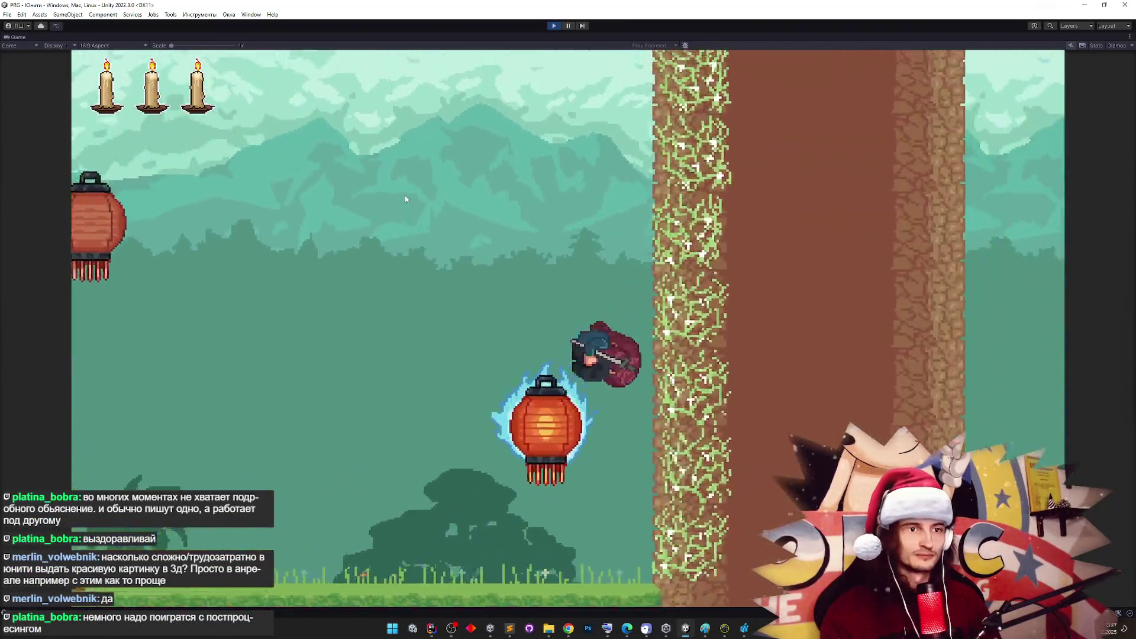
key(a)
key(d)
key(a)
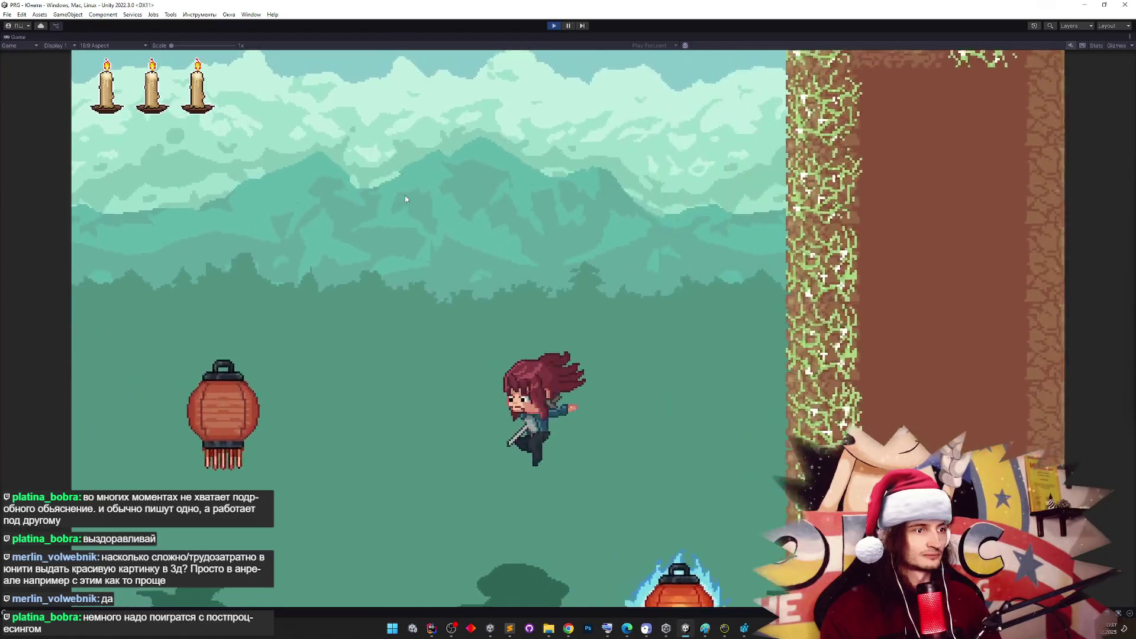
key(d)
key(space)
key(space)
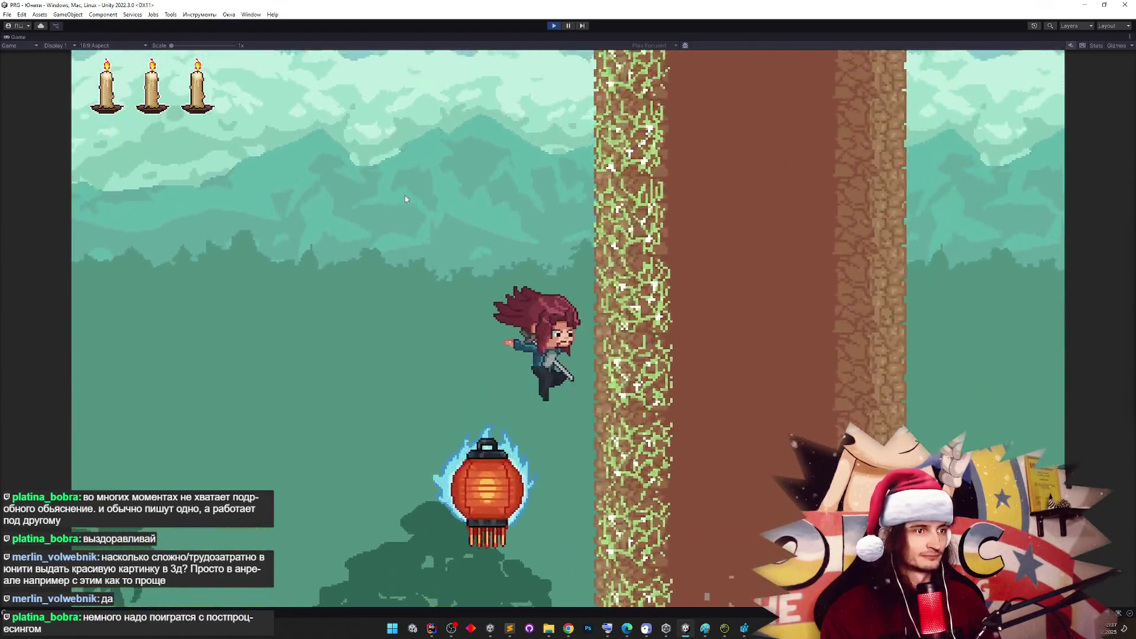
key(a)
key(space)
key(d)
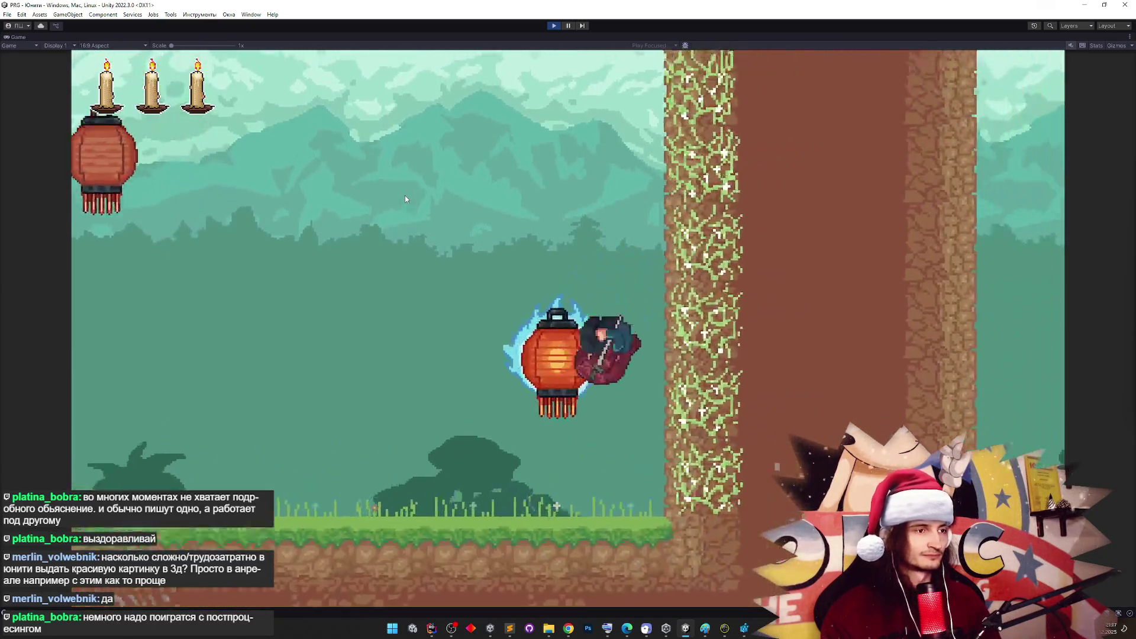
key(a)
key(a)
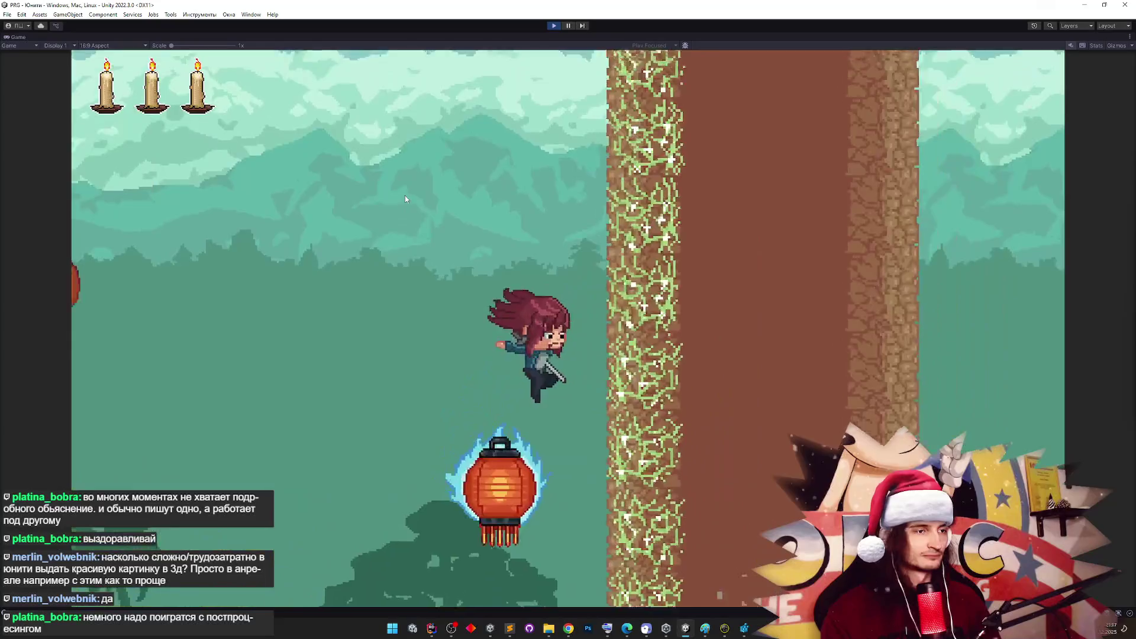
key(d)
key(space)
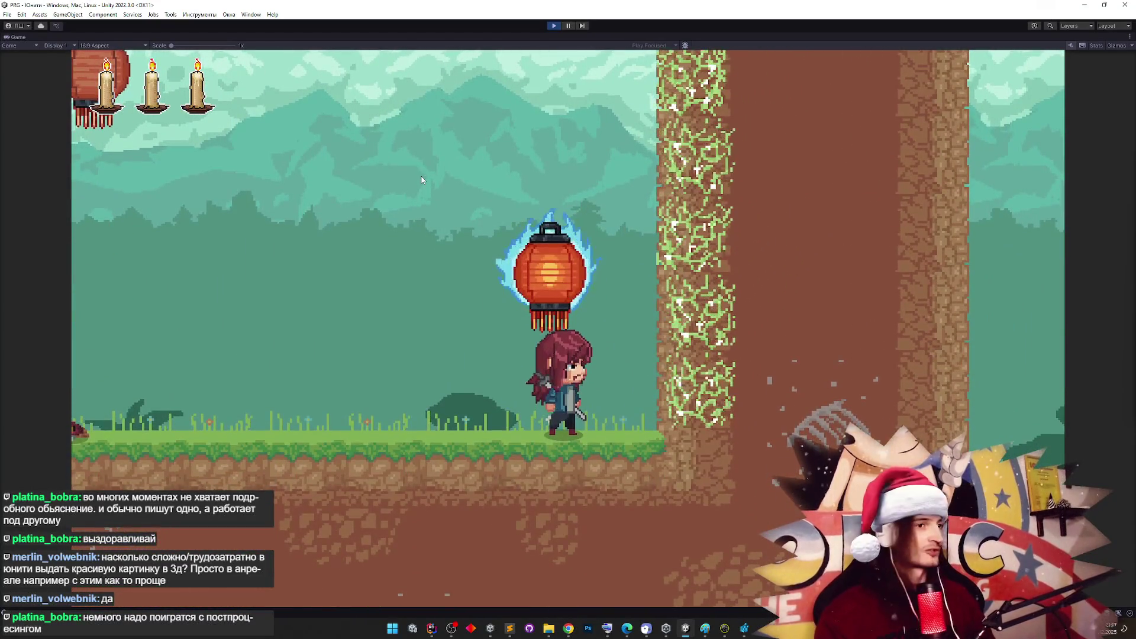
key(space)
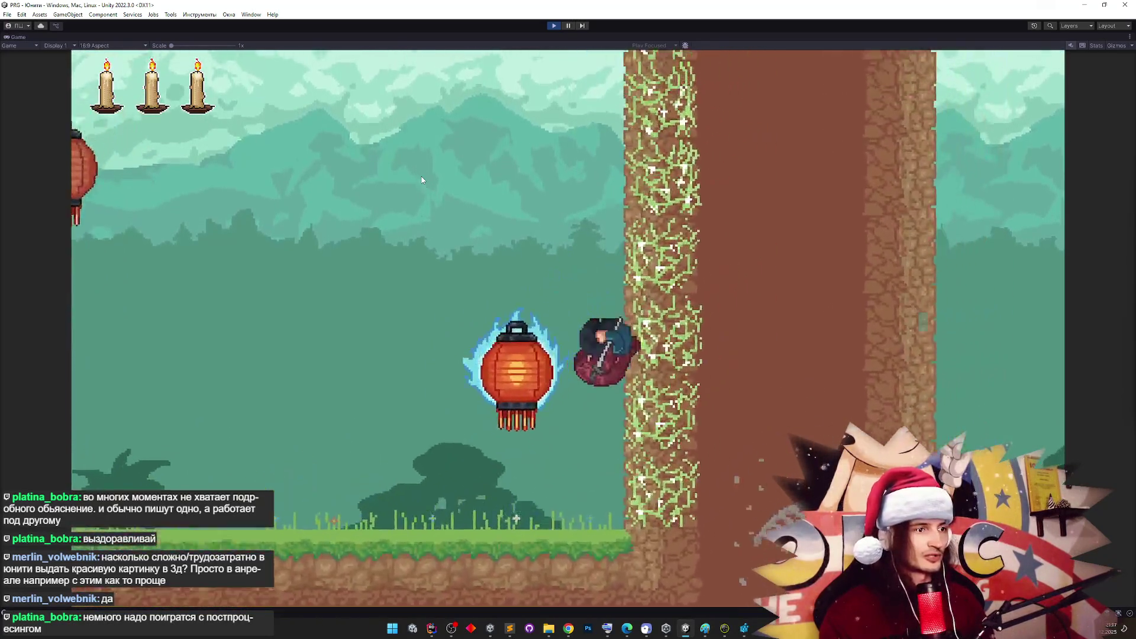
key(a)
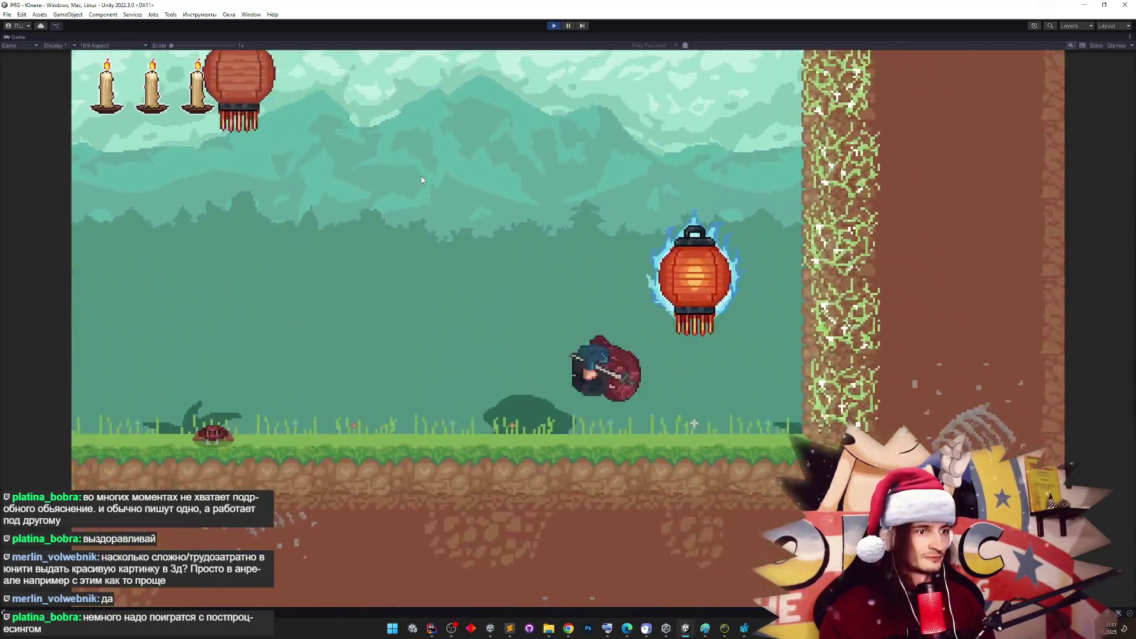
key(space)
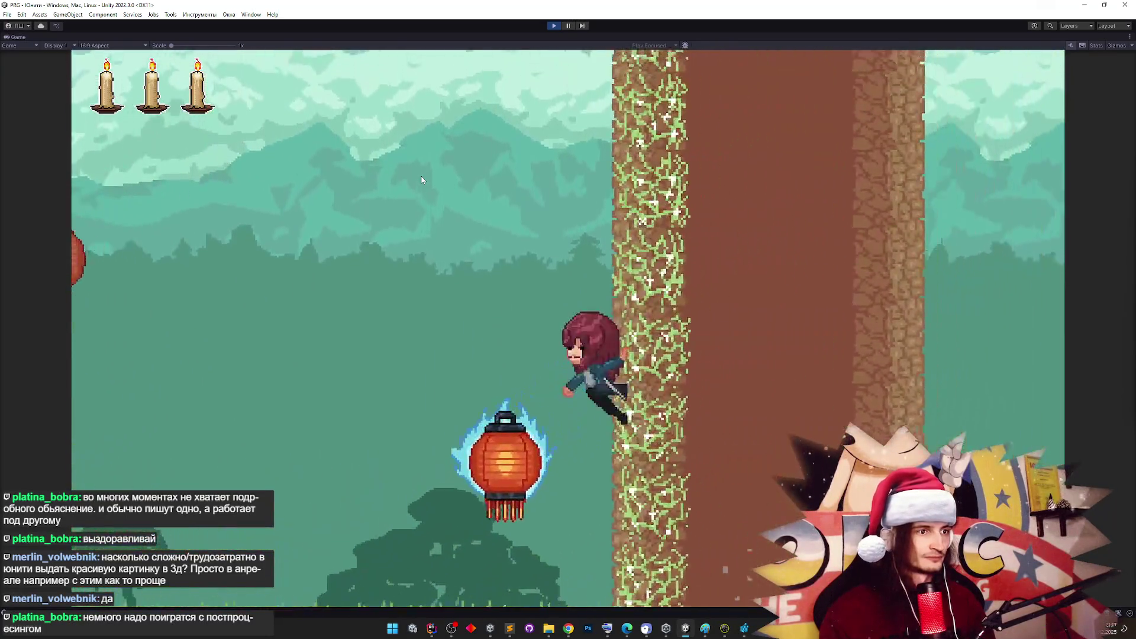
key(a)
key(space)
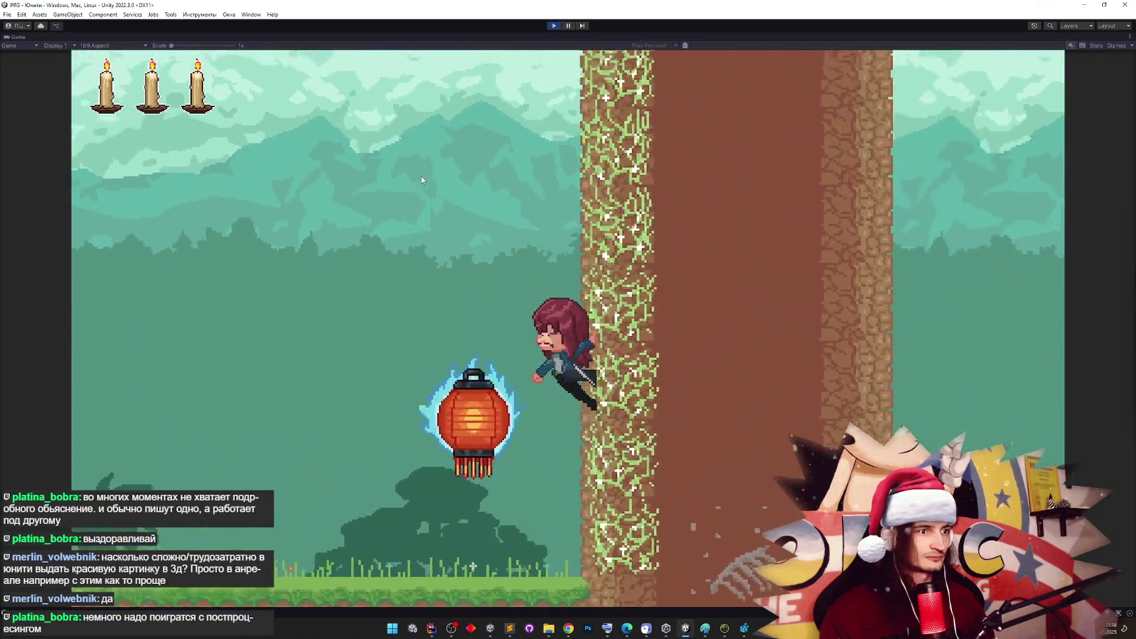
key(a)
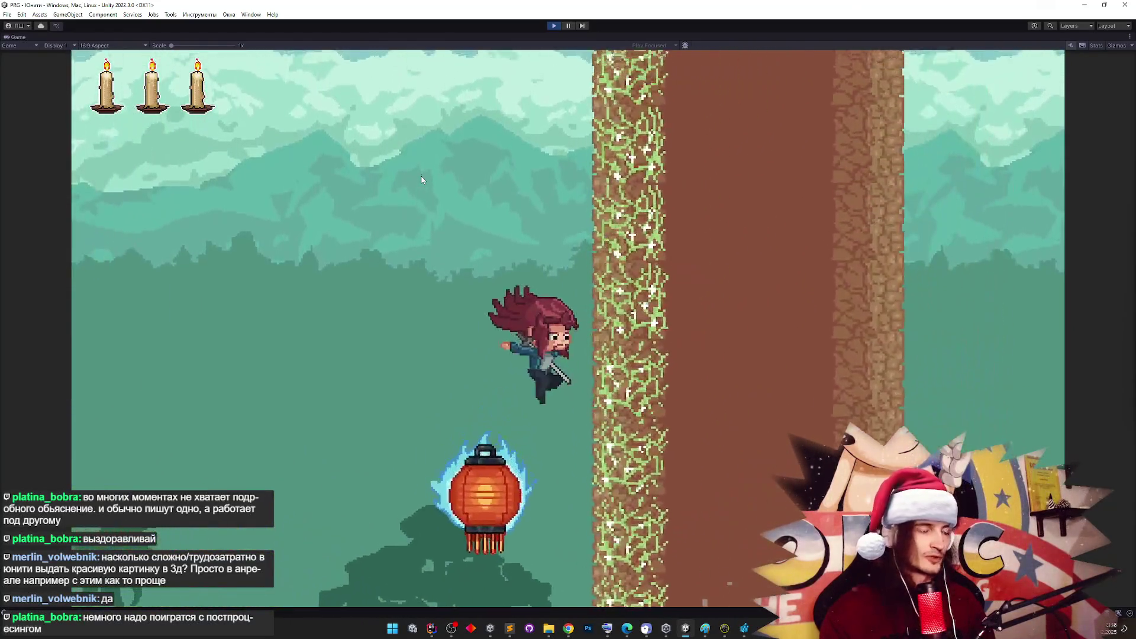
Keep testing wall jumps and lantern bounces, then exit play mode to restore the editor layout
key(d)
key(space)
key(a)
key(space)
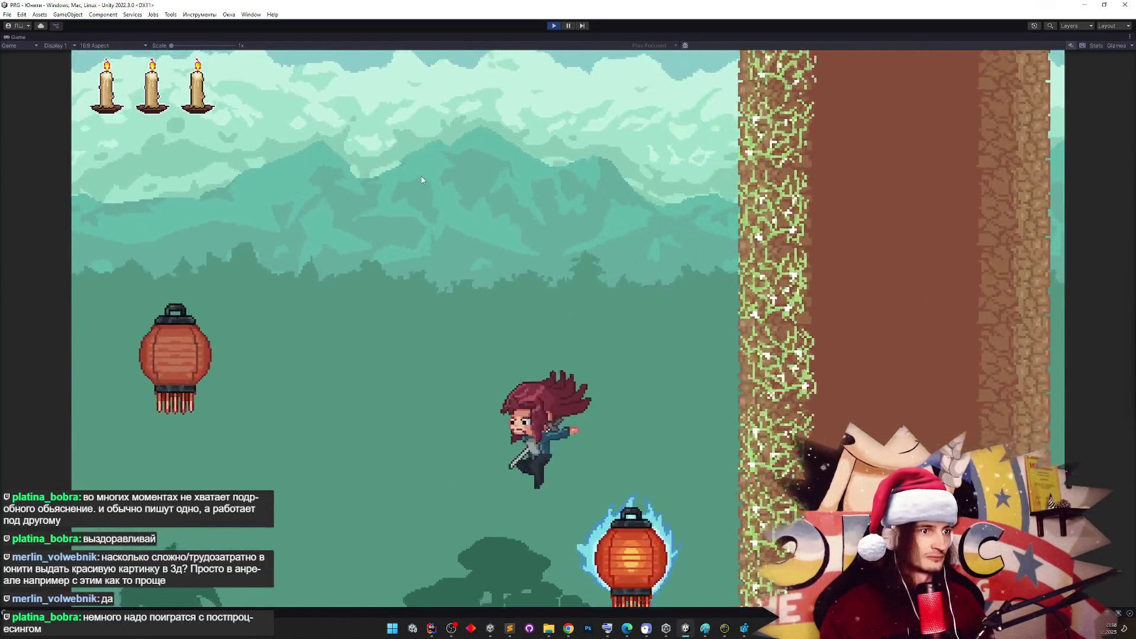
key(space)
key(d)
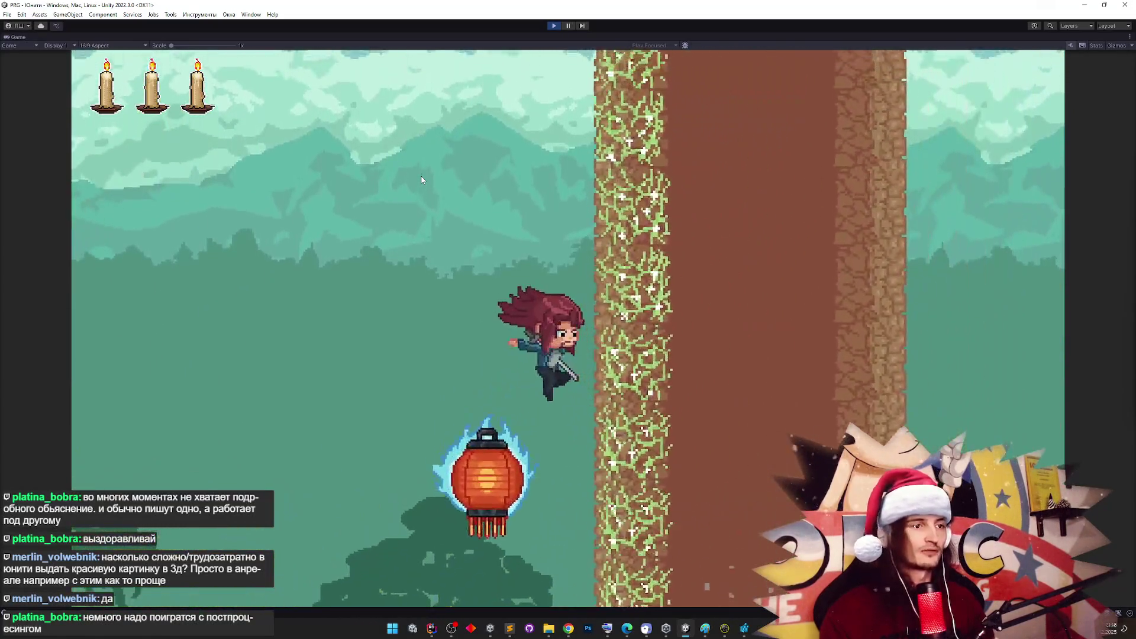
key(space)
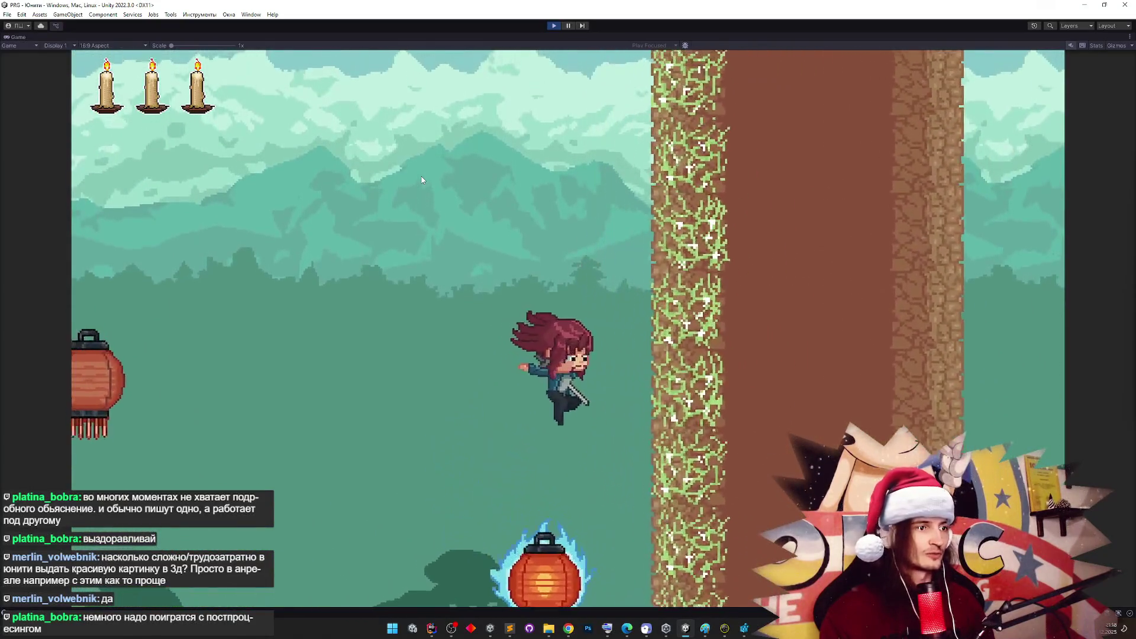
key(space)
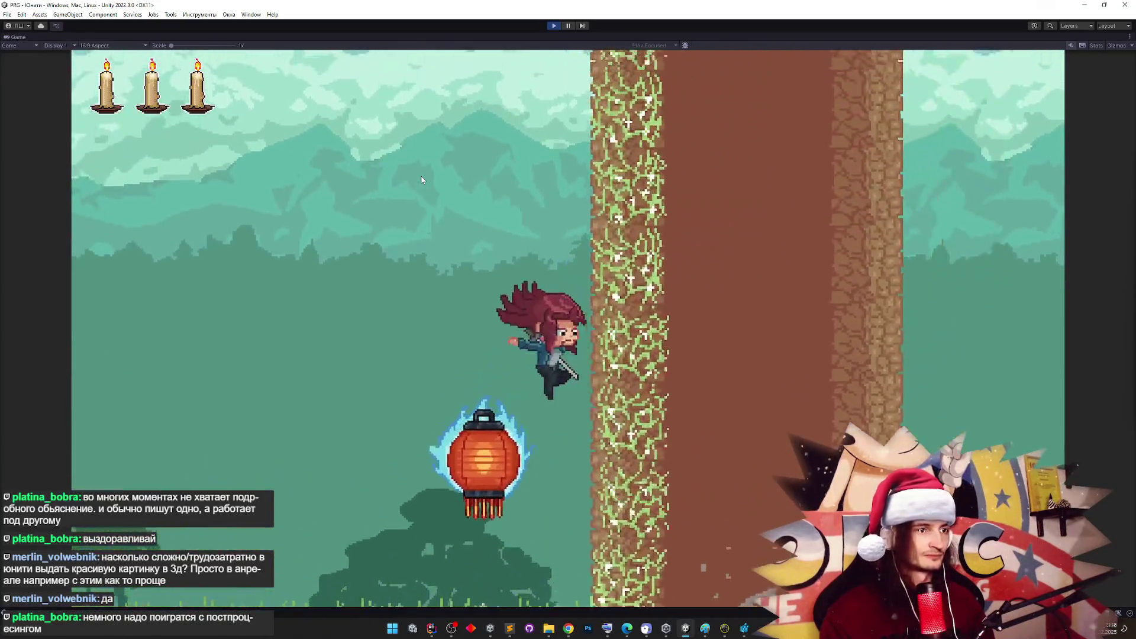
key(a)
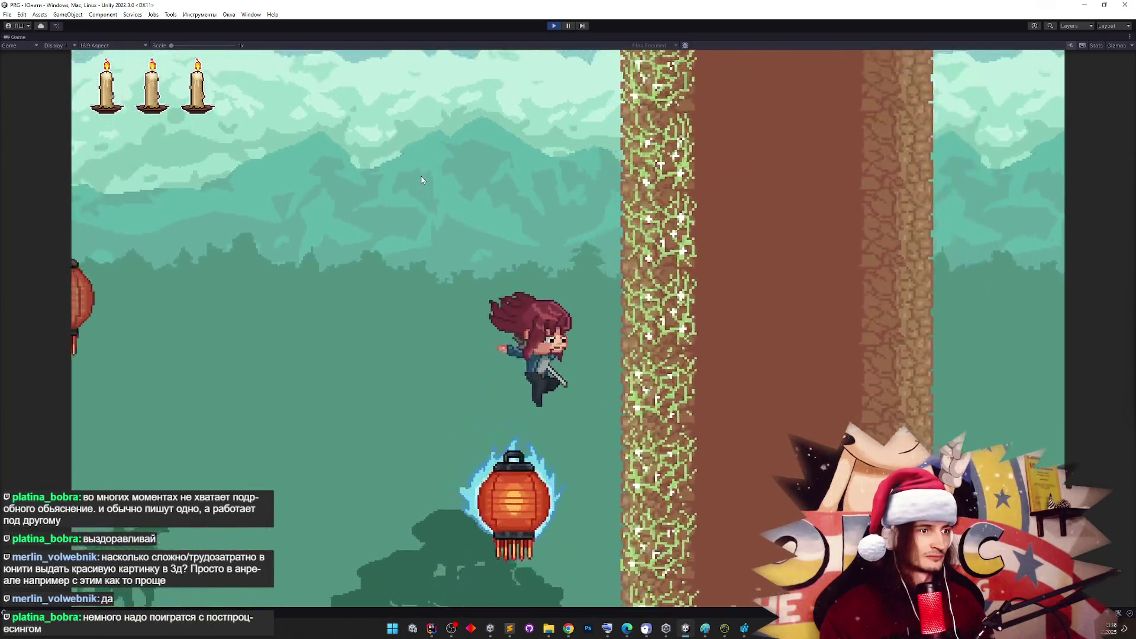
key(space)
key(a)
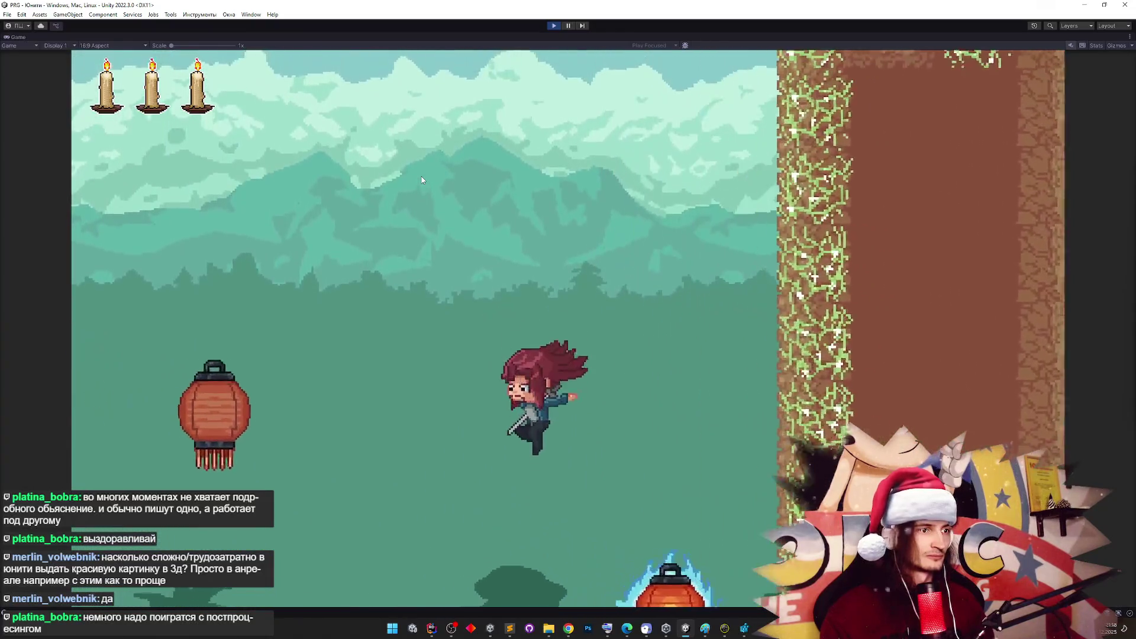
key(space)
key(a)
key(d)
key(space)
key(a)
key(d)
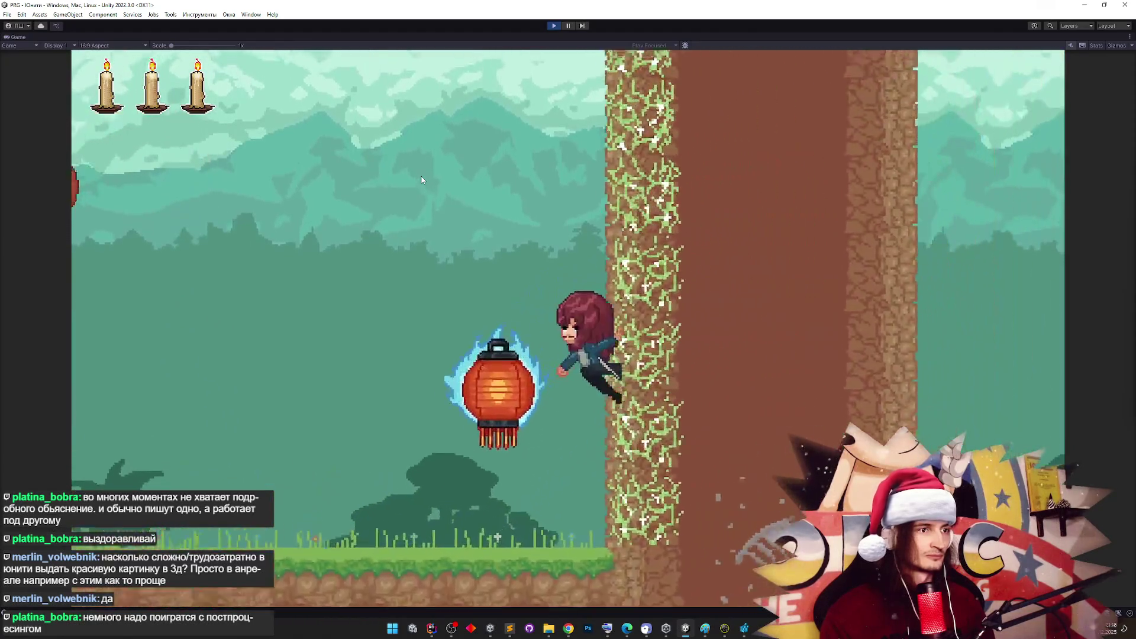
key(space)
key(a)
key(d)
key(a)
key(d)
key(space)
key(a)
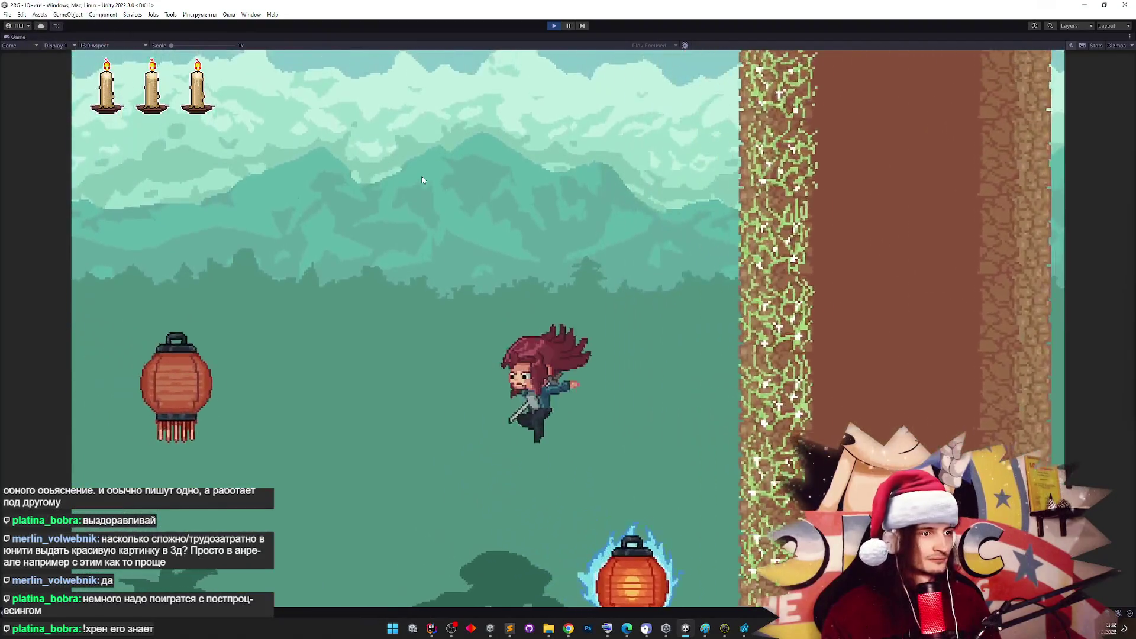
key(d)
key(shift+space)
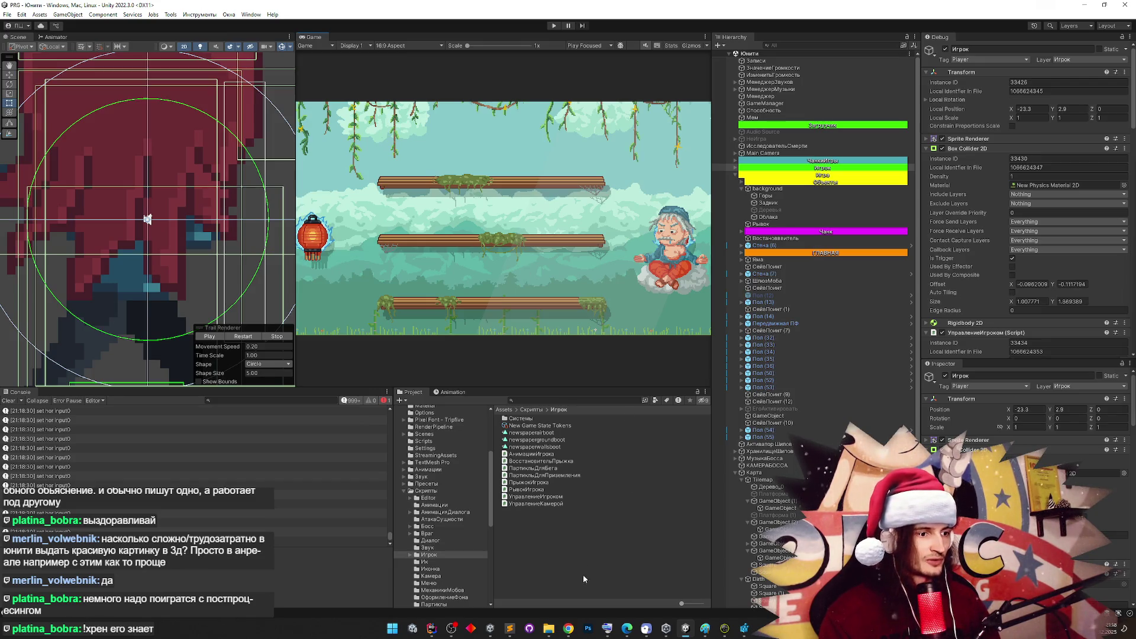
Bring Chrome up and minimize it again, then clear the Unity Console log
click(568, 629)
click(1085, 9)
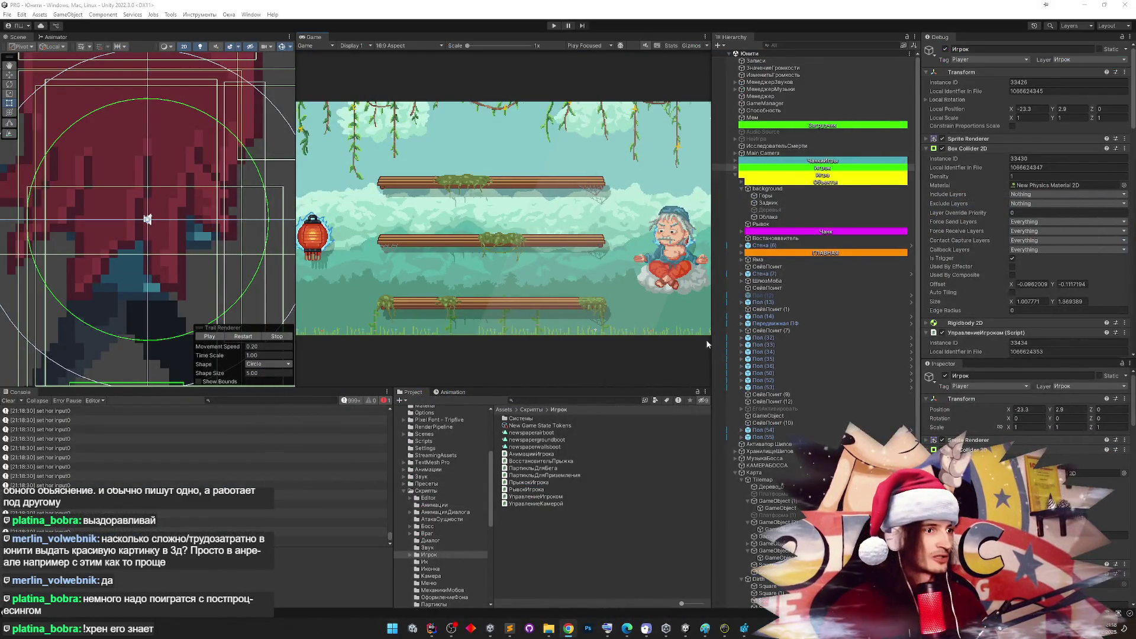
click(9, 401)
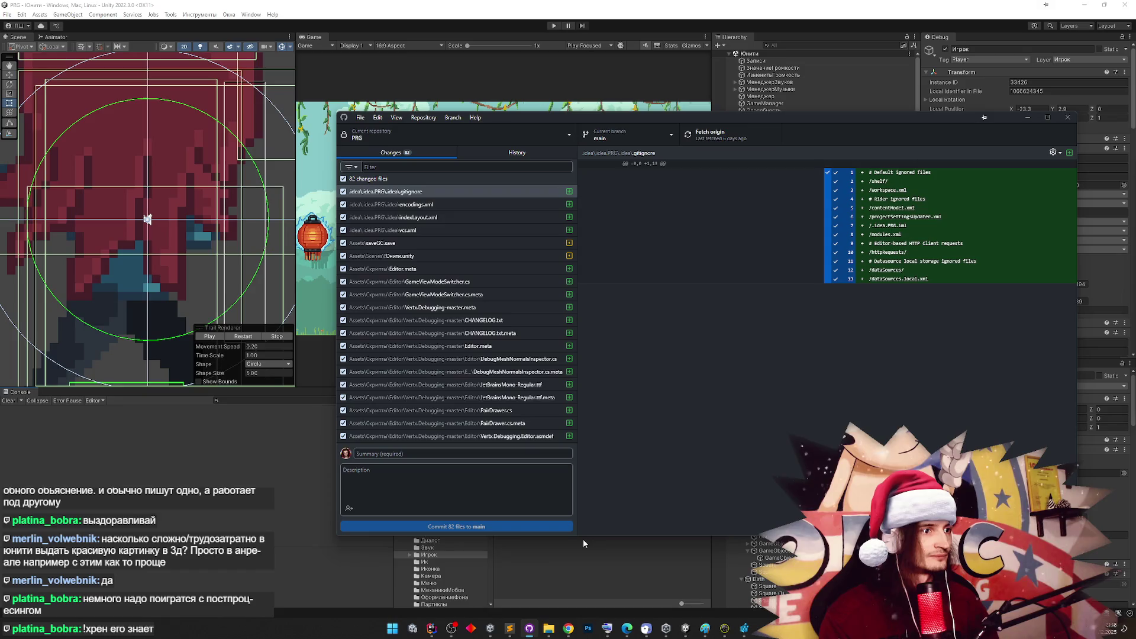
Commit the 82 changed files to main as '+walljump' and push to origin
click(474, 454)
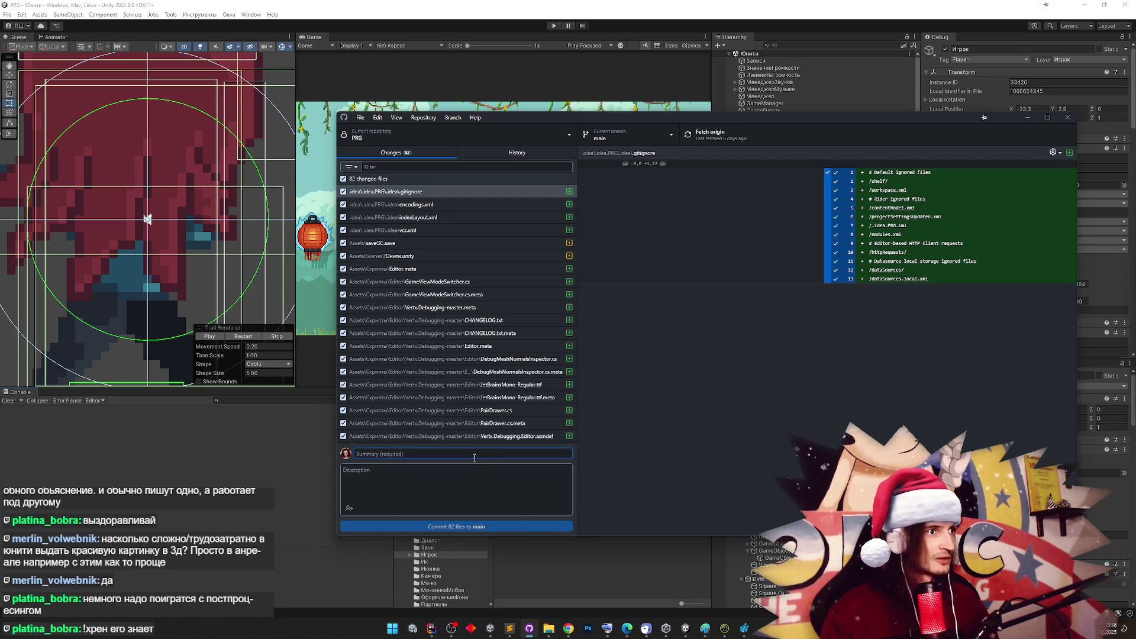
text(+walljump)
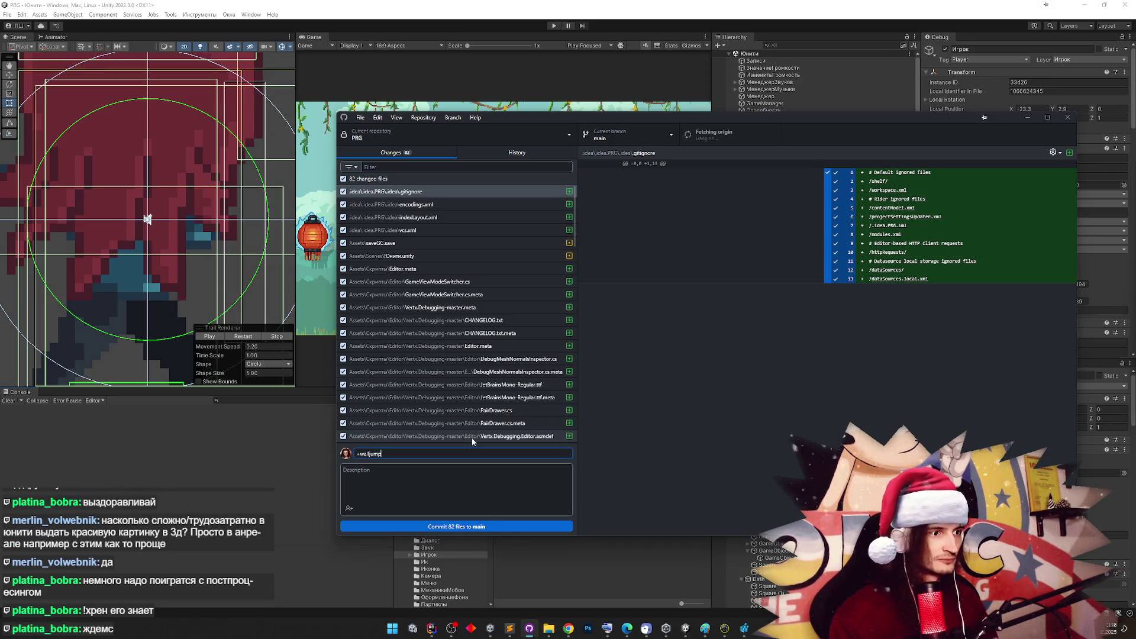
key(ctrl+Return)
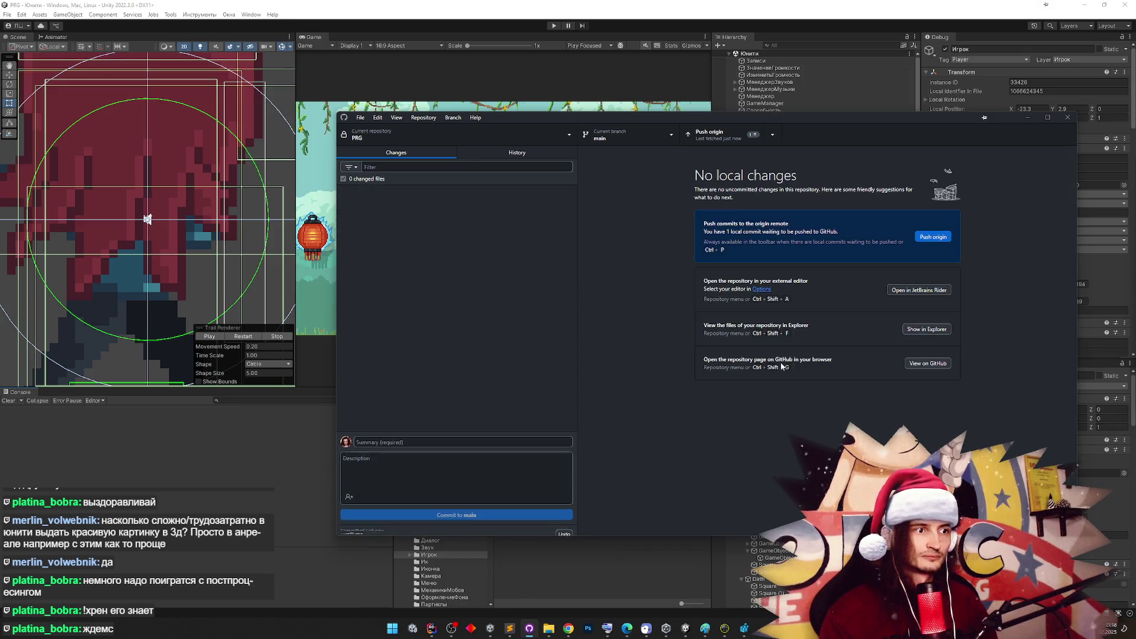
click(932, 236)
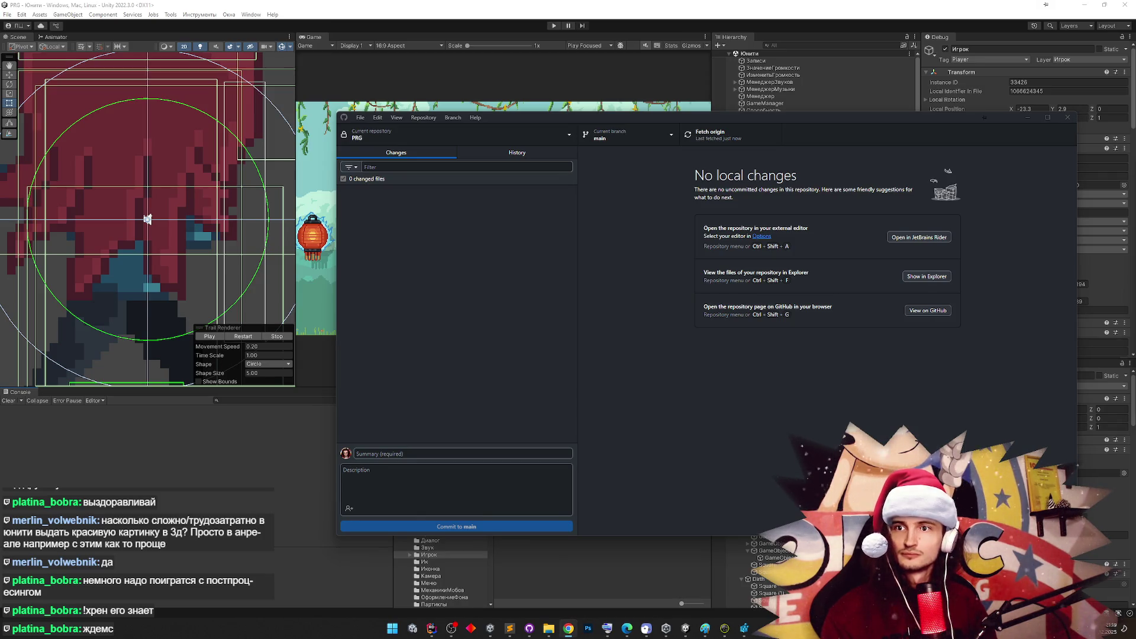
click(568, 629)
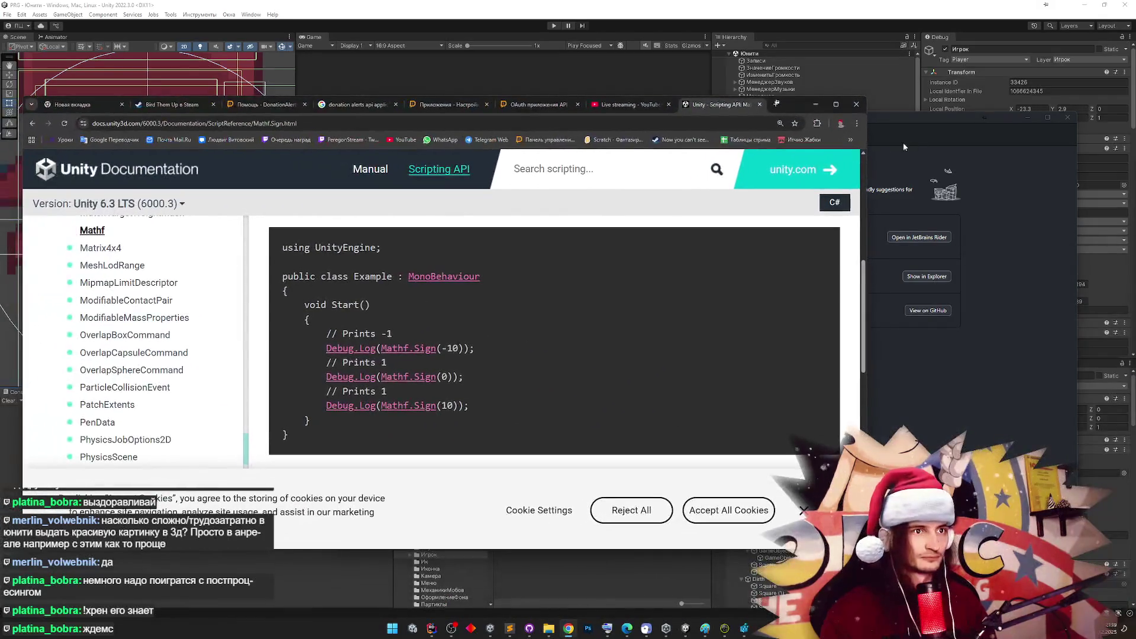
Check the bookmarks overflow, reload the Mathf.Sign page, and dismiss the qBittorrent add-torrent dialog
click(849, 143)
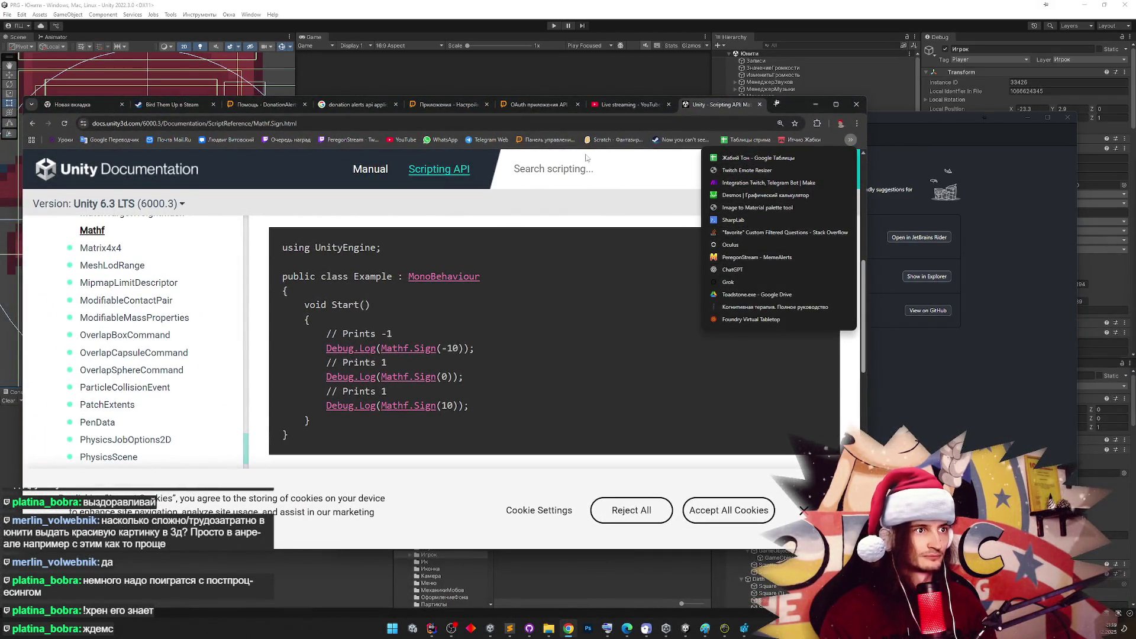
key(F5)
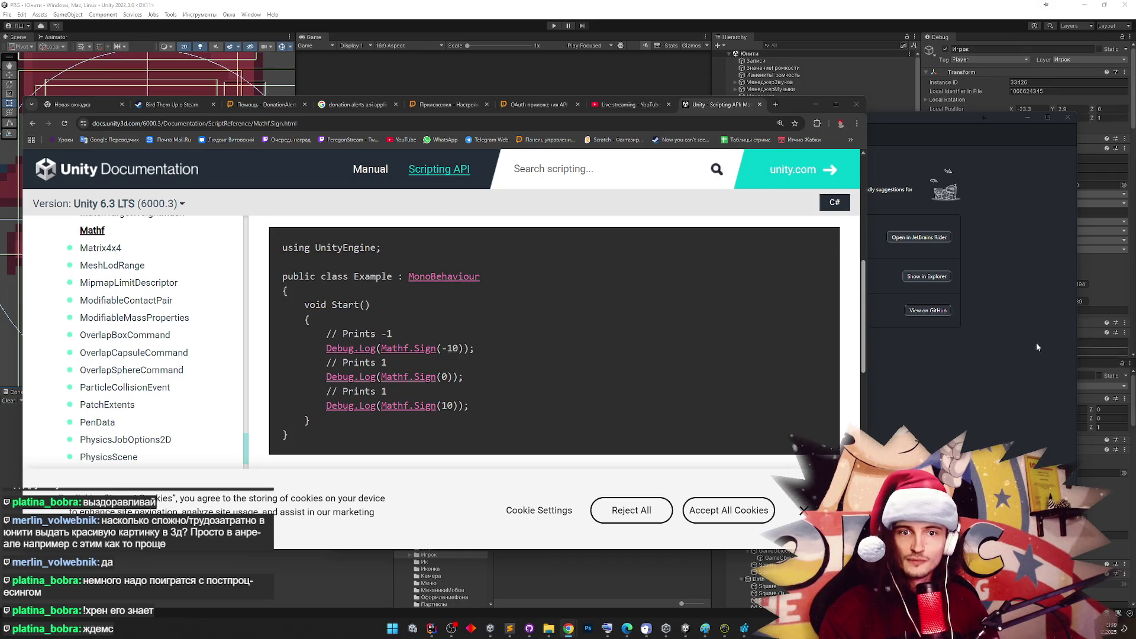
click(731, 323)
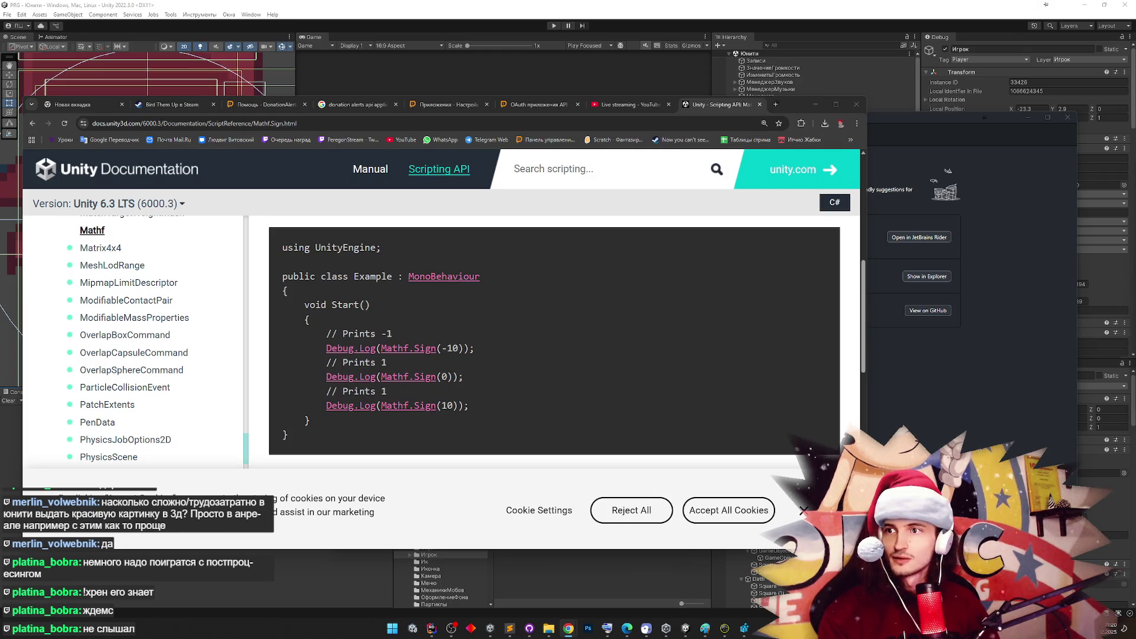
key(Return)
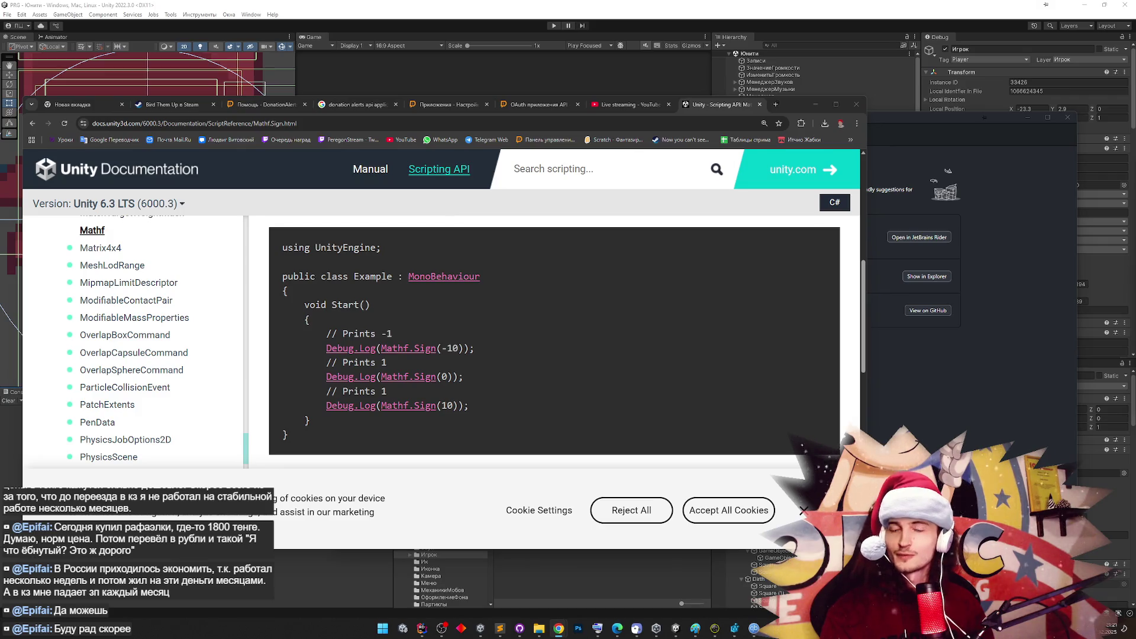
Move and widen the Telegram Web window, then view the pixel-art brick photo full size twice
mouse_move(1135, 249)
mouse_down()
mouse_move(955, 243)
mouse_move(442, 149)
mouse_up()
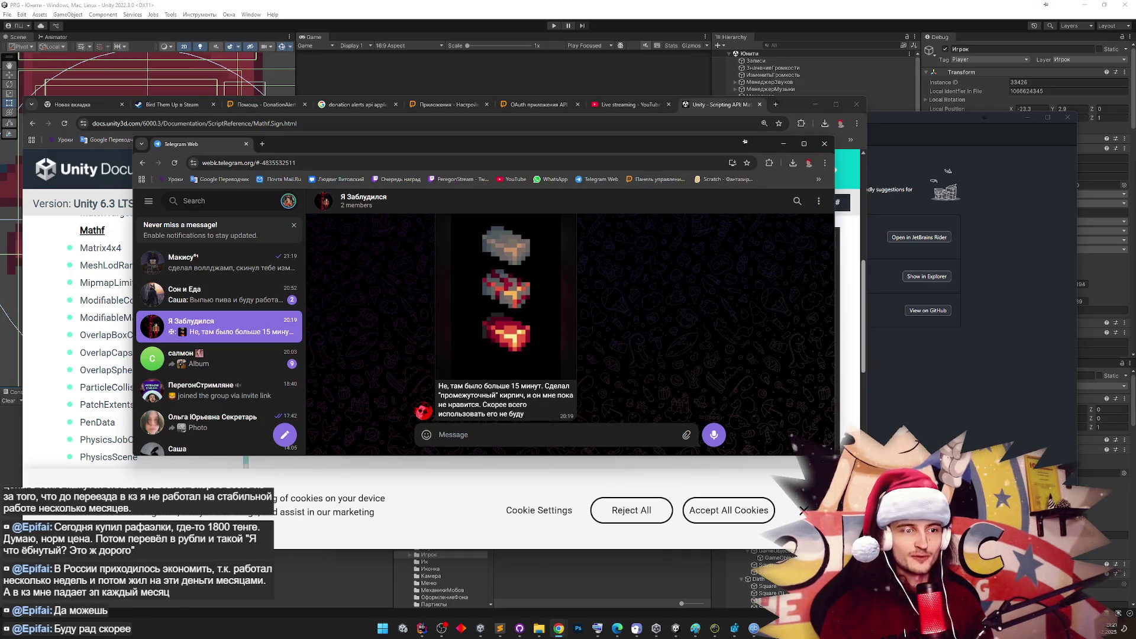
drag(745, 142, 847, 142)
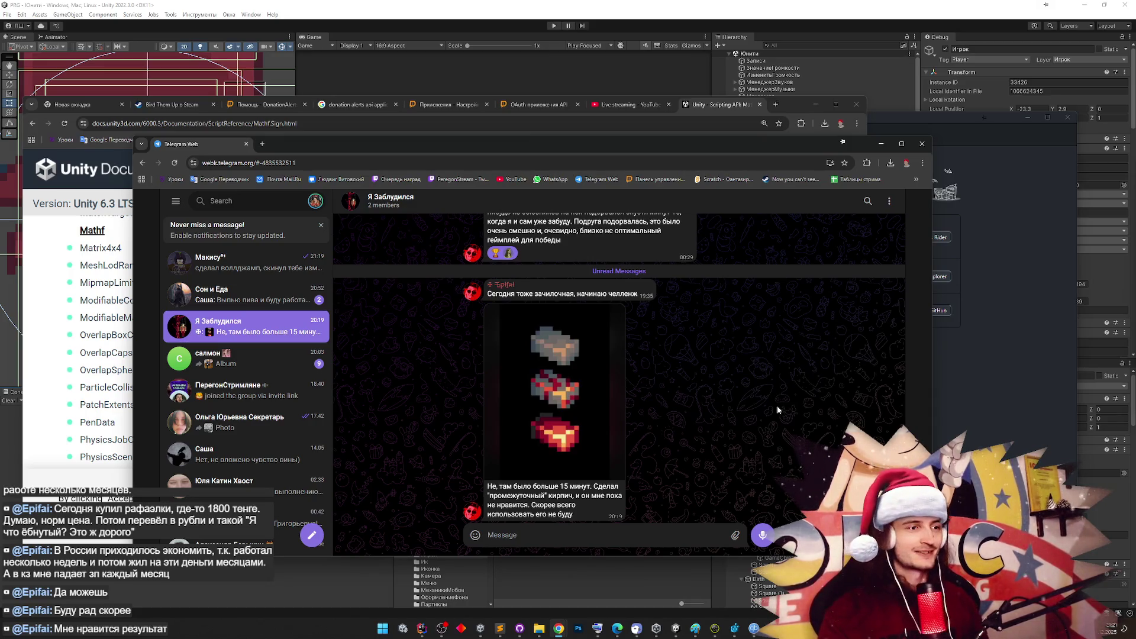
click(579, 378)
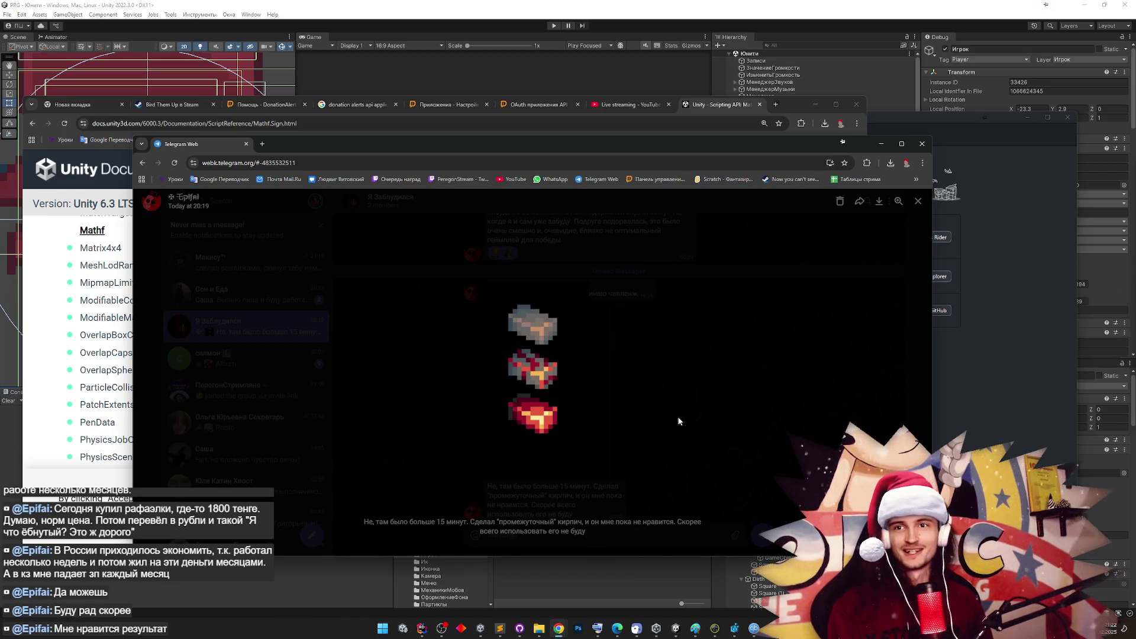
click(716, 393)
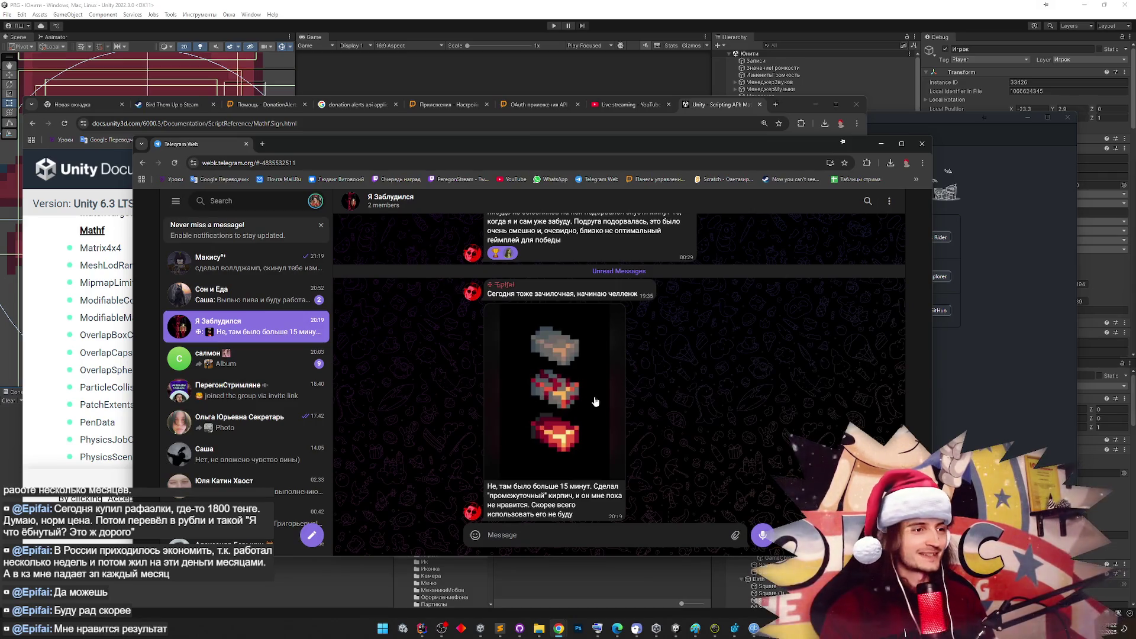
click(566, 463)
click(644, 421)
click(547, 476)
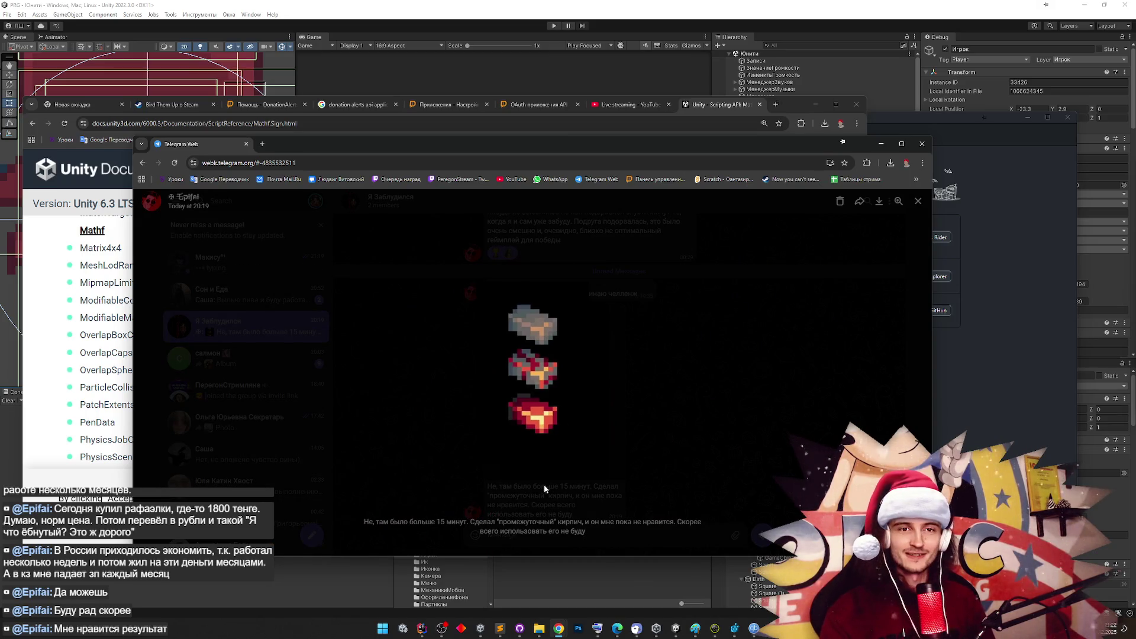
click(615, 432)
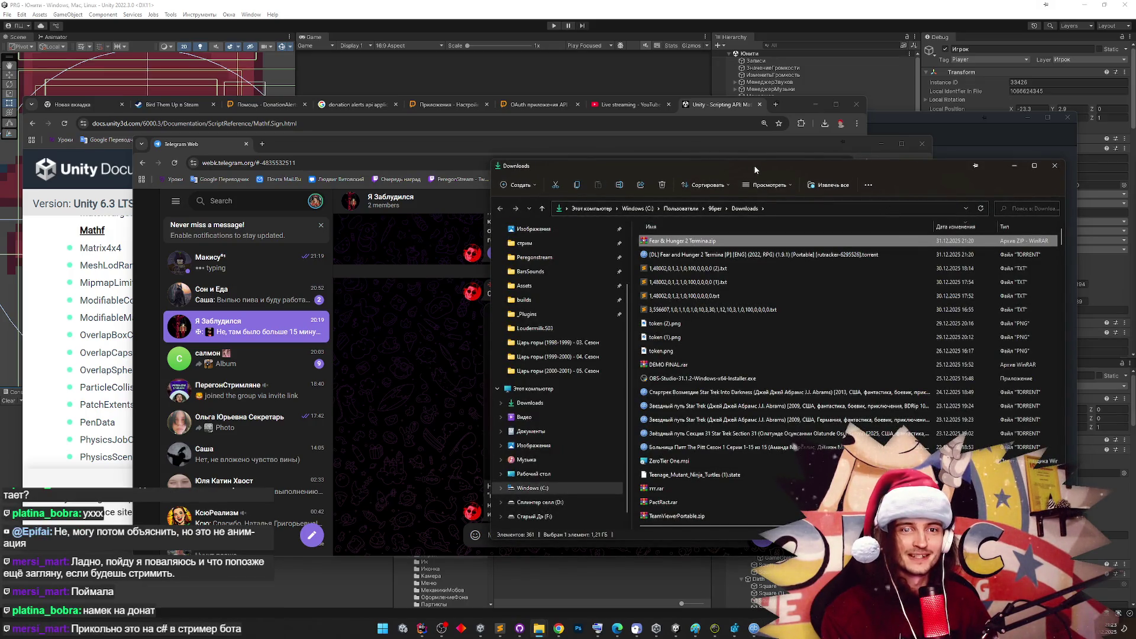
Open Fear & Hunger 2 Termina.zip in WinRAR and dismiss the license reminder
drag(754, 169, 1135, 183)
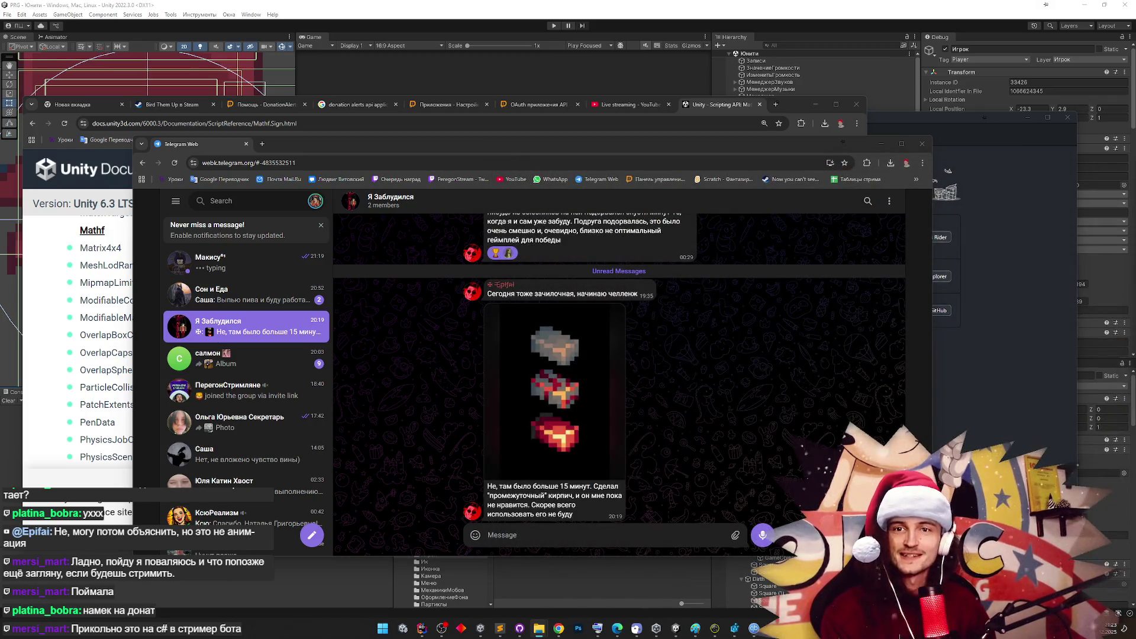
key(Return)
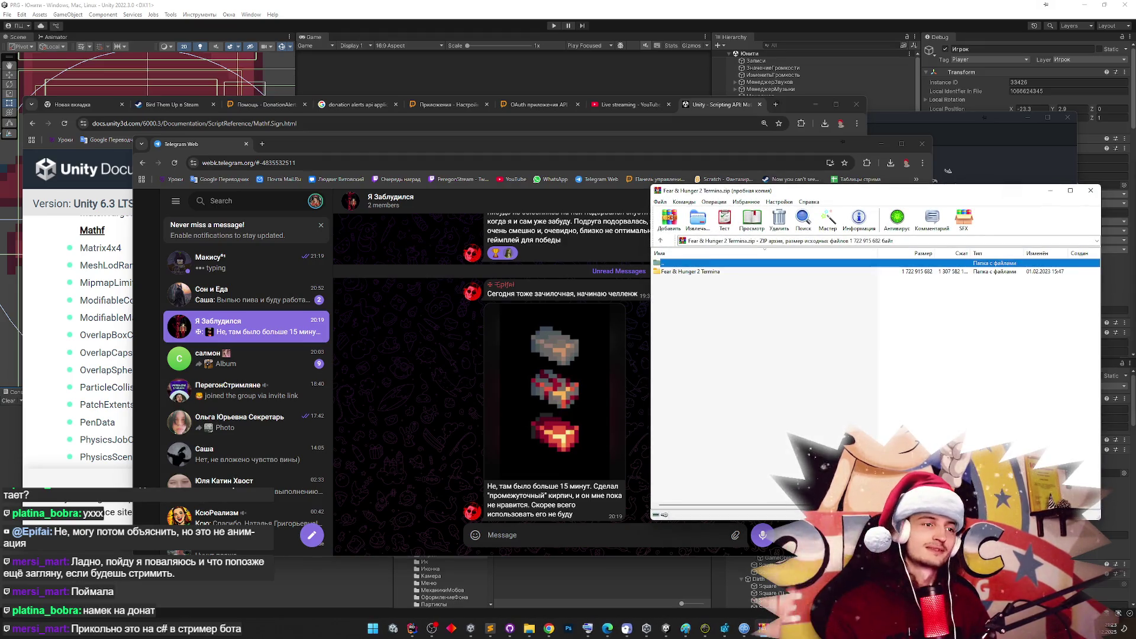
click(944, 321)
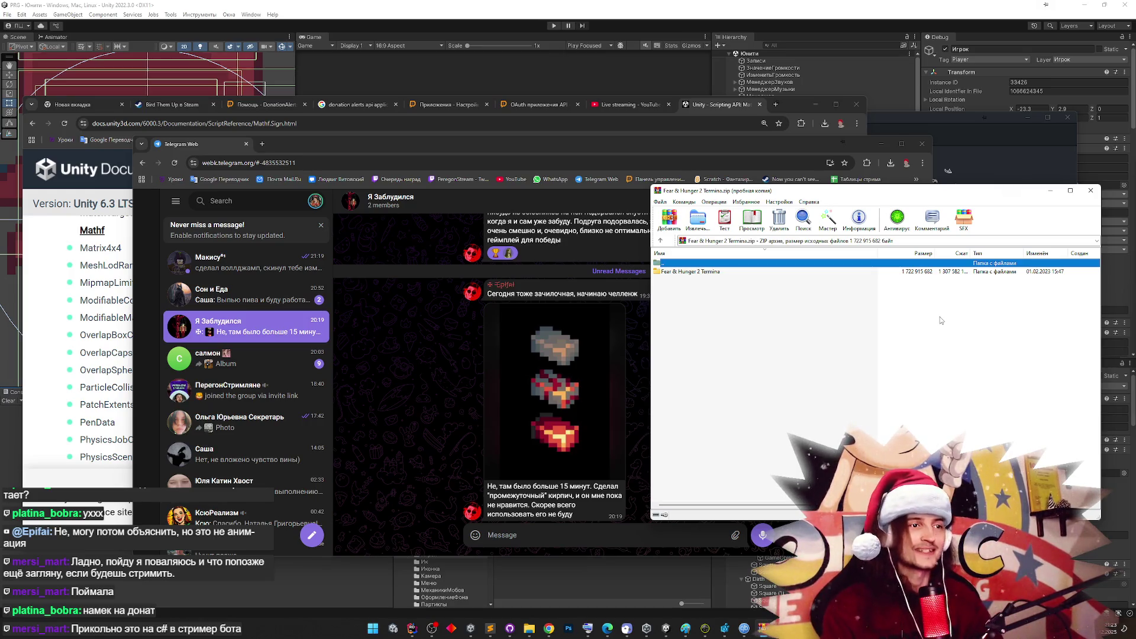
Check the Fear & Hunger 2 Termina folder's contents, return to the archive root, and switch back to Telegram
click(687, 272)
double_click(687, 273)
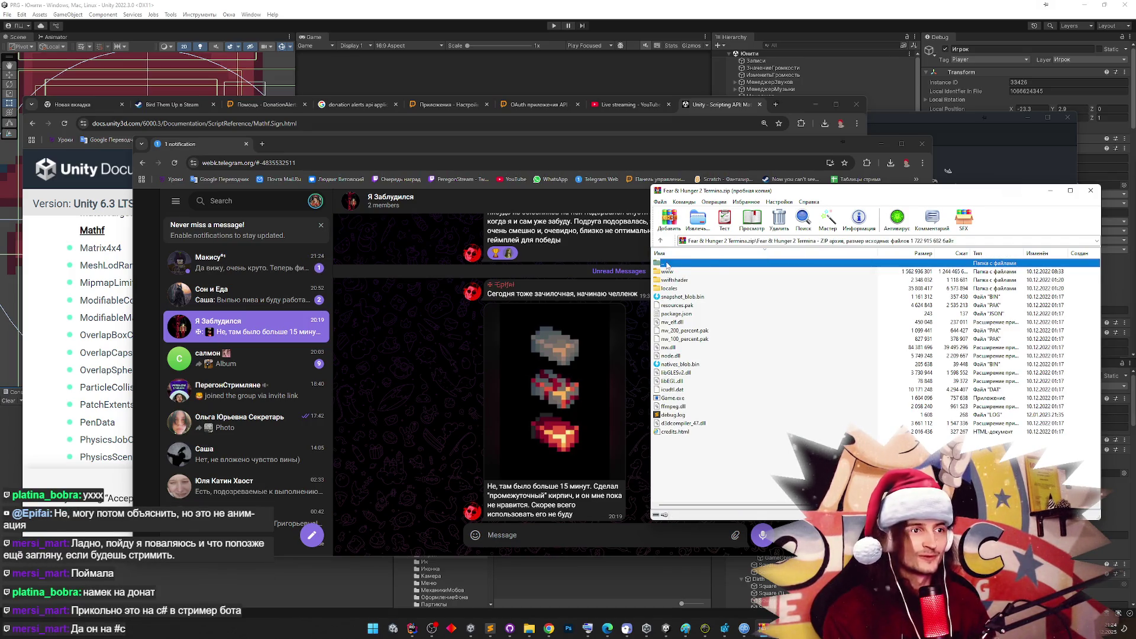
double_click(667, 264)
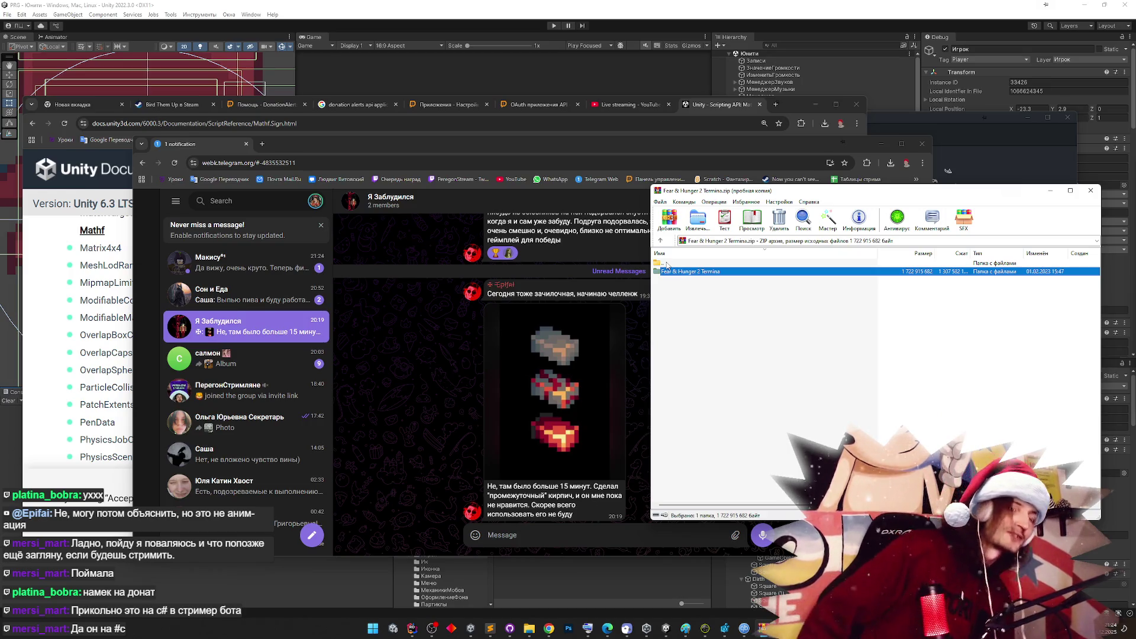
double_click(669, 270)
double_click(694, 262)
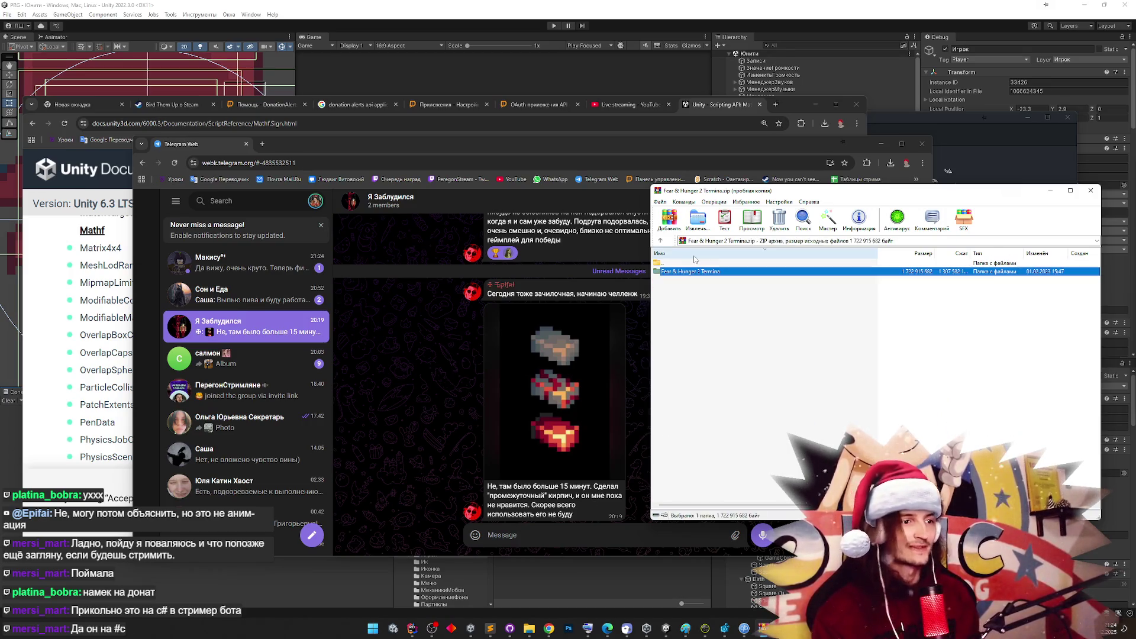
double_click(728, 273)
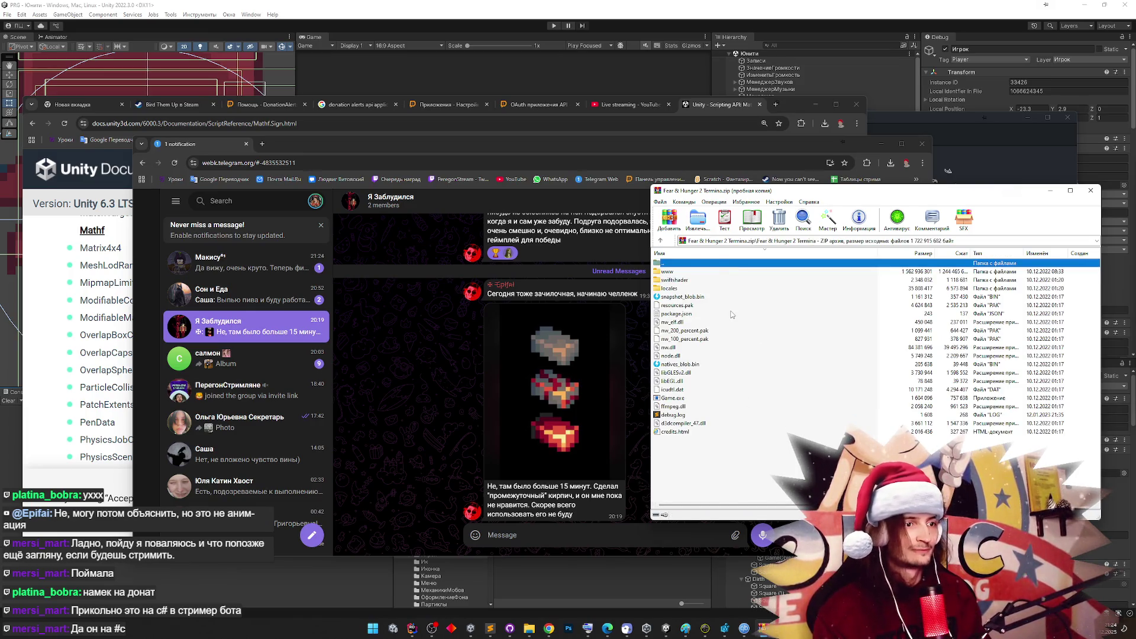
key(BackSpace)
mouse_move(532, 626)
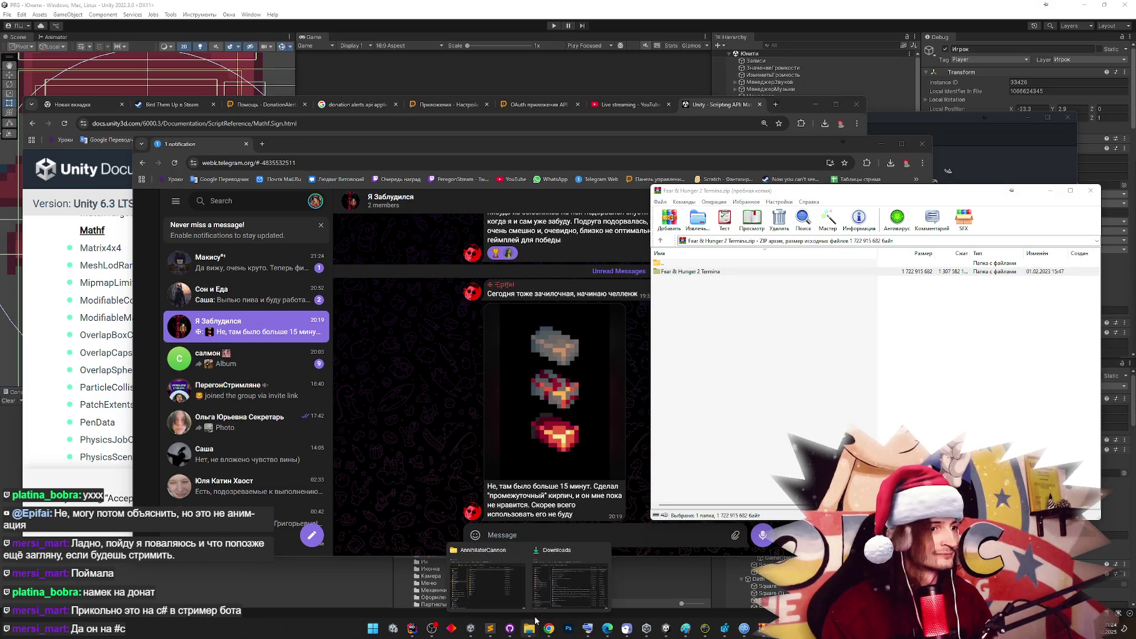
click(246, 264)
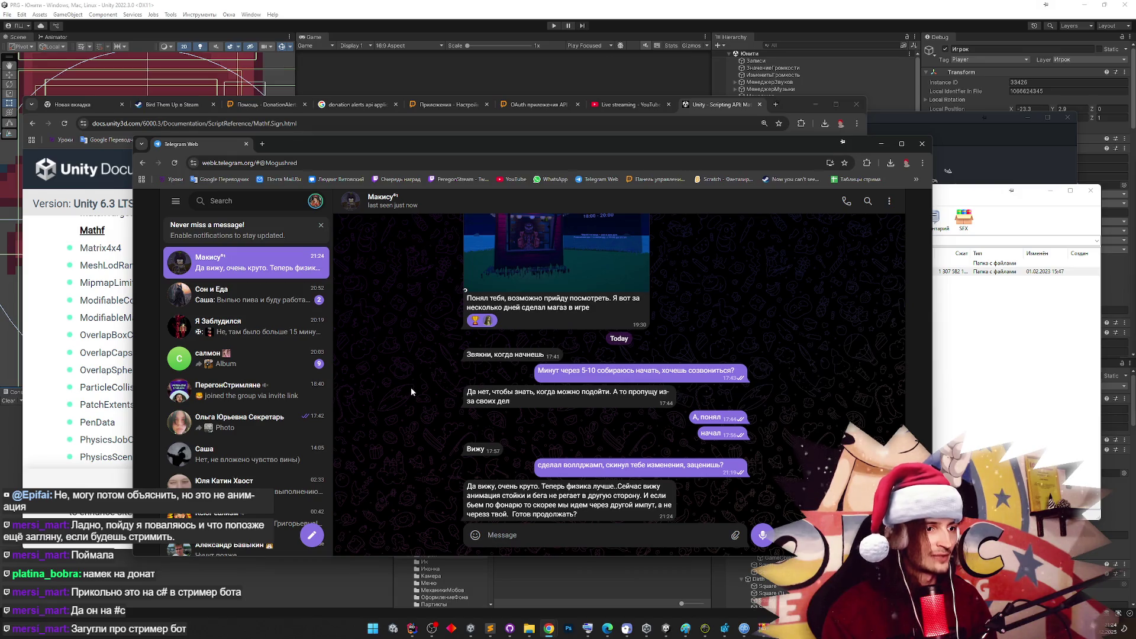
Heart the latest message, reply about fixing everything and today's working wall jump, then close Telegram
double_click(571, 507)
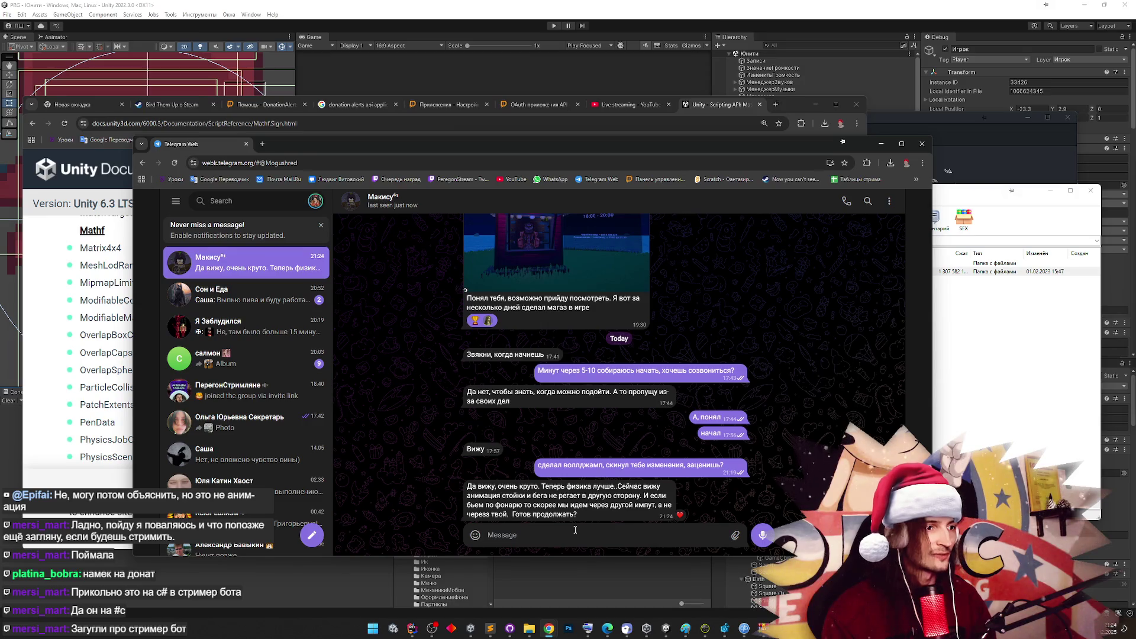
text(да)
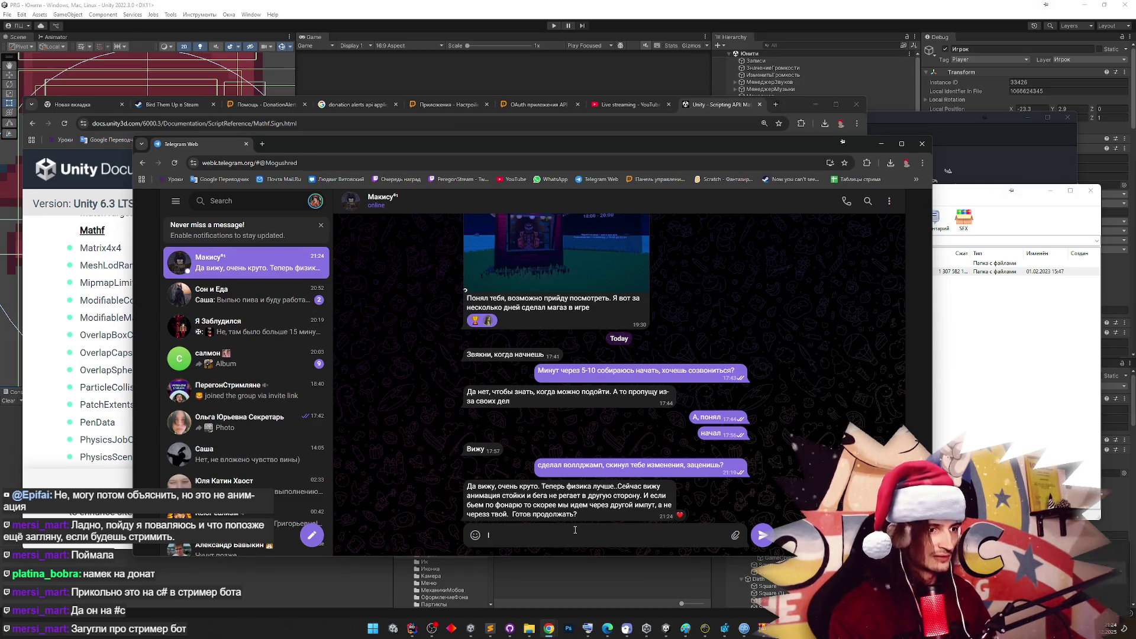
text(, я пл)
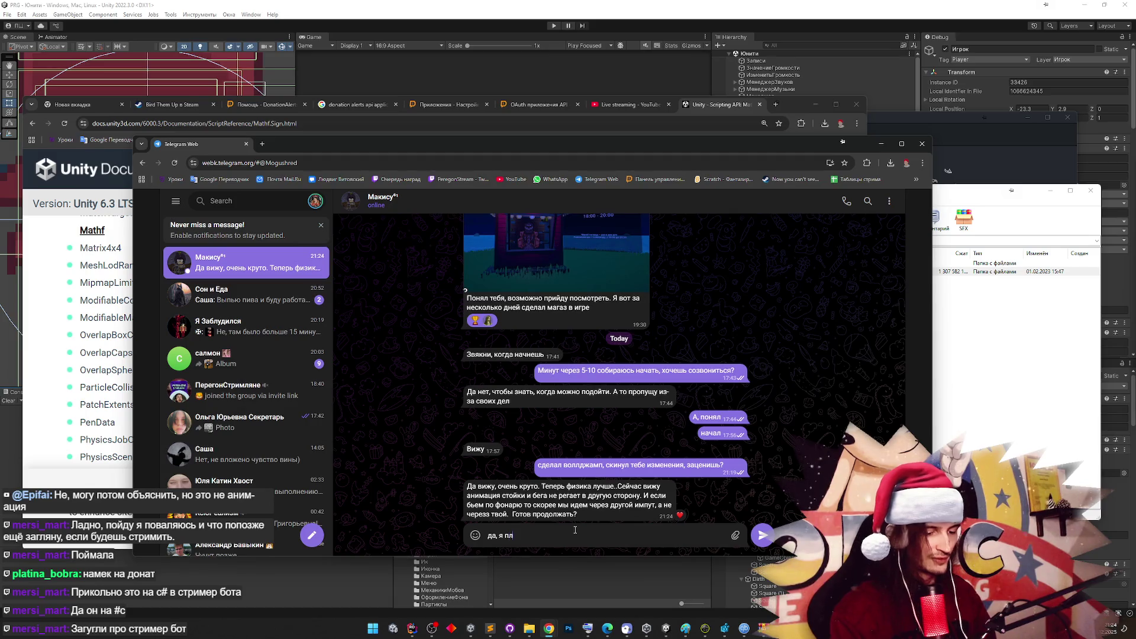
text(анирую все )
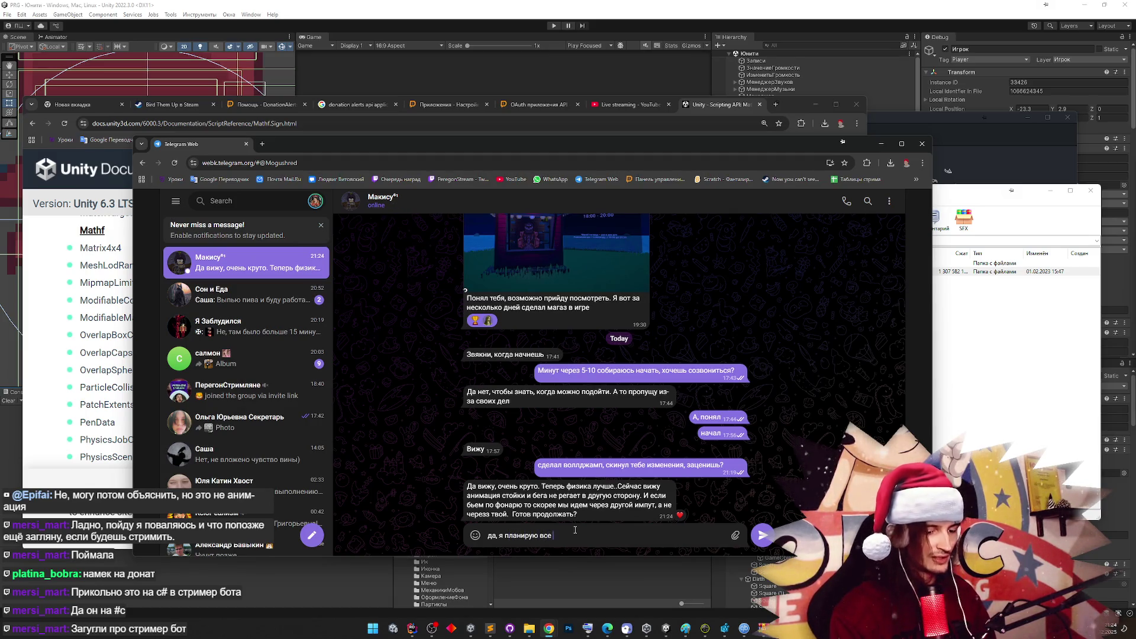
text(это чинить, с)
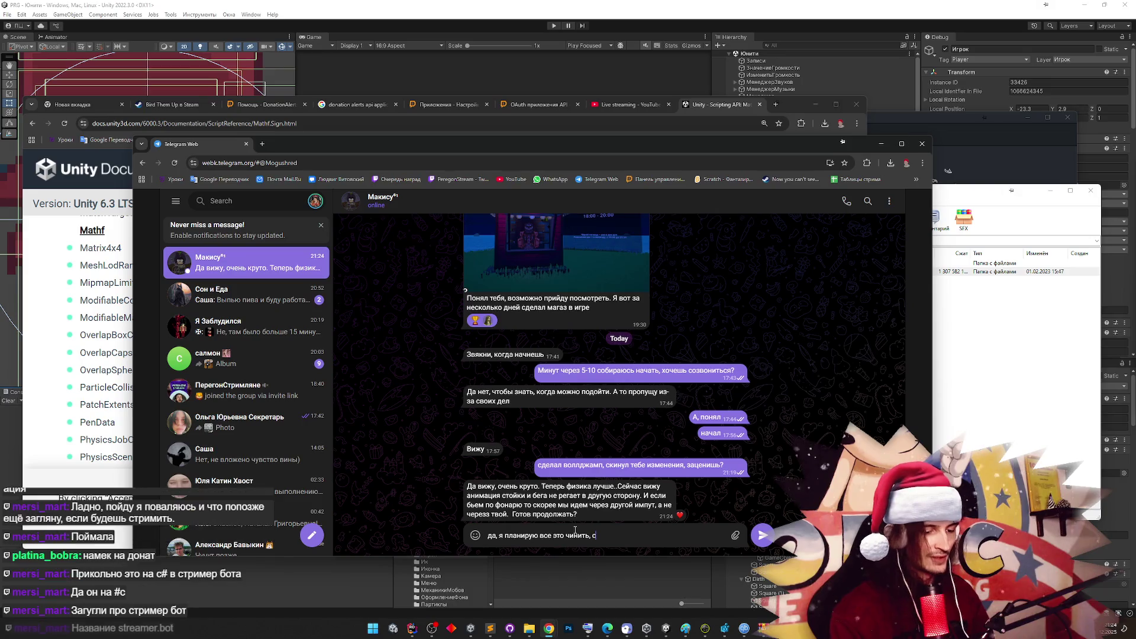
text(егодня )
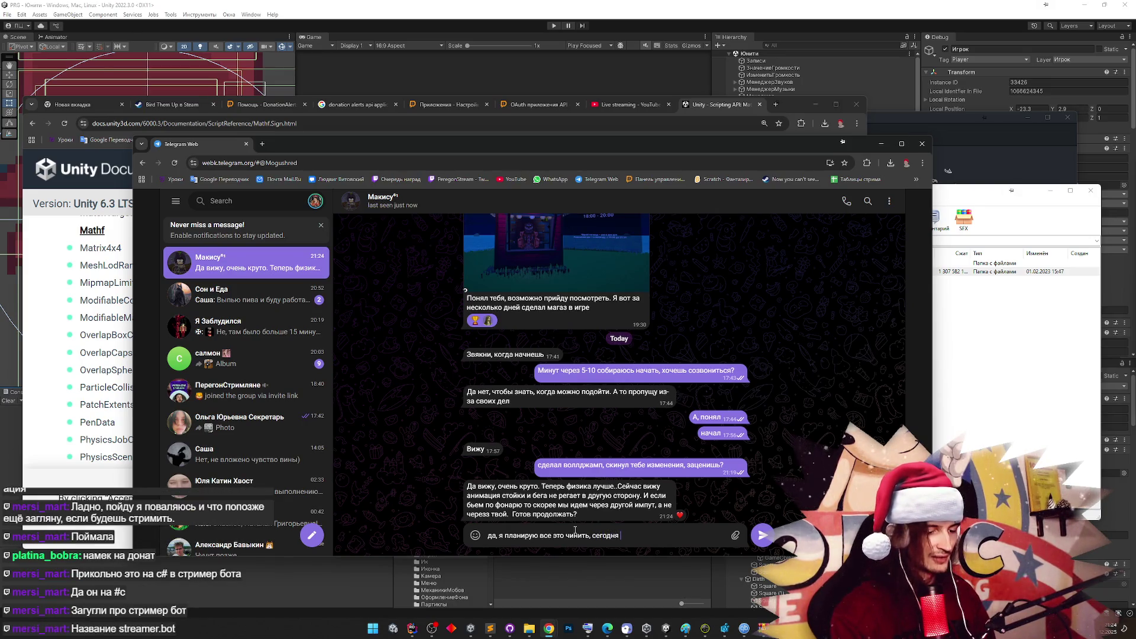
text(остановляю)
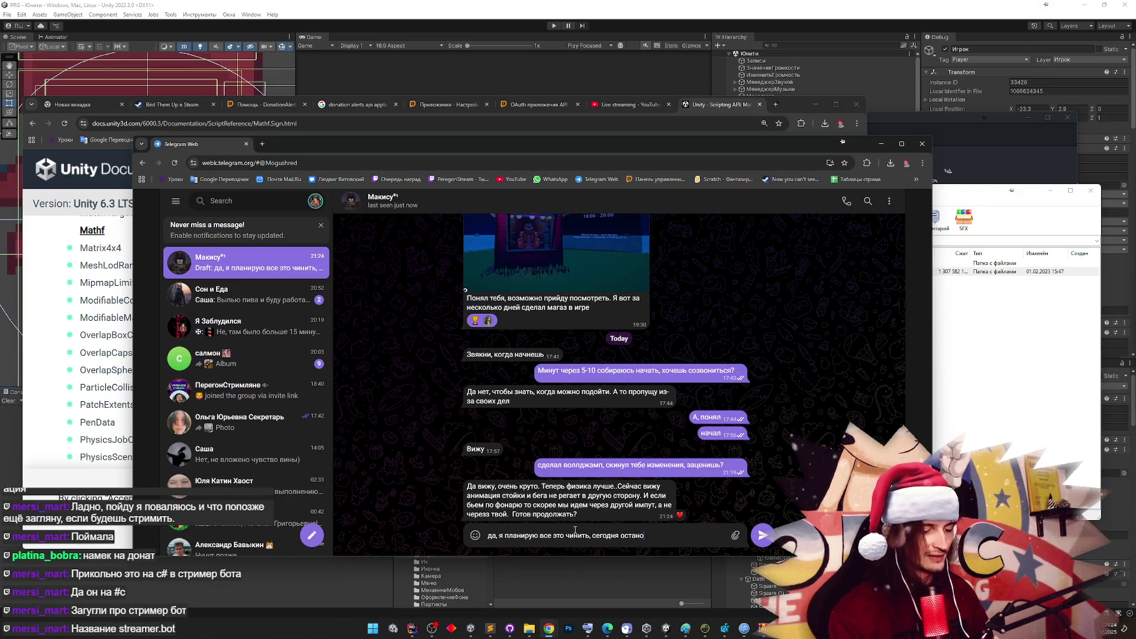
key(BackSpace)
key(BackSpace)
text(юсь на усп)
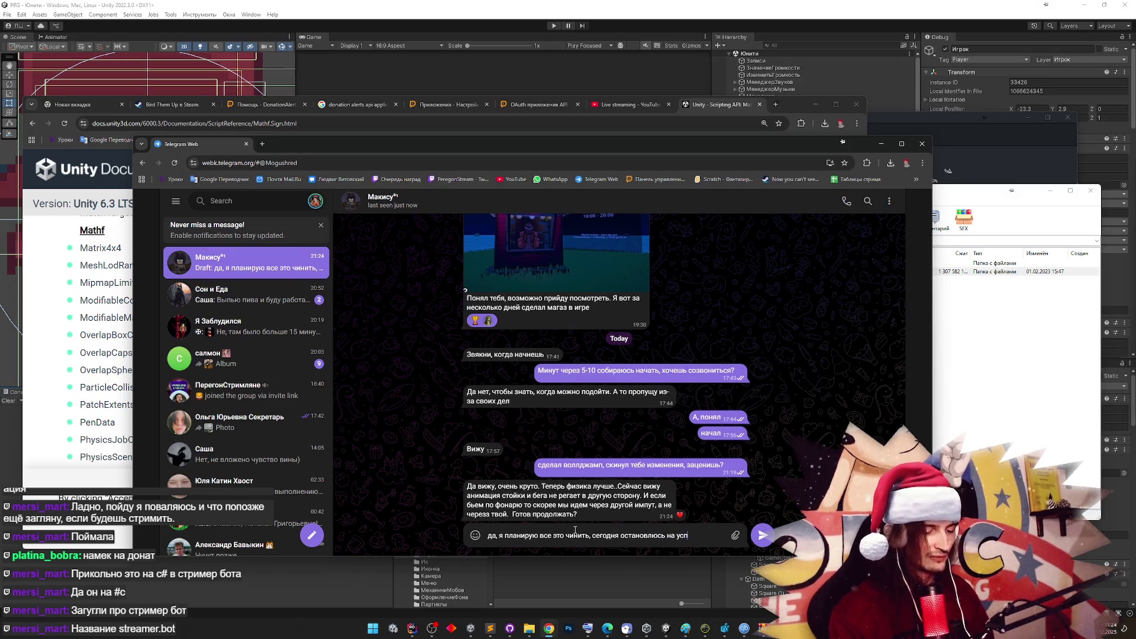
text(ешной работе волл)
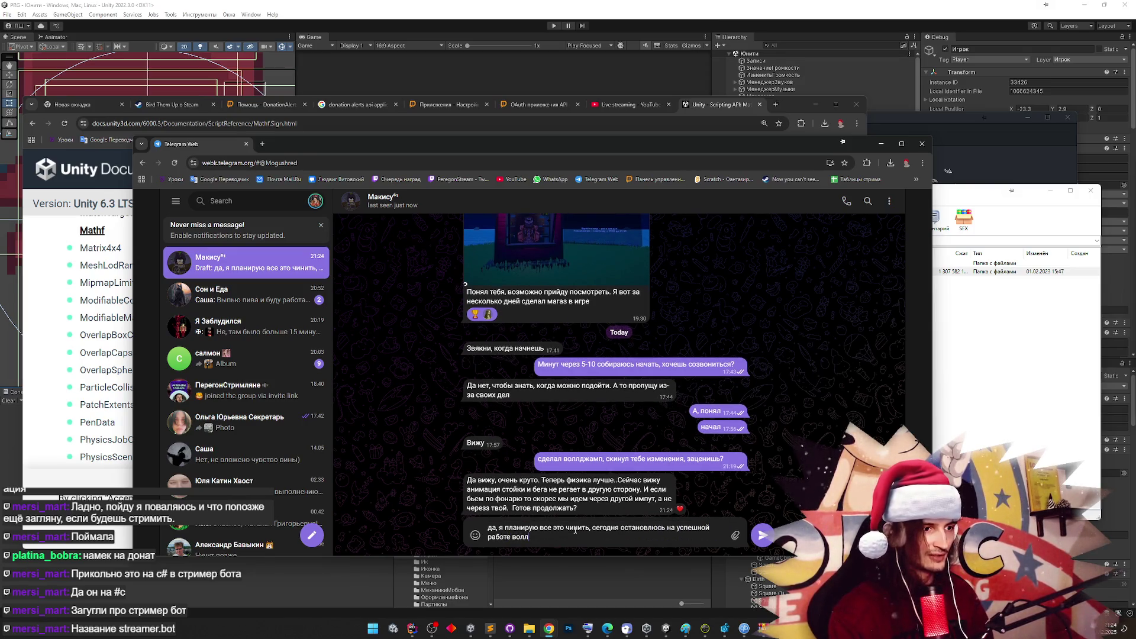
text(джампап)
key(Return)
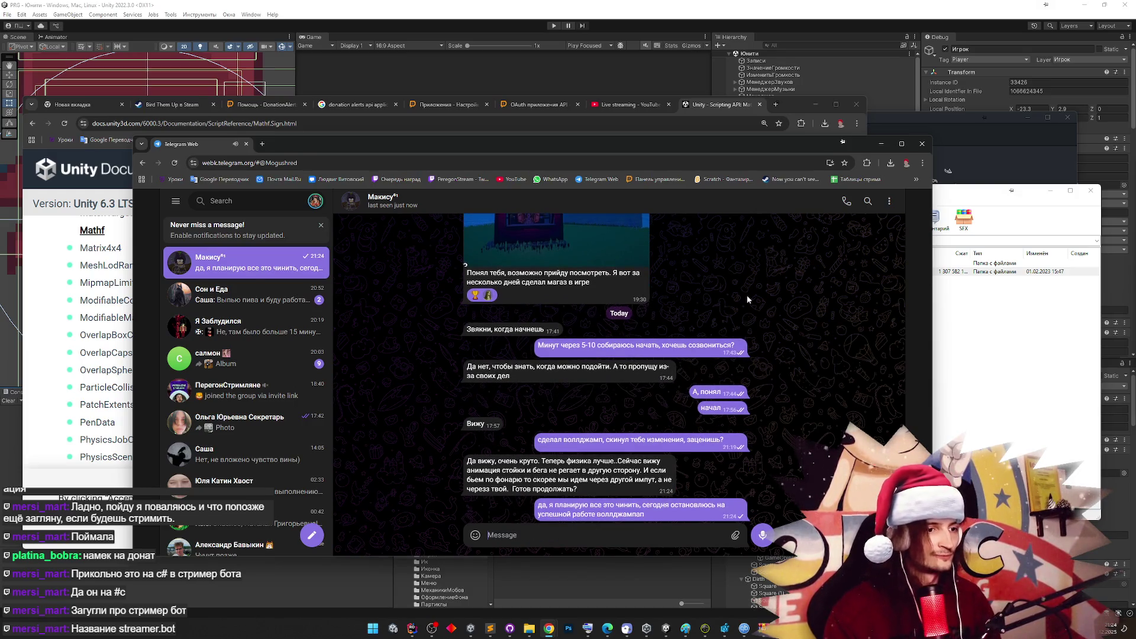
click(246, 144)
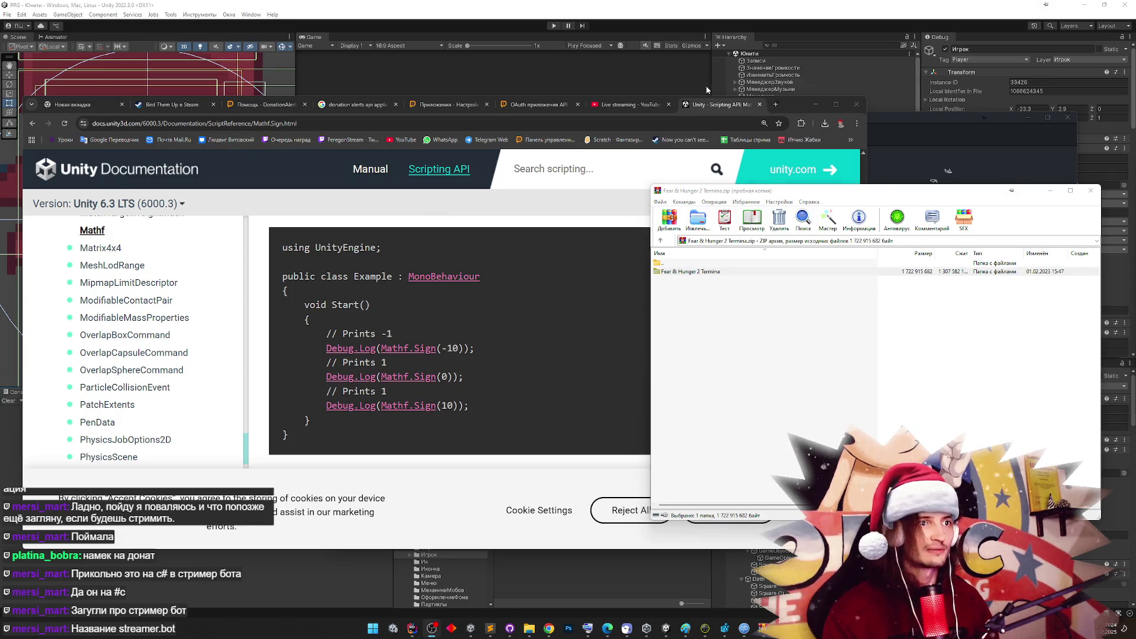
Load streamer.bot in a new Chrome tab
click(772, 116)
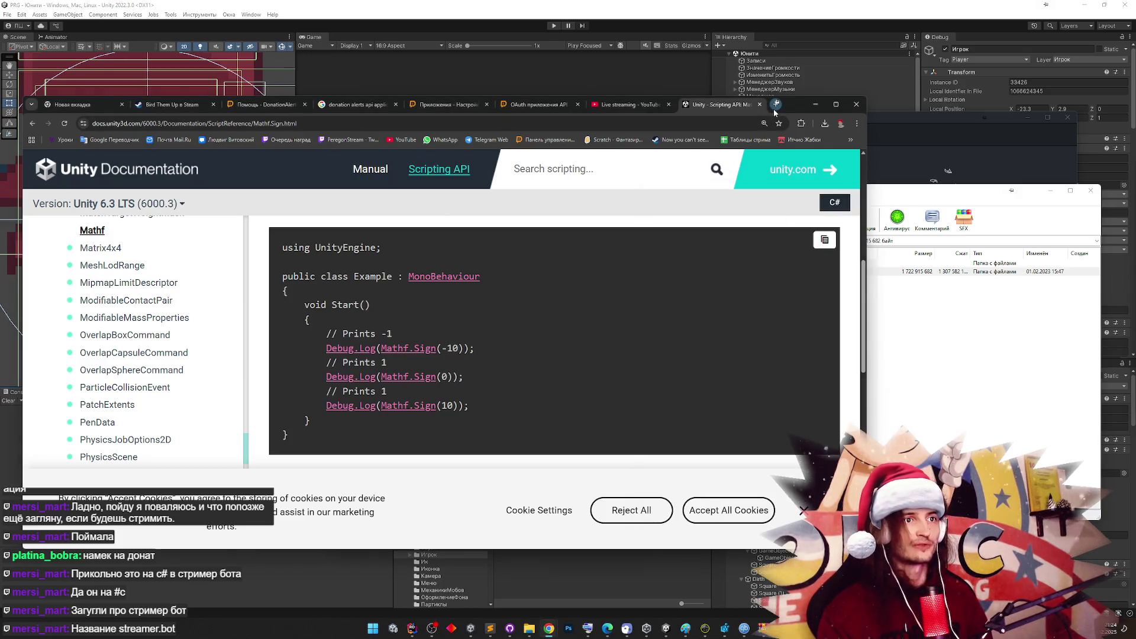
click(773, 110)
text(streamer.bot)
key(Return)
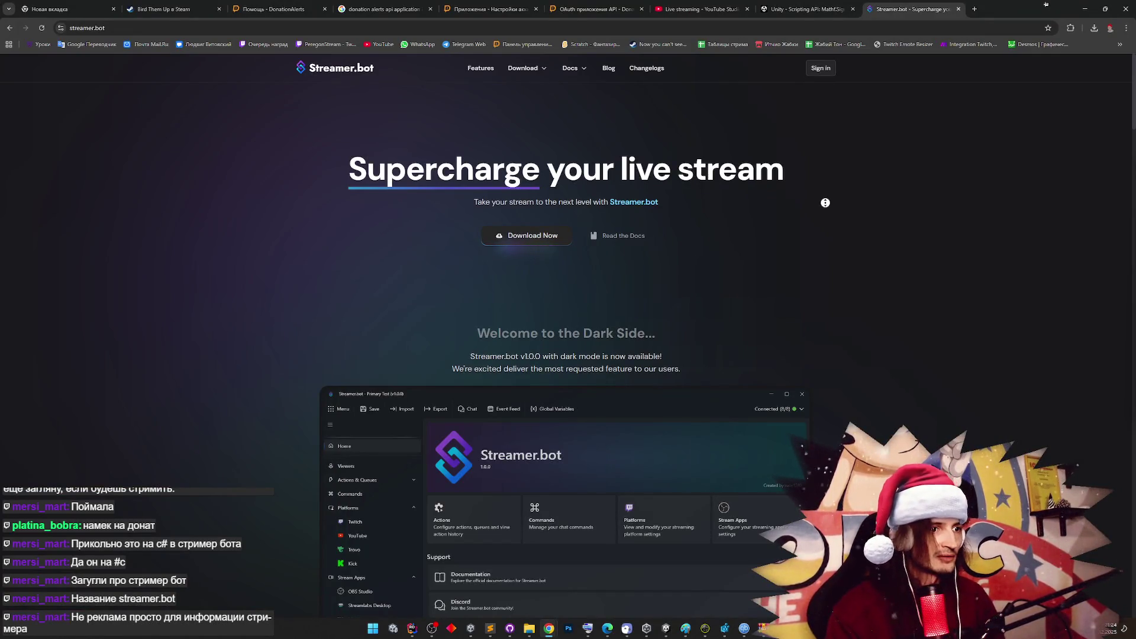
Scroll through the Streamer.bot homepage feature sections, then jump back to the top
scroll(825, 203, down, 3)
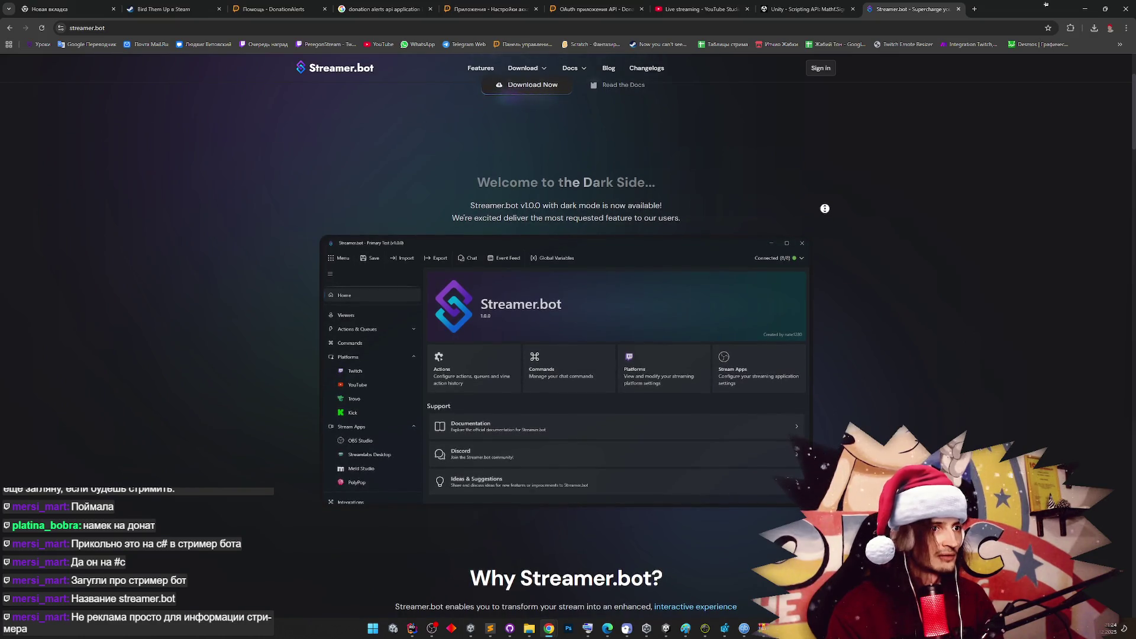
scroll(825, 208, down, 10)
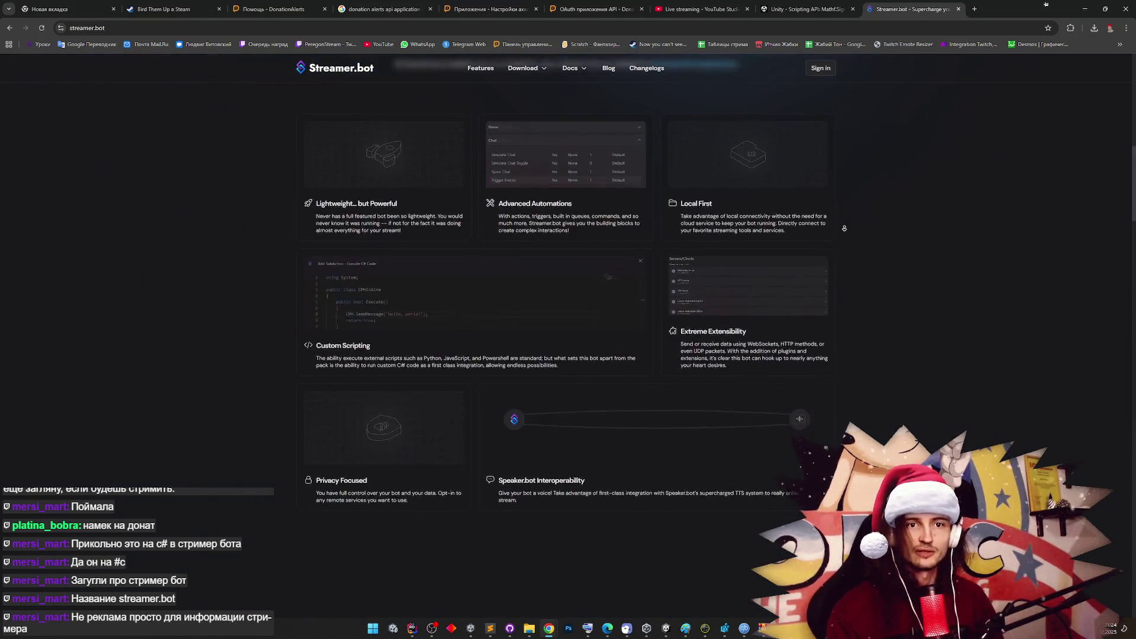
scroll(843, 226, down, 5)
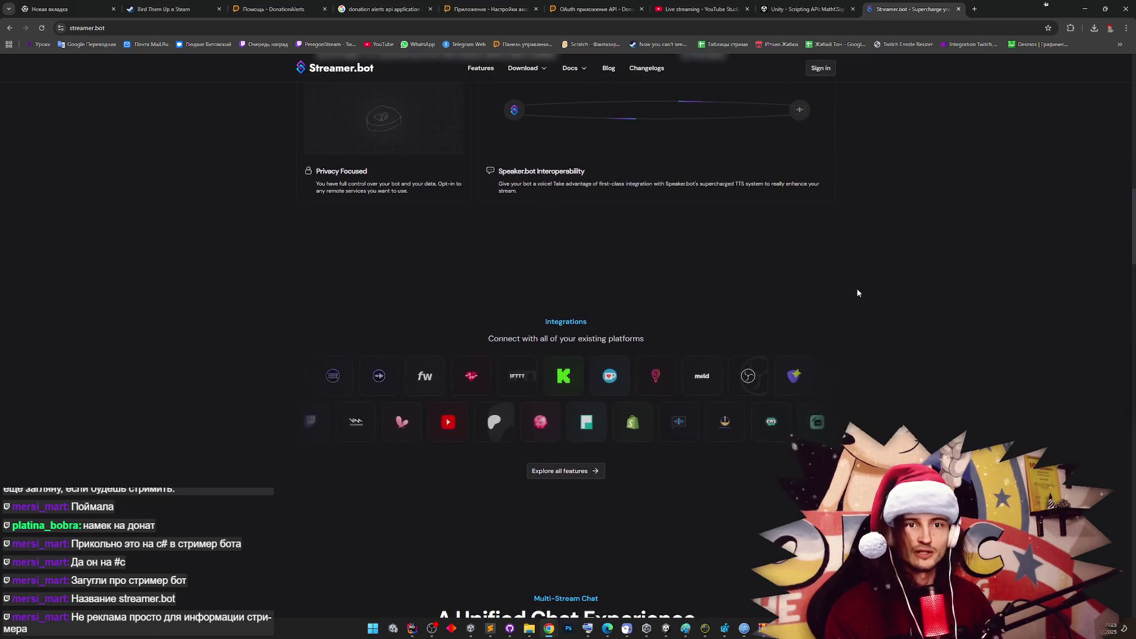
scroll(857, 293, down, 7)
scroll(850, 350, up, 20)
scroll(862, 324, down, 18)
scroll(882, 297, down, 15)
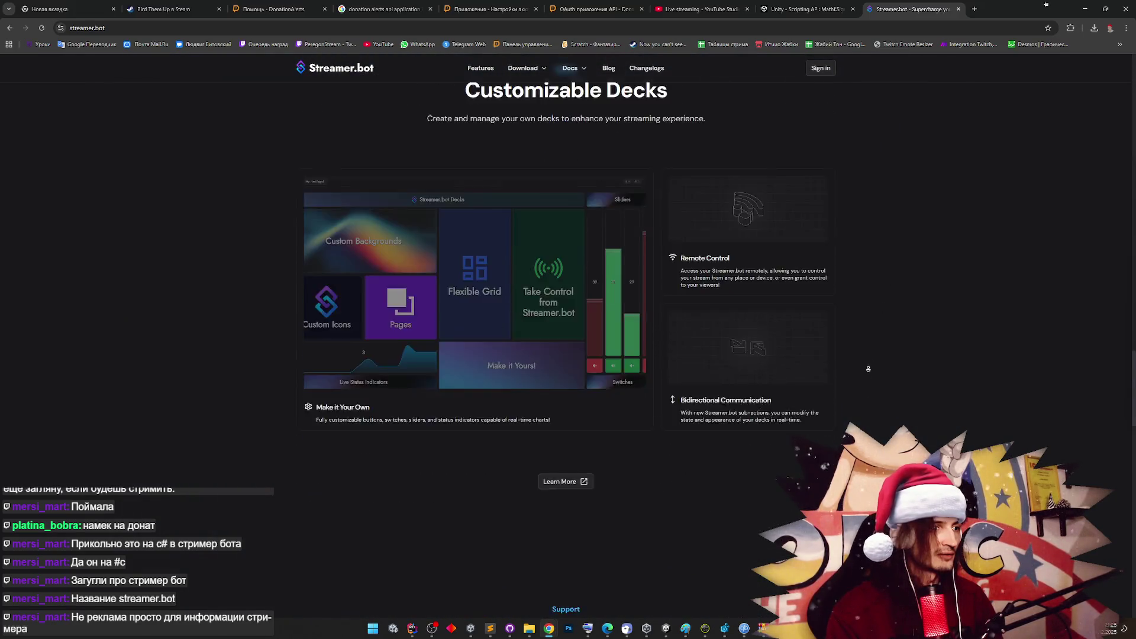
scroll(866, 377, down, 8)
scroll(875, 304, down, 10)
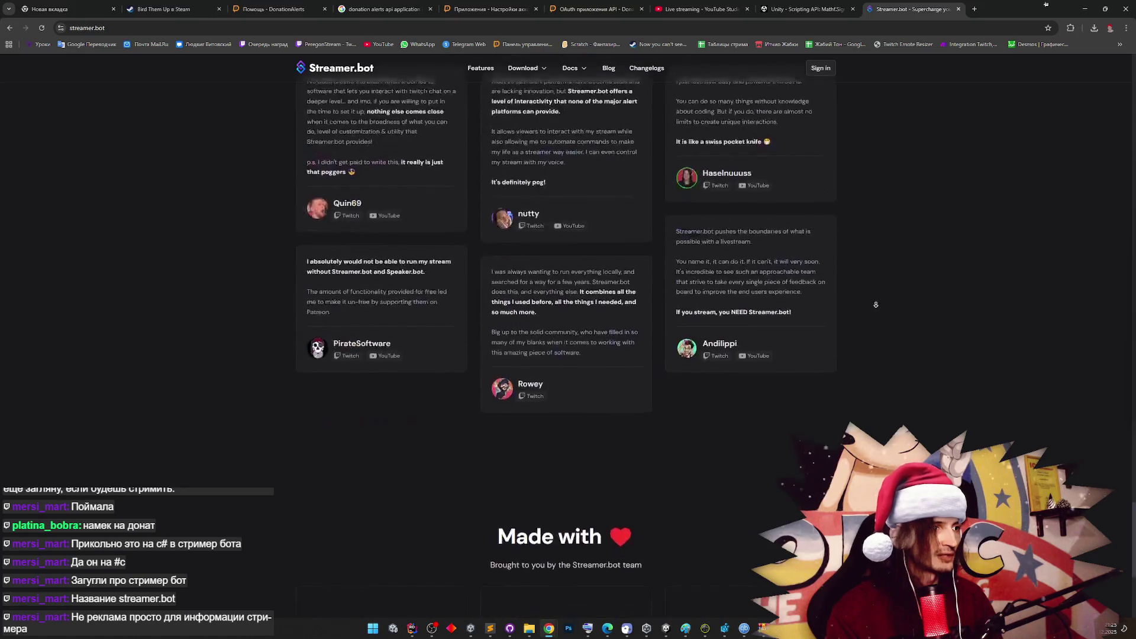
scroll(876, 296, up, 20)
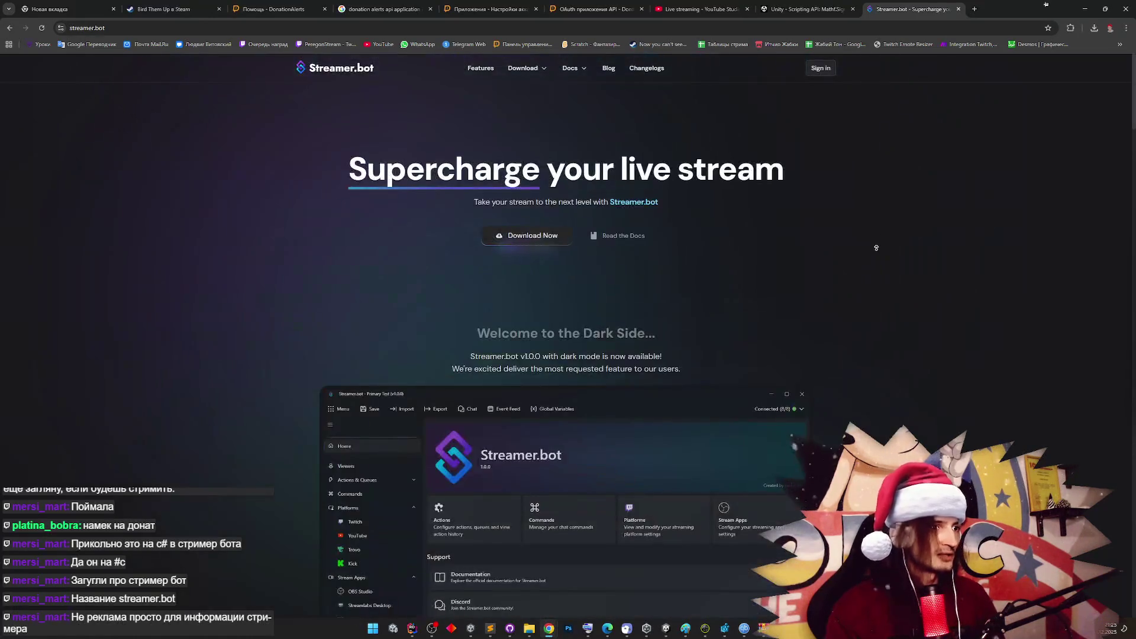
scroll(870, 304, down, 8)
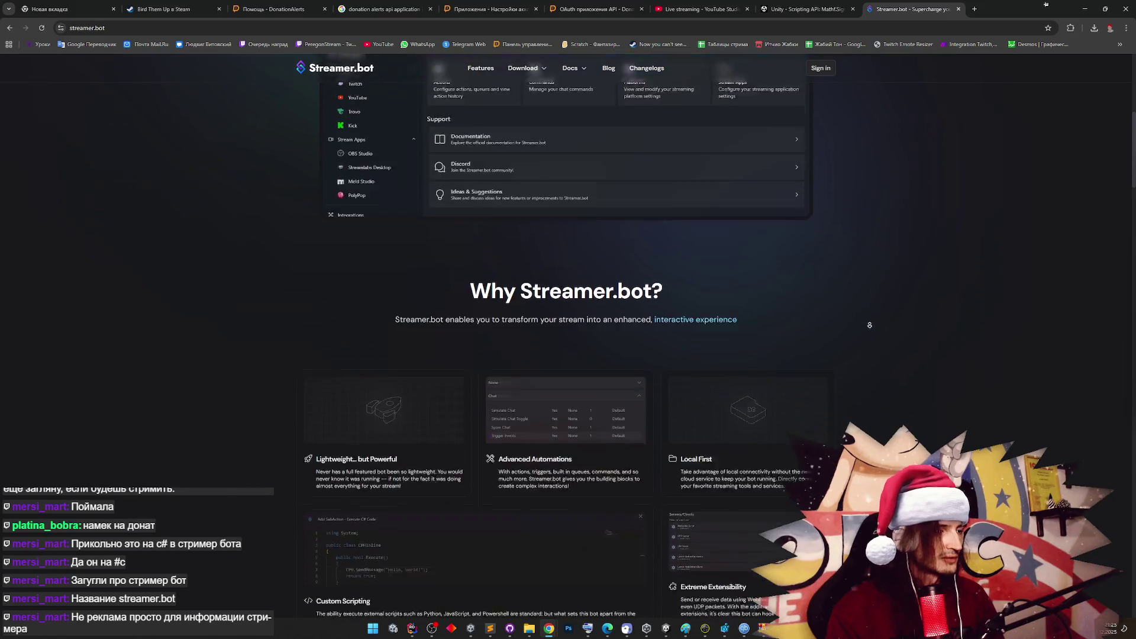
scroll(829, 302, down, 1)
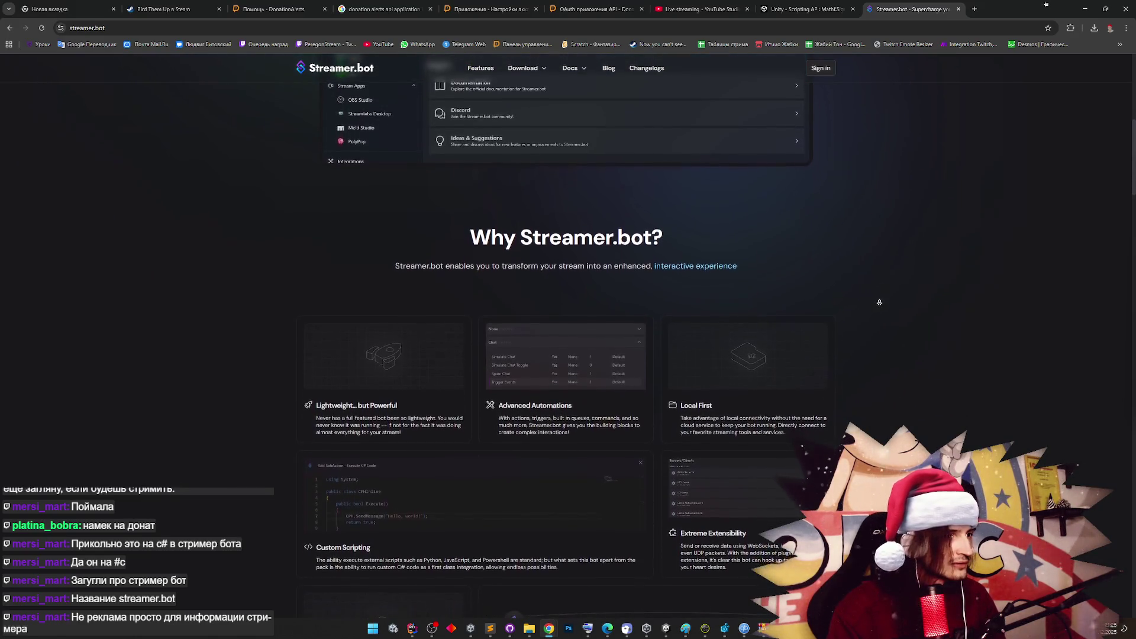
middle_click(854, 339)
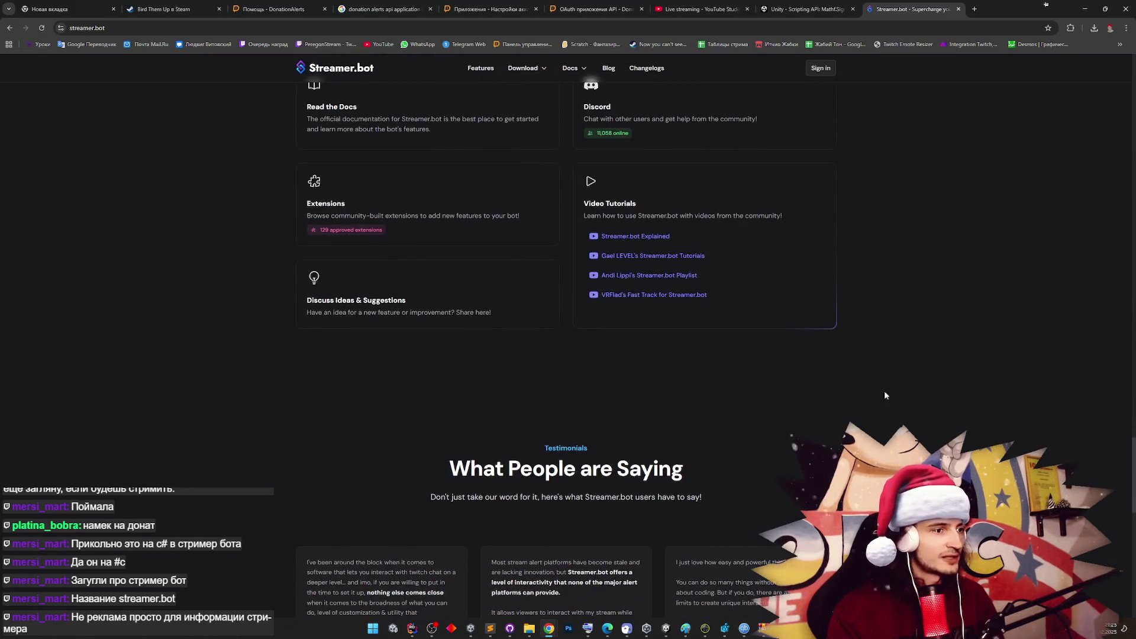
key(Home)
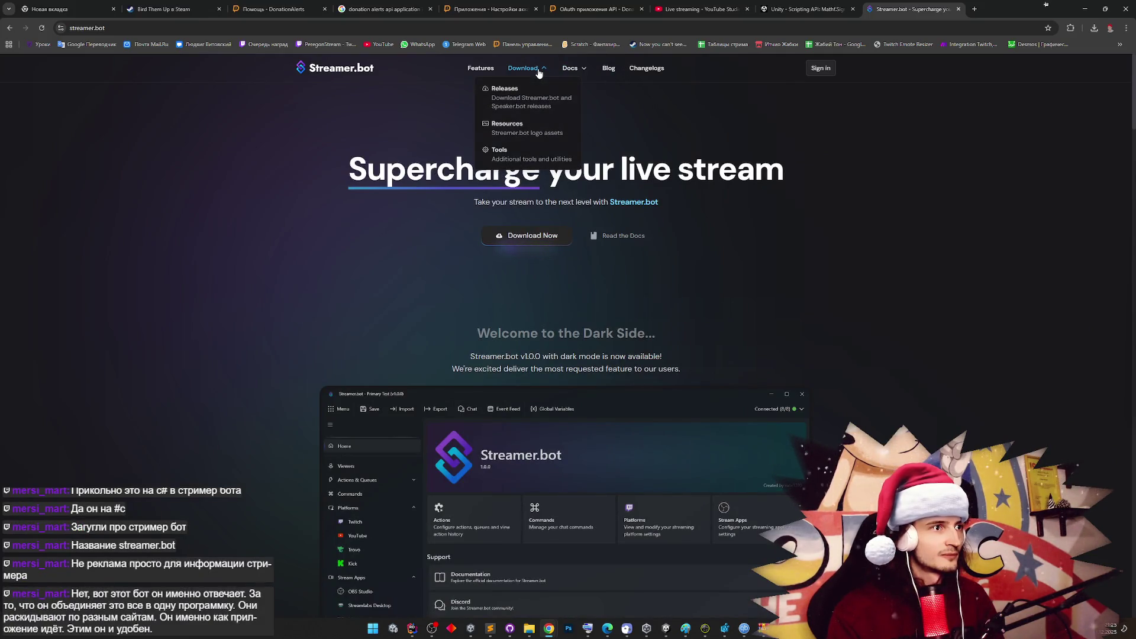
Browse the Streamer.bot Features page's platforms and plugins, then close that tab
click(481, 68)
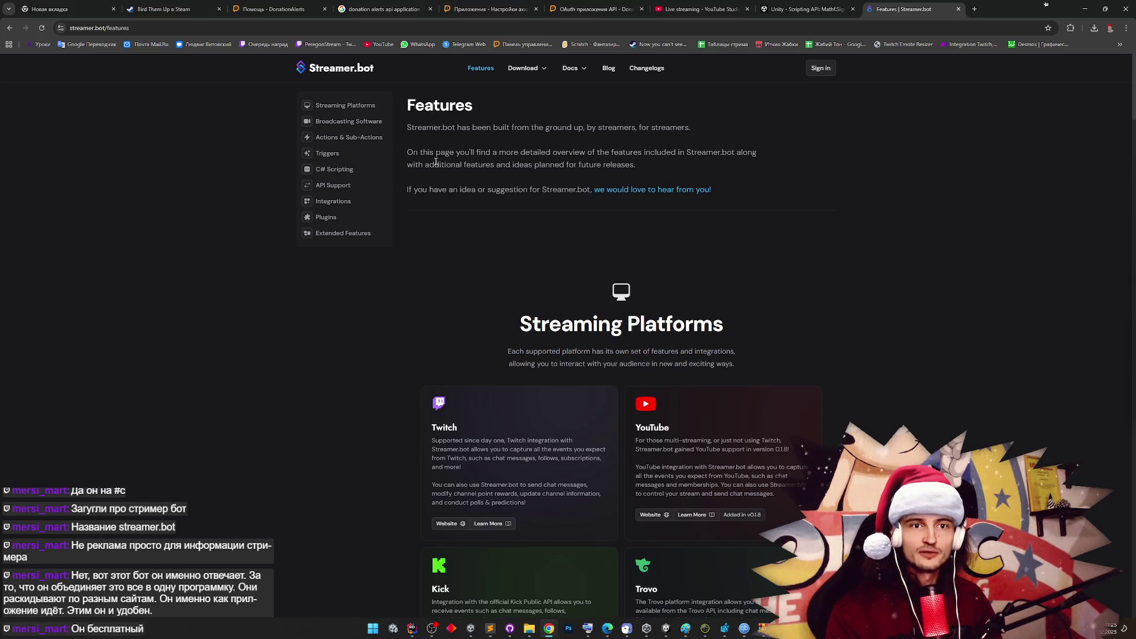
middle_click(772, 219)
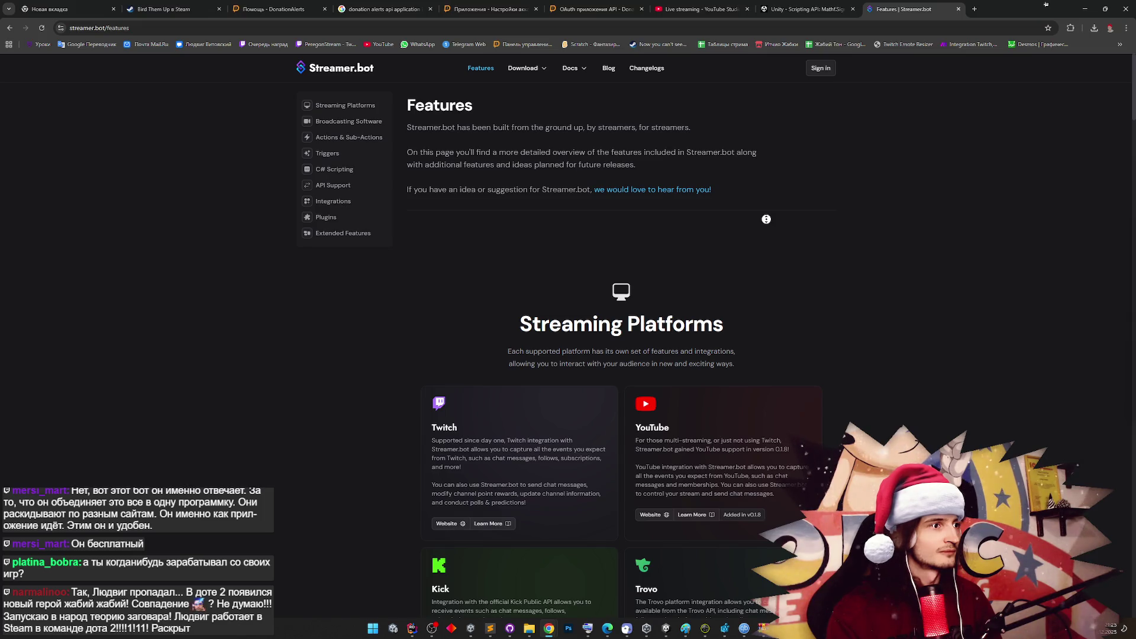
mouse_move(571, 70)
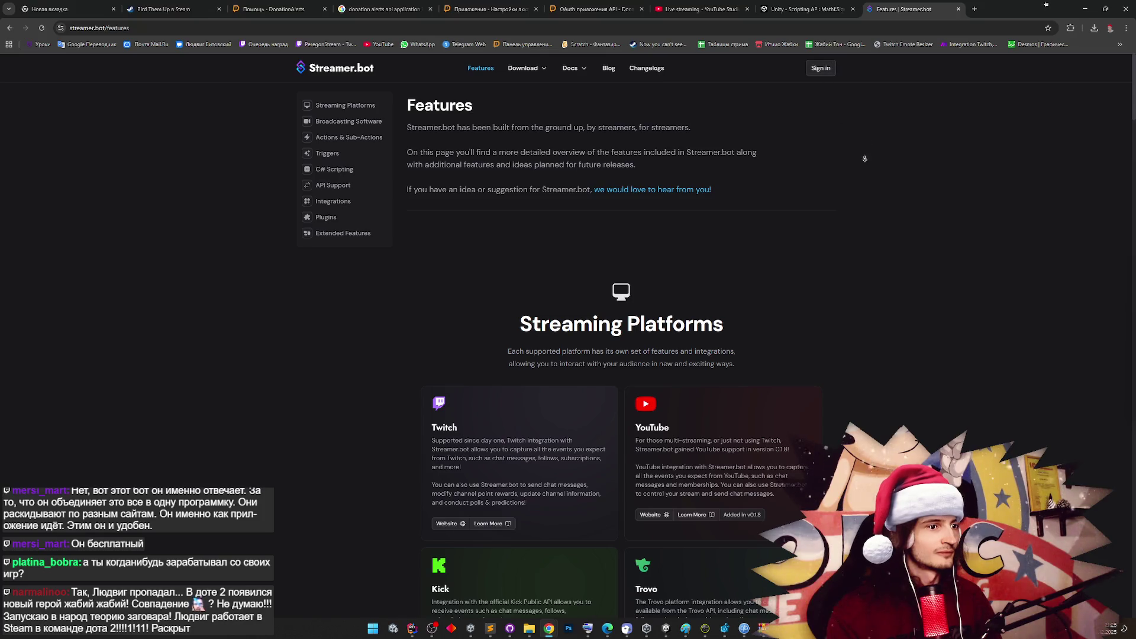
scroll(865, 210, down, 5)
scroll(867, 156, up, 5)
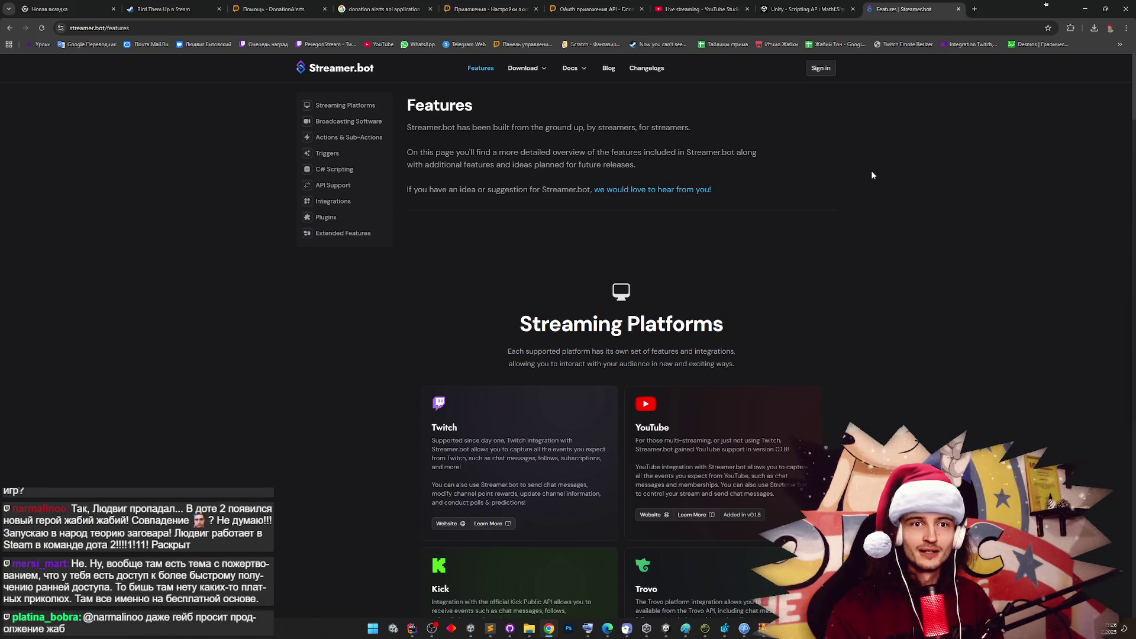
middle_click(863, 204)
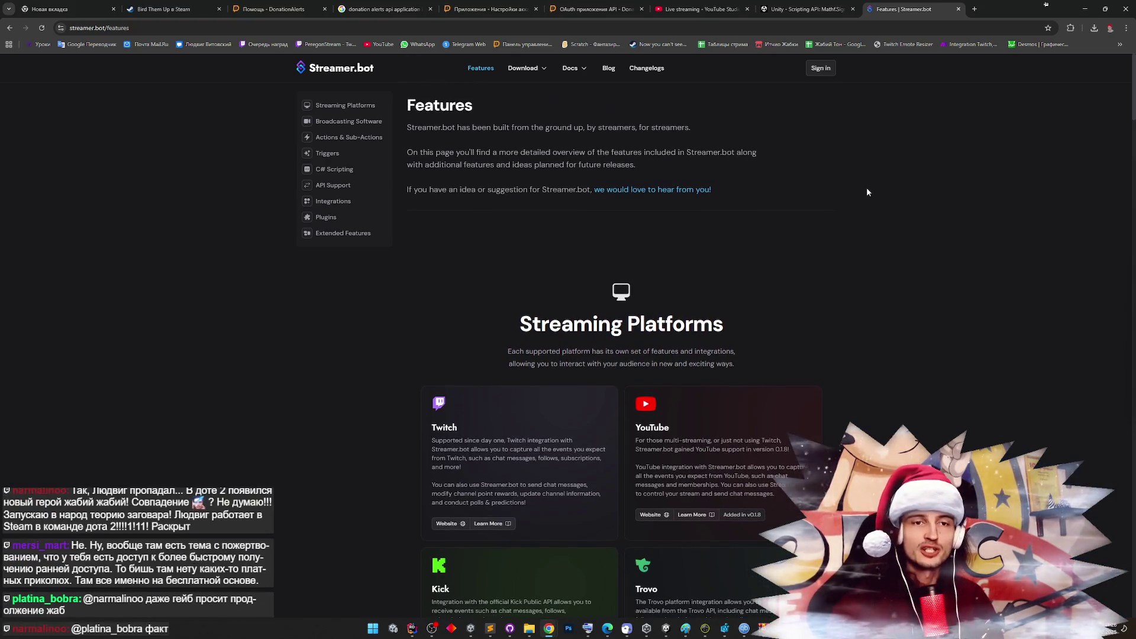
middle_click(867, 190)
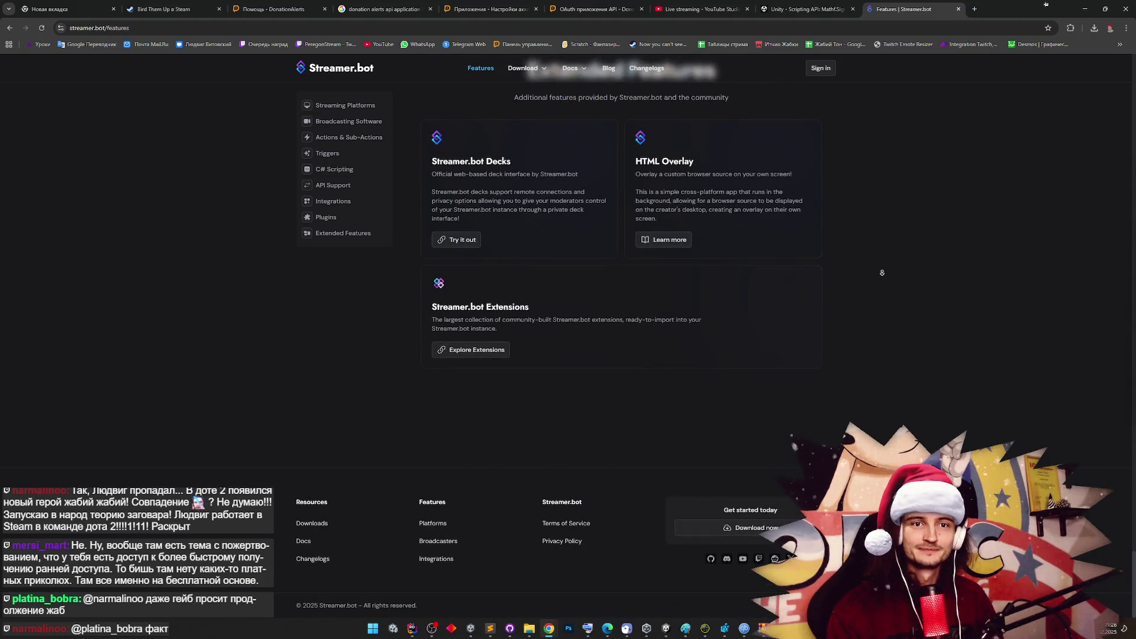
scroll(882, 271, up, 20)
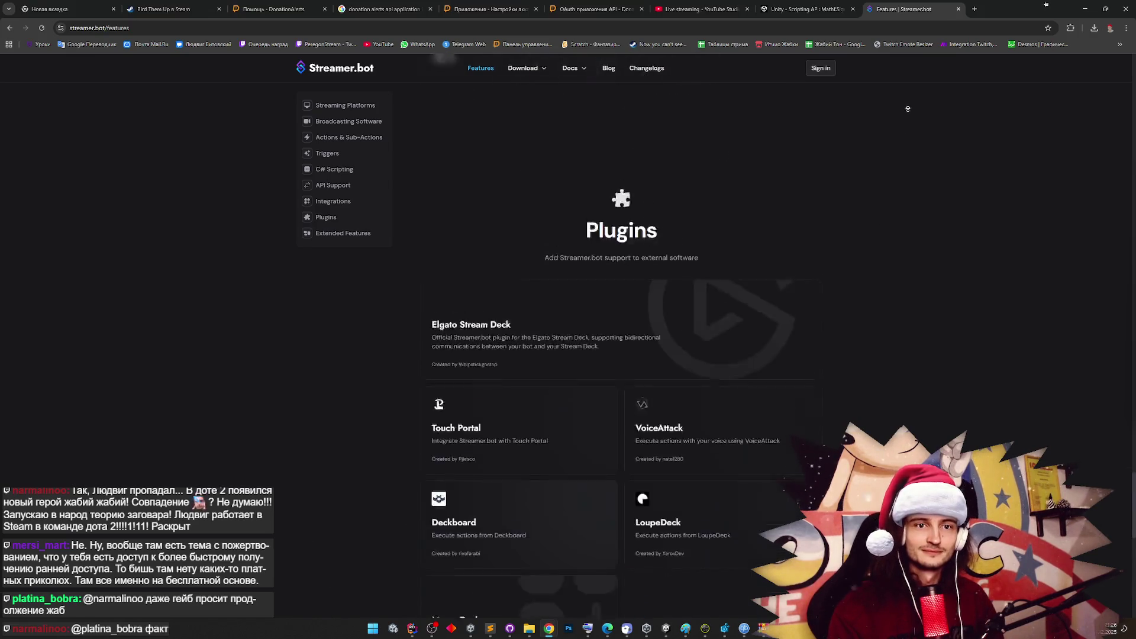
middle_click(933, 121)
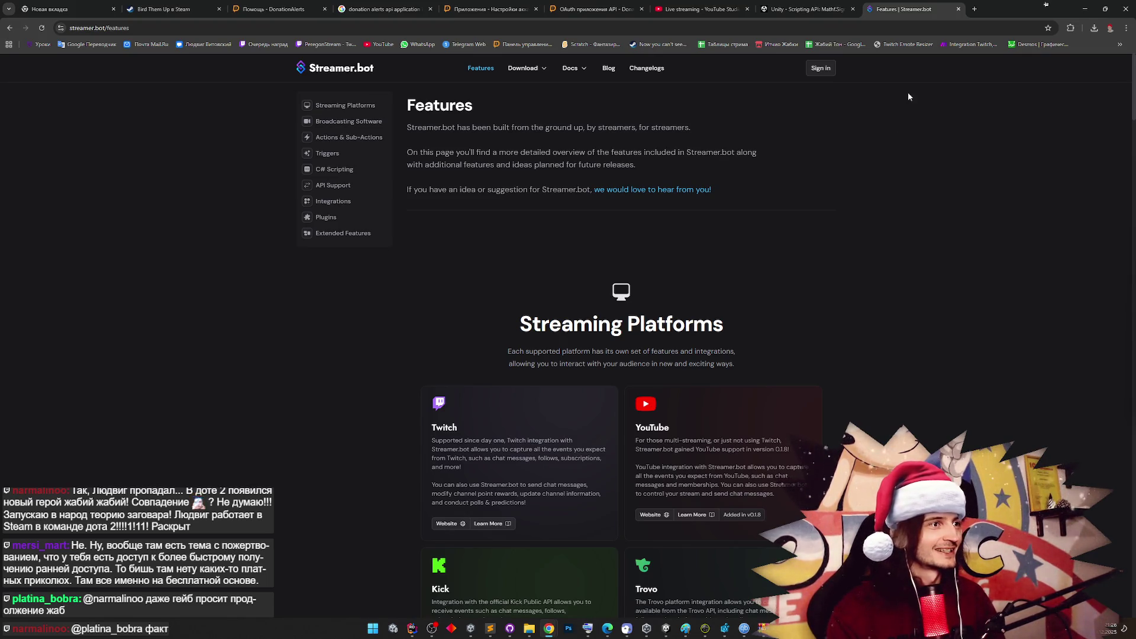
click(957, 8)
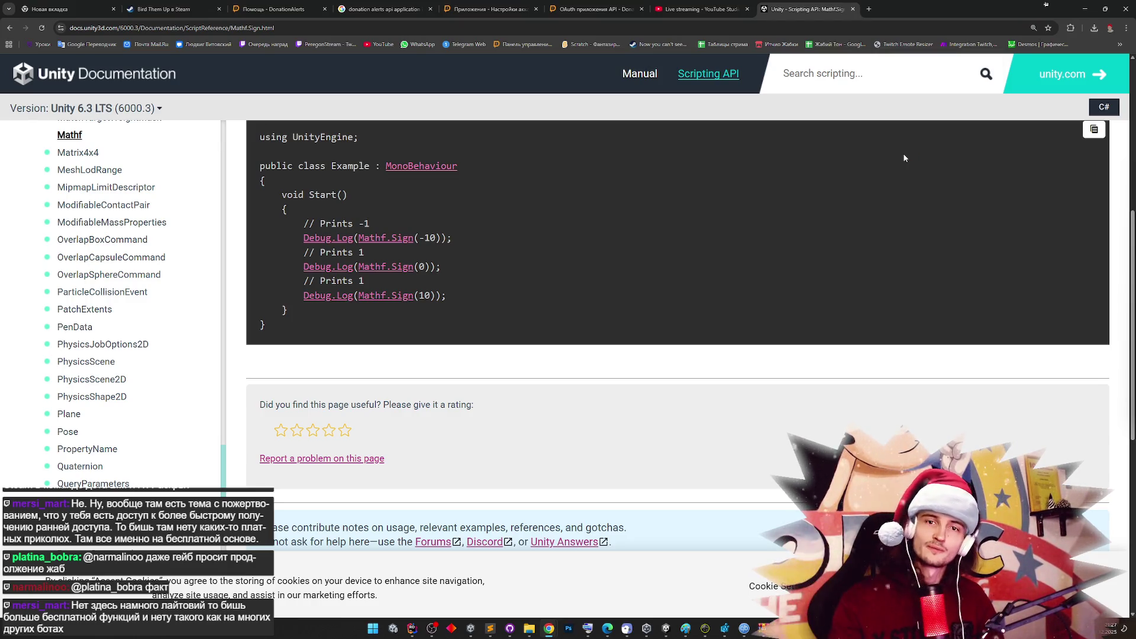
Minimize the Unity docs browser, close GitHub Desktop, and close the Termina archive window
click(1125, 9)
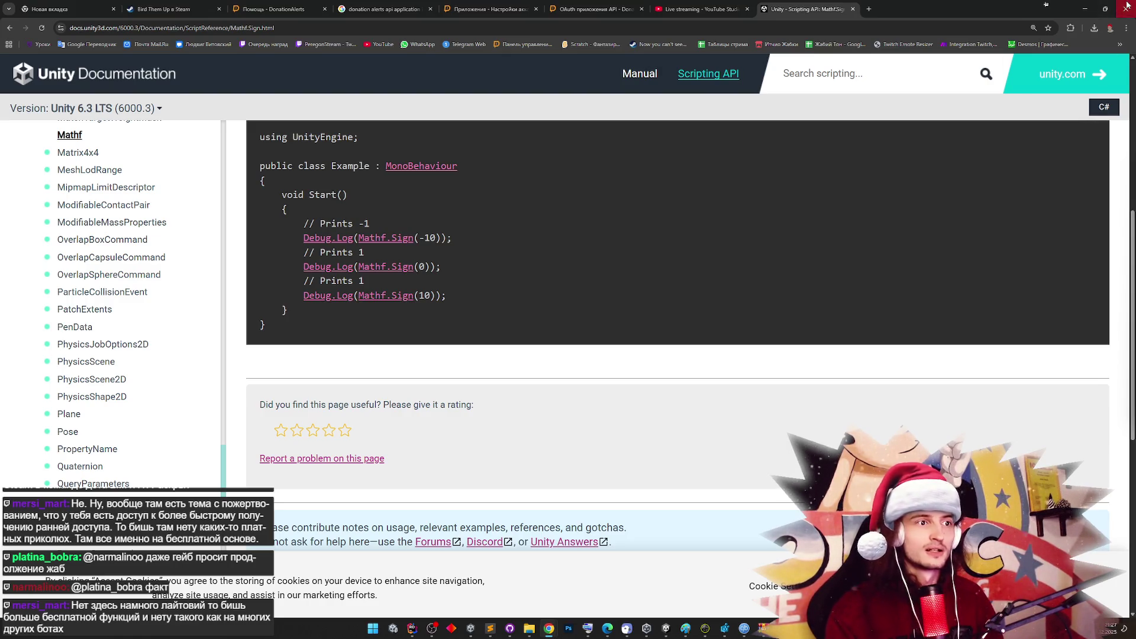
click(1067, 117)
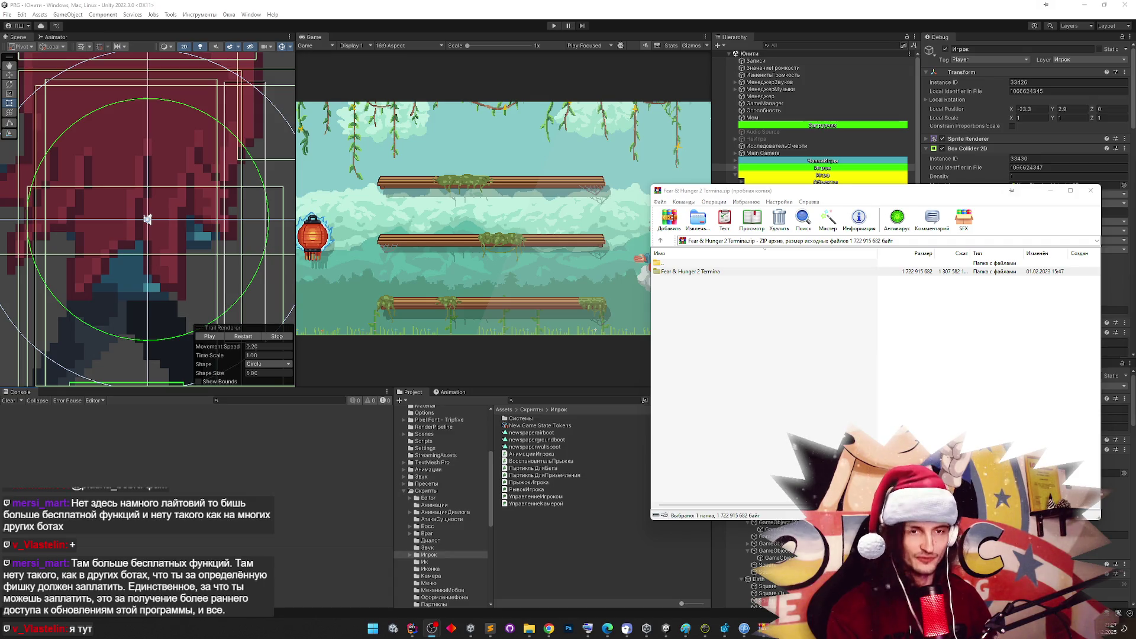
click(1091, 190)
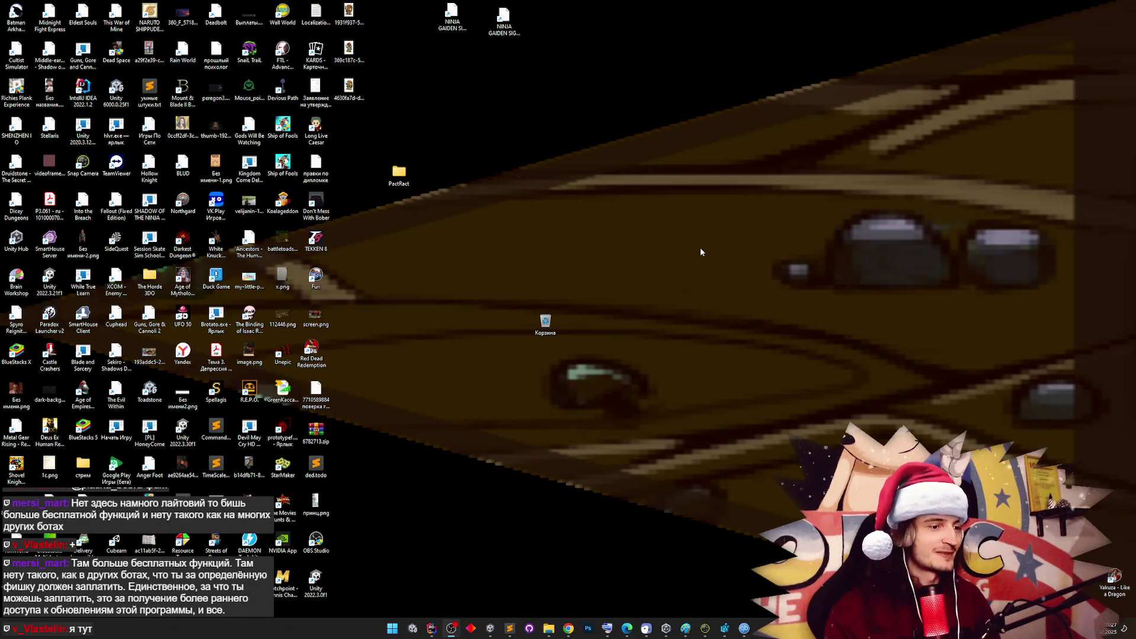
Quit Rider, confirming Exit, then reopen the Fear & Hunger 2 Termina archive
click(432, 628)
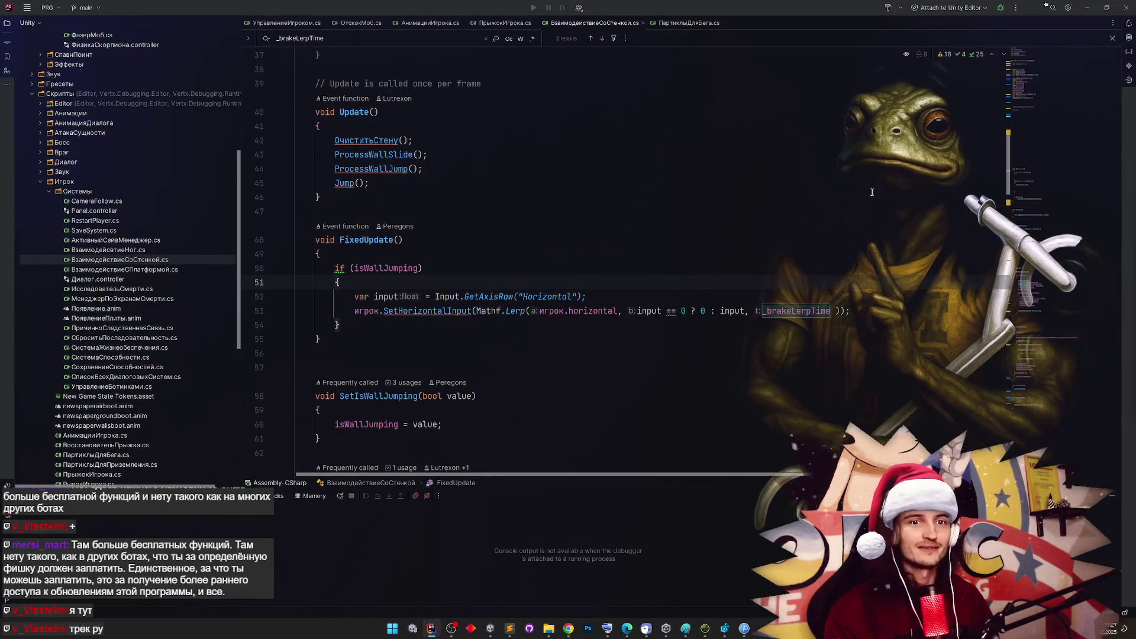
click(1125, 7)
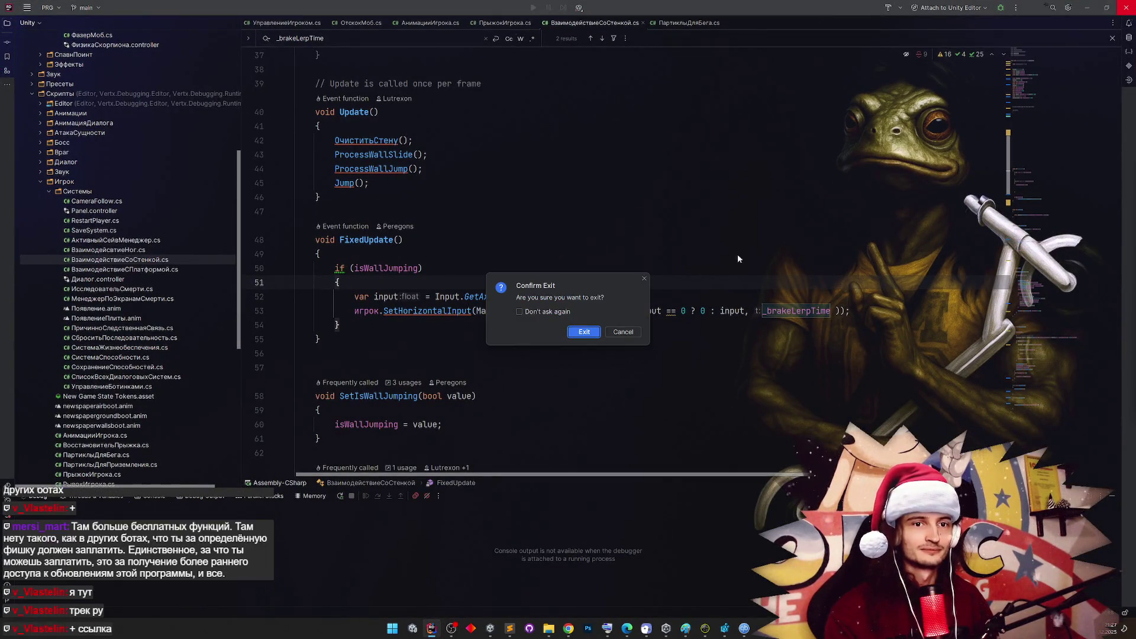
click(596, 331)
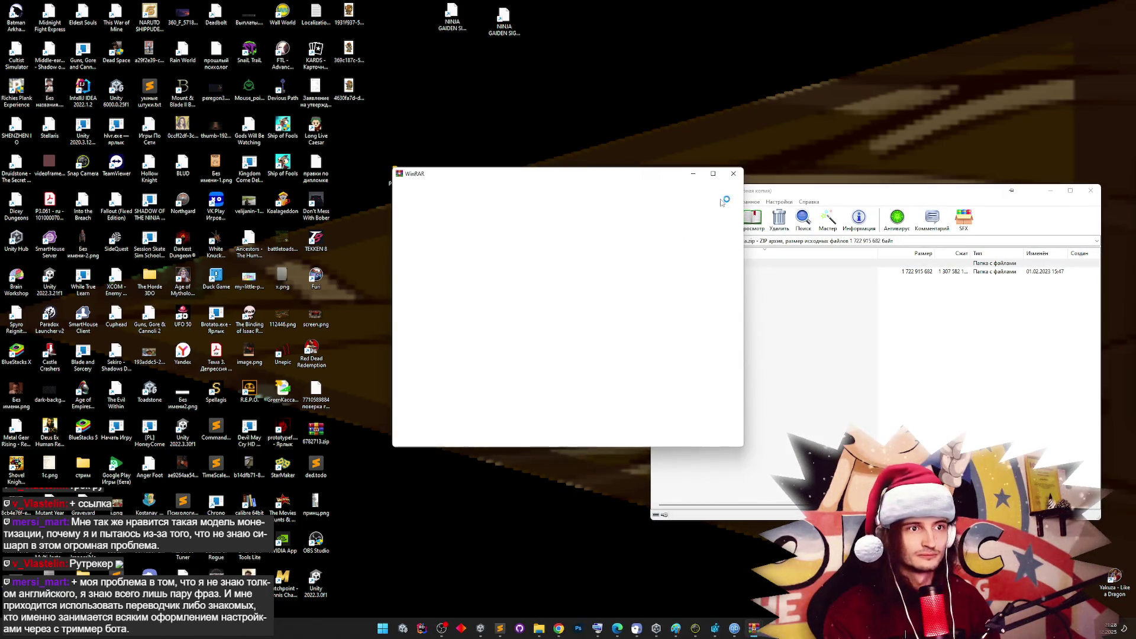
click(732, 177)
Extract the Fear & Hunger 2 Termina folder from the zip and close WinRAR
click(701, 271)
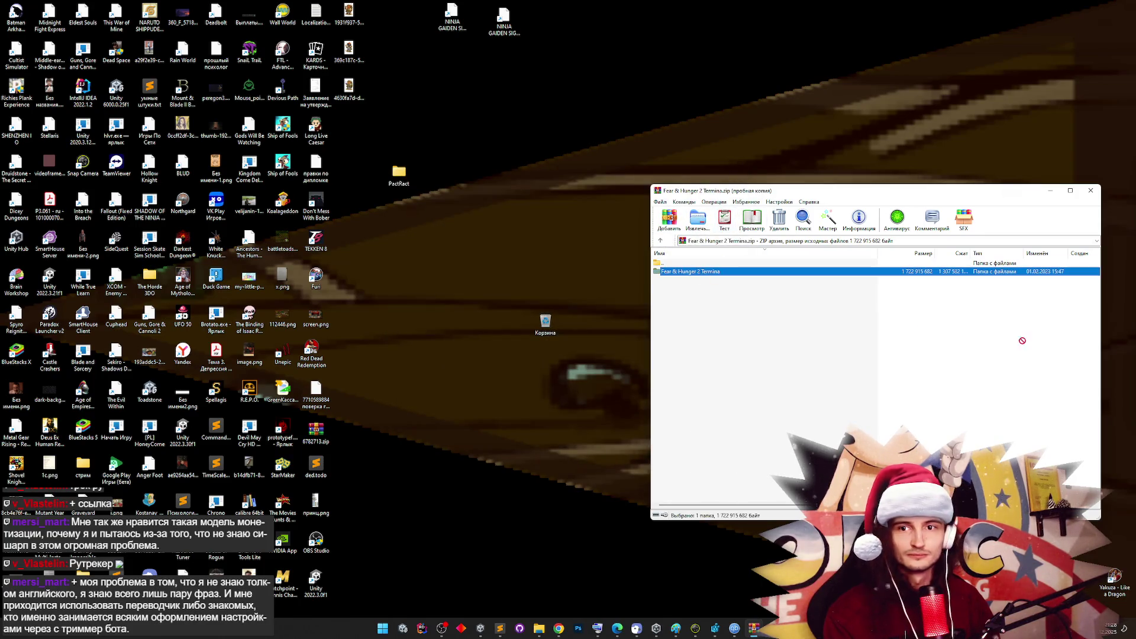
key(alt+w)
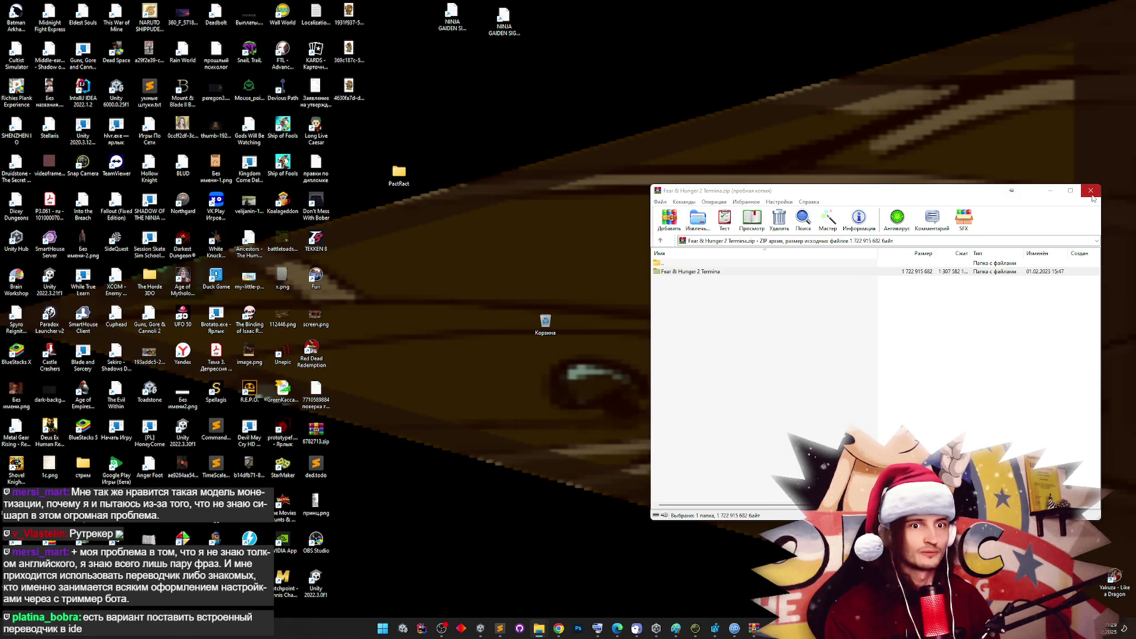
click(1092, 194)
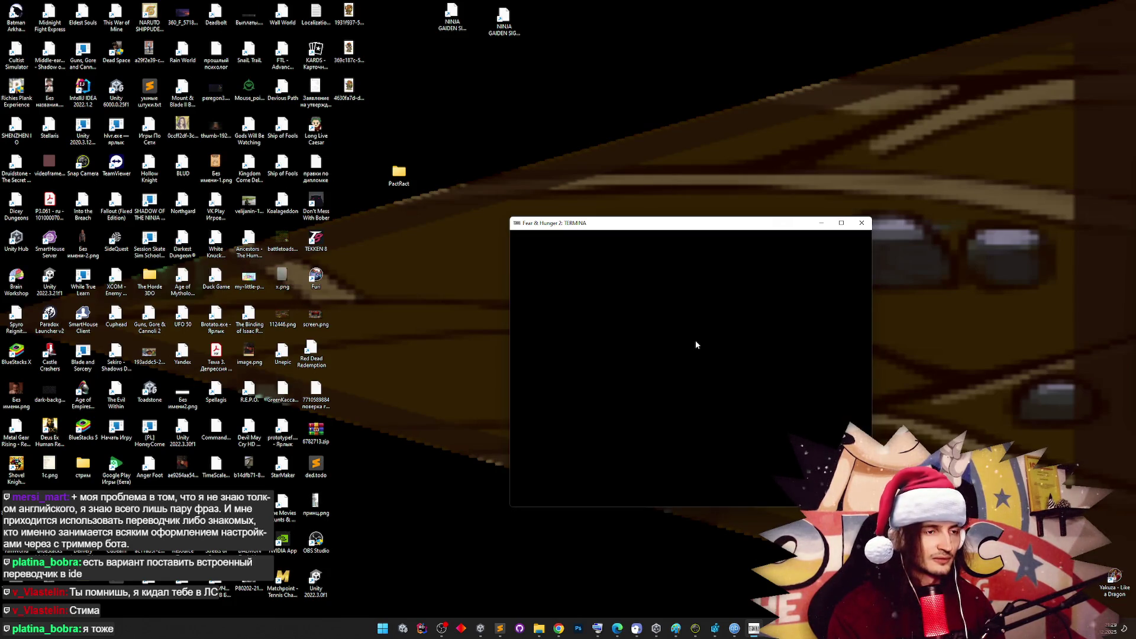
Browse the game's Options (General and Audio settings), exit to the title screen, and close the game
key(Down)
key(Down)
key(Return)
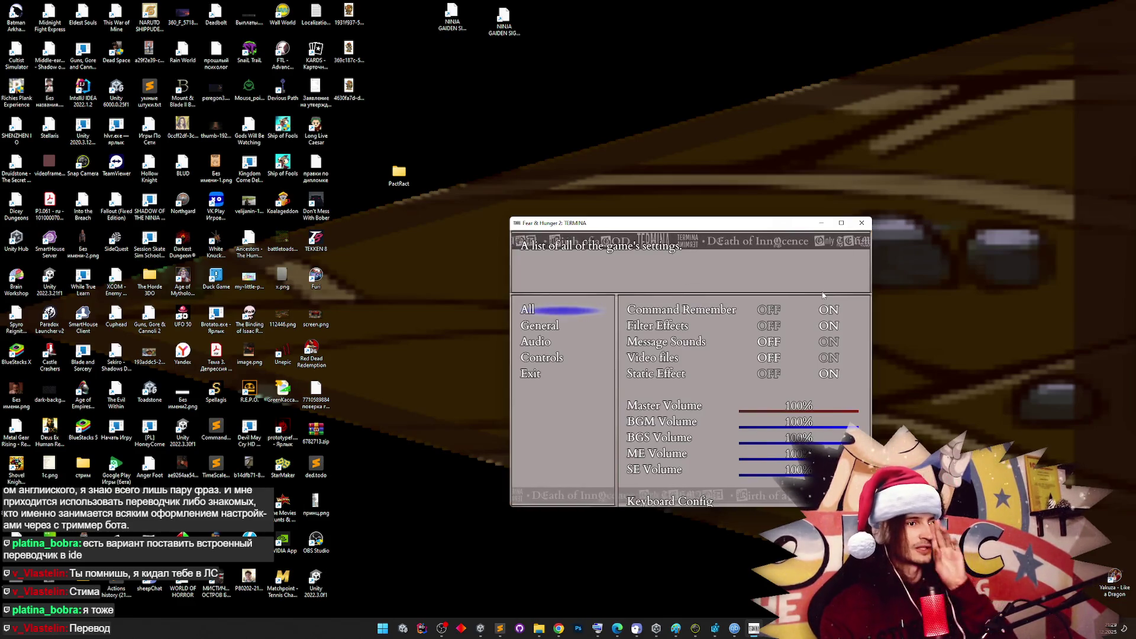
key(Down)
key(Down)
key(Down)
key(Down)
key(Up)
key(Up)
key(Up)
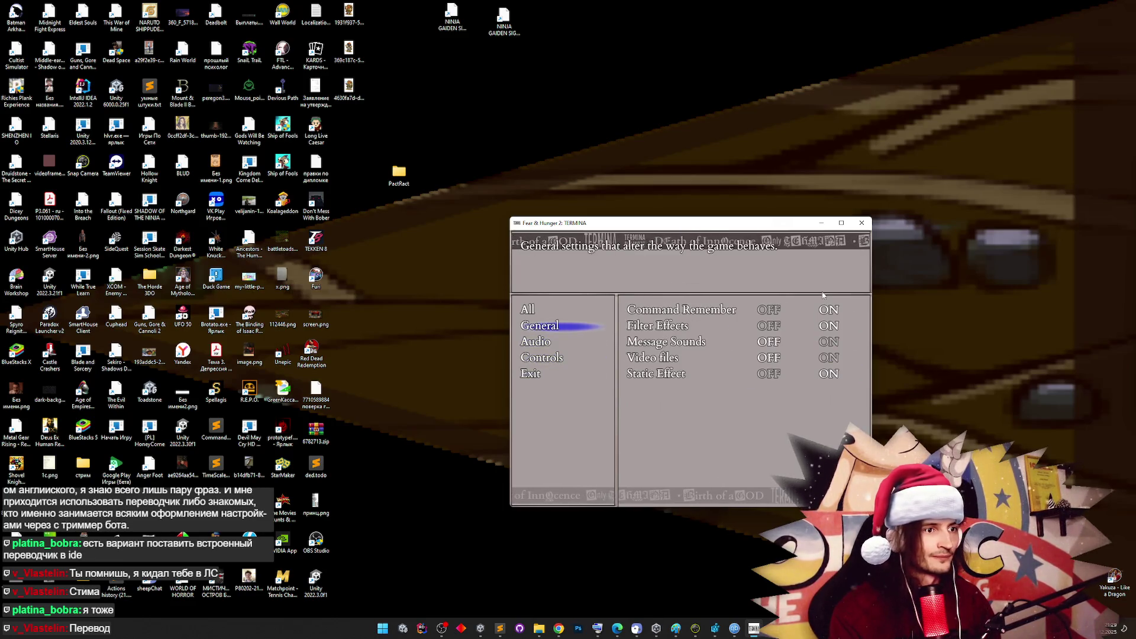
key(Up)
key(Down)
key(Down)
key(Down)
key(Return)
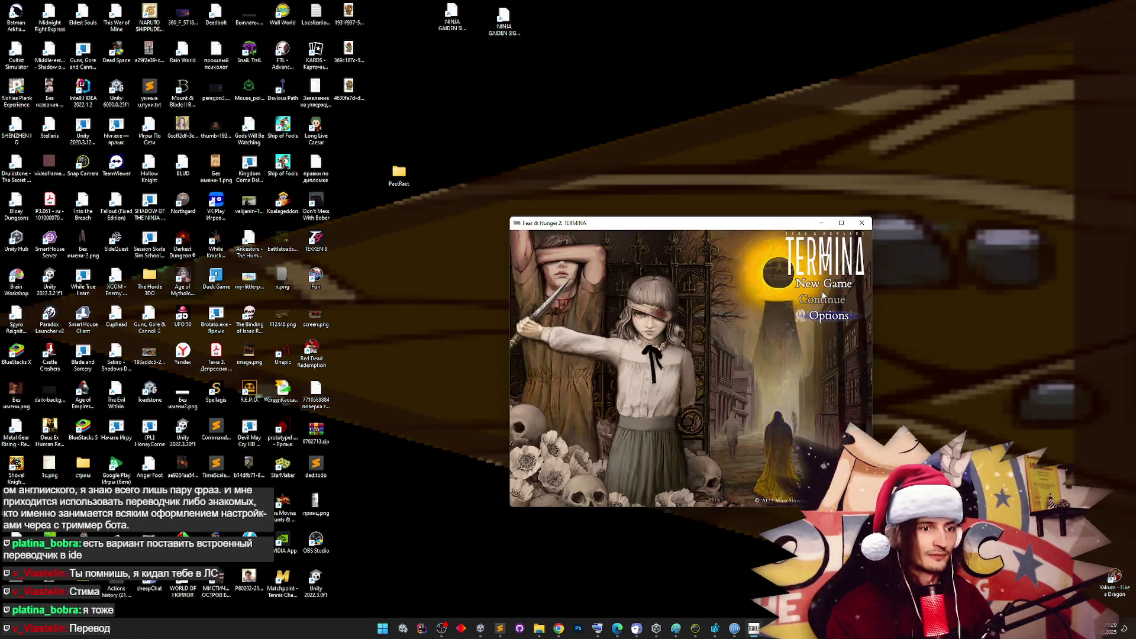
click(867, 224)
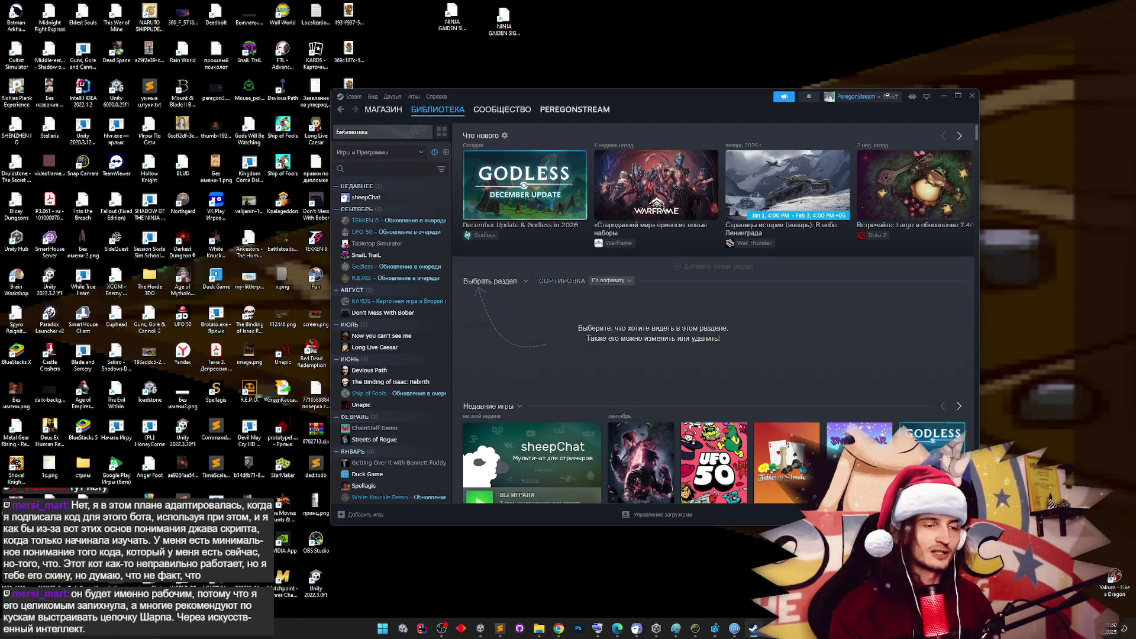
Find the online friend in Steam Friends & Chat and open a message chat with them
click(886, 95)
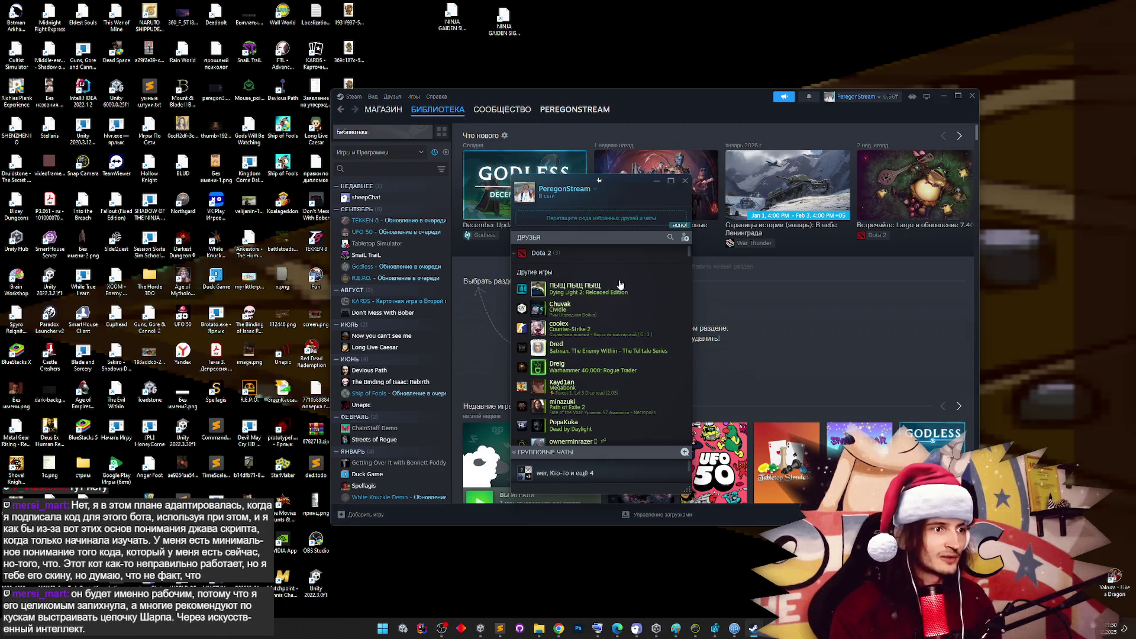
scroll(614, 306, down, 5)
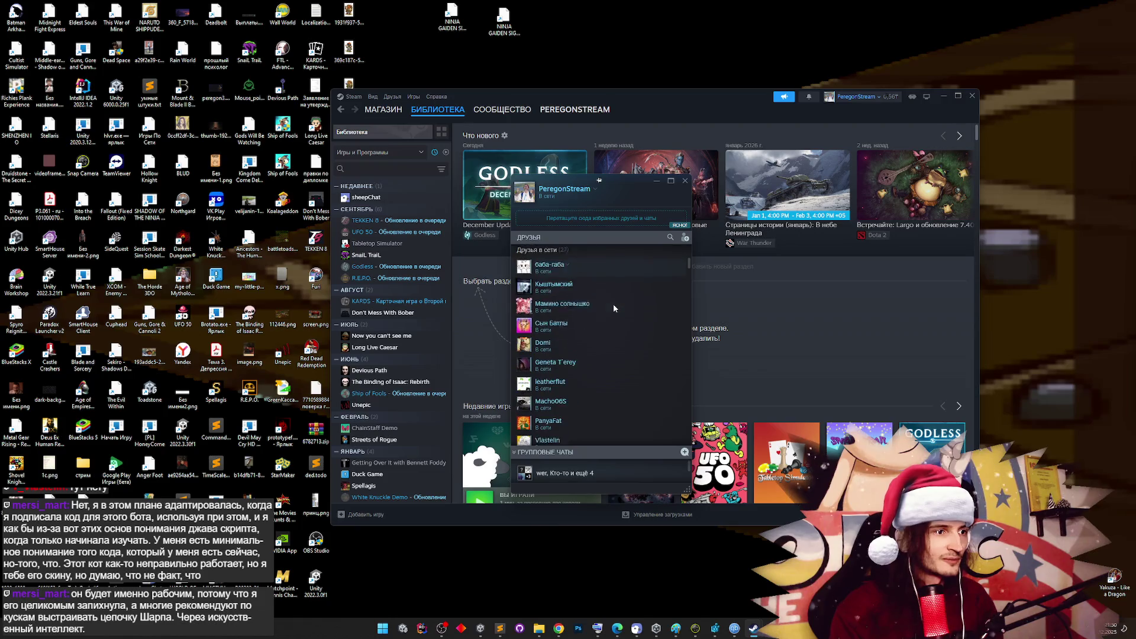
scroll(613, 307, down, 2)
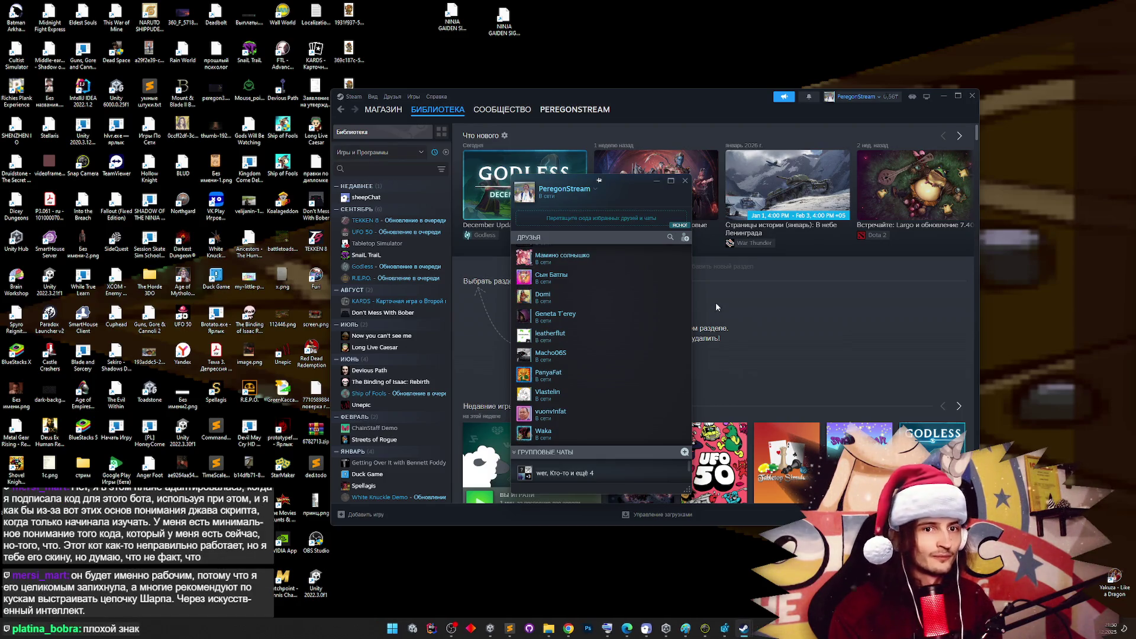
scroll(655, 310, down, 3)
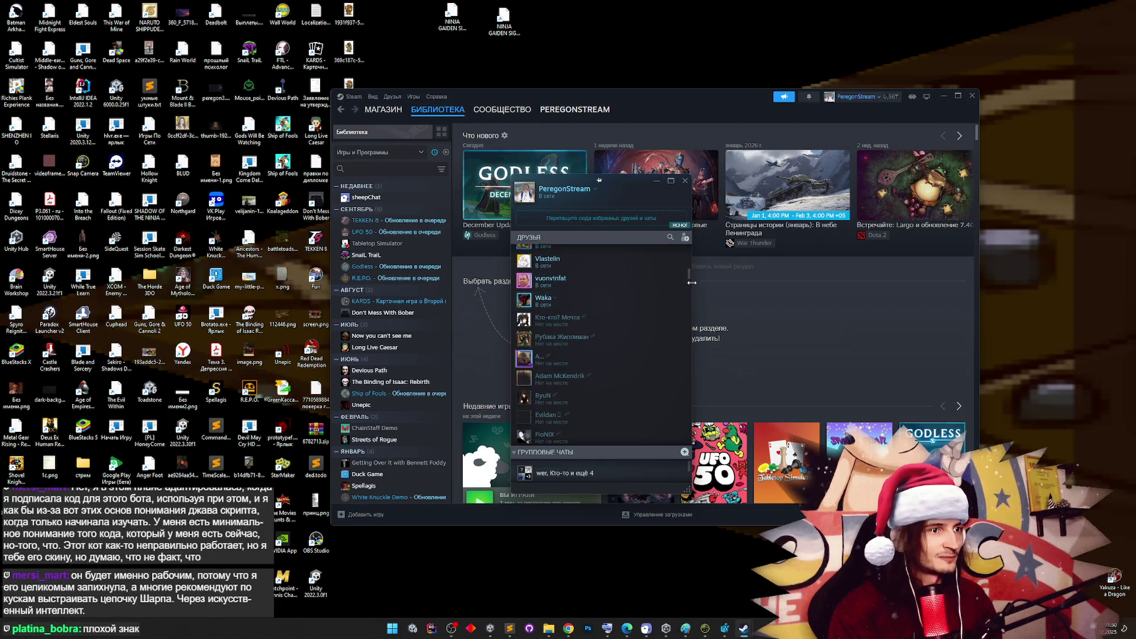
mouse_move(689, 274)
mouse_down()
mouse_move(698, 248)
mouse_move(696, 271)
mouse_up()
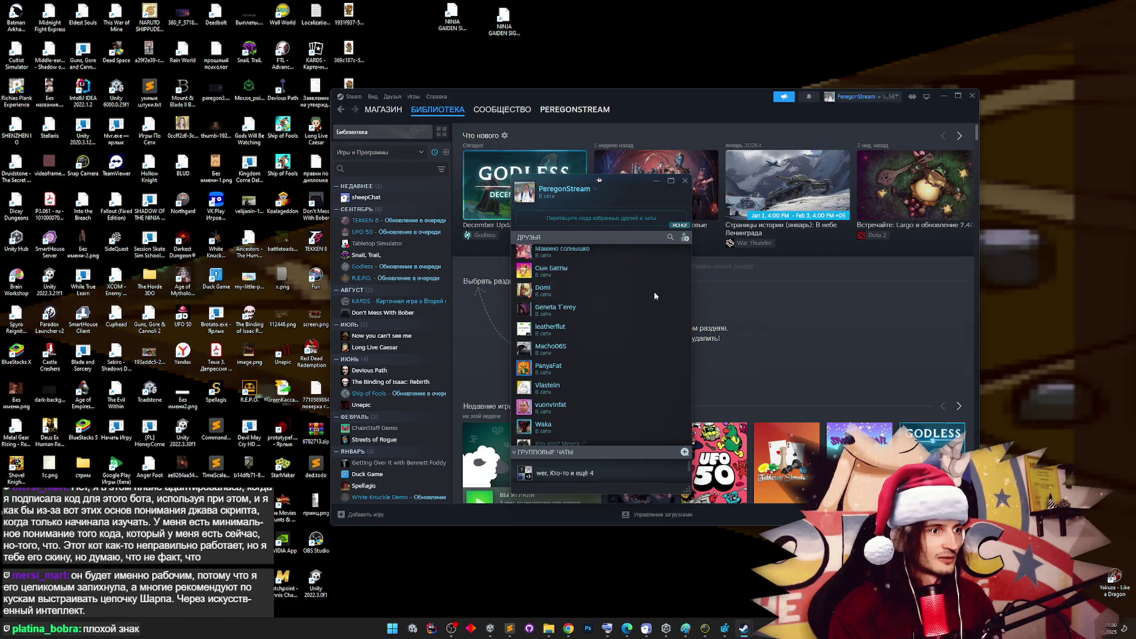
right_click(562, 388)
click(574, 392)
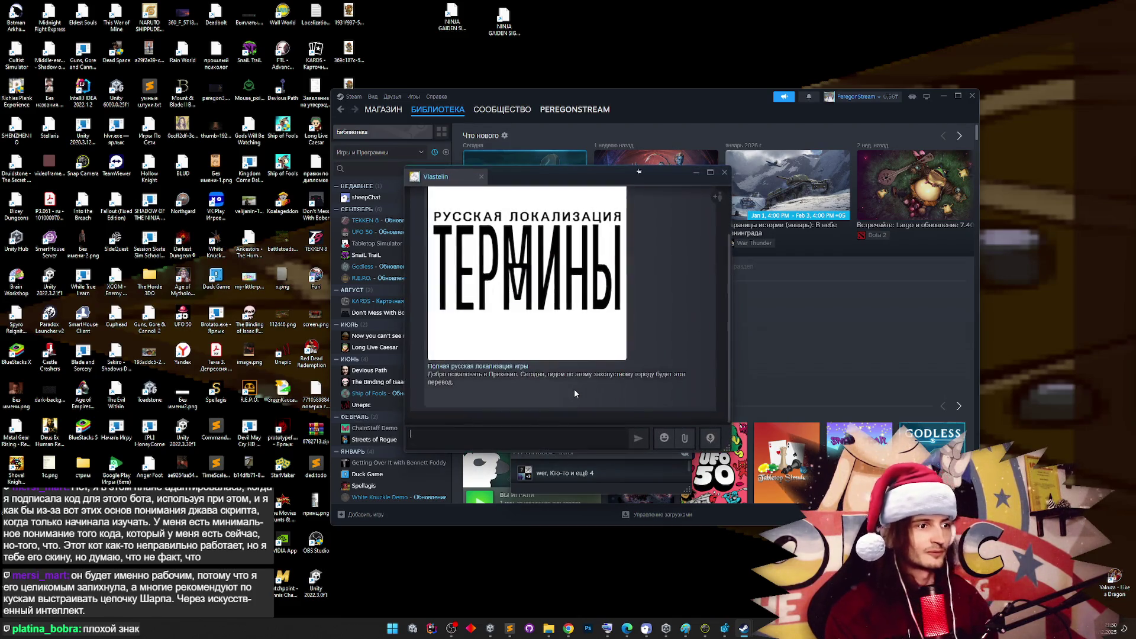
Open the shared Termina Russian localization guide and read down to its download and install sections
click(496, 360)
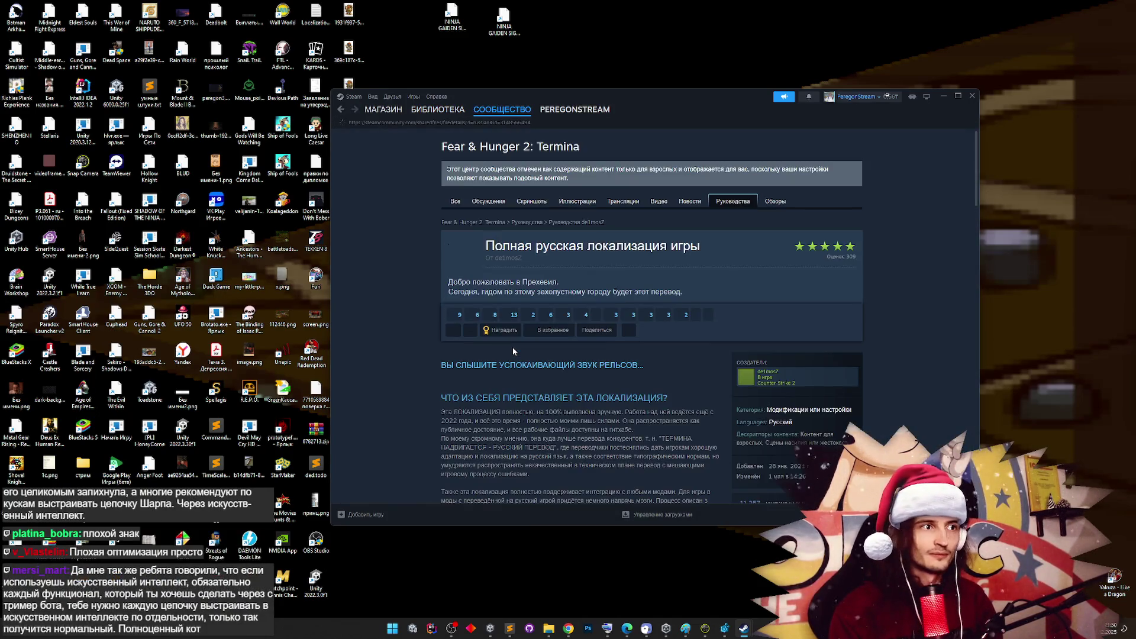
middle_click(416, 277)
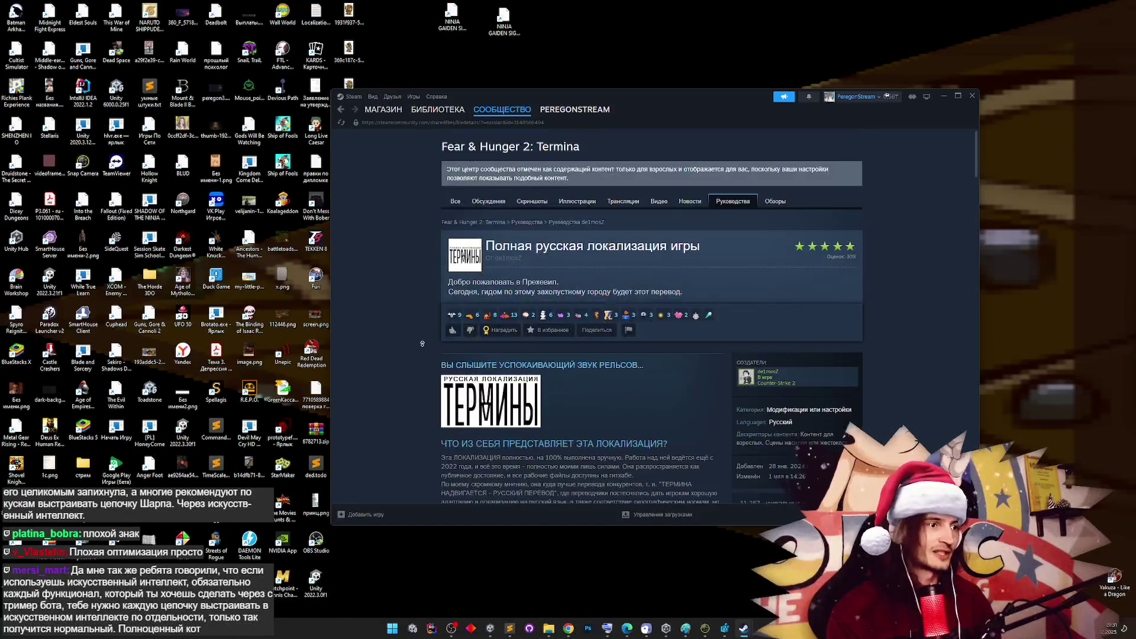
scroll(424, 290, down, 1)
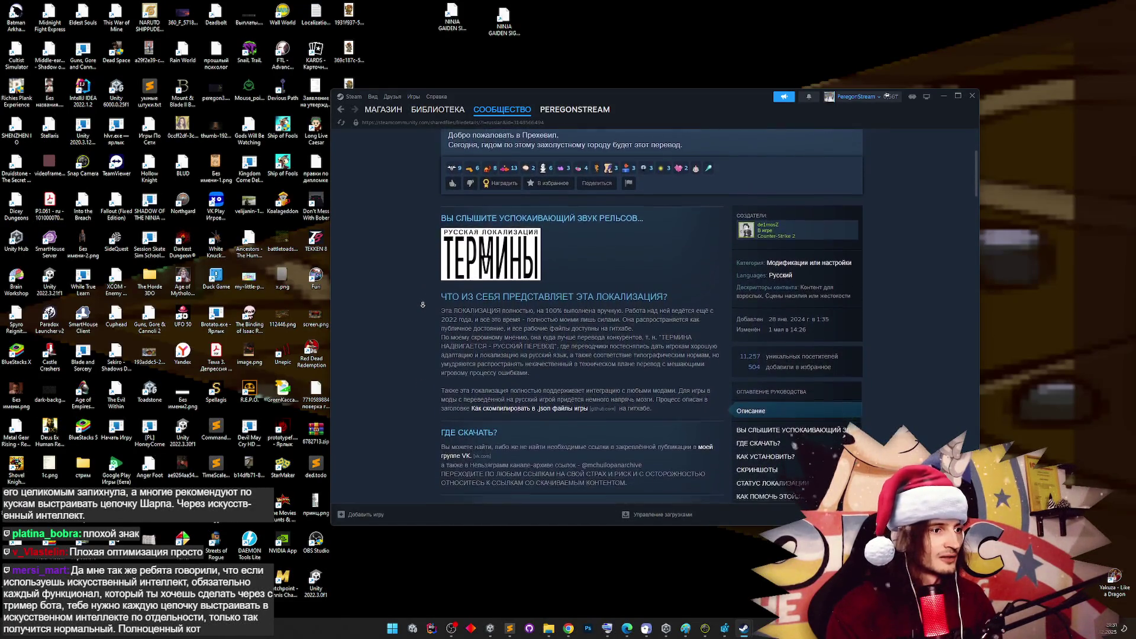
middle_click(423, 307)
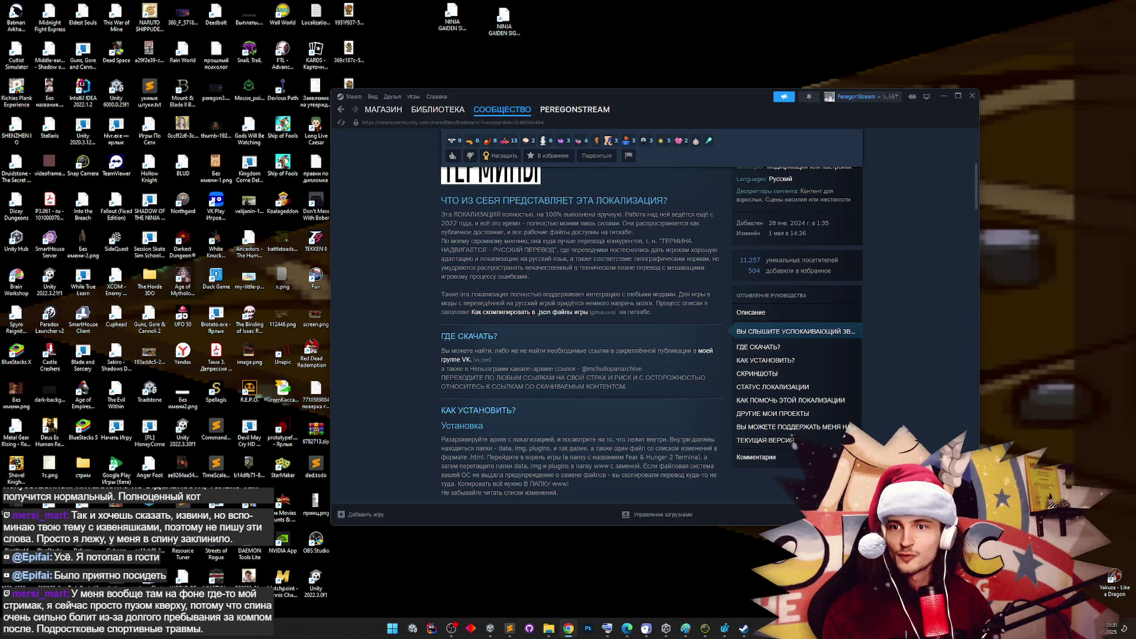
drag(1135, 166, 634, 127)
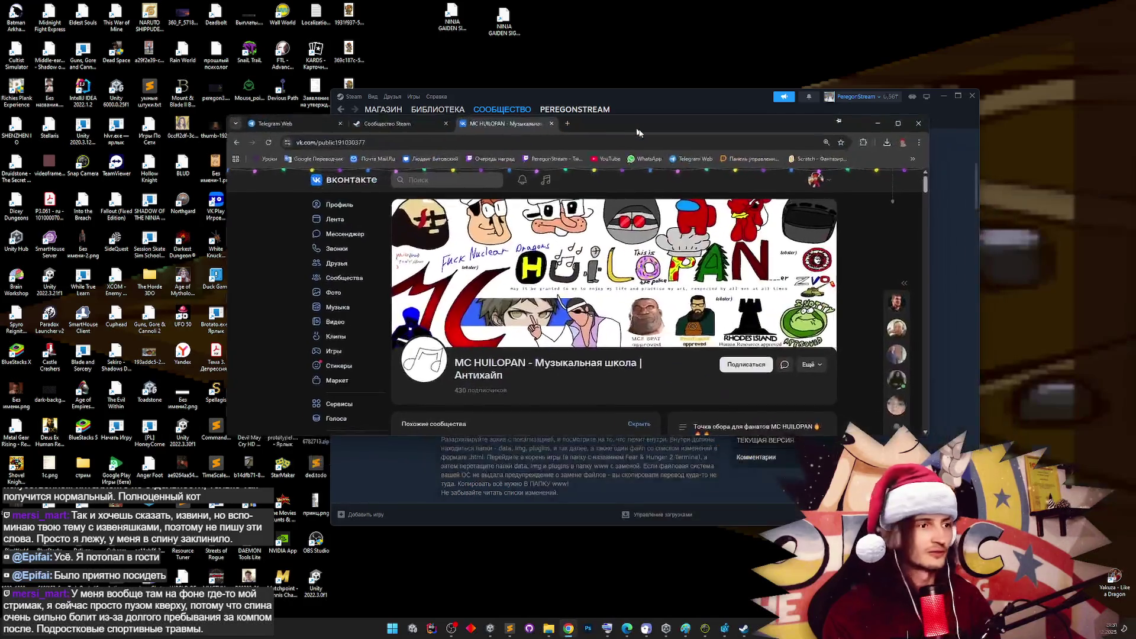
scroll(632, 209, down, 1)
scroll(632, 209, down, 3)
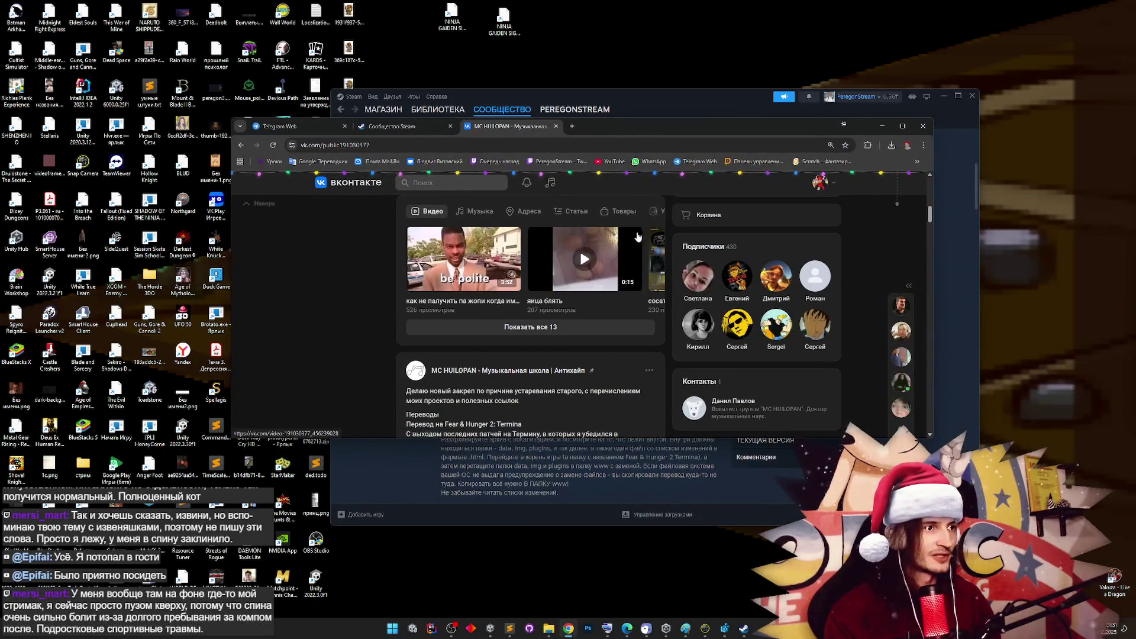
scroll(666, 249, up, 6)
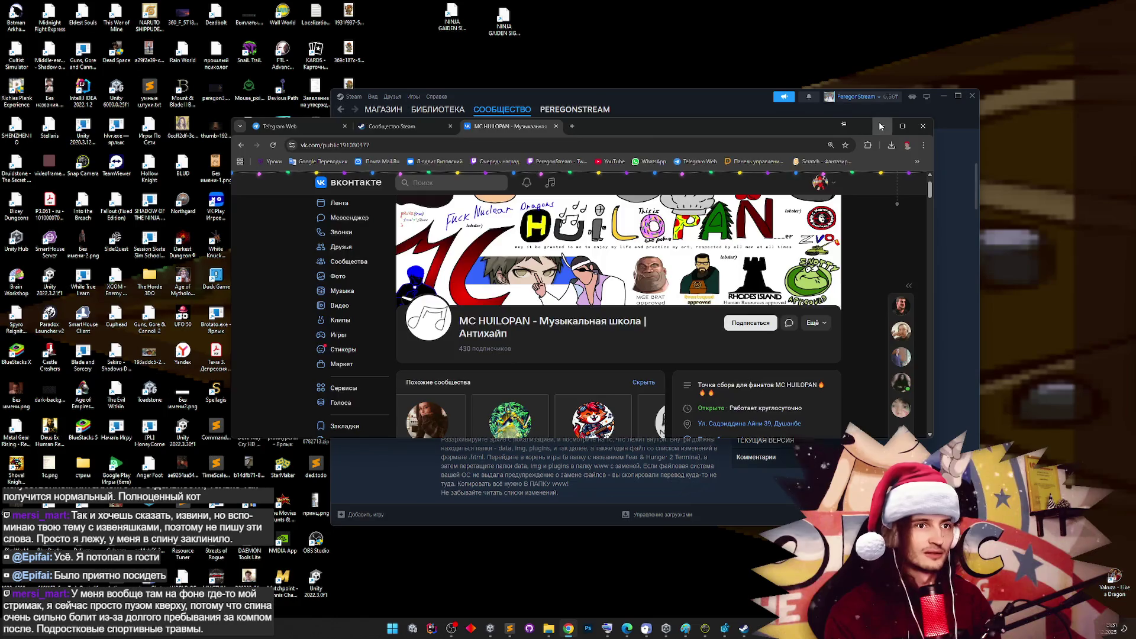
click(879, 126)
scroll(632, 269, up, 4)
scroll(651, 293, down, 2)
scroll(652, 293, down, 2)
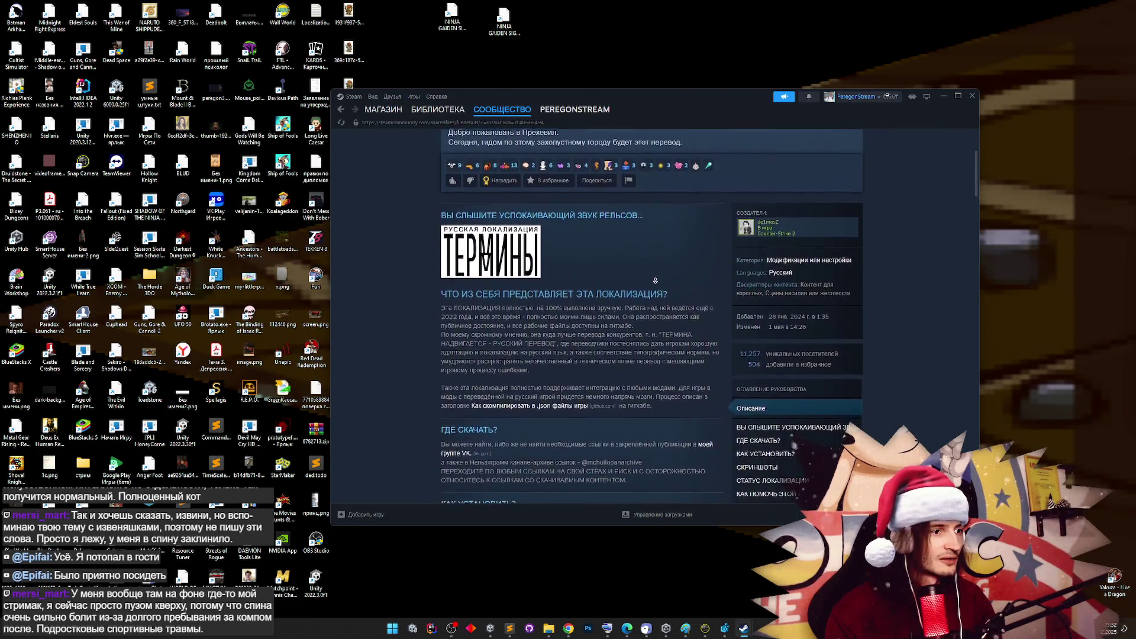
Scroll the Termina guide toward the КАК УСТАНОВИТЬ? section, then bring the VK community page back
scroll(655, 279, down, 2)
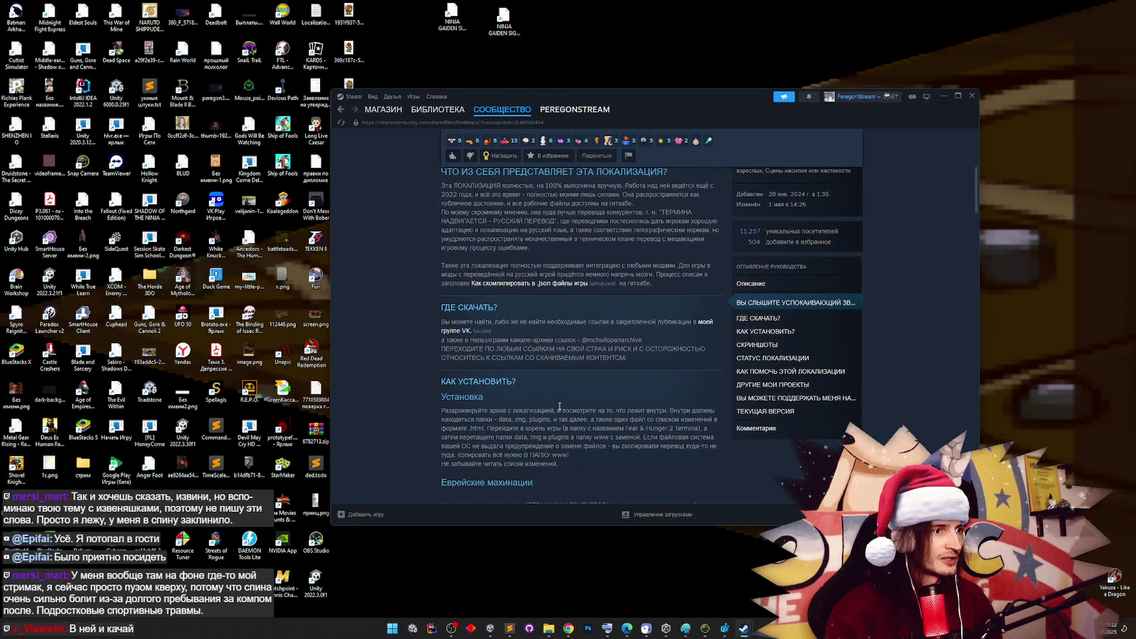
click(568, 628)
Scroll to the VK group's pinned post and follow its Google Drive link to the www folder
scroll(614, 375, down, 1)
scroll(614, 375, down, 4)
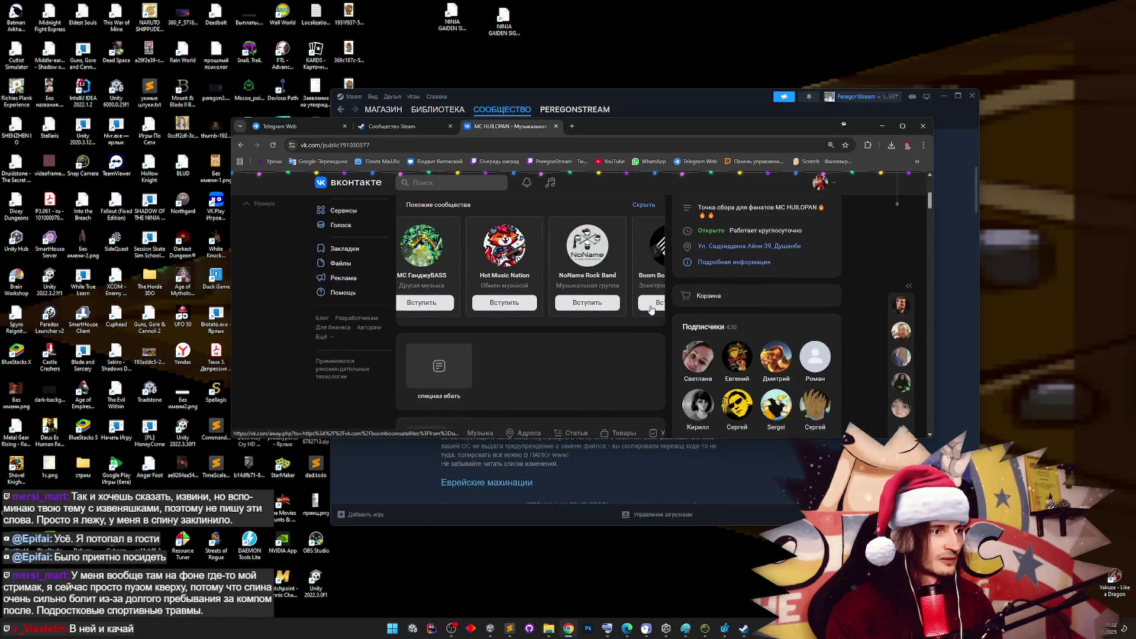
scroll(674, 320, down, 3)
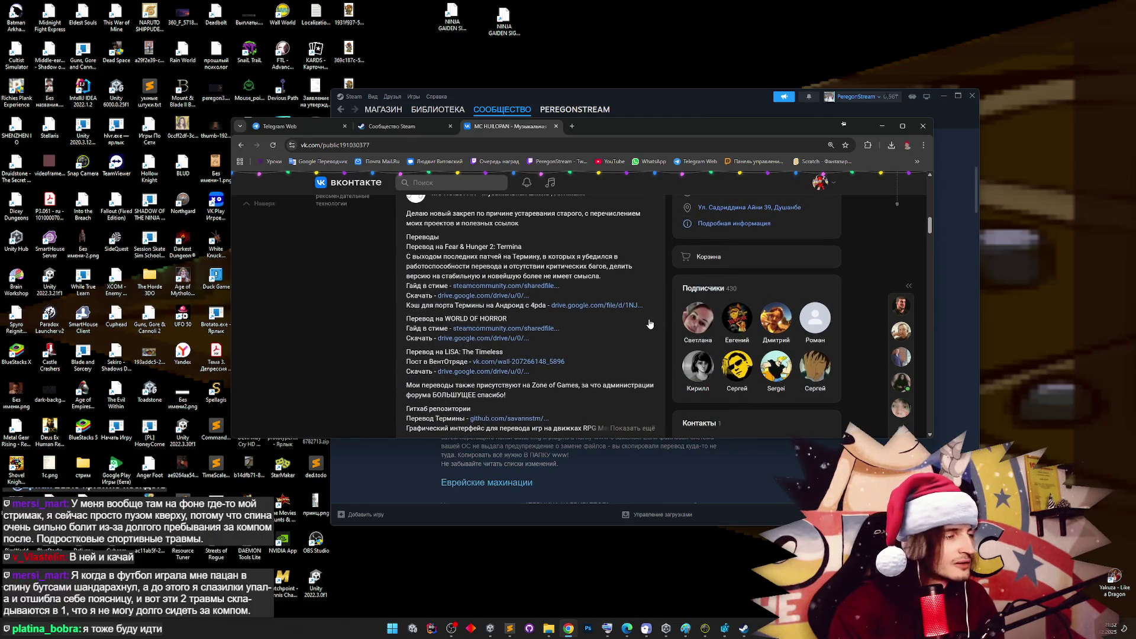
click(523, 297)
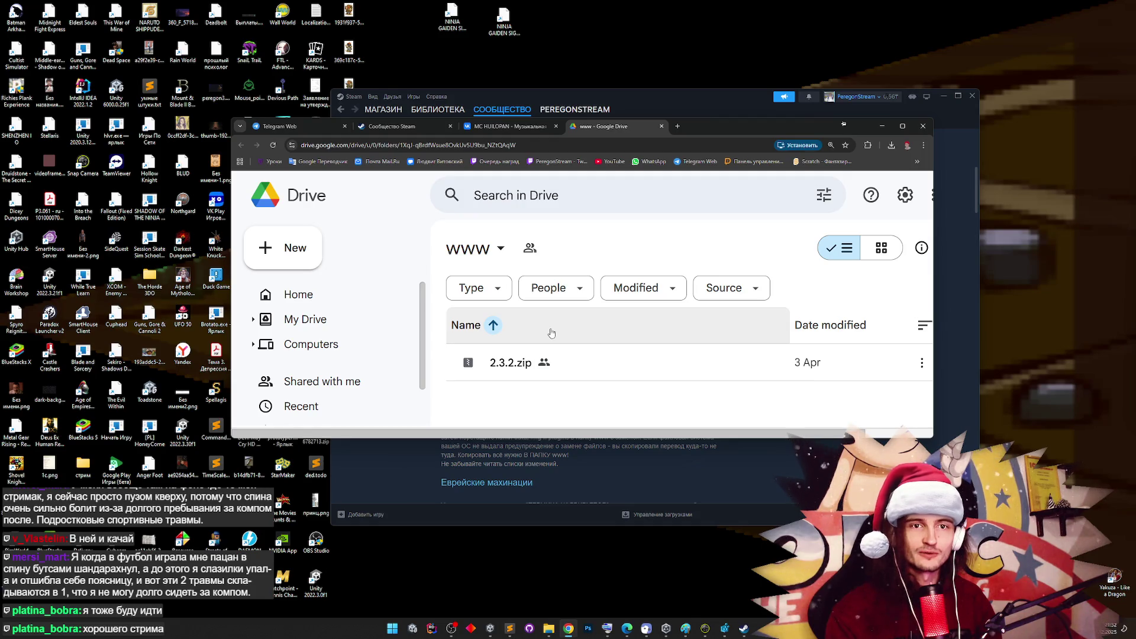
Download 2.3.2.zip from the shared www Drive folder, accepting the can't-scan-for-viruses warning
click(550, 358)
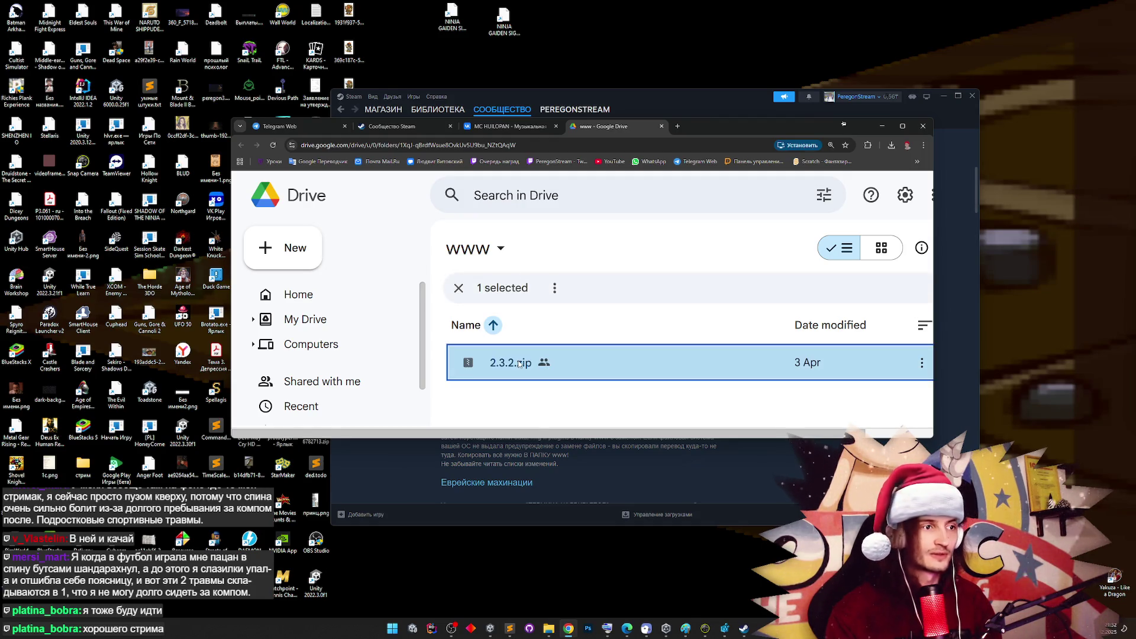
click(558, 345)
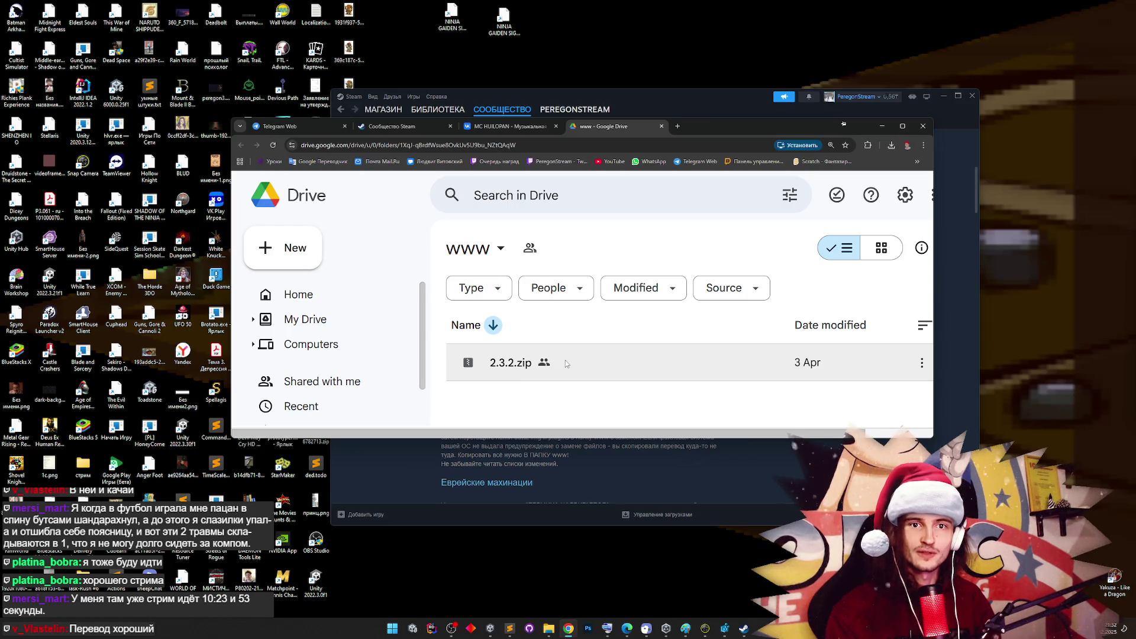
scroll(567, 354, down, 1)
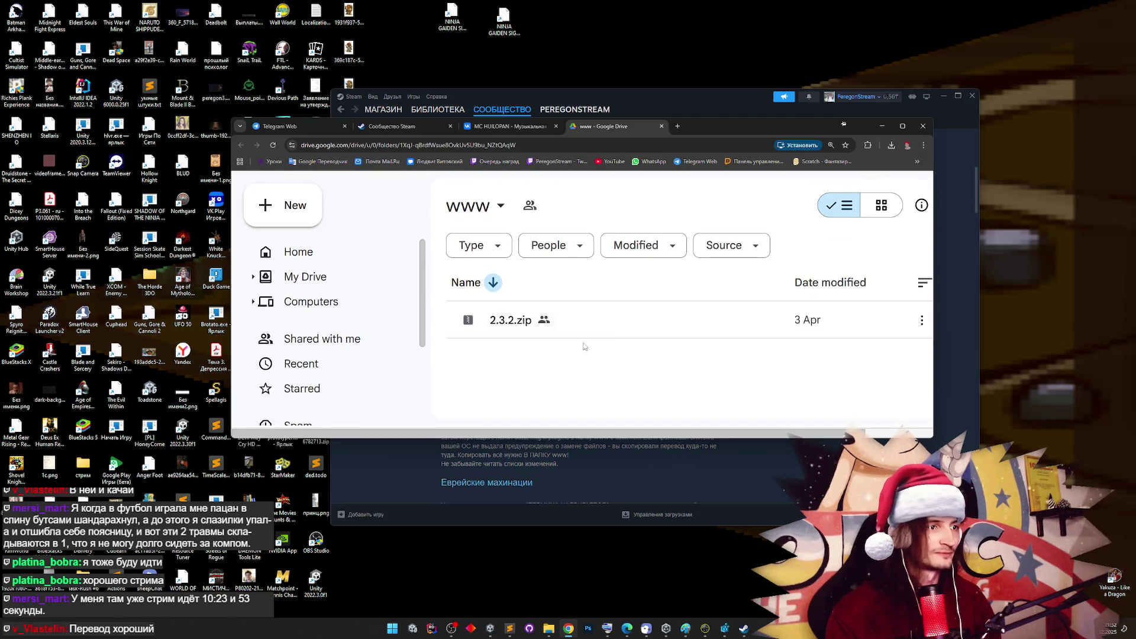
click(903, 125)
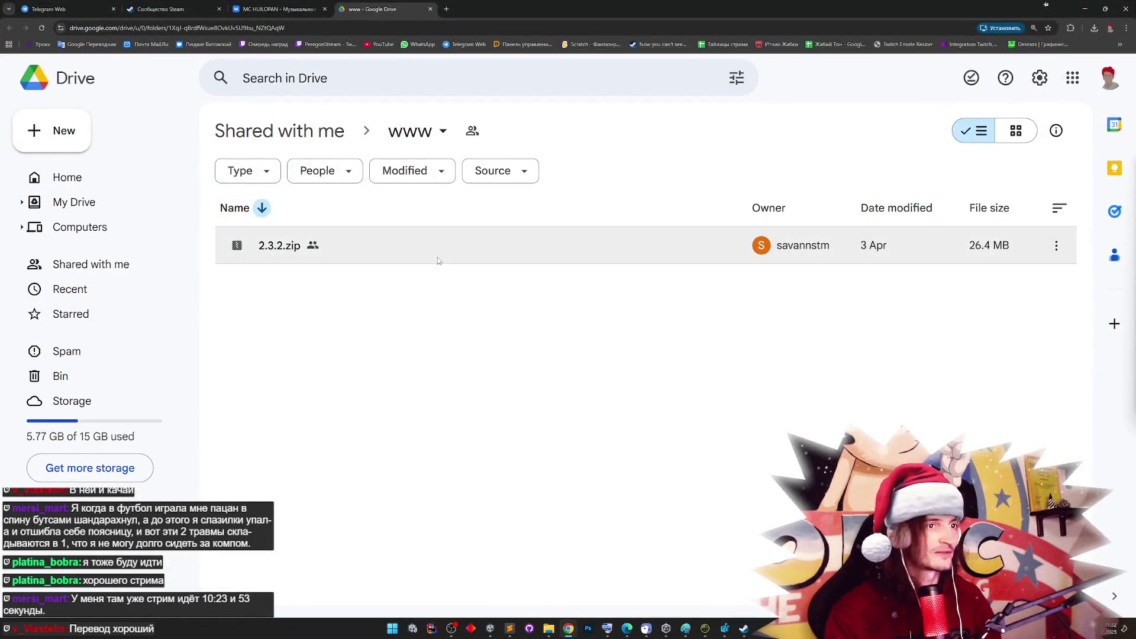
click(1056, 245)
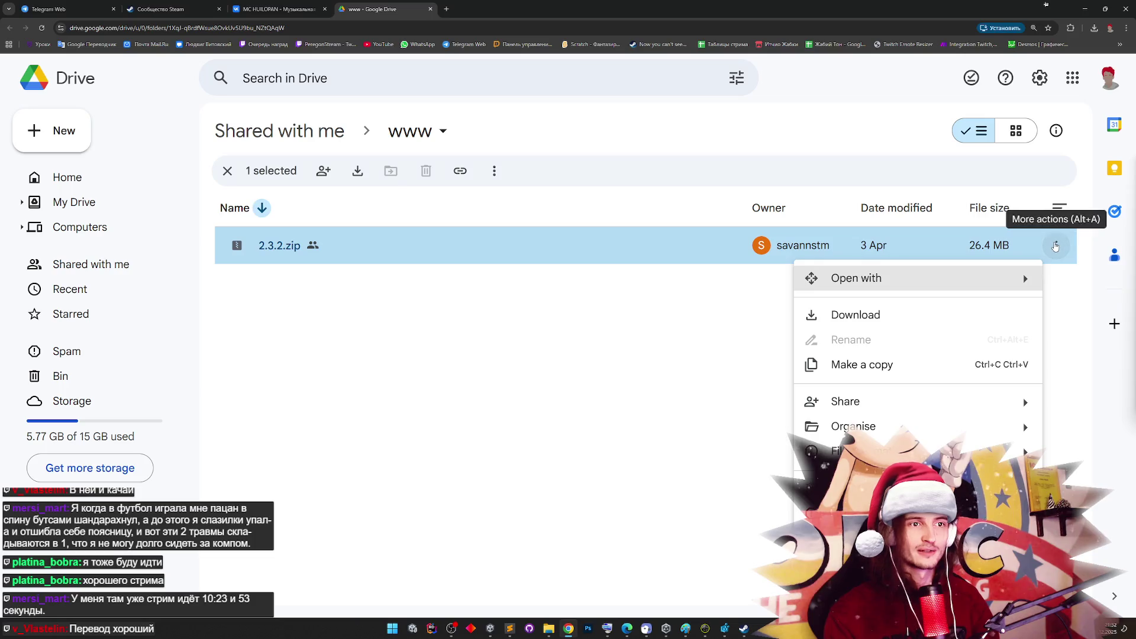
click(779, 272)
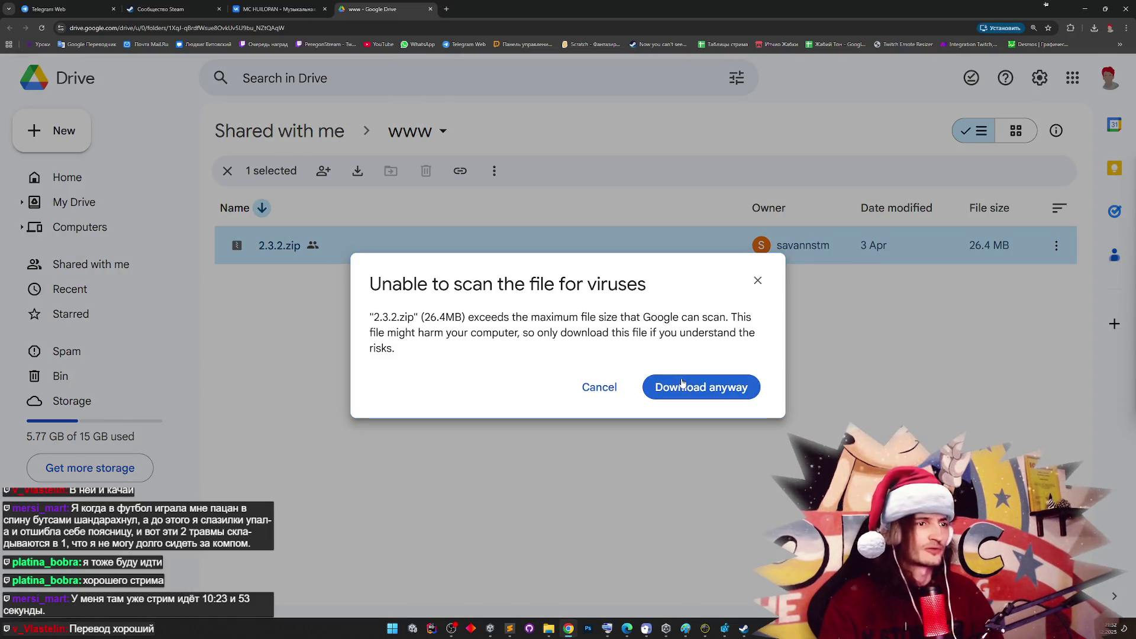
click(692, 387)
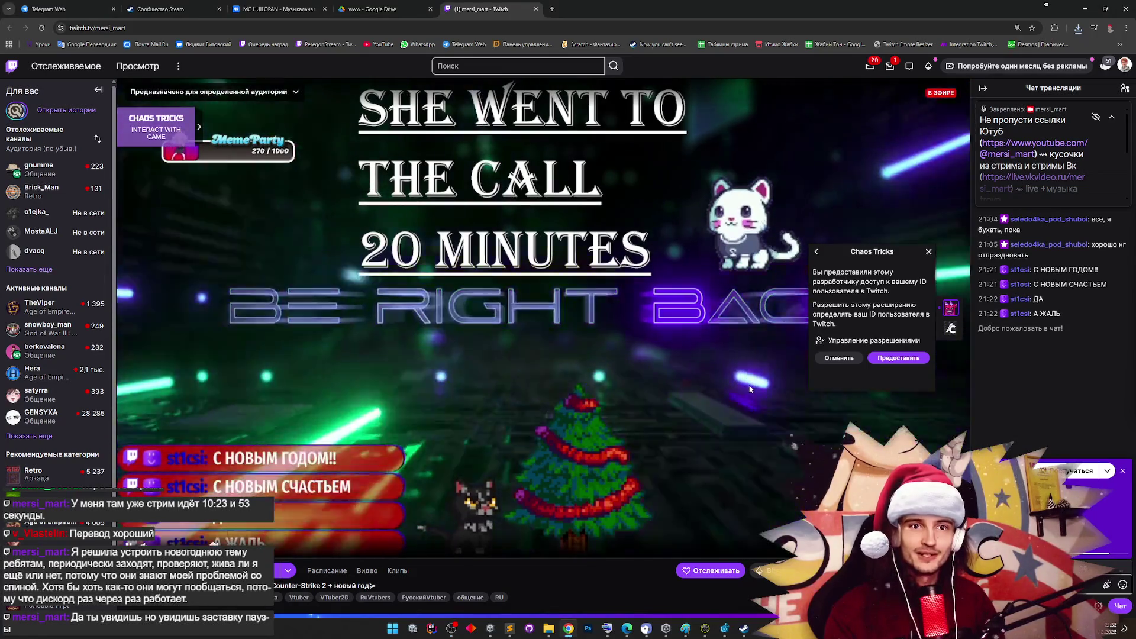
scroll(749, 389, down, 1)
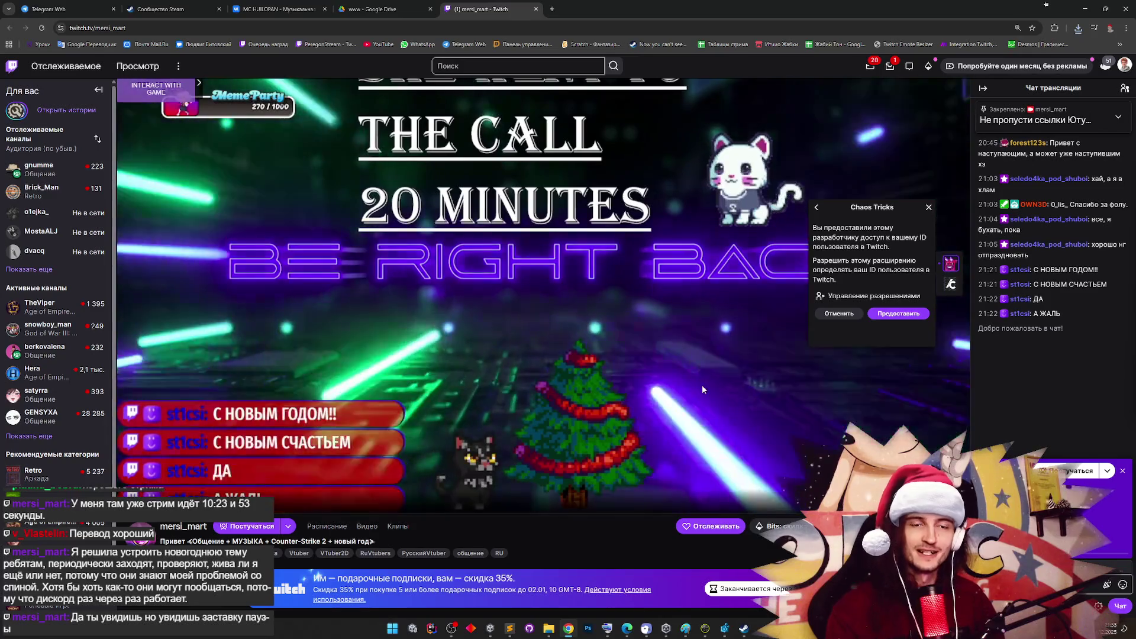
scroll(734, 364, down, 2)
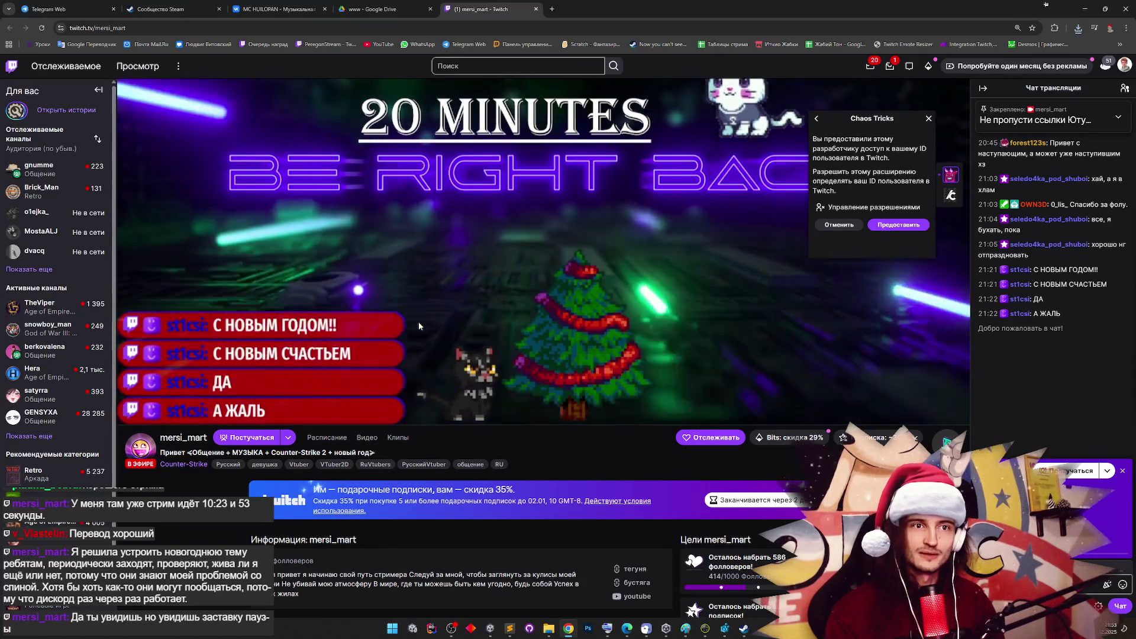
scroll(683, 307, down, 4)
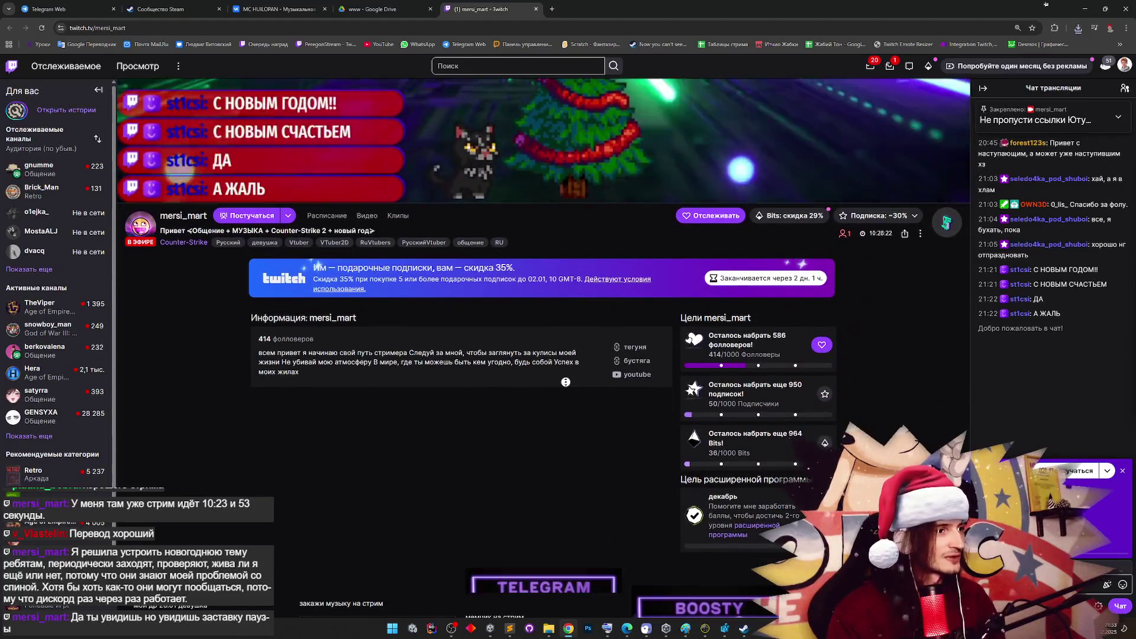
middle_click(564, 389)
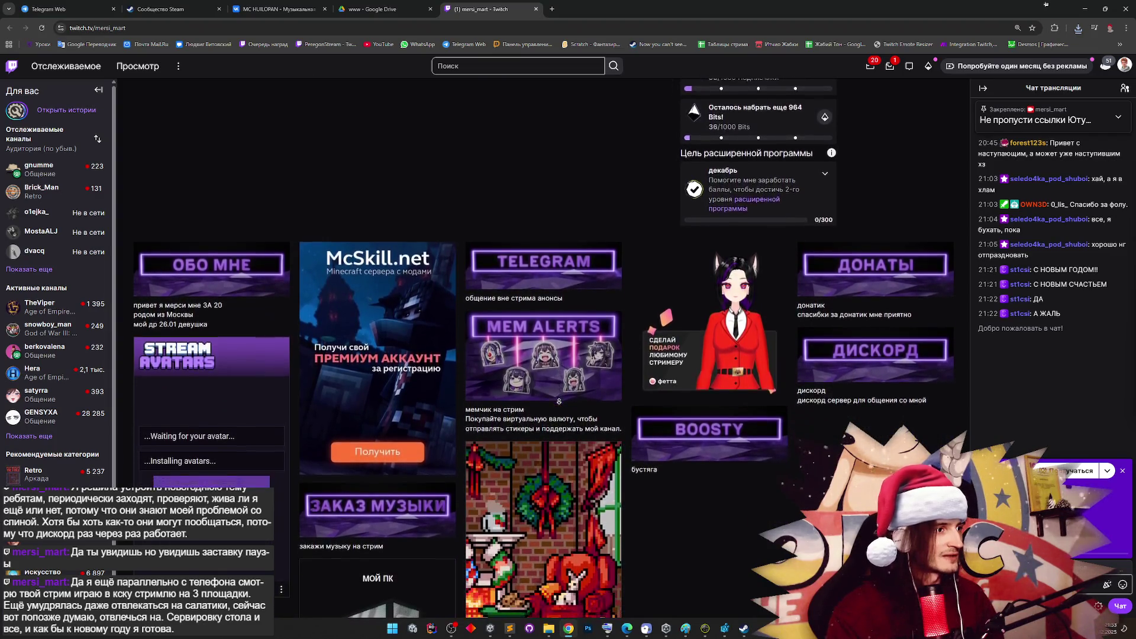
click(651, 435)
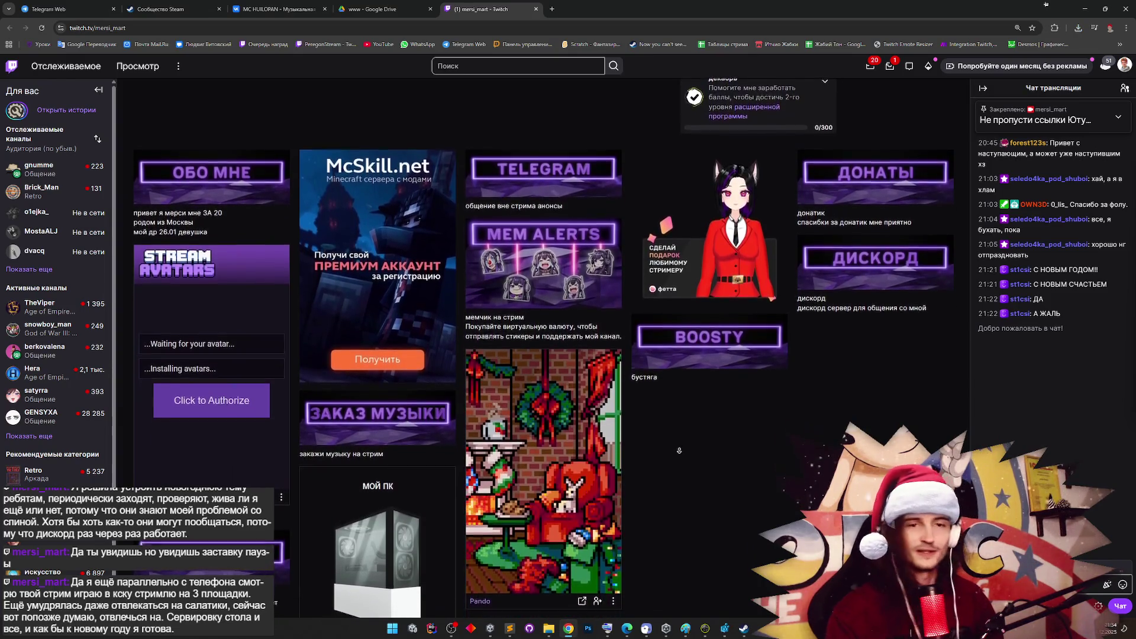
click(680, 452)
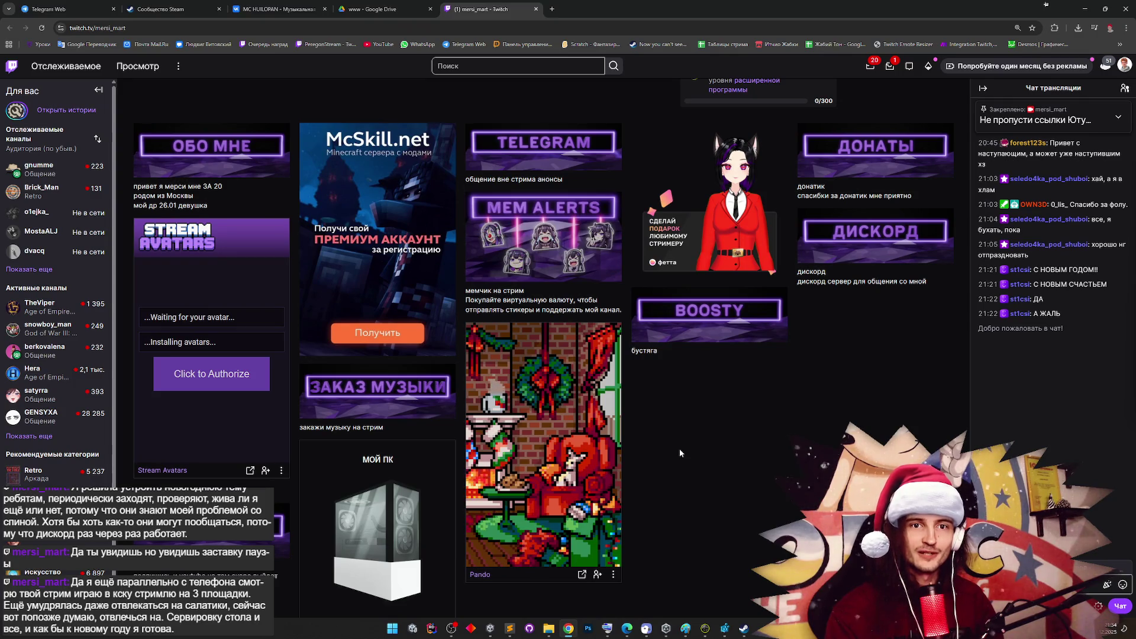
middle_click(683, 422)
scroll(683, 422, up, 6)
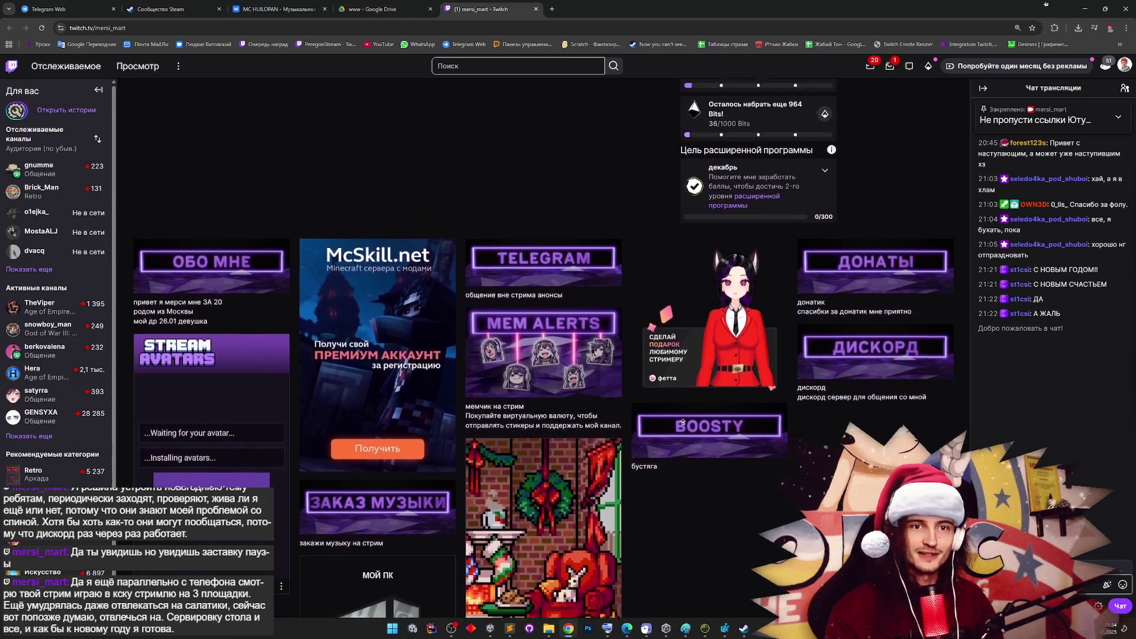
scroll(685, 413, up, 2)
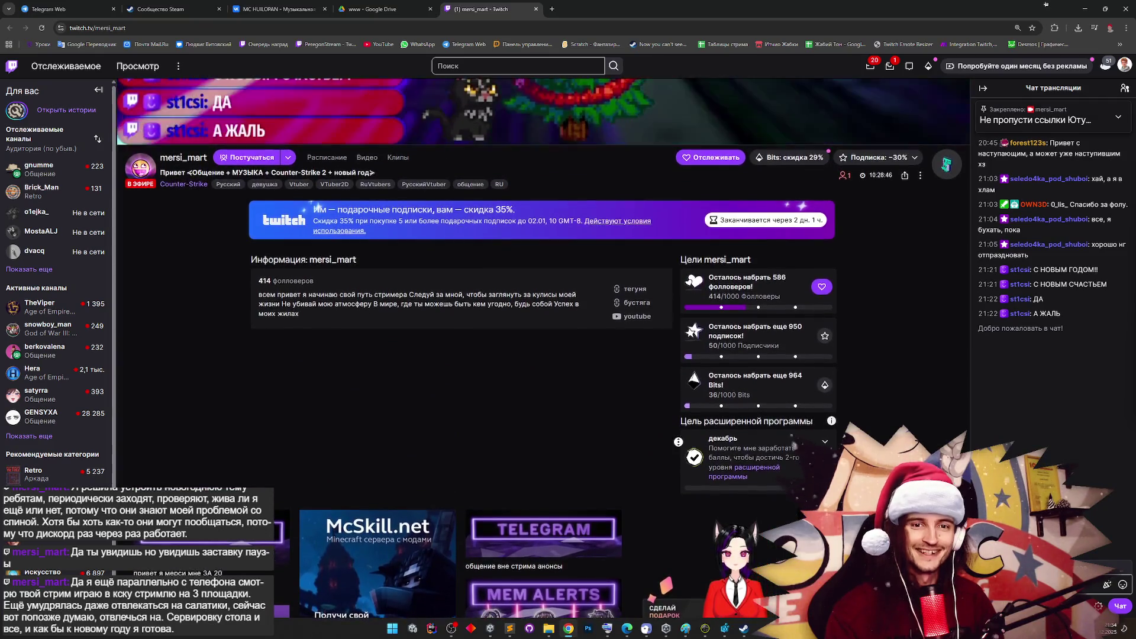
scroll(671, 492, down, 6)
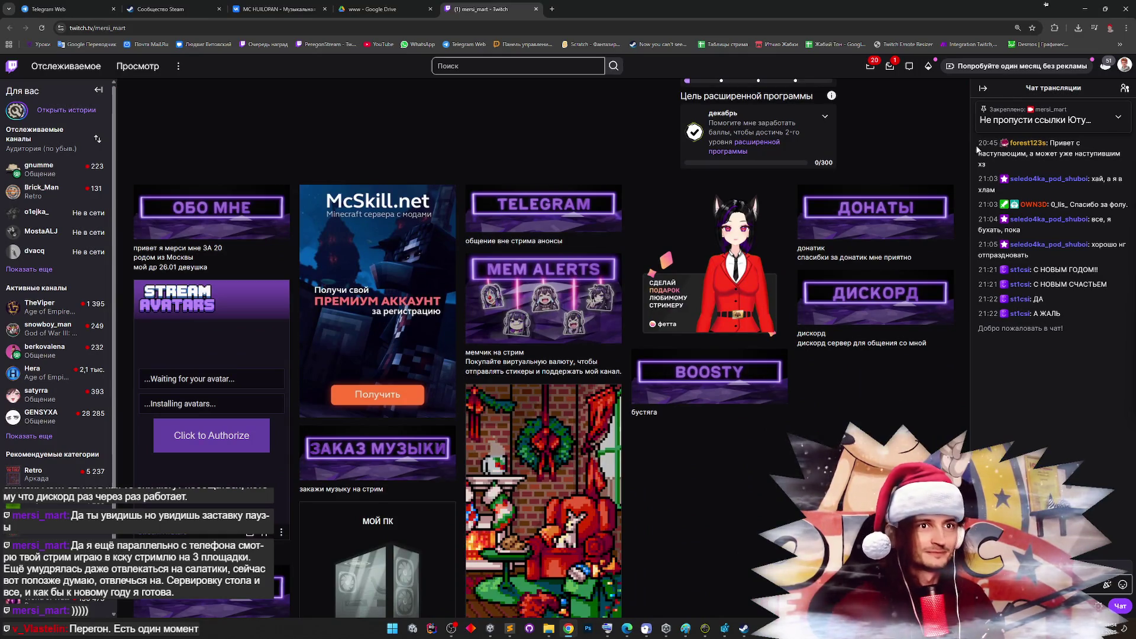
click(1077, 28)
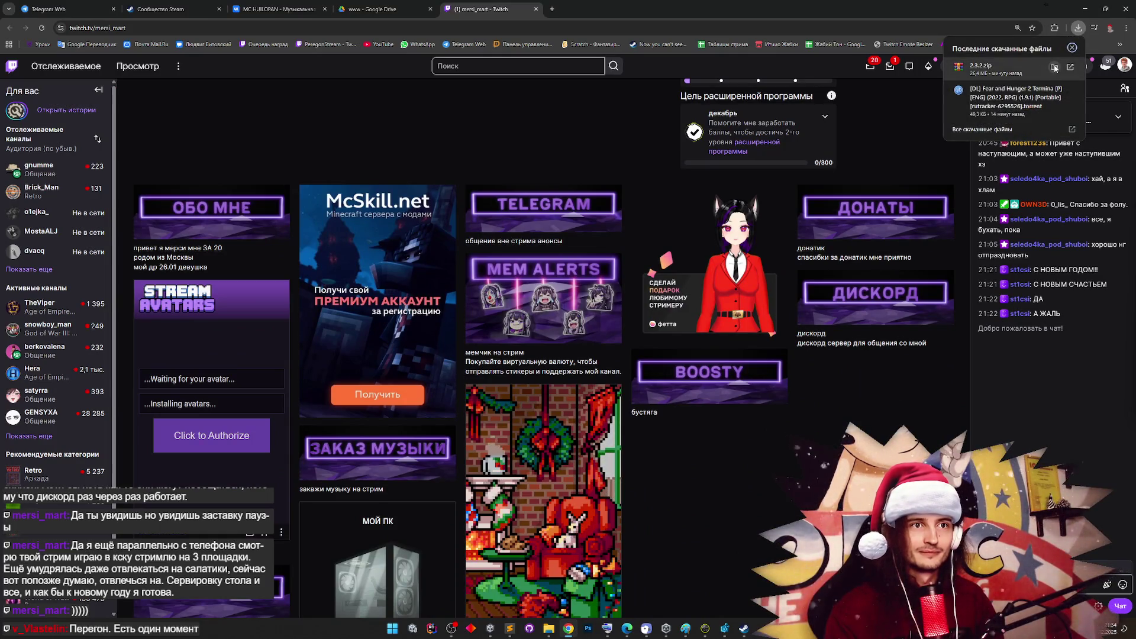
Open 2.3.2.zip in WinRAR, dismiss the license reminder, and restore the Termina game folder window
click(1055, 68)
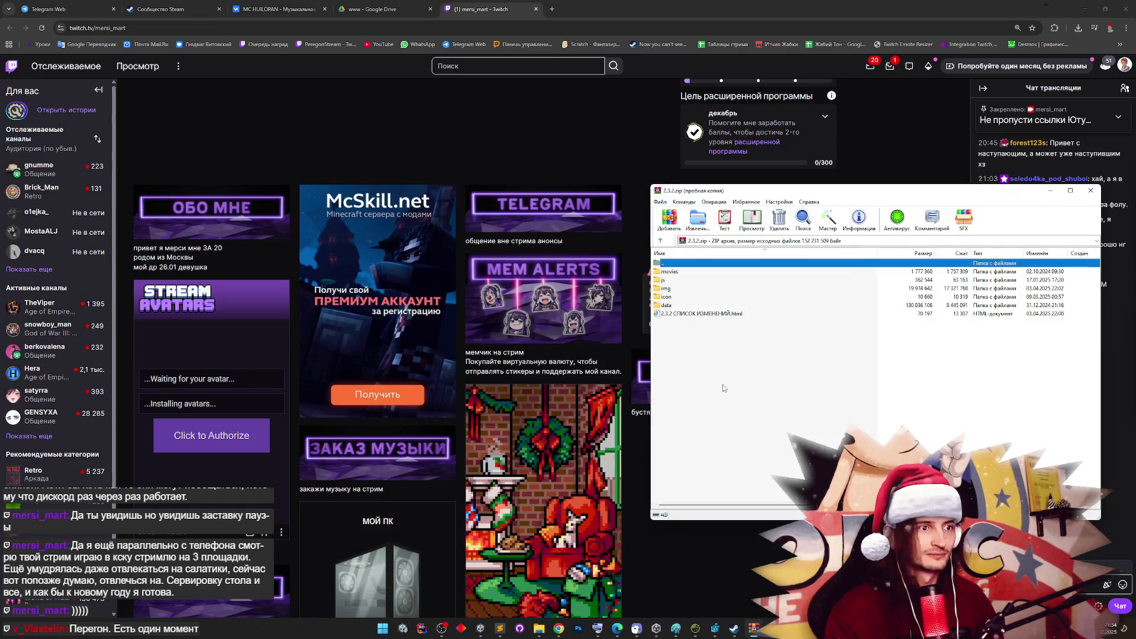
click(944, 320)
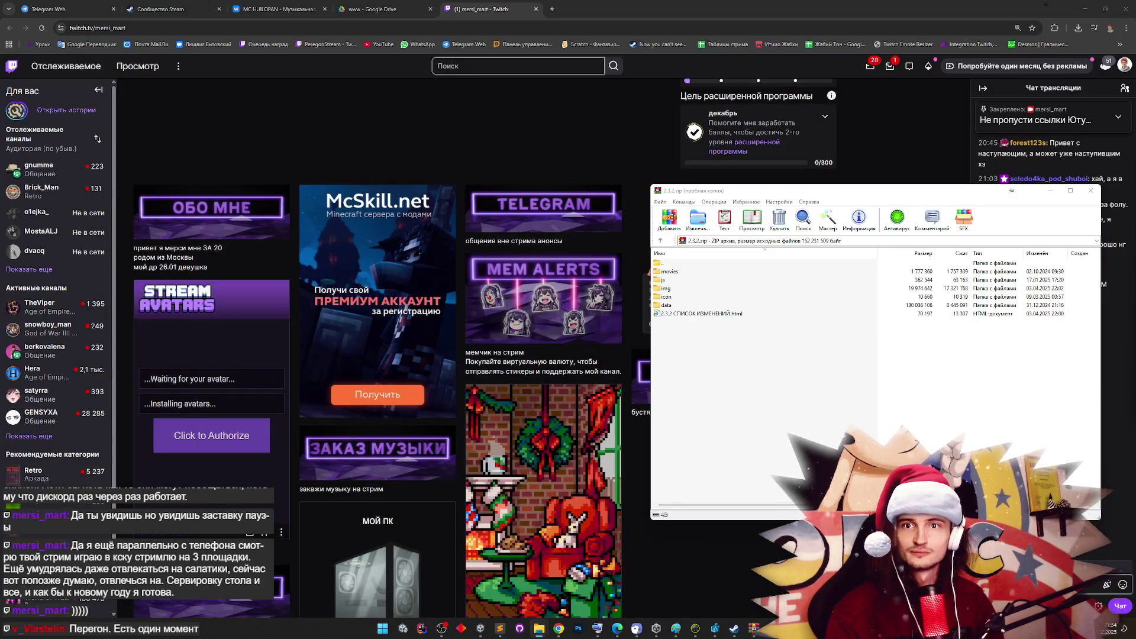
click(539, 628)
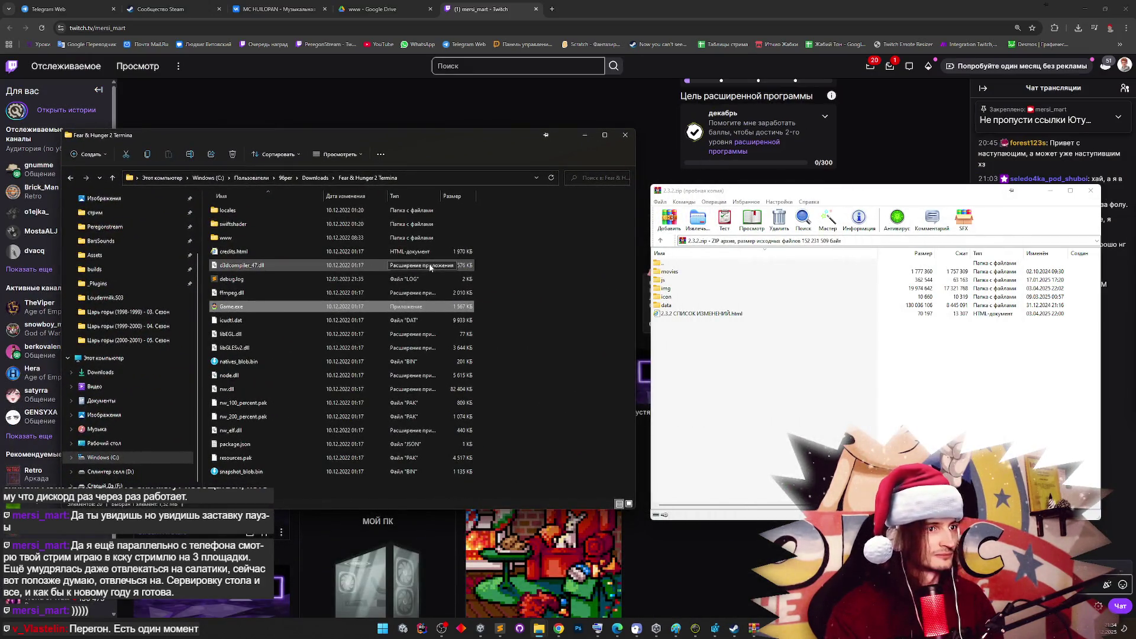
click(326, 180)
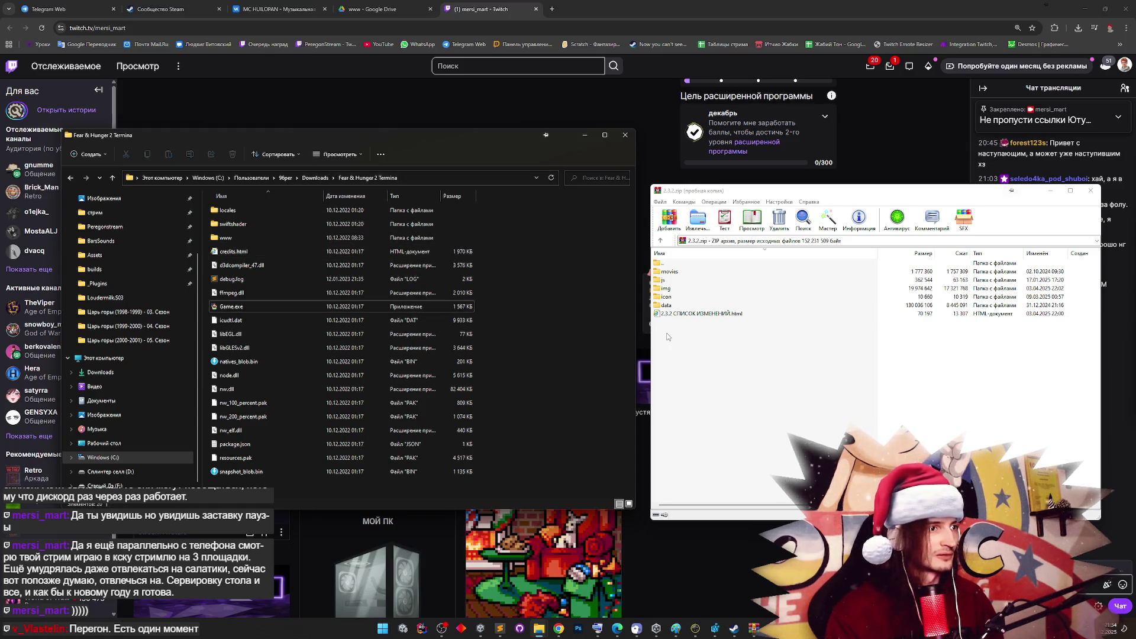
Select the archive's folders and changelog HTML file in WinRAR
click(661, 240)
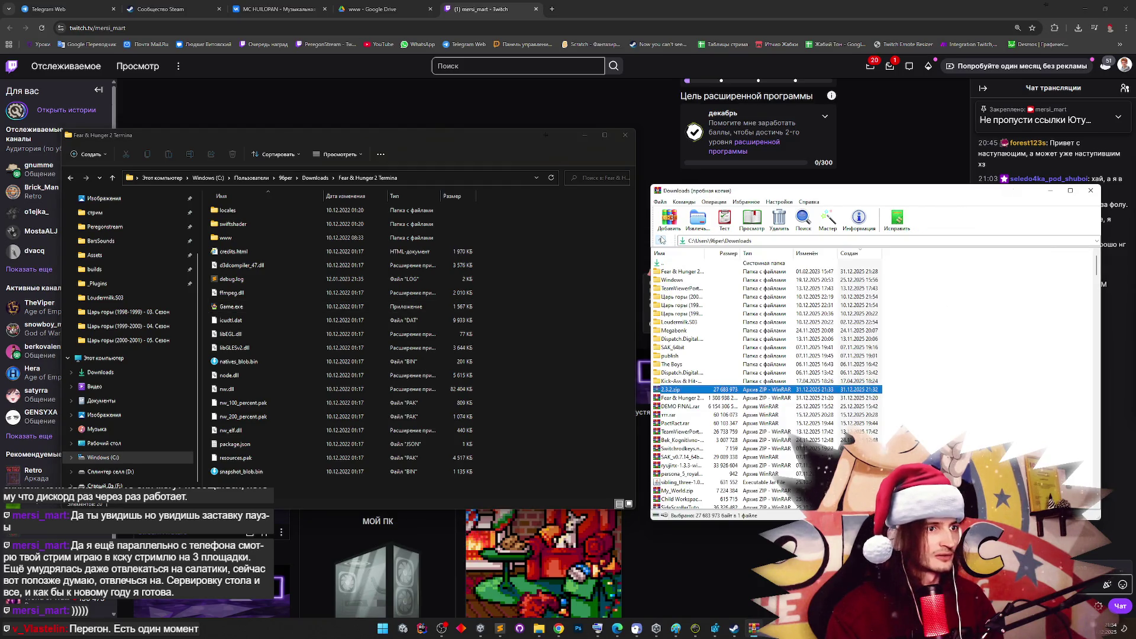
double_click(680, 381)
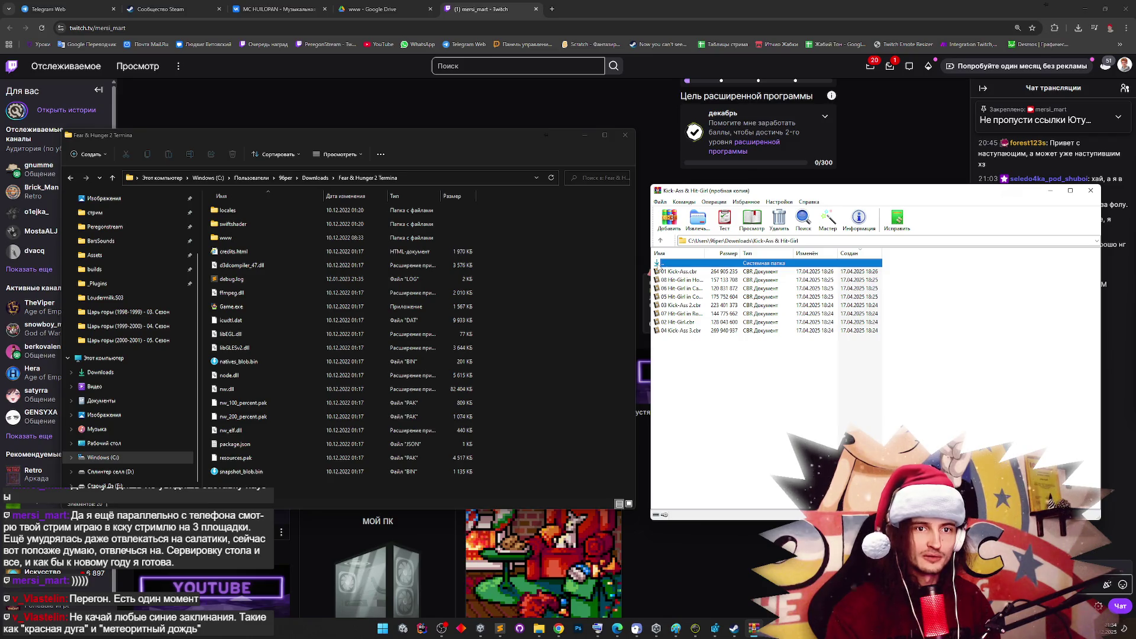
double_click(662, 263)
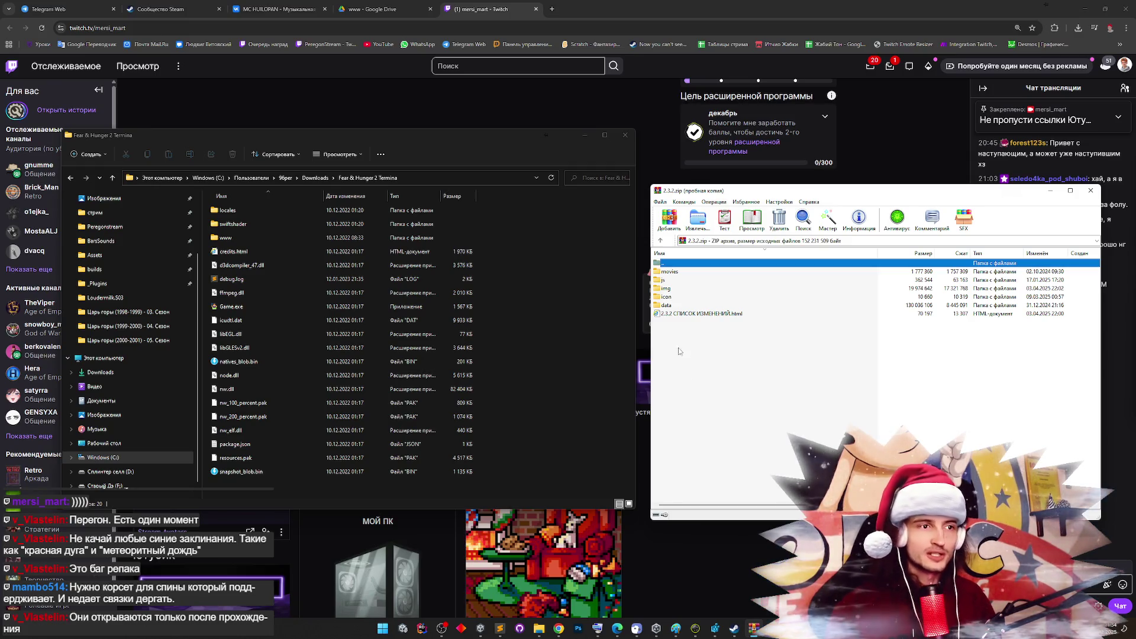
drag(689, 330, 680, 278)
click(533, 297)
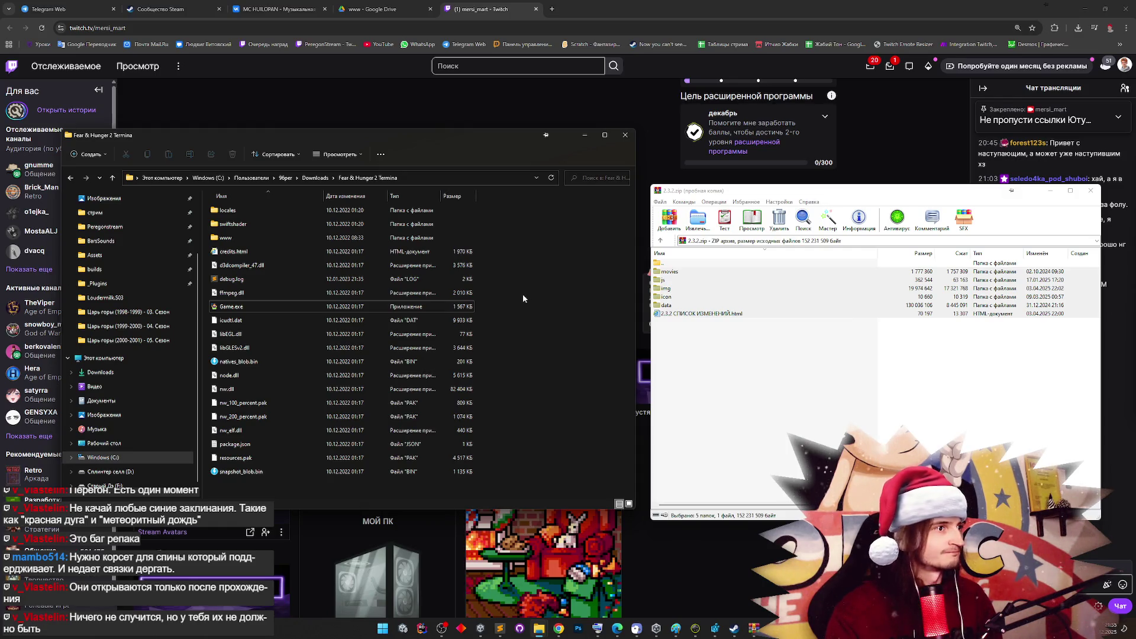
Peek into the game's locales folder, then switch to the MC HUILOPAN VK page in Chrome
double_click(247, 210)
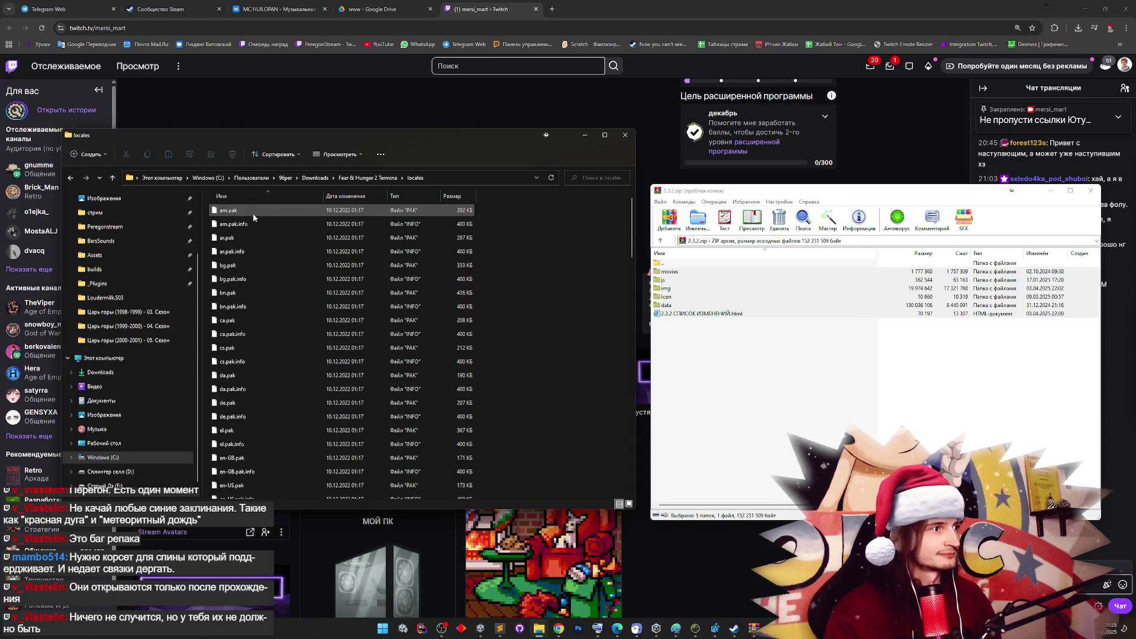
key(alt+Left)
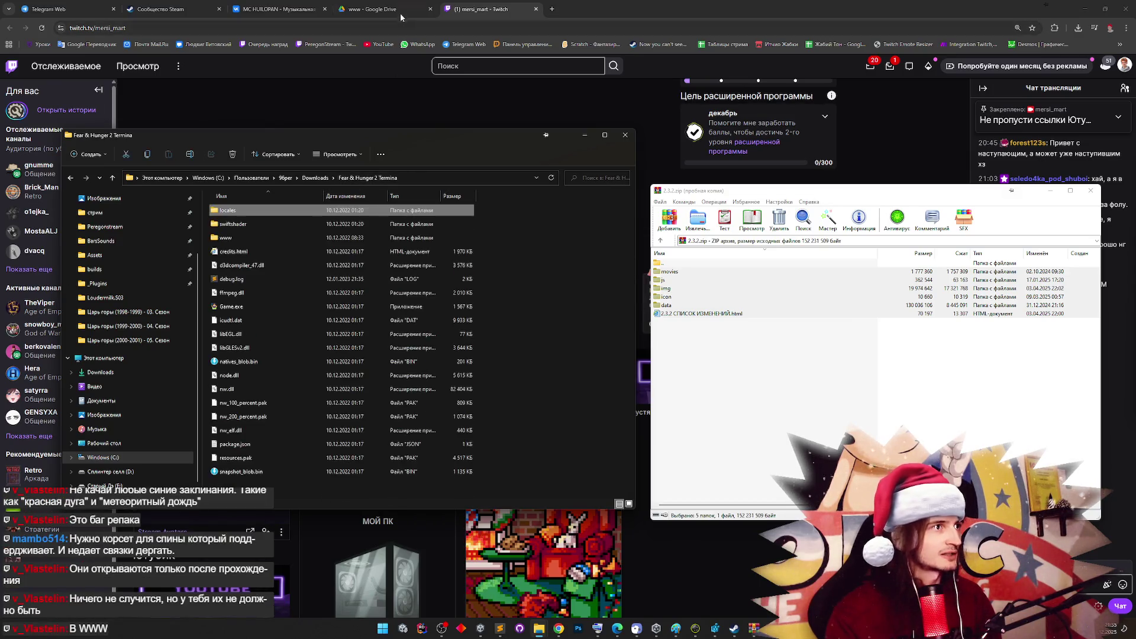
click(400, 13)
click(278, 9)
scroll(314, 210, up, 1)
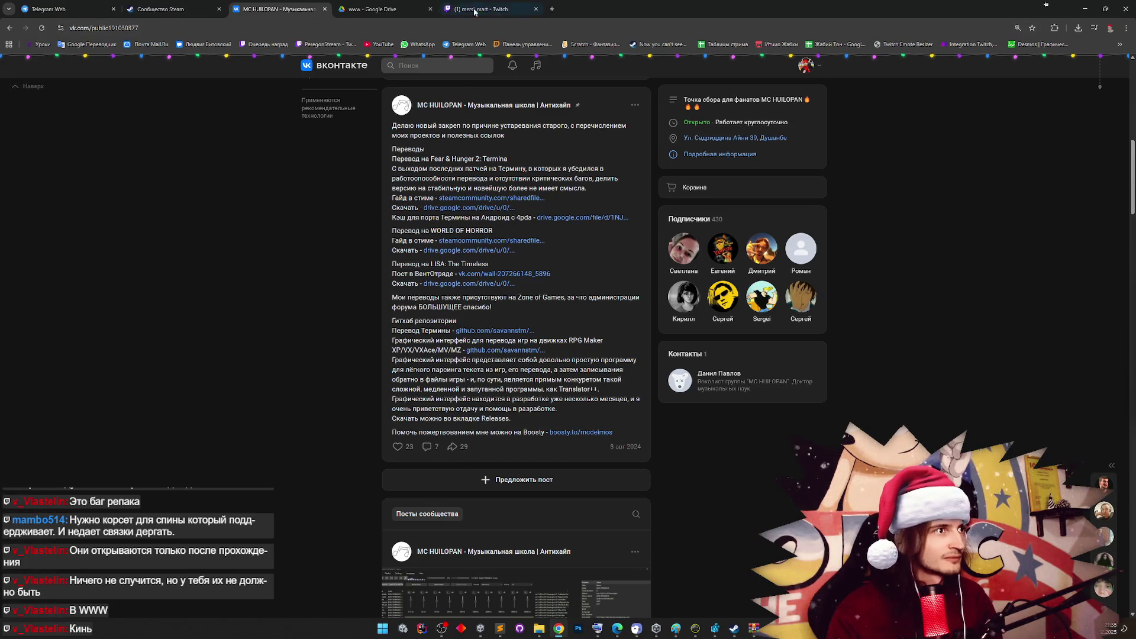
Glance at the Steam and Telegram tabs, minimize Chrome, and open the game's www folder
click(206, 5)
click(59, 9)
click(158, 7)
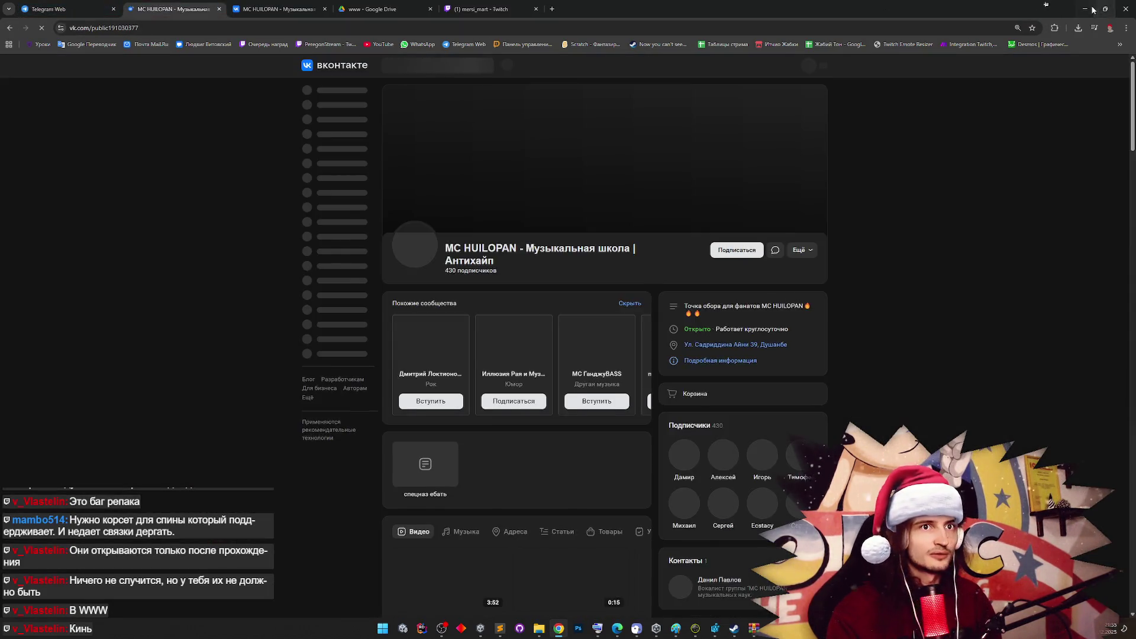
click(1084, 8)
double_click(240, 239)
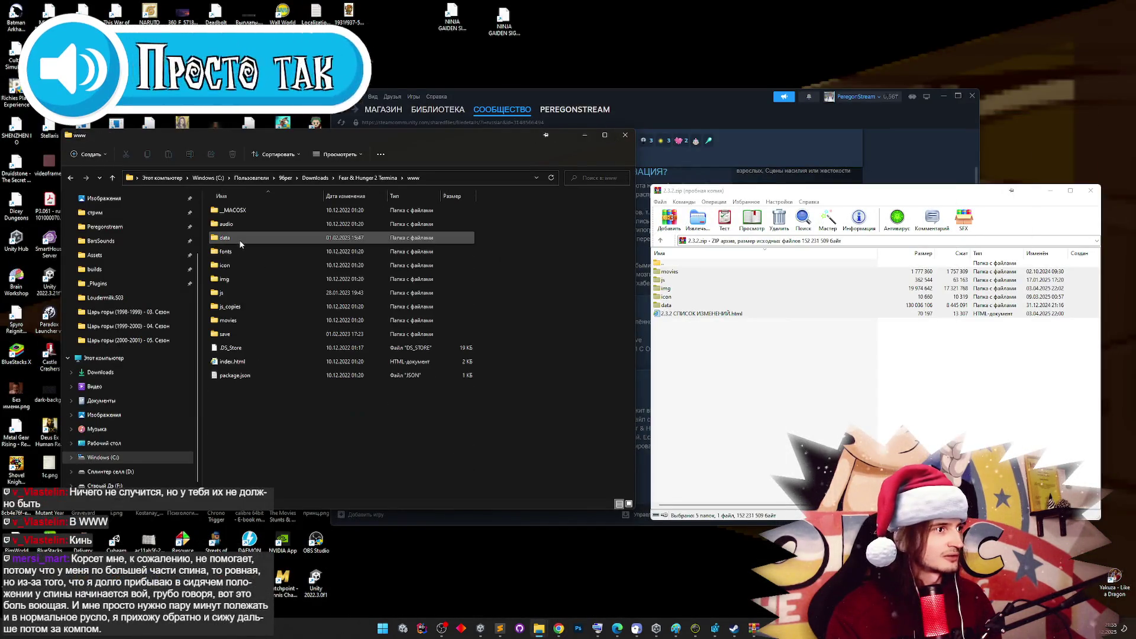
Drag the movies, js, img, icon and data folders from 2.3.2.zip into www, replacing existing files
mouse_move(702, 388)
mouse_down()
mouse_move(698, 314)
mouse_move(673, 277)
mouse_up()
click(672, 272)
shift+click(670, 306)
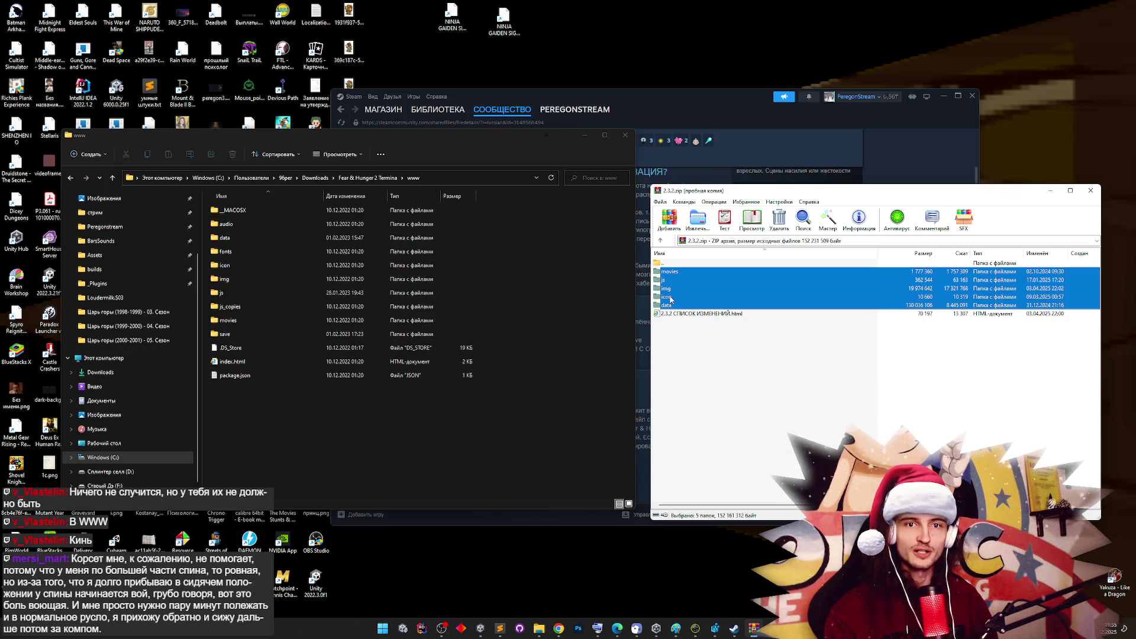
drag(671, 299, 411, 407)
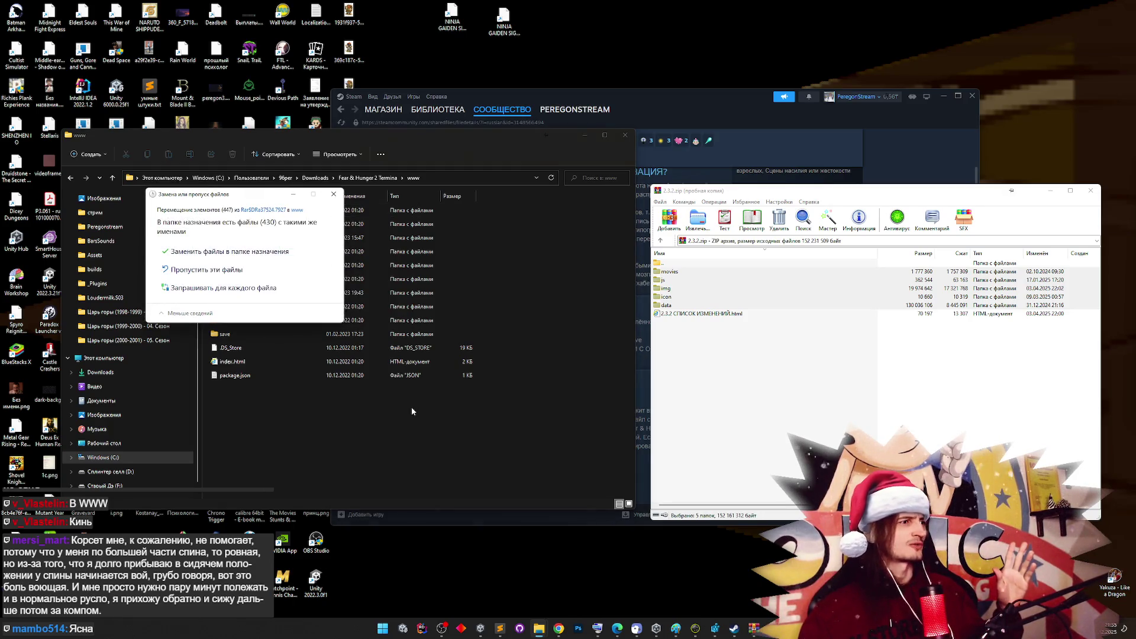
click(274, 248)
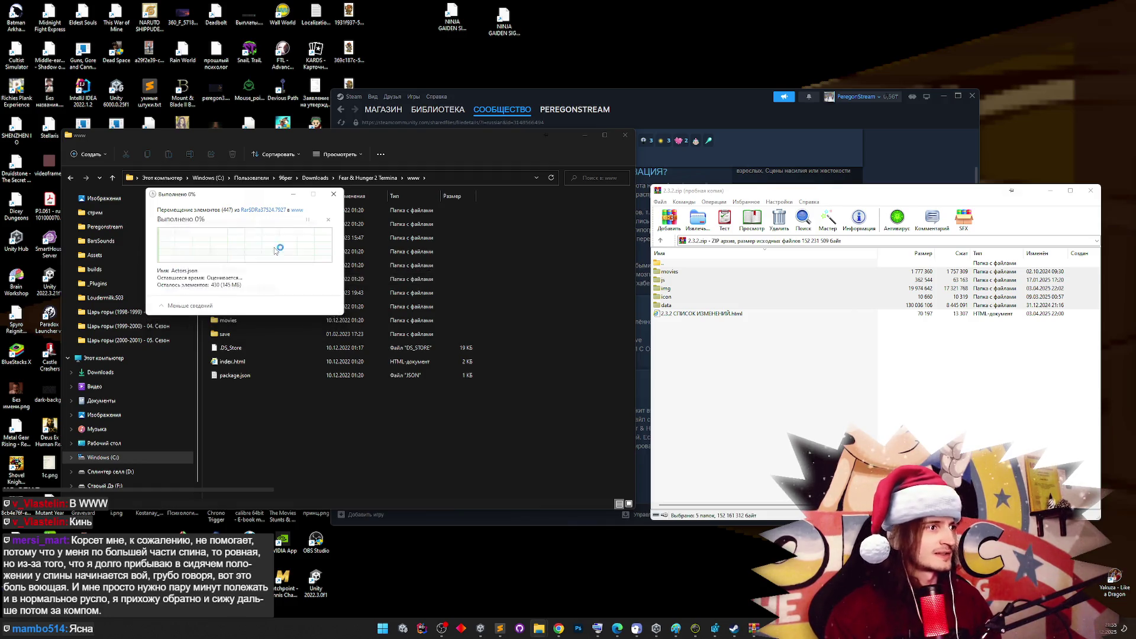